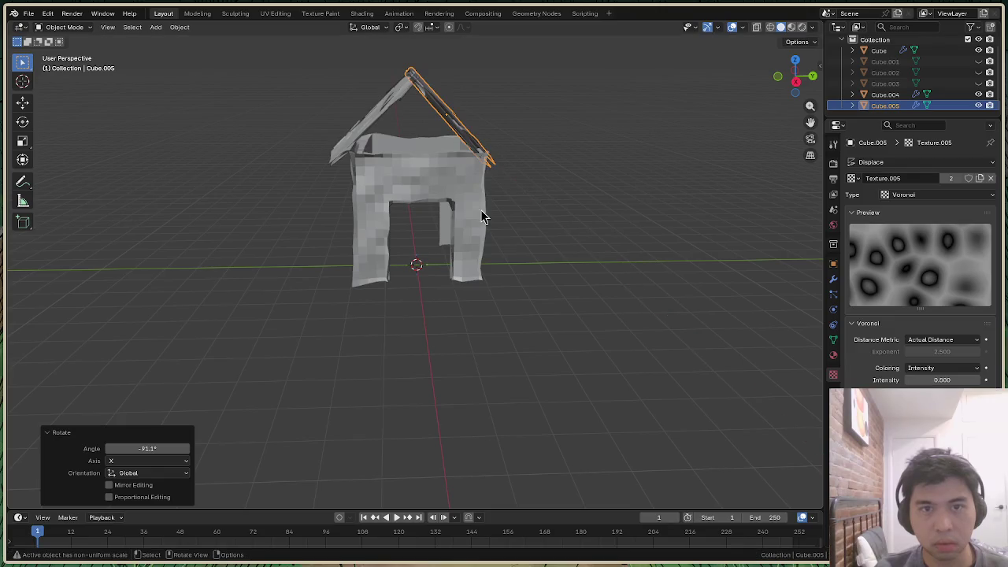
Slide the right roof panel Cube.005 about 0.27 m along Y toward the peak
drag(791, 81, 762, 93)
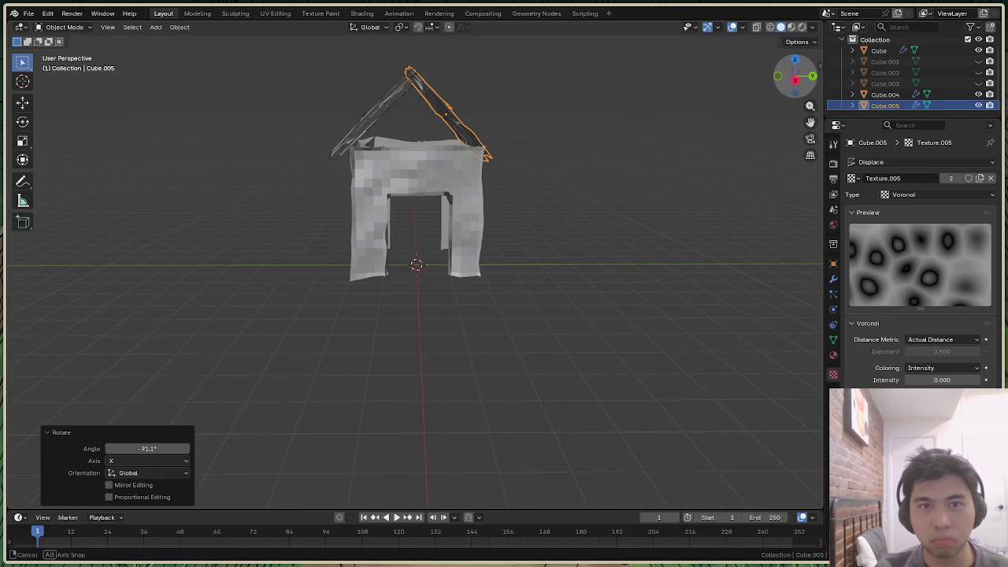
click(813, 93)
drag(794, 78, 794, 79)
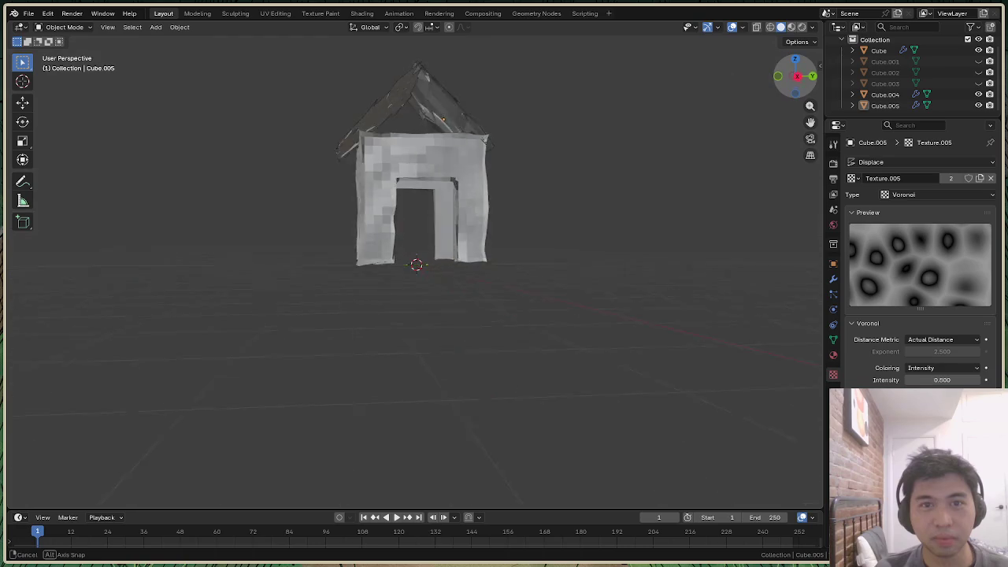
drag(794, 78, 804, 83)
click(798, 82)
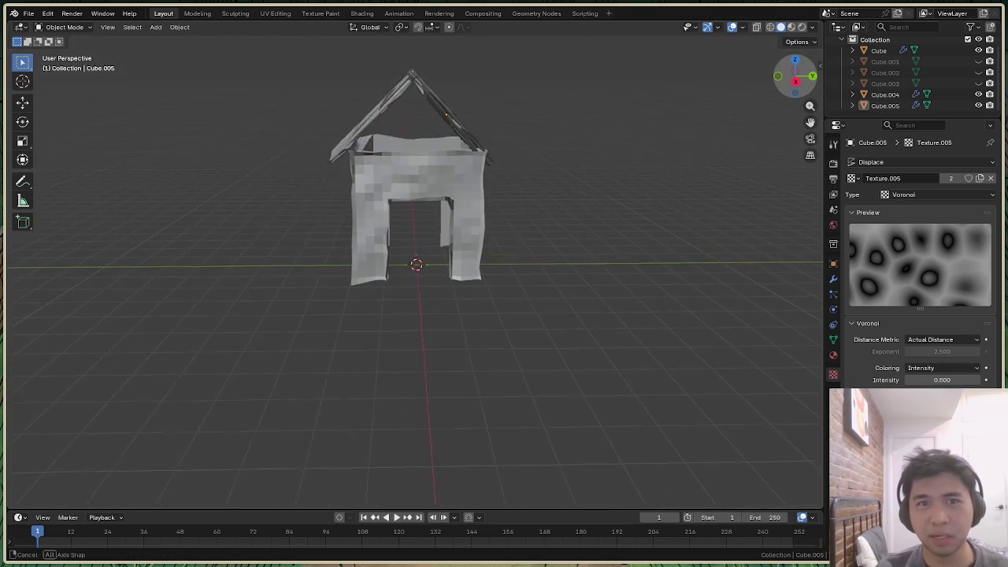
click(367, 116)
click(442, 115)
key(g)
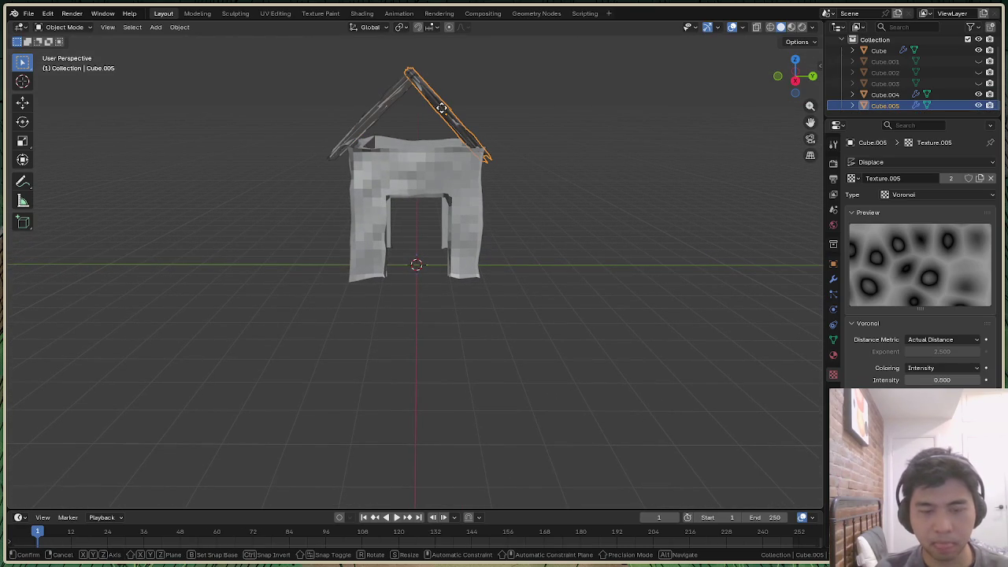
key(y)
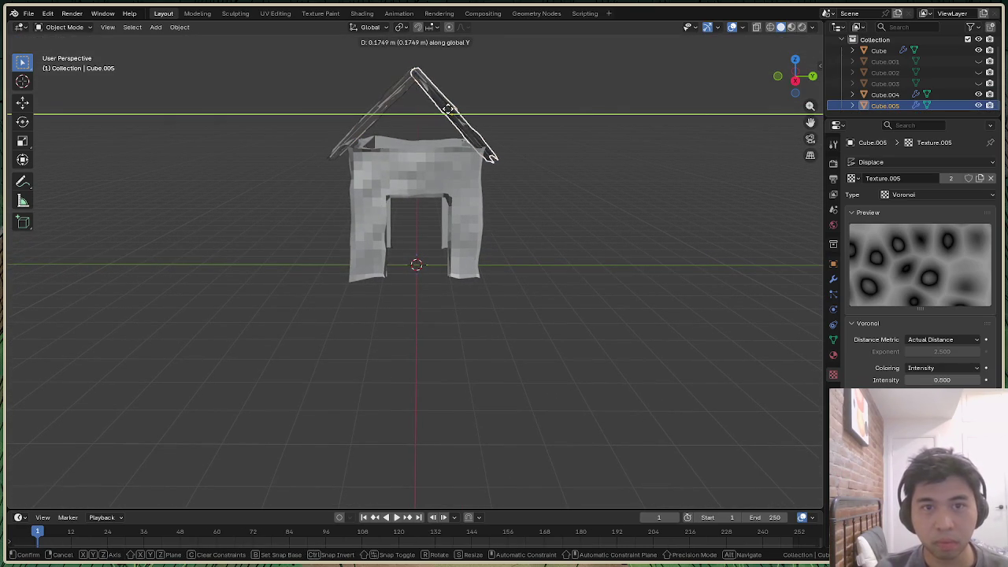
click(449, 111)
Orbit around the house to check where the roof halves meet at the ridge
drag(797, 79, 809, 100)
click(669, 181)
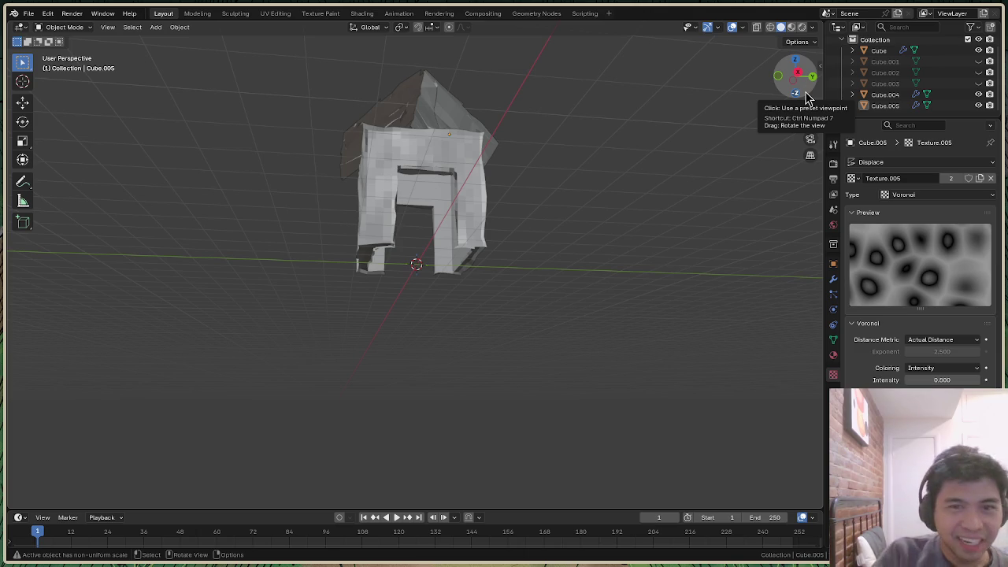
drag(809, 93, 475, 86)
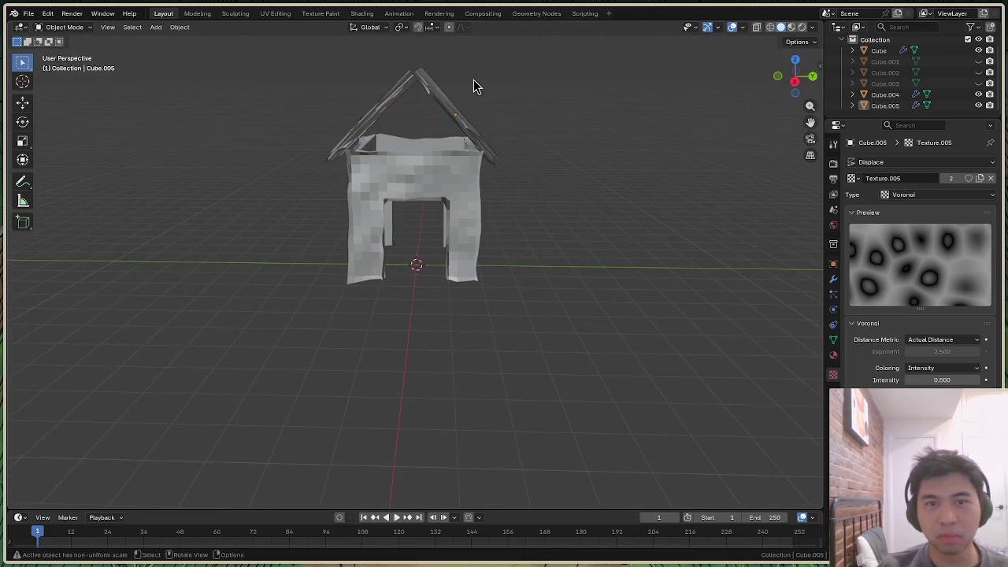
click(373, 120)
Nudge left panel Cube.004 slightly along Y to line up with the right panel, then inspect the ridge
key(g)
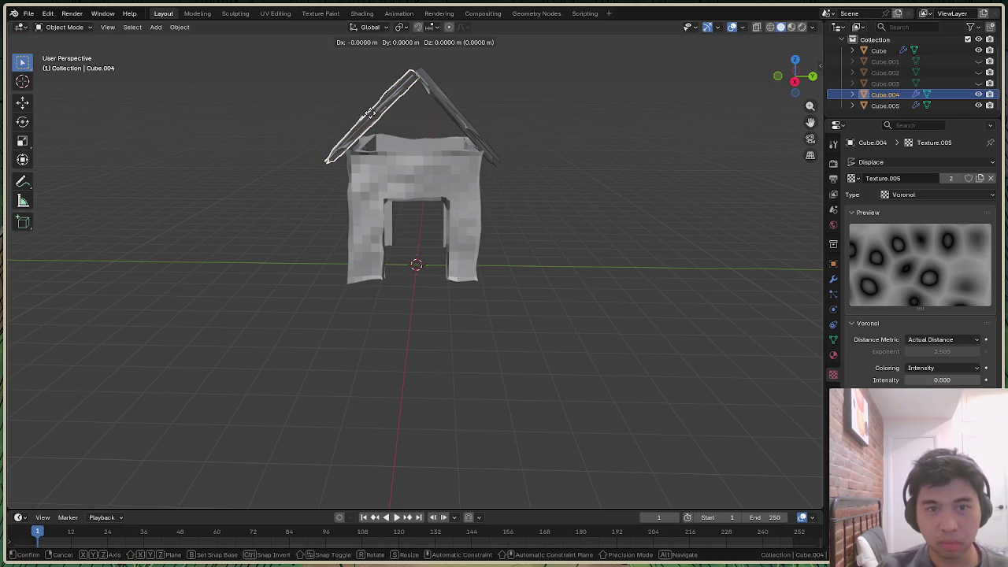
key(y)
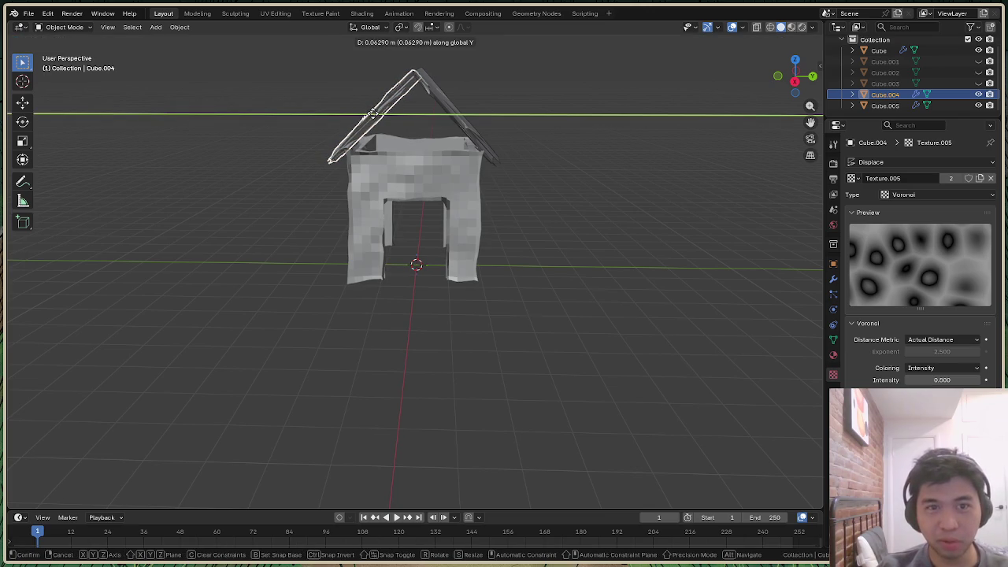
click(376, 120)
mouse_move(811, 91)
mouse_down()
mouse_move(812, 59)
mouse_move(812, 107)
mouse_up()
click(720, 176)
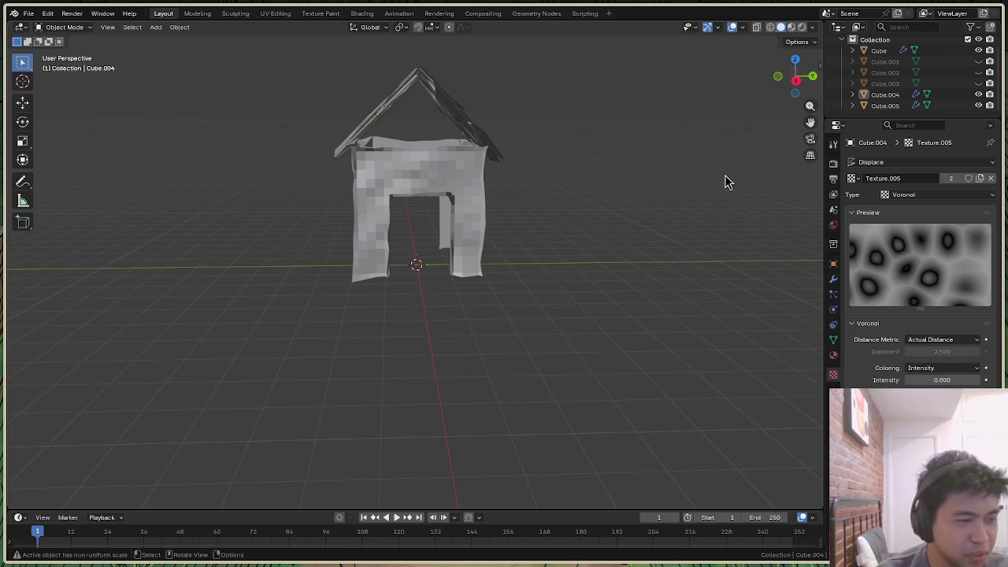
mouse_move(809, 95)
mouse_down()
mouse_move(796, 111)
mouse_move(783, 93)
mouse_move(767, 98)
mouse_up()
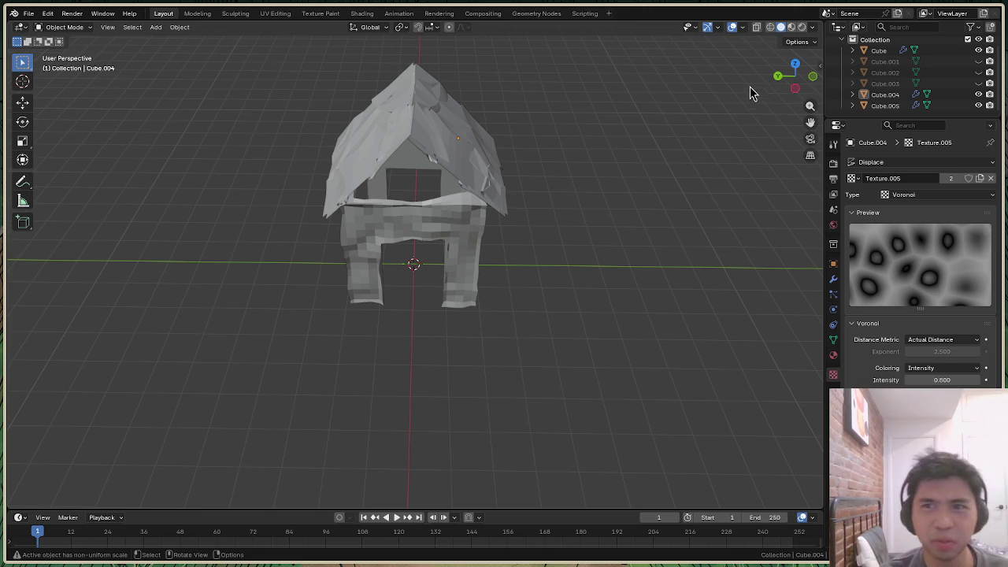
mouse_move(813, 98)
mouse_down()
mouse_move(797, 79)
mouse_move(814, 90)
mouse_move(520, 136)
mouse_up()
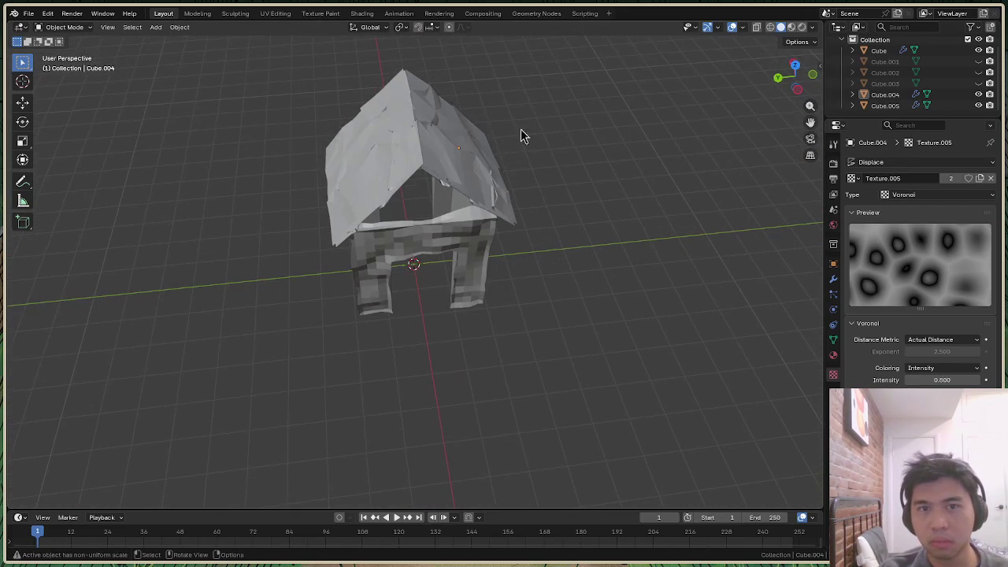
click(475, 140)
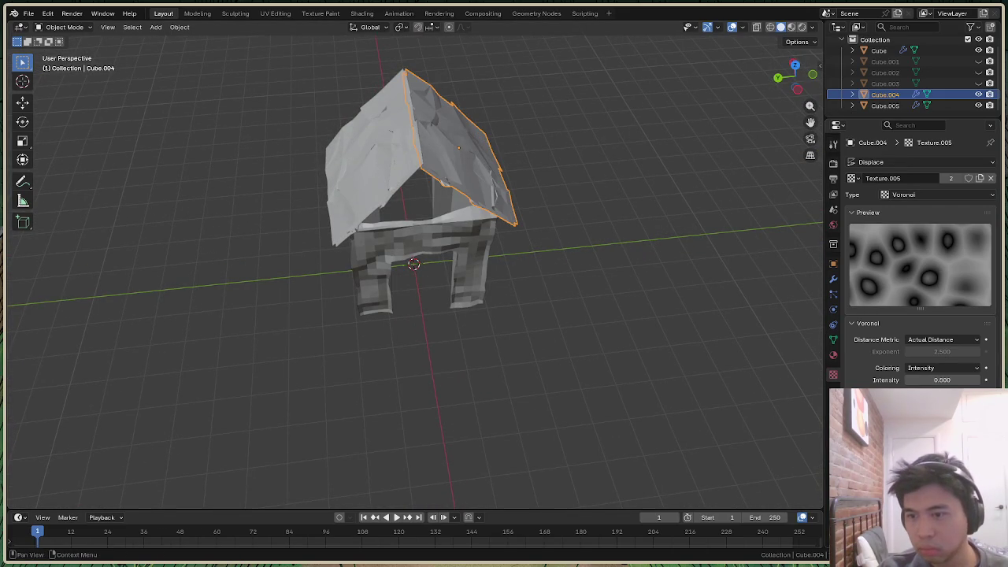
drag(942, 418, 984, 417)
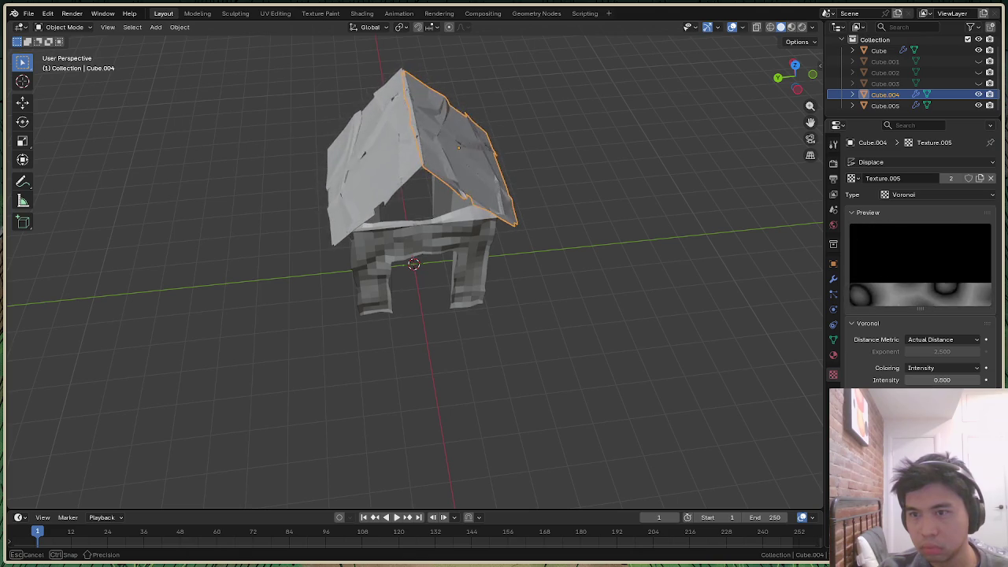
drag(985, 418, 992, 418)
scroll(623, 370, down, 3)
scroll(551, 150, up, 2)
scroll(552, 150, up, 3)
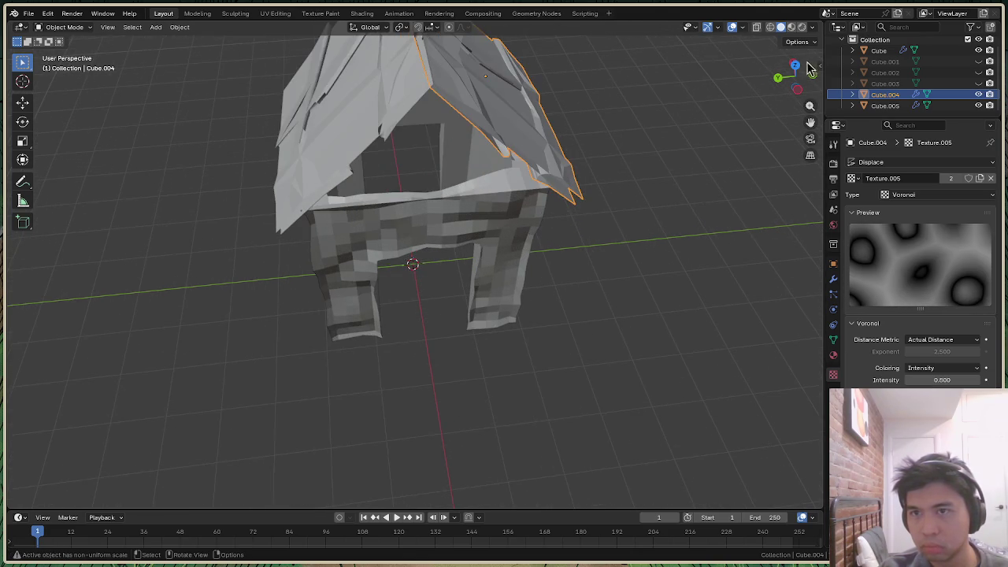
drag(795, 75, 811, 73)
scroll(636, 187, down, 4)
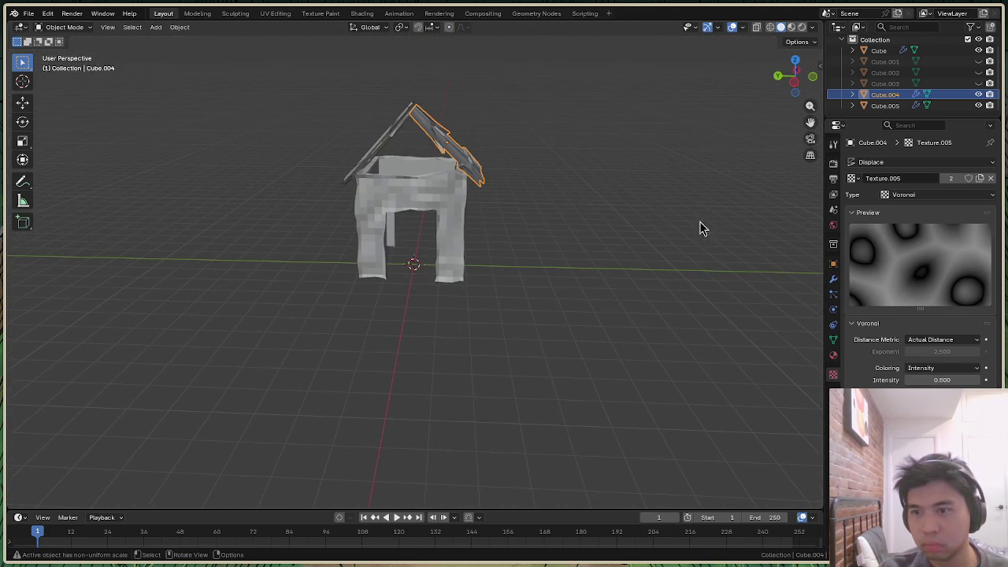
mouse_move(943, 382)
mouse_down()
mouse_move(969, 382)
mouse_move(930, 380)
mouse_up()
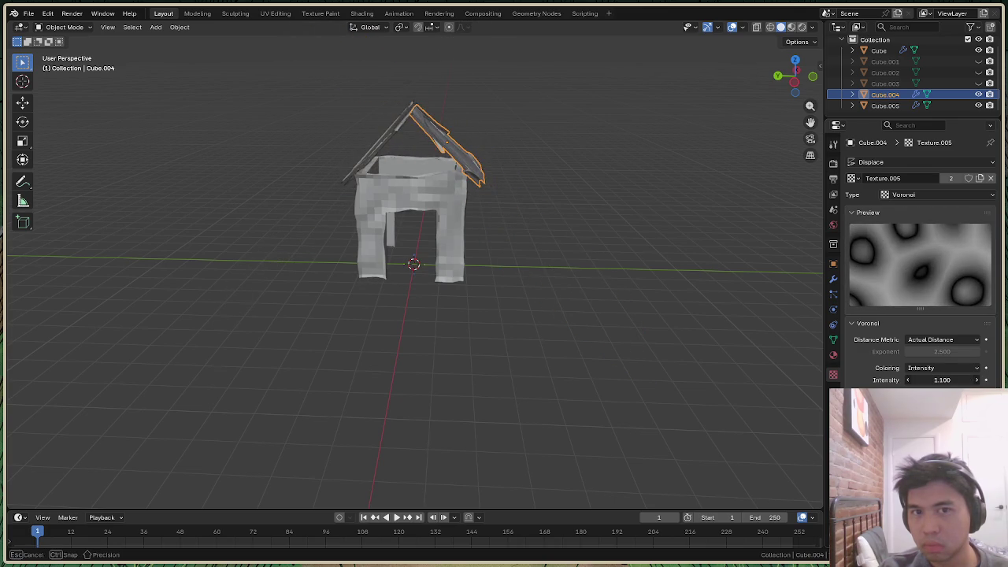
drag(795, 78, 805, 87)
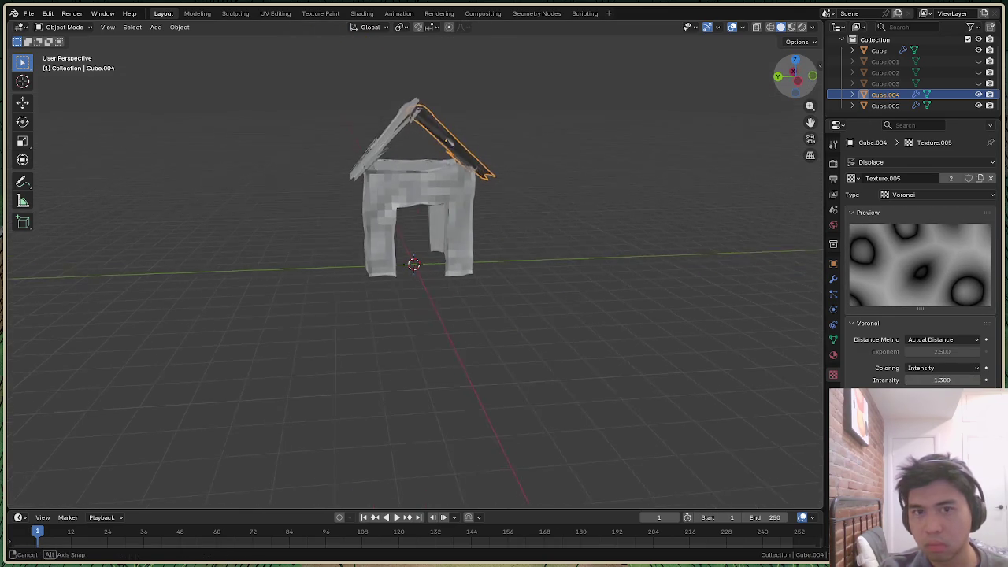
drag(951, 379, 918, 380)
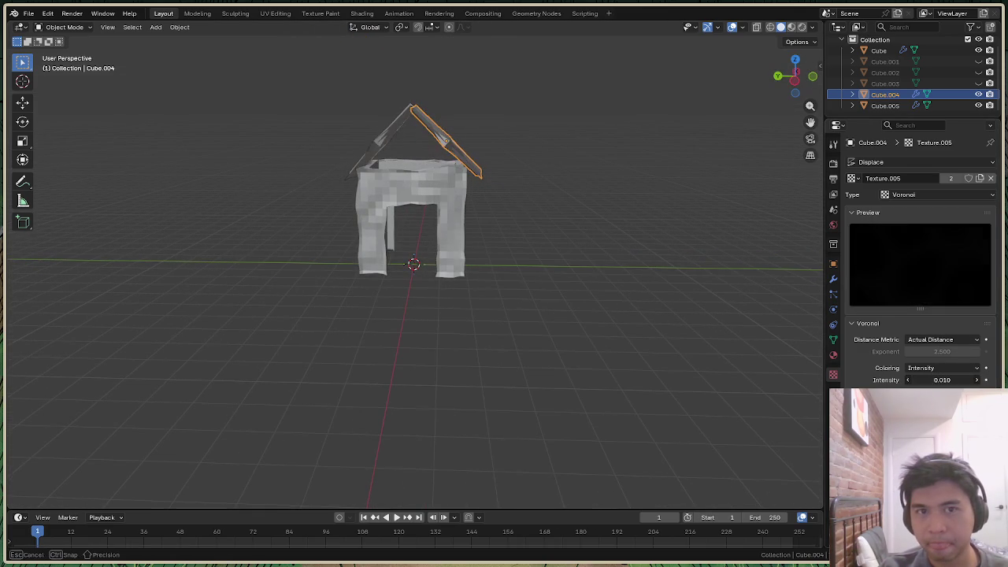
drag(794, 75, 811, 83)
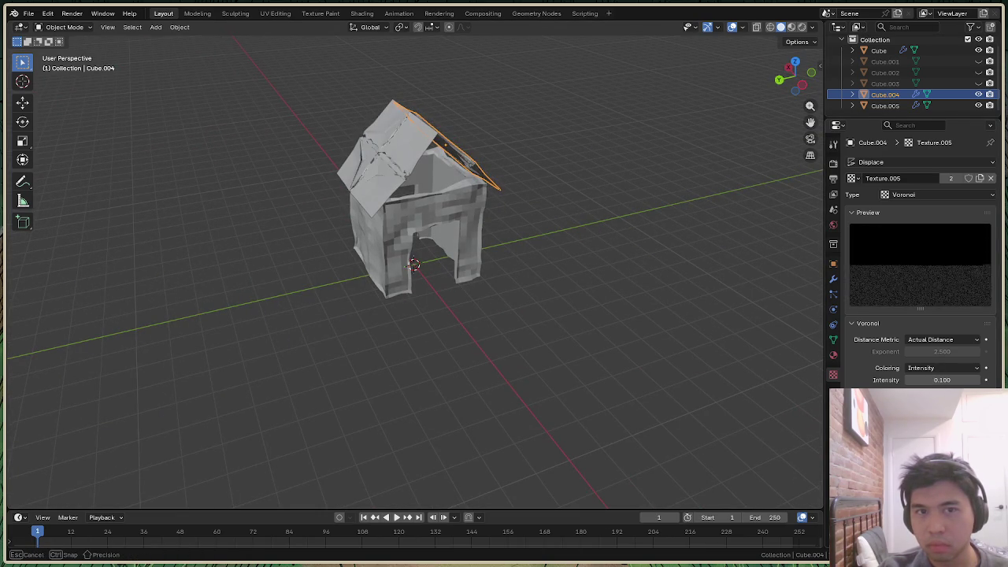
drag(942, 409, 906, 410)
mouse_move(937, 379)
mouse_down()
mouse_move(977, 380)
mouse_move(942, 379)
mouse_up()
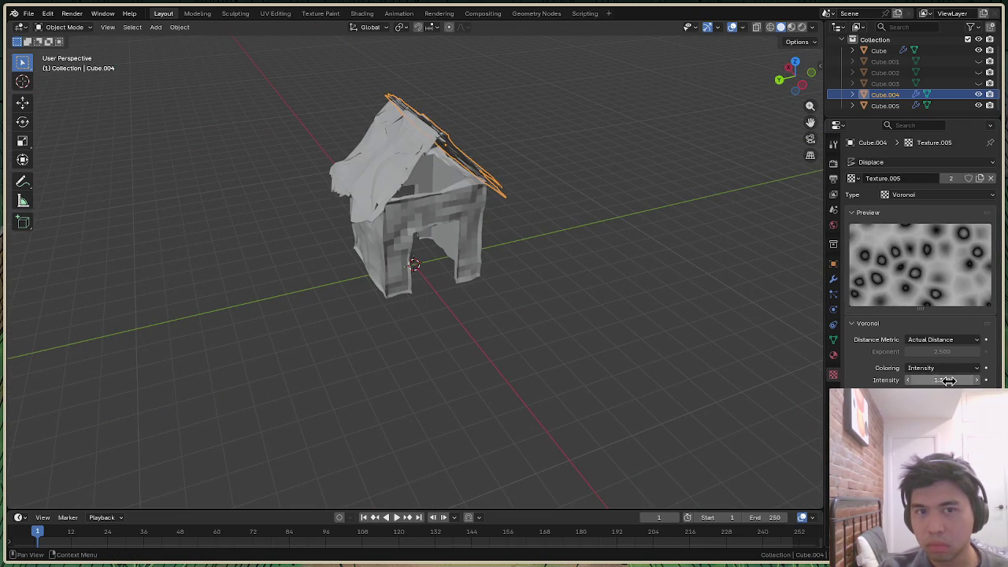
drag(803, 91, 796, 75)
key(ctrl+z)
key(ctrl+z)
key(ctrl+z)
key(ctrl+z)
key(ctrl+z)
key(ctrl+z)
key(ctrl+z)
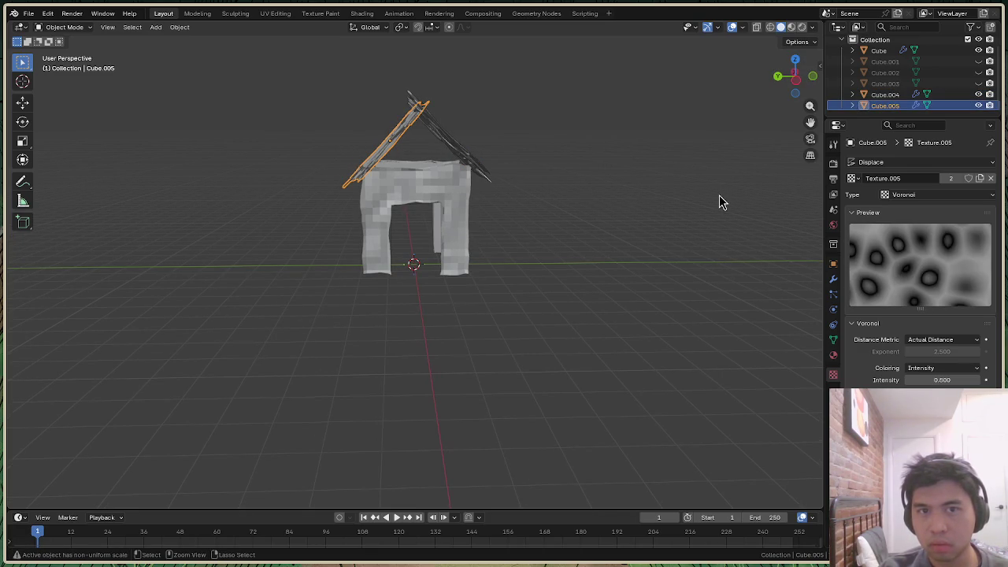
Lower roof piece Cube.004 0.3476 m along Z and shift it along Y
drag(781, 91, 786, 85)
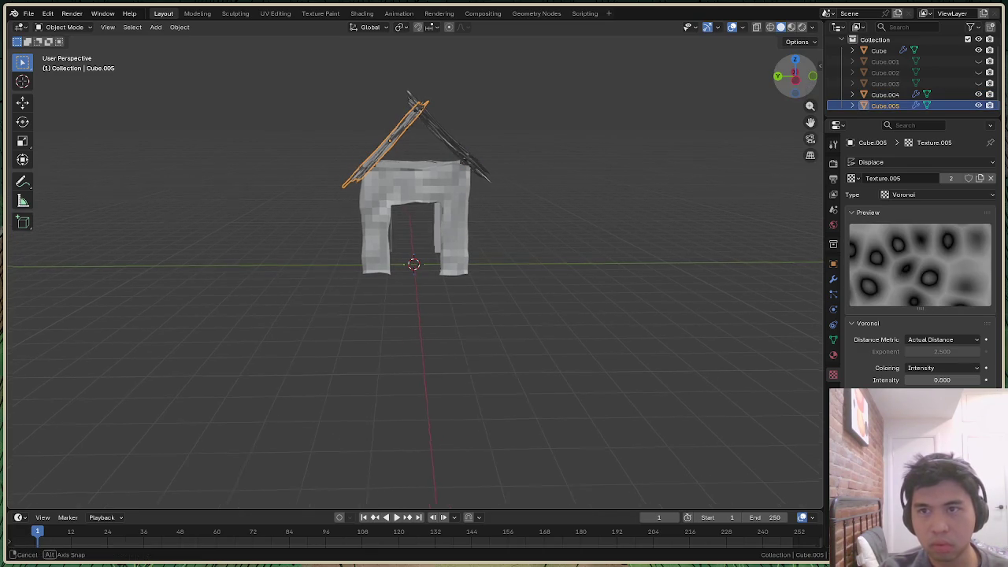
click(795, 83)
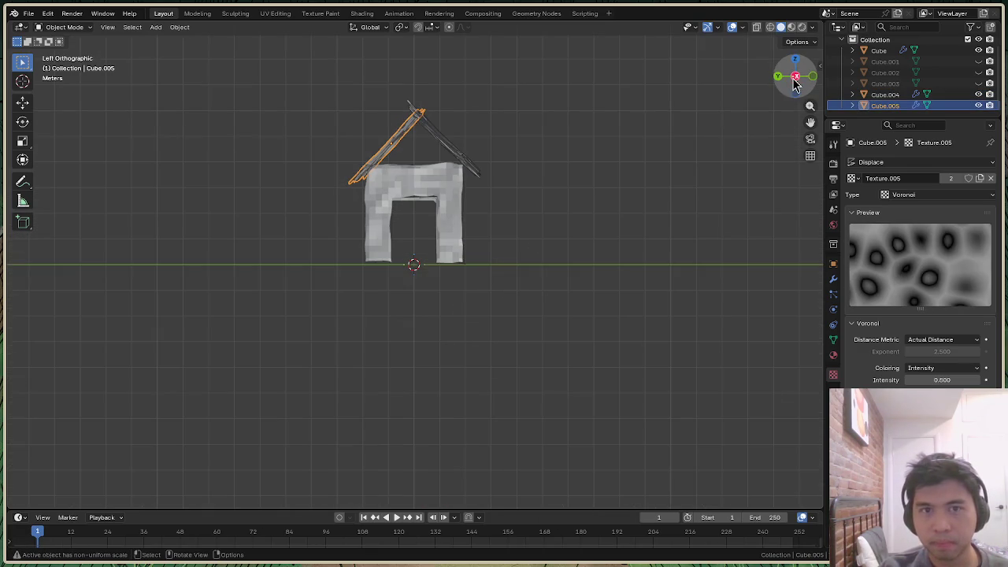
click(445, 147)
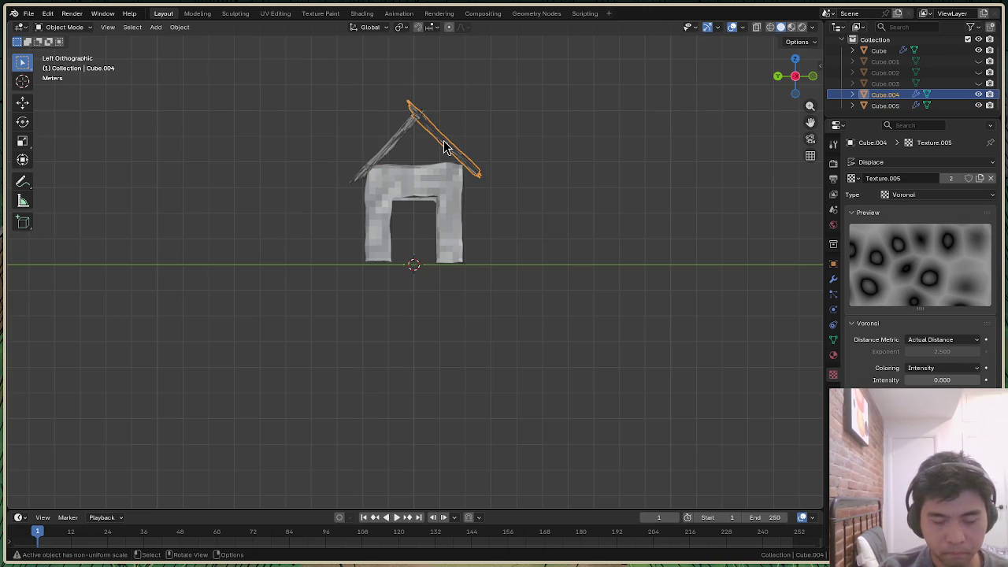
key(g)
key(z)
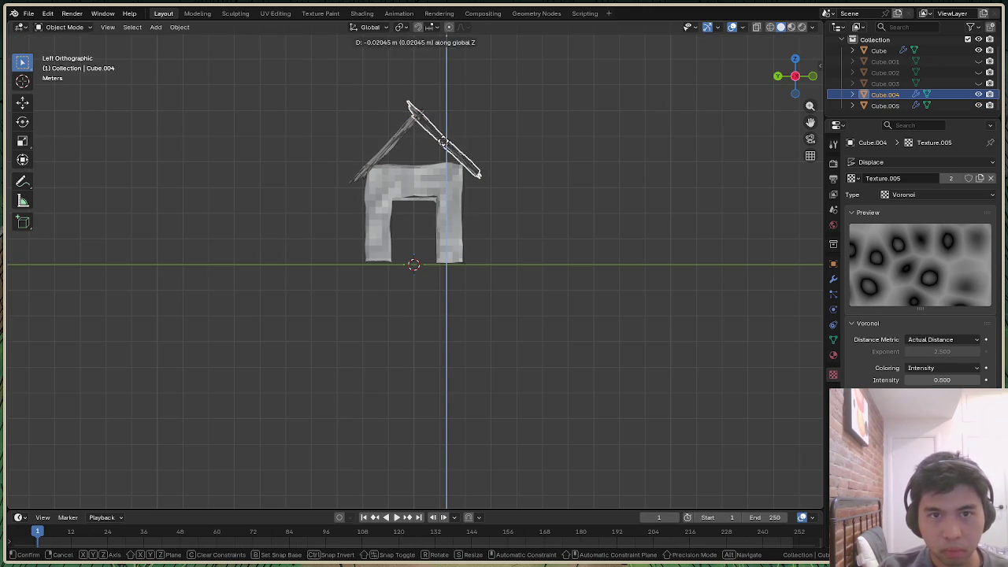
click(445, 155)
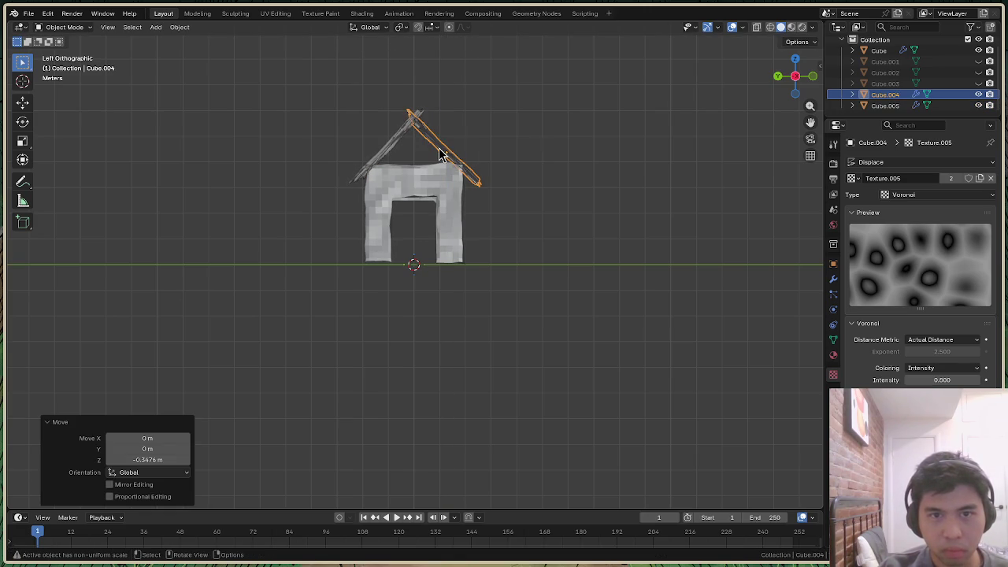
key(g)
key(y)
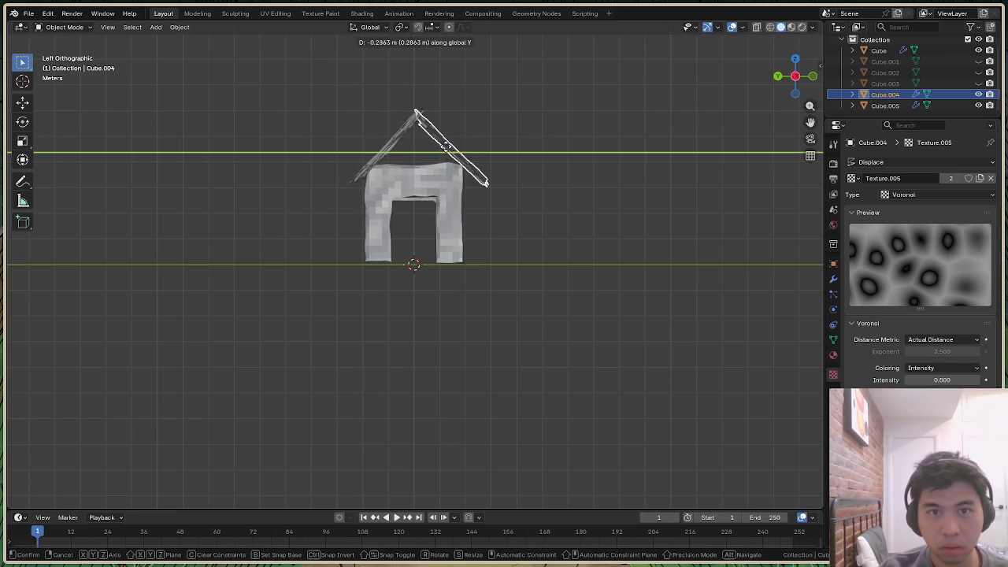
click(445, 146)
Slide roof piece Cube.005 along Y to meet Cube.004
click(396, 154)
key(g)
key(y)
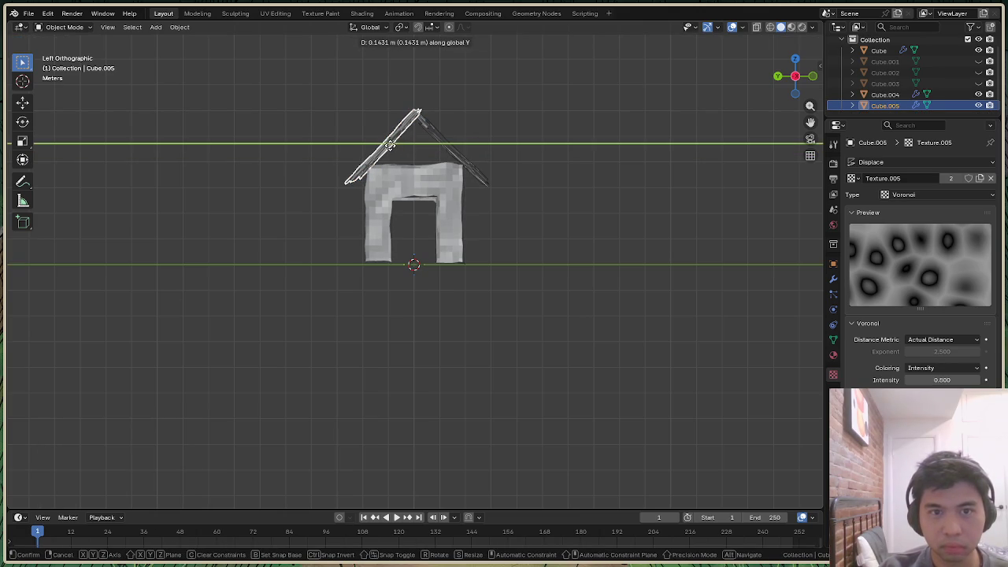
click(390, 146)
click(607, 240)
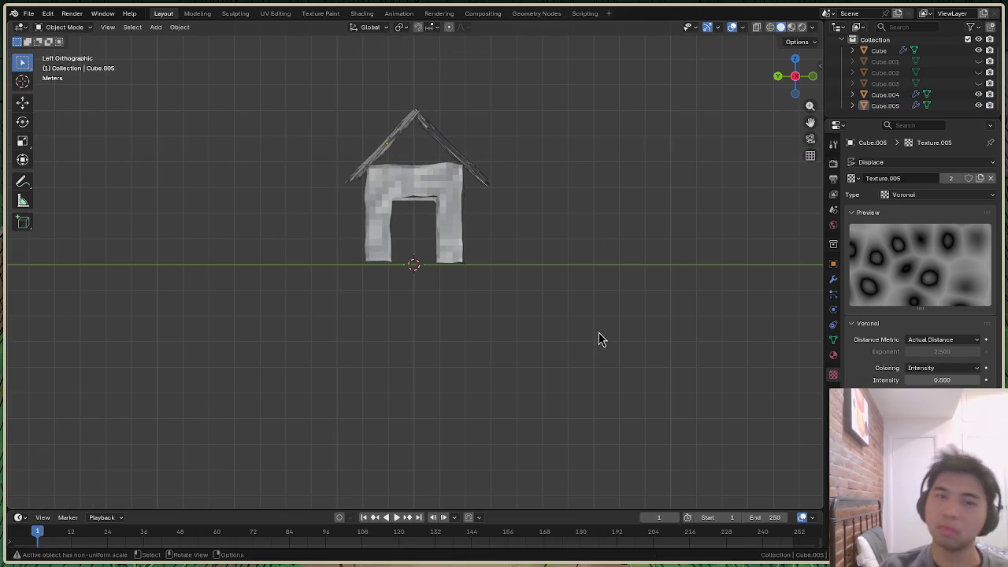
Set the Voronoi displacement texture Intensity to 0.500 and view the house from the front
drag(798, 86, 795, 79)
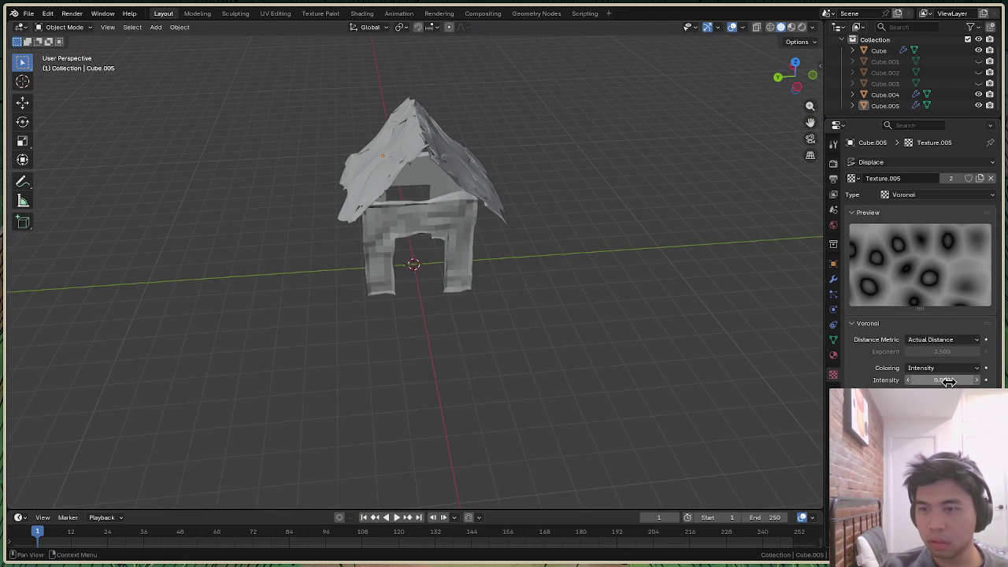
drag(955, 382, 922, 382)
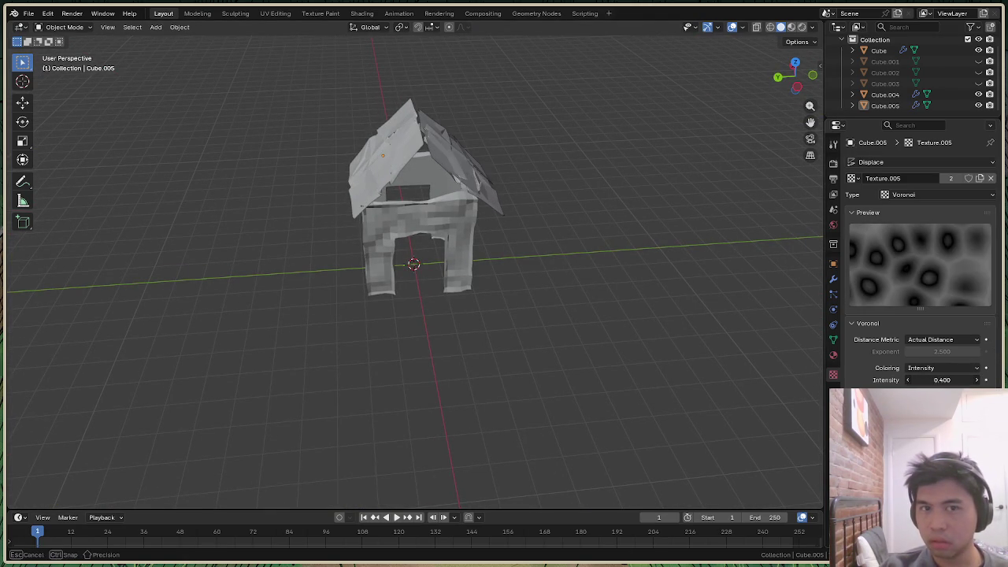
drag(794, 77, 797, 78)
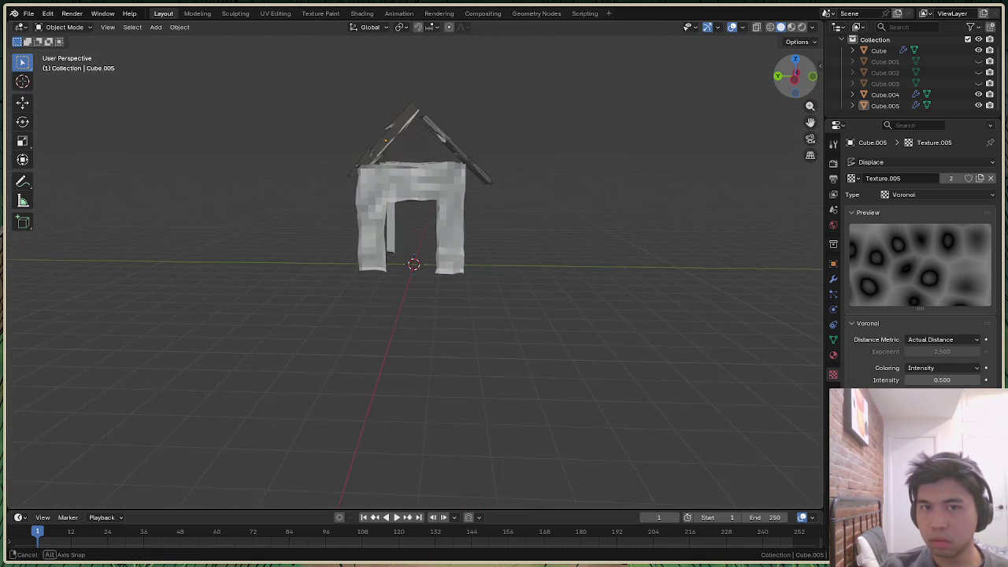
In side view, lower roof plank Cube.005 along Z and slide it along Y
click(799, 85)
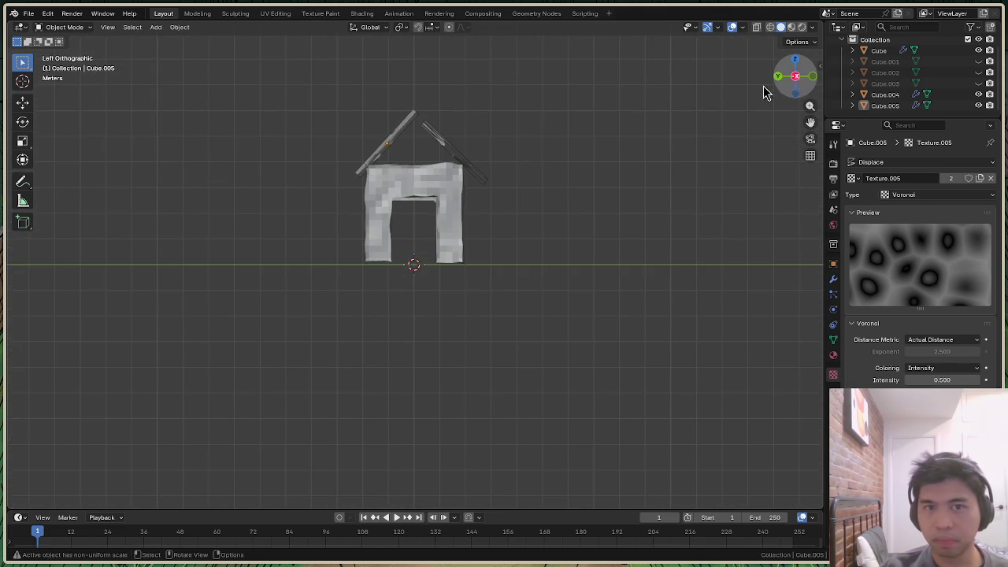
click(401, 140)
key(g)
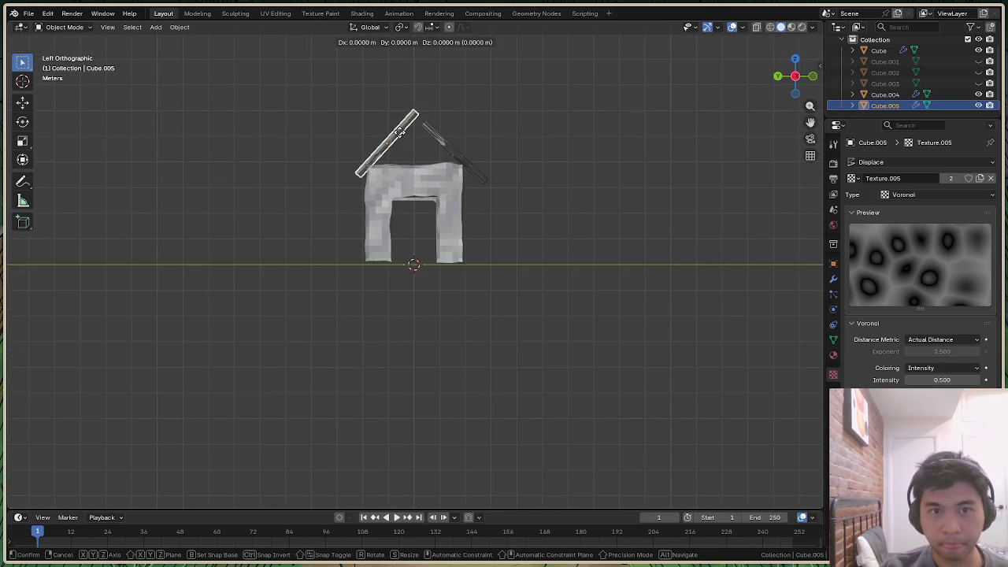
key(x)
key(z)
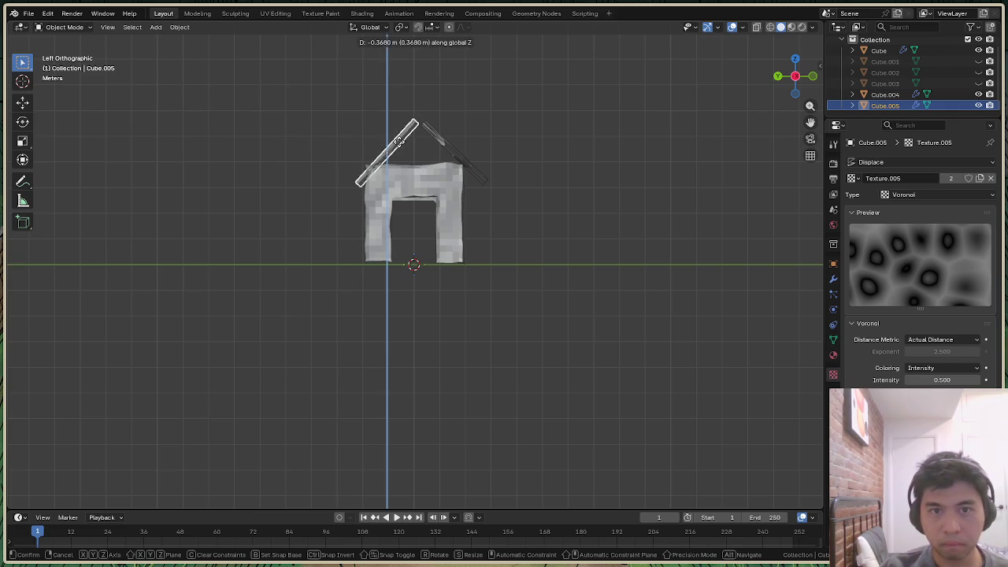
click(399, 141)
key(g)
key(y)
click(392, 140)
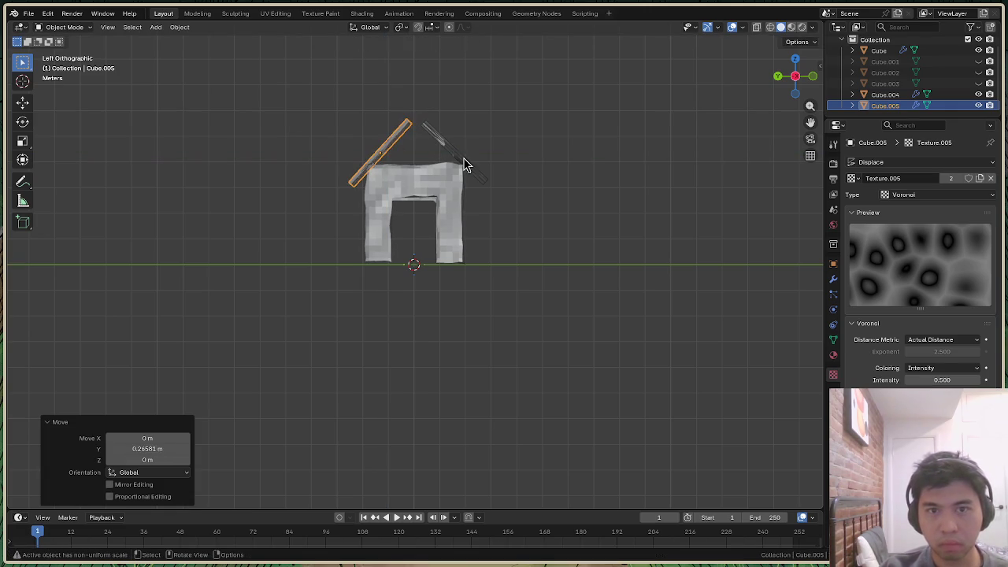
Lower roof plank Cube.004 along Z onto the wall tops
click(463, 164)
key(g)
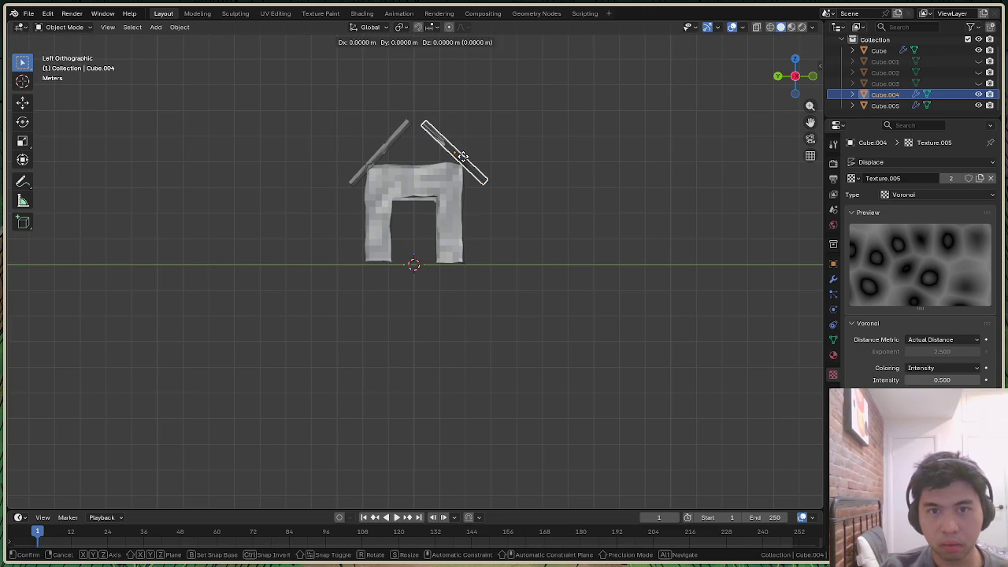
key(z)
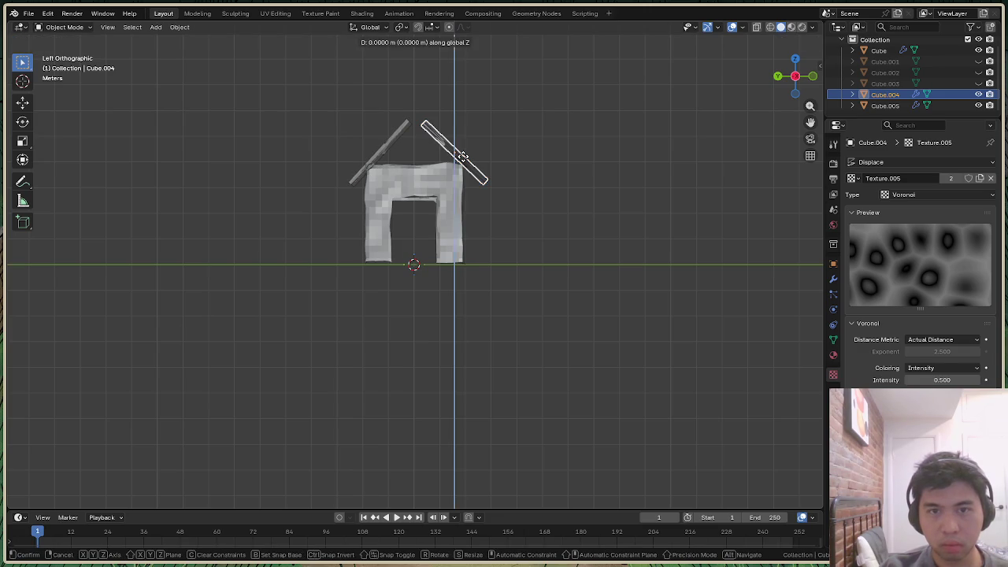
click(466, 162)
click(619, 154)
mouse_move(794, 79)
mouse_down()
mouse_move(772, 95)
mouse_move(791, 78)
mouse_move(807, 94)
mouse_up()
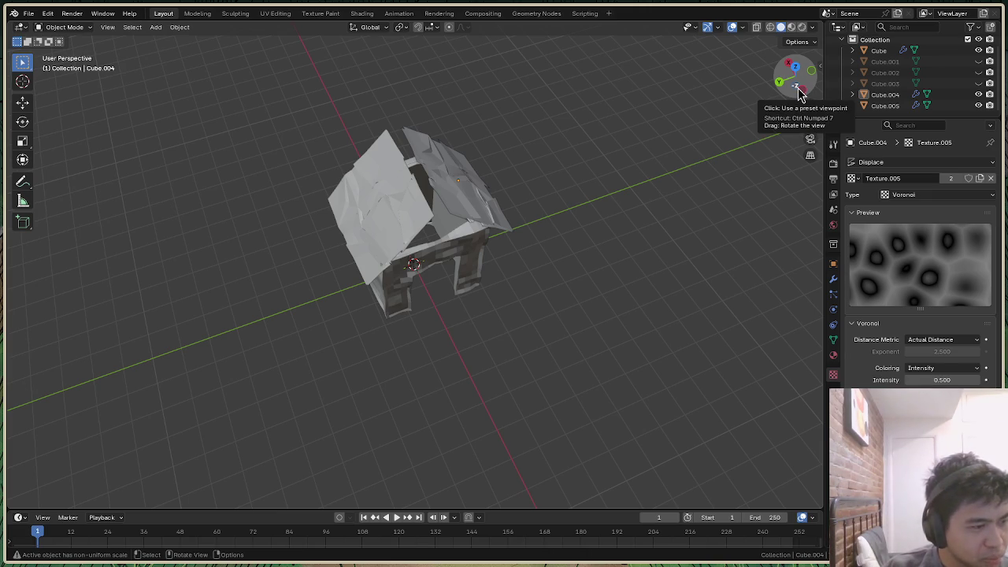
scroll(496, 117, up, 5)
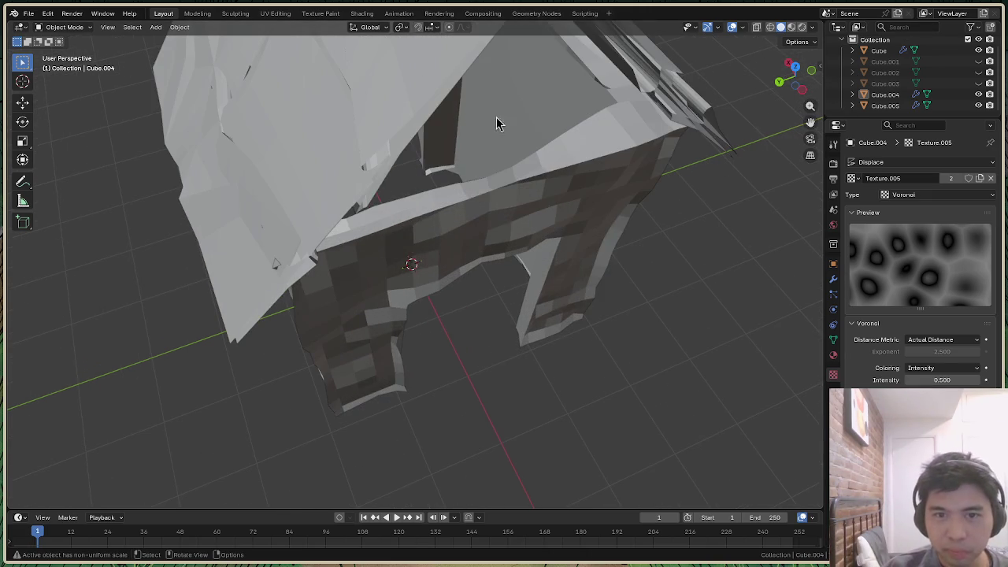
mouse_move(797, 78)
mouse_down()
mouse_move(791, 102)
mouse_move(795, 77)
mouse_move(811, 110)
mouse_move(787, 55)
mouse_up()
scroll(646, 152, down, 3)
scroll(645, 131, down, 1)
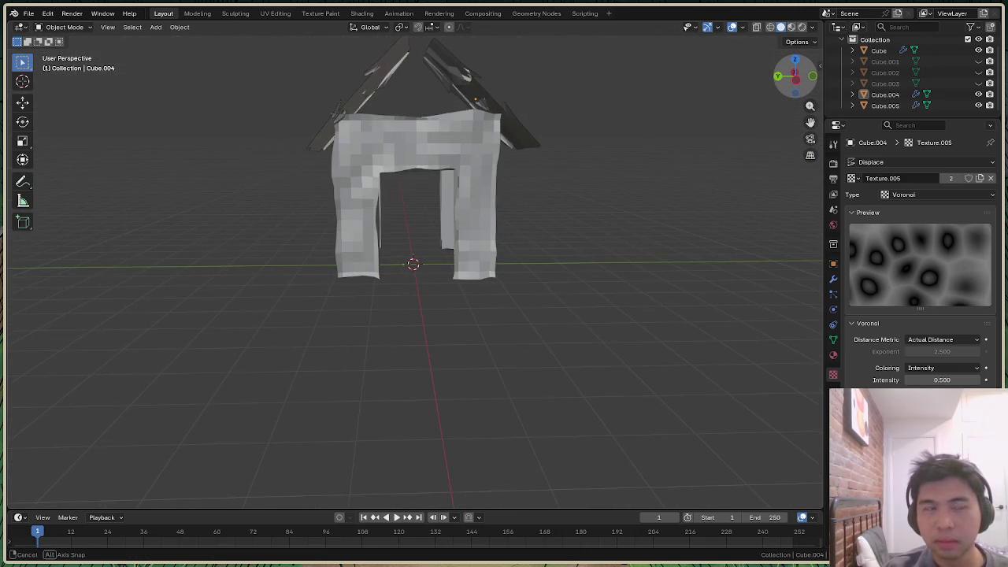
drag(796, 75, 798, 93)
middle_drag(411, 264, 417, 264)
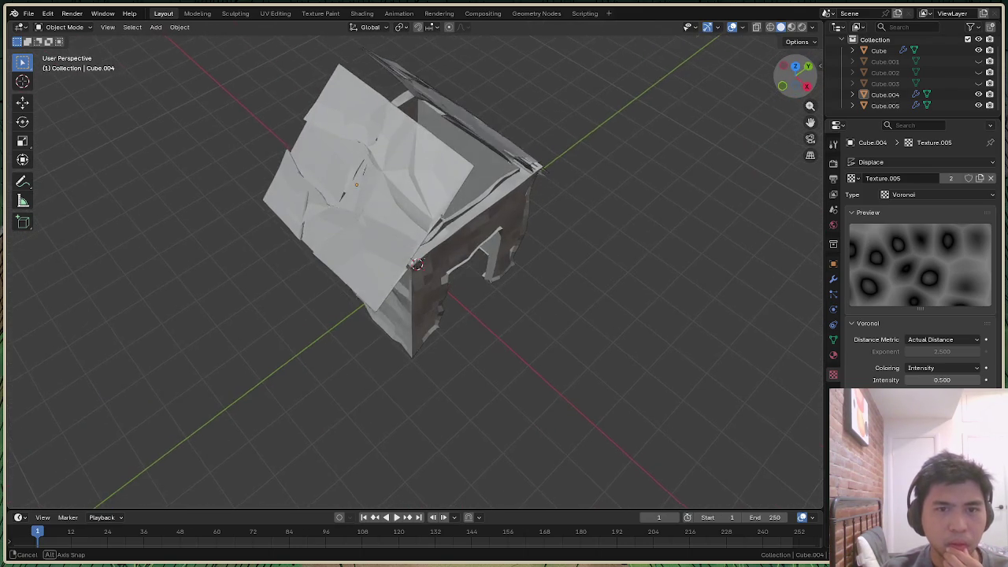
middle_drag(525, 136, 525, 136)
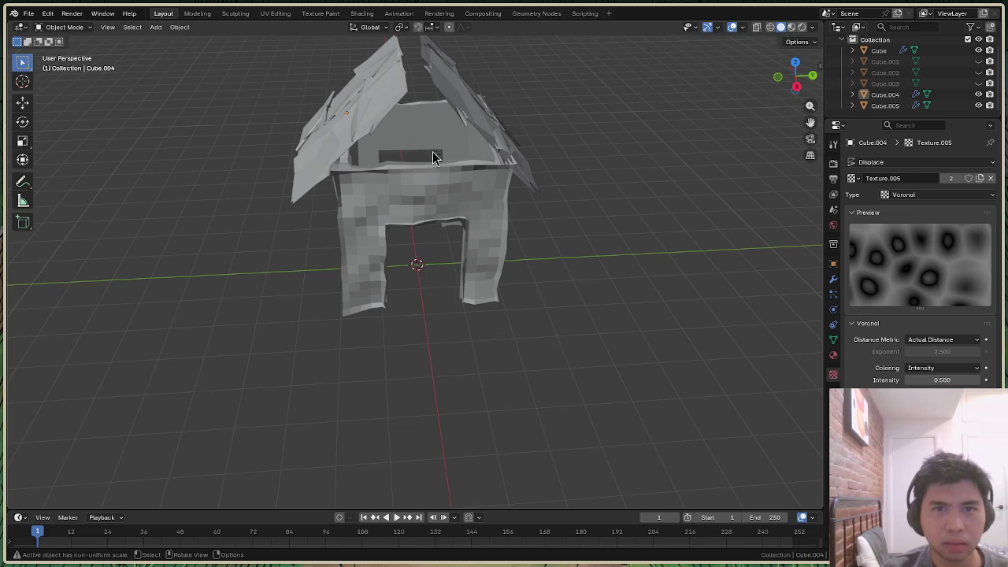
mouse_move(797, 98)
mouse_down()
mouse_move(811, 79)
mouse_move(796, 76)
mouse_up()
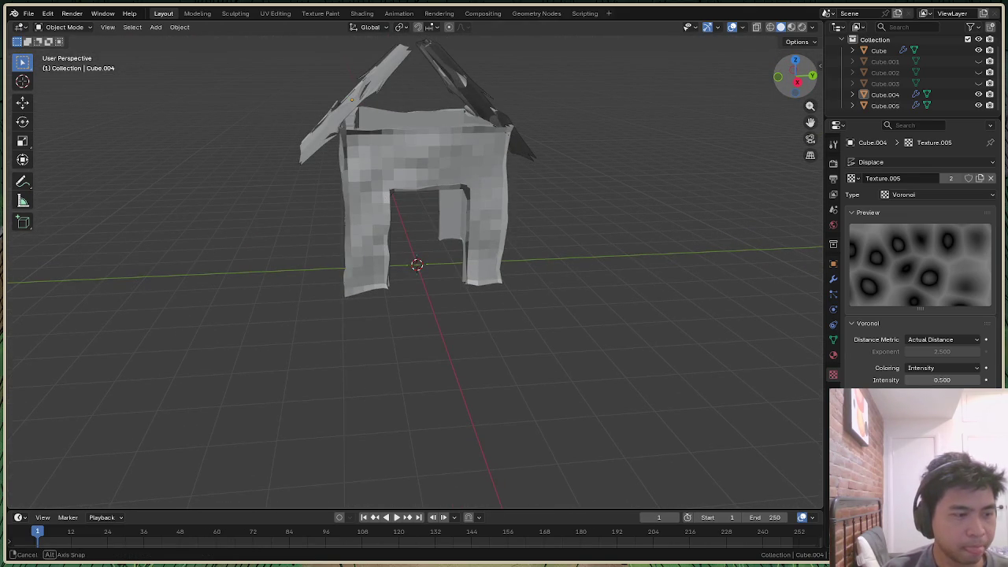
drag(796, 77, 795, 76)
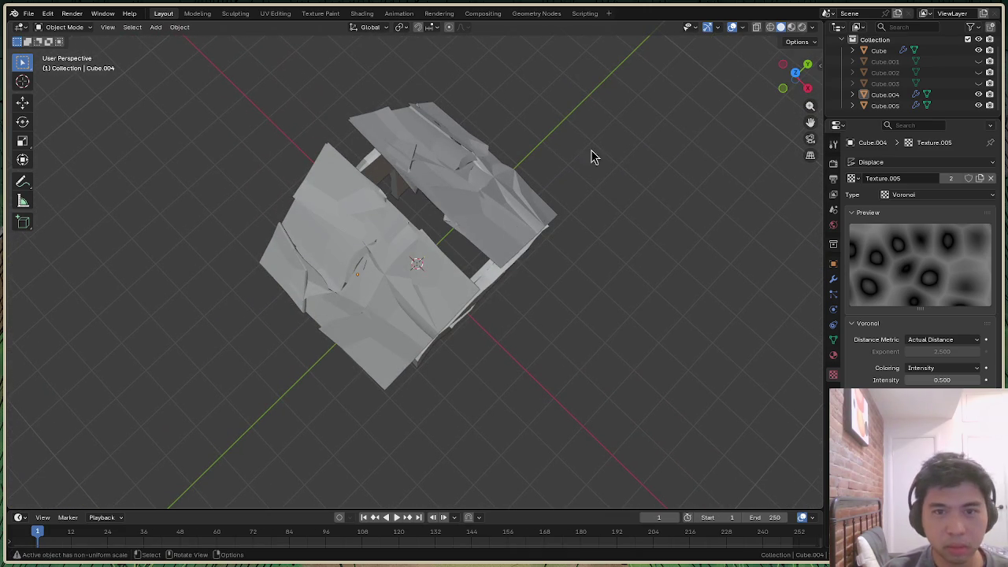
drag(795, 76, 796, 76)
middle_drag(377, 179, 377, 179)
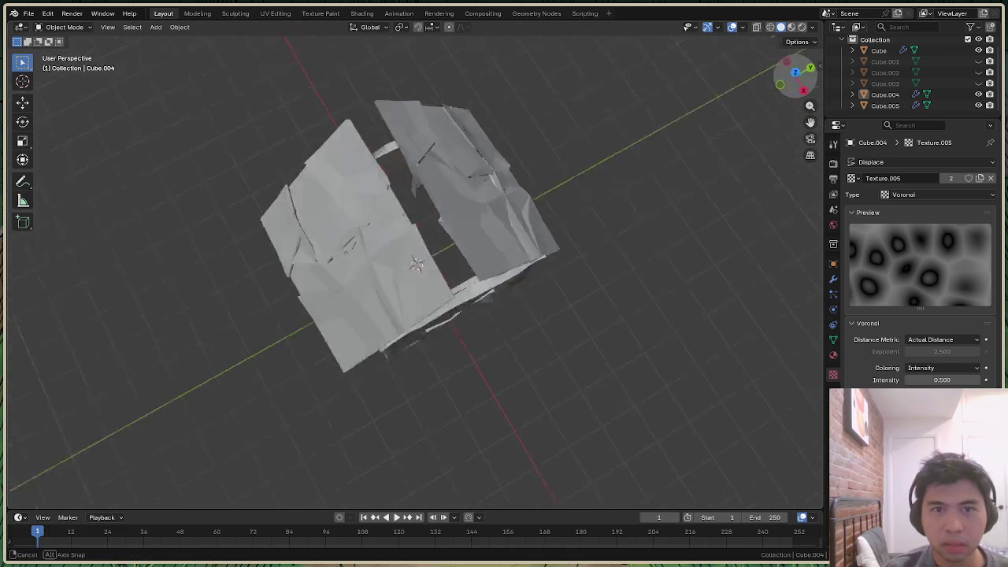
drag(802, 87, 439, 146)
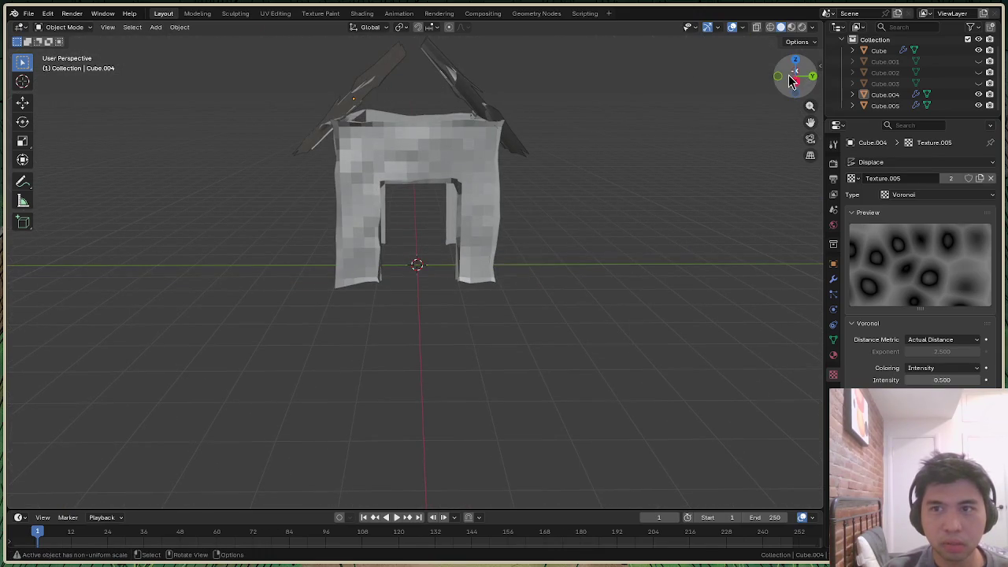
drag(793, 80, 793, 82)
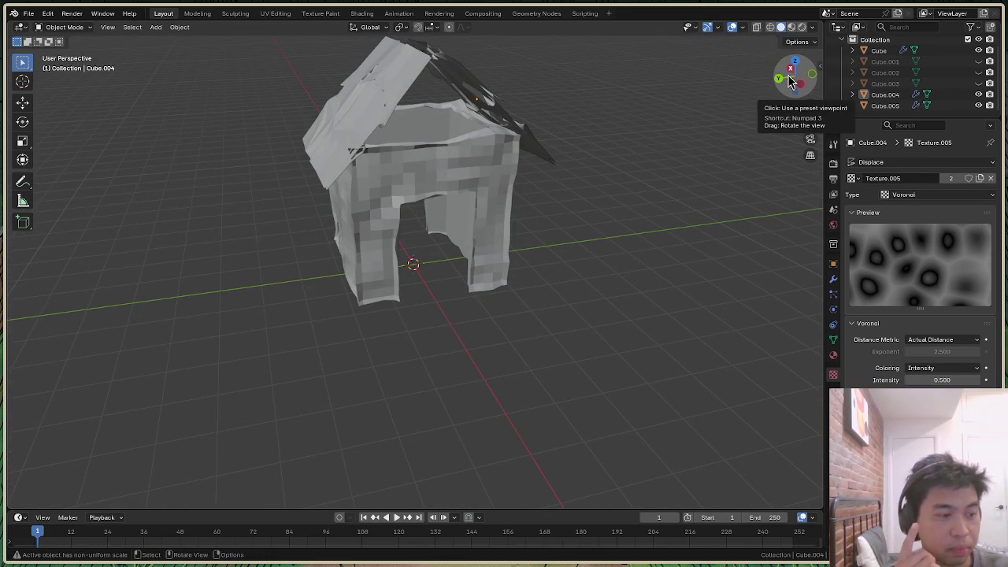
mouse_move(792, 82)
mouse_down()
mouse_move(756, 181)
mouse_move(797, 74)
mouse_up()
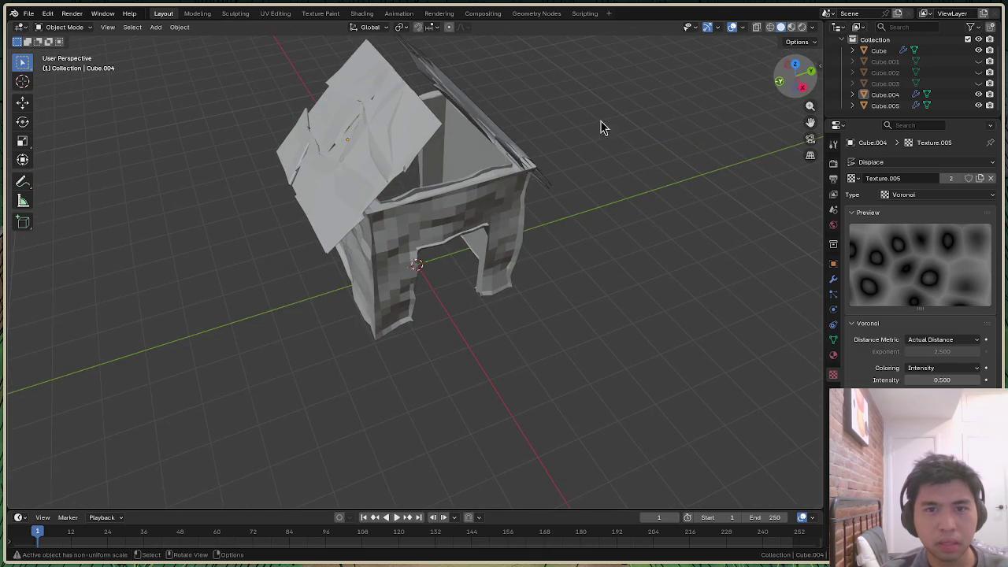
drag(797, 95, 796, 77)
Select the house body Cube and drag its Voronoi Intensity to 0.700
click(490, 181)
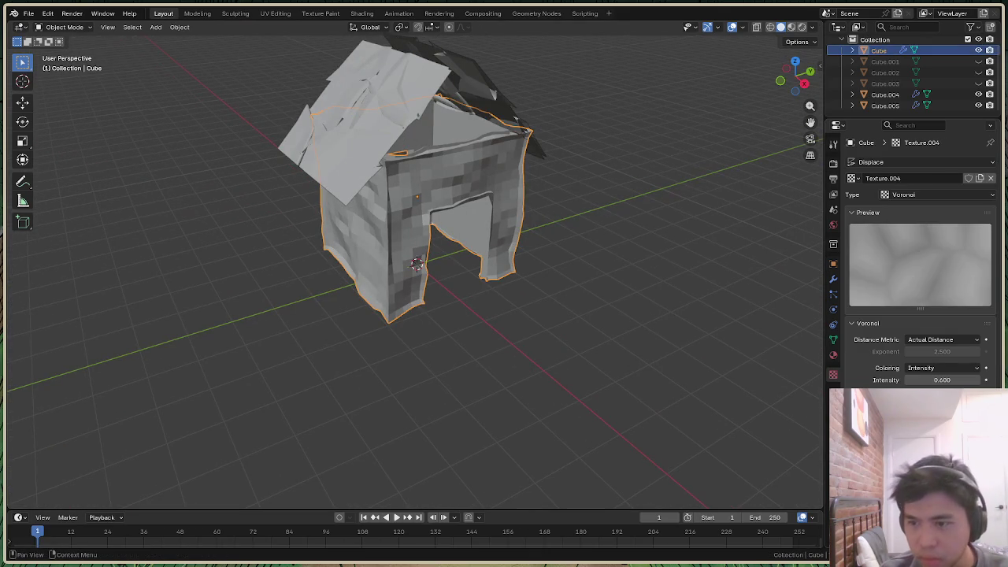
drag(942, 417, 961, 418)
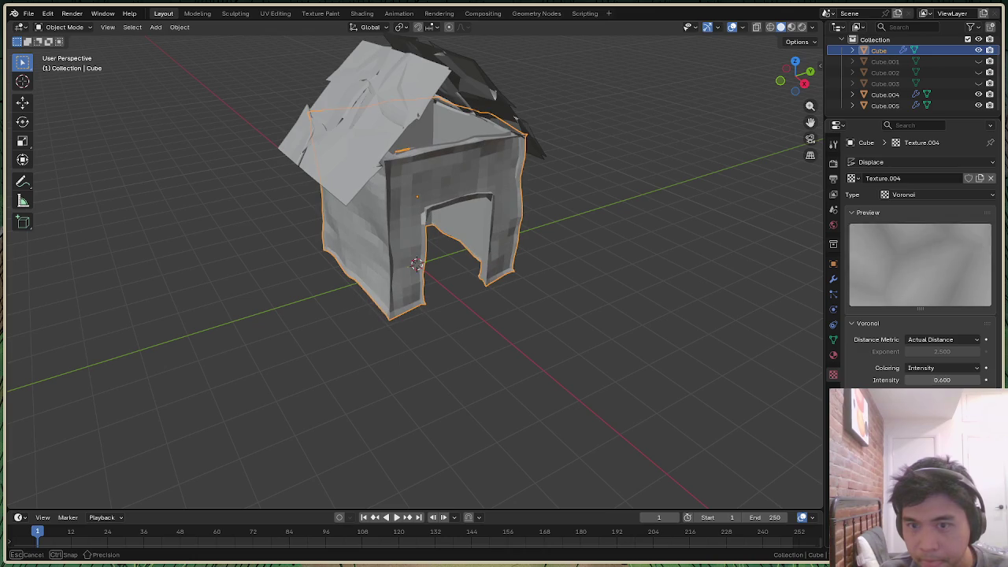
mouse_move(942, 380)
mouse_down()
mouse_move(930, 380)
mouse_move(941, 379)
mouse_up()
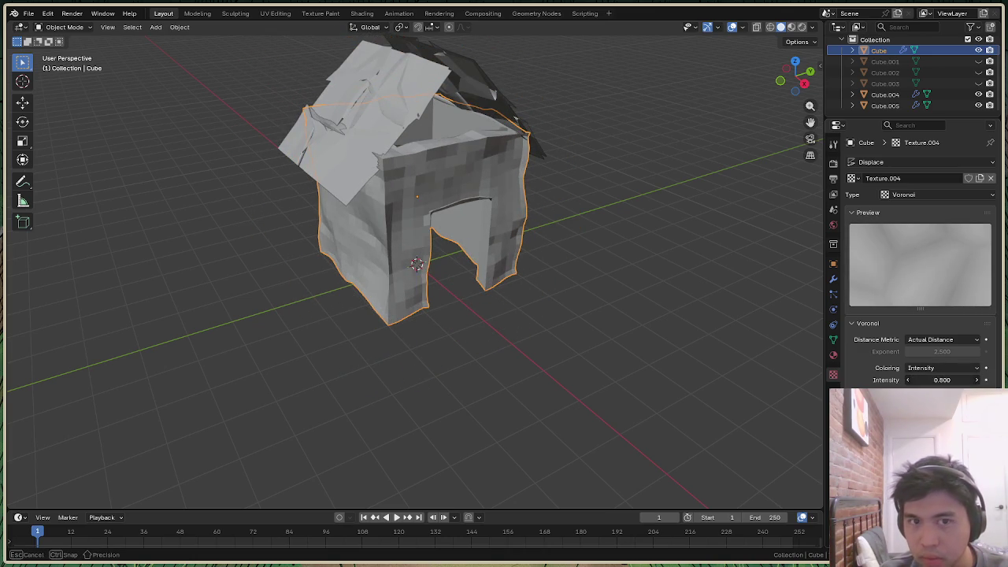
drag(942, 380, 930, 380)
drag(794, 76, 788, 78)
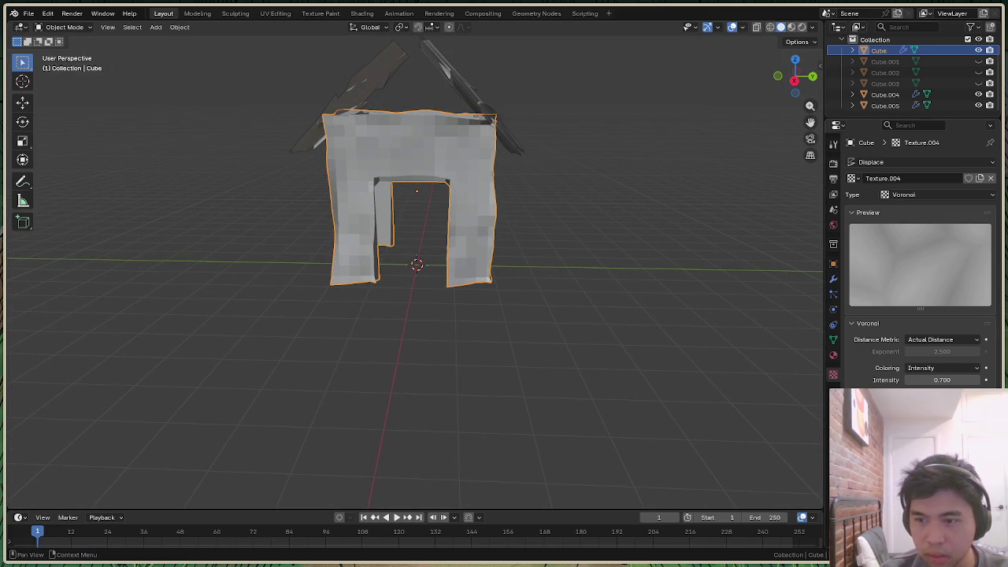
Fine-tune the wall displacement strength and orbit to inspect the walls
drag(942, 441, 985, 441)
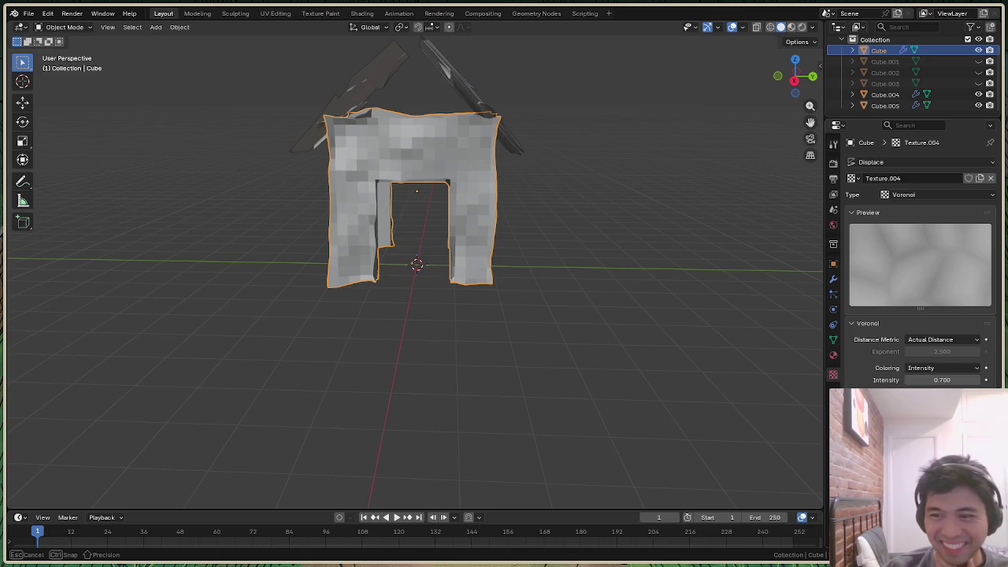
drag(985, 441, 994, 441)
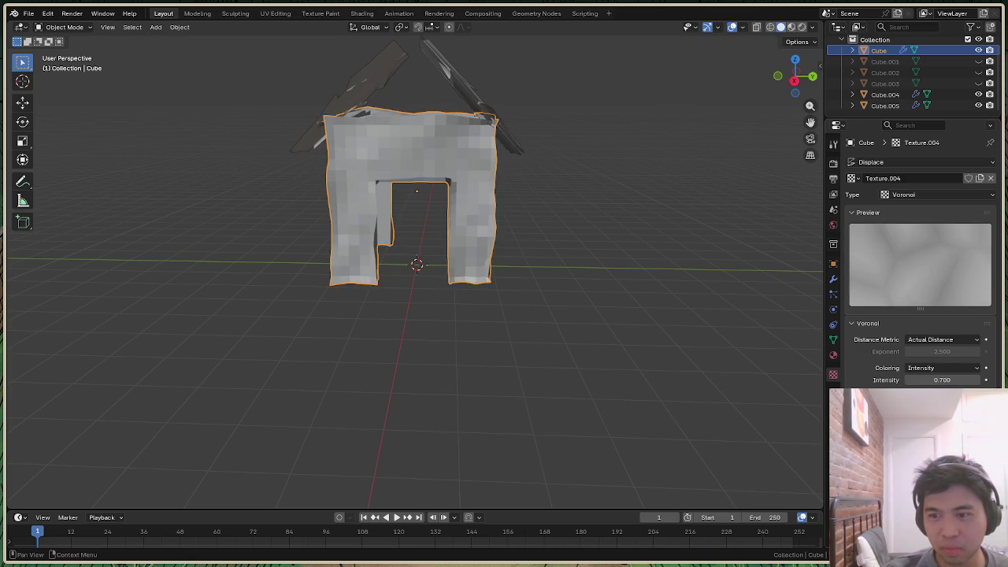
mouse_move(942, 406)
mouse_down()
mouse_move(906, 406)
mouse_move(929, 406)
mouse_up()
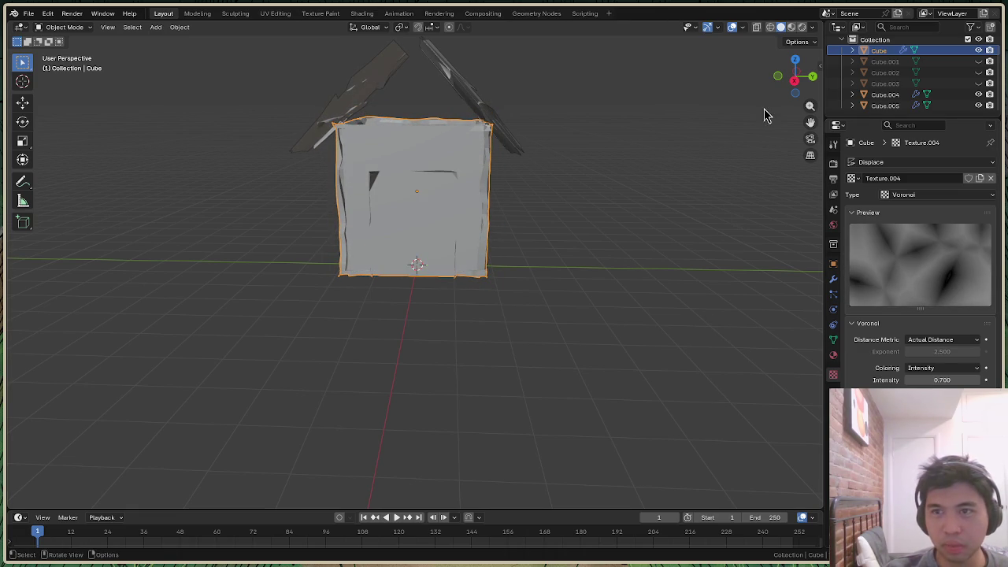
mouse_move(785, 77)
mouse_down()
mouse_move(795, 126)
mouse_move(795, 79)
mouse_up()
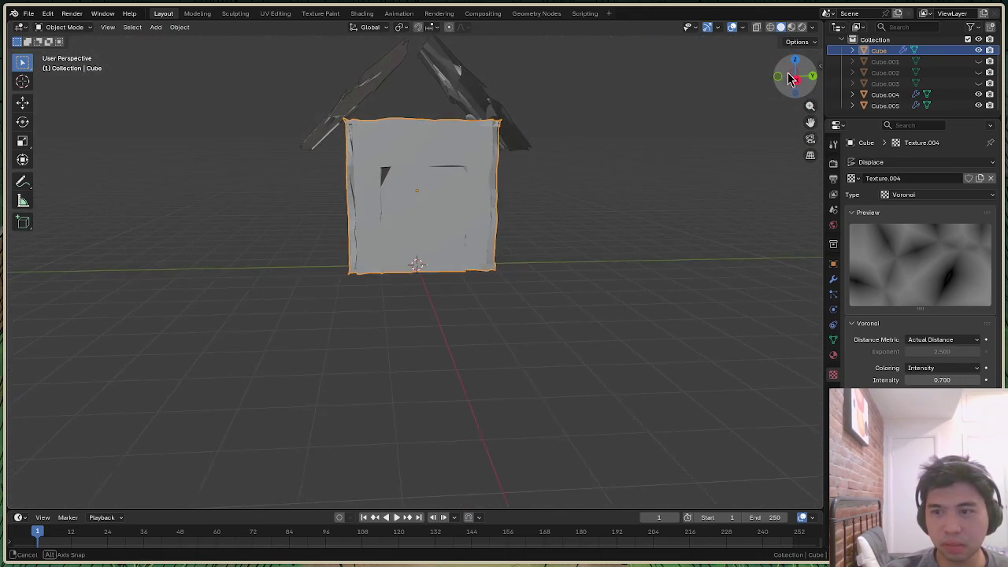
drag(795, 78, 795, 78)
click(886, 61)
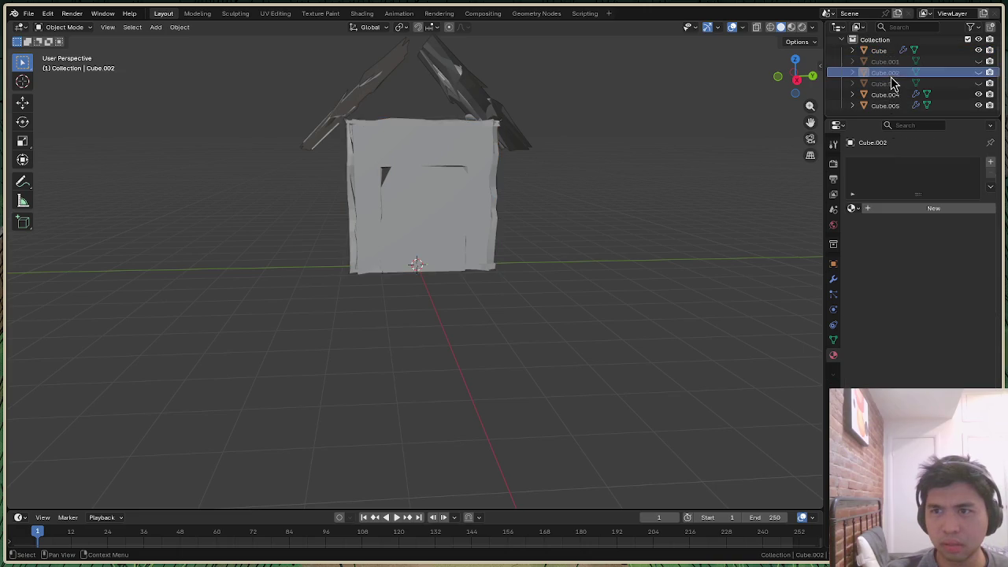
Show the tall column Cube.003 in the outliner, leaving Cube.001 hidden
click(979, 62)
click(980, 63)
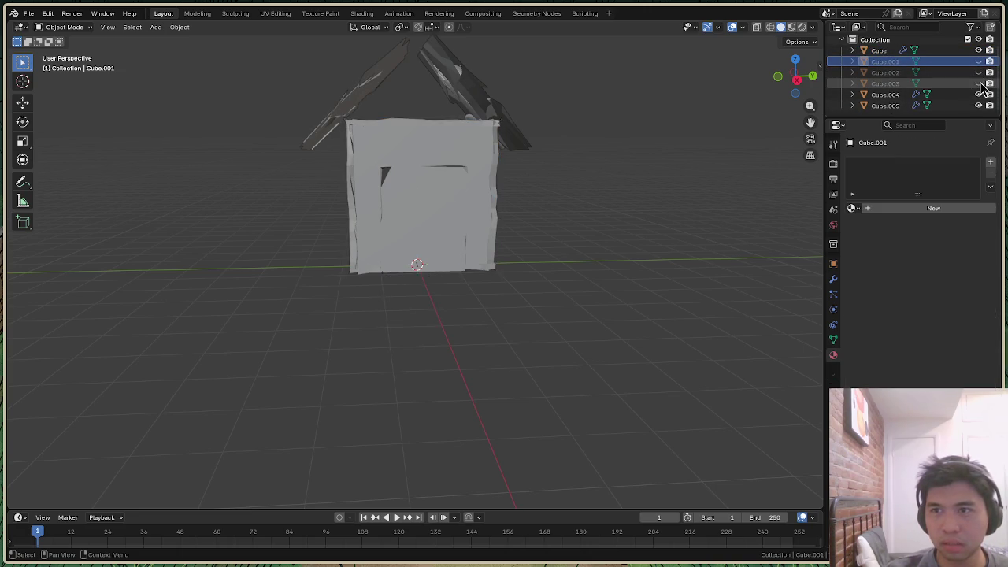
click(979, 83)
drag(803, 79, 796, 95)
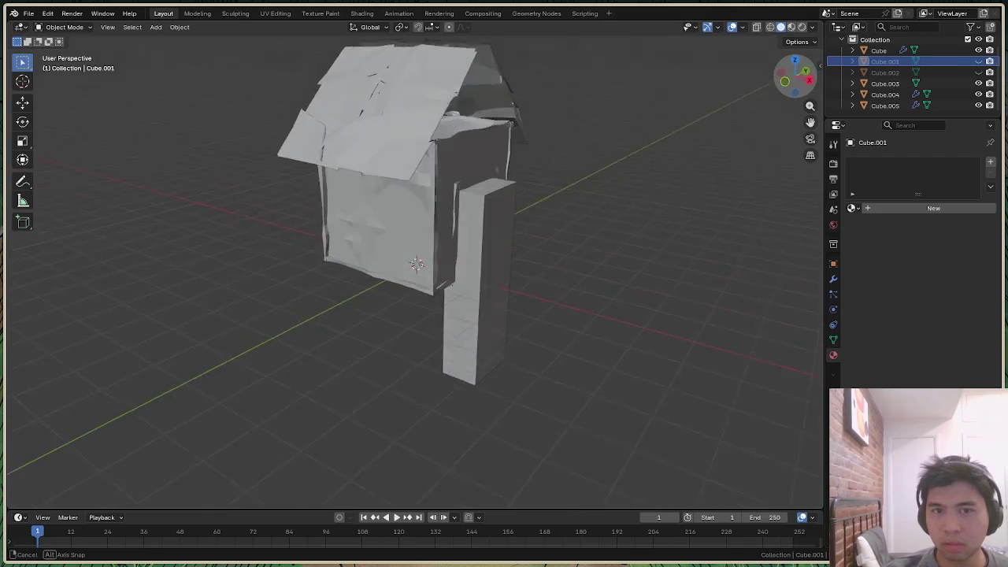
drag(795, 94, 803, 79)
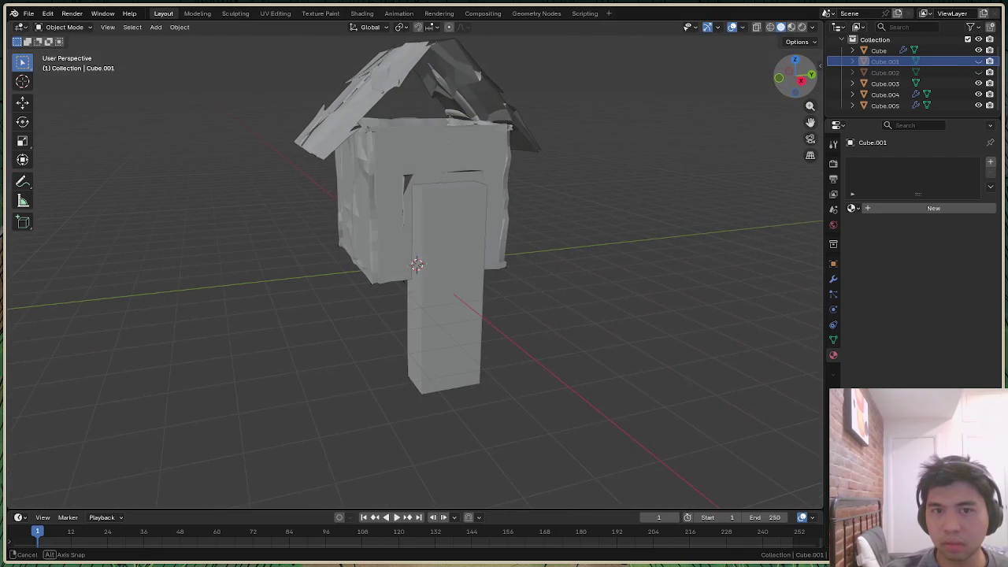
Raise the door block Cube.003 about 0.31 m along Z
click(901, 84)
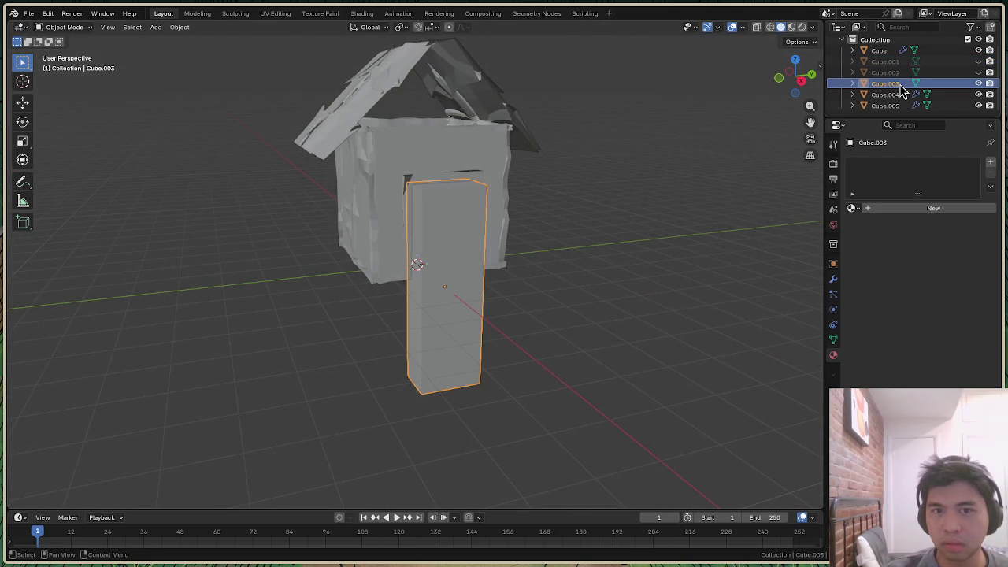
click(979, 72)
click(978, 73)
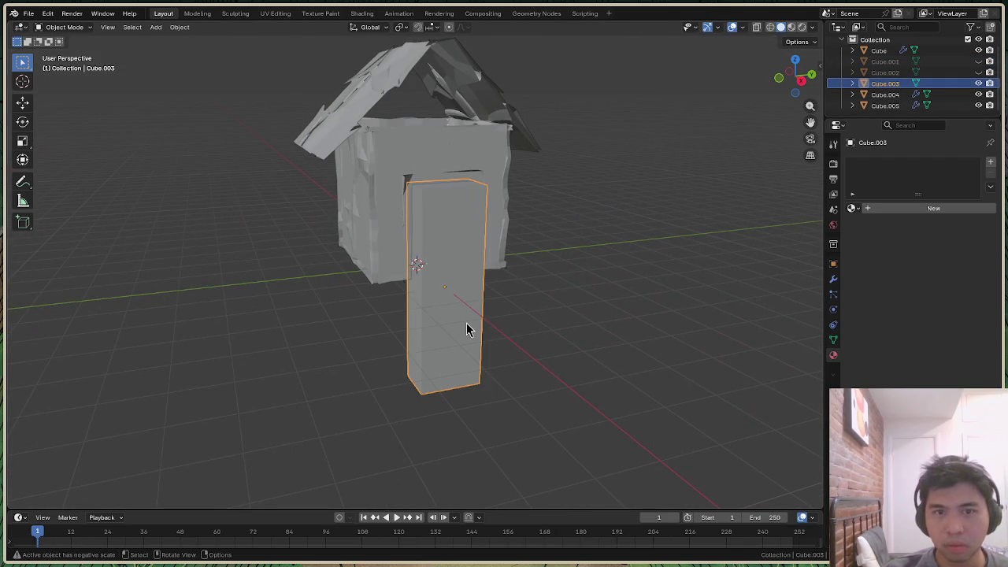
key(g)
key(z)
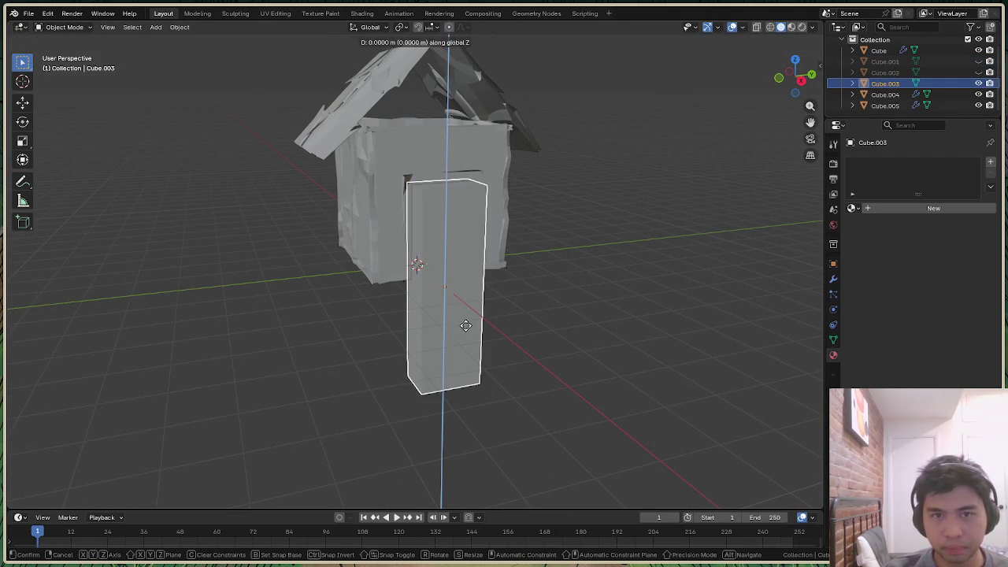
click(467, 311)
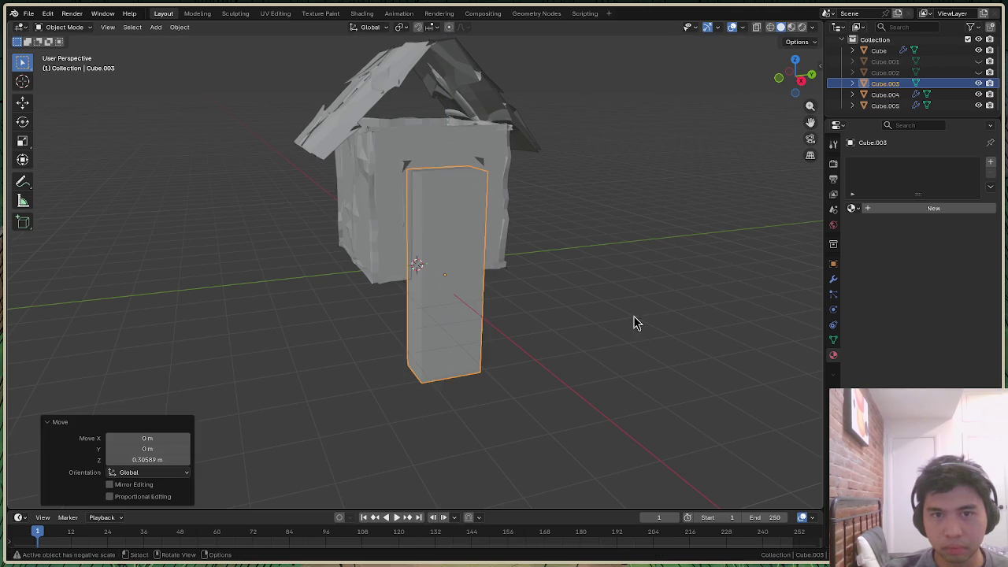
click(635, 319)
Hide Cube.003 and make Cube.002 visible again
click(979, 84)
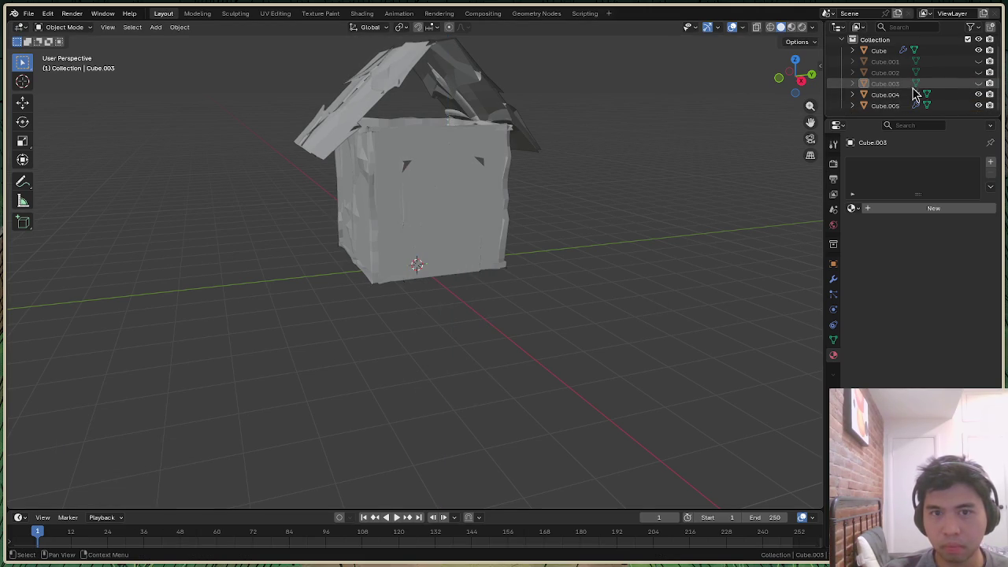
mouse_move(794, 86)
mouse_down()
mouse_move(795, 66)
mouse_move(795, 82)
mouse_up()
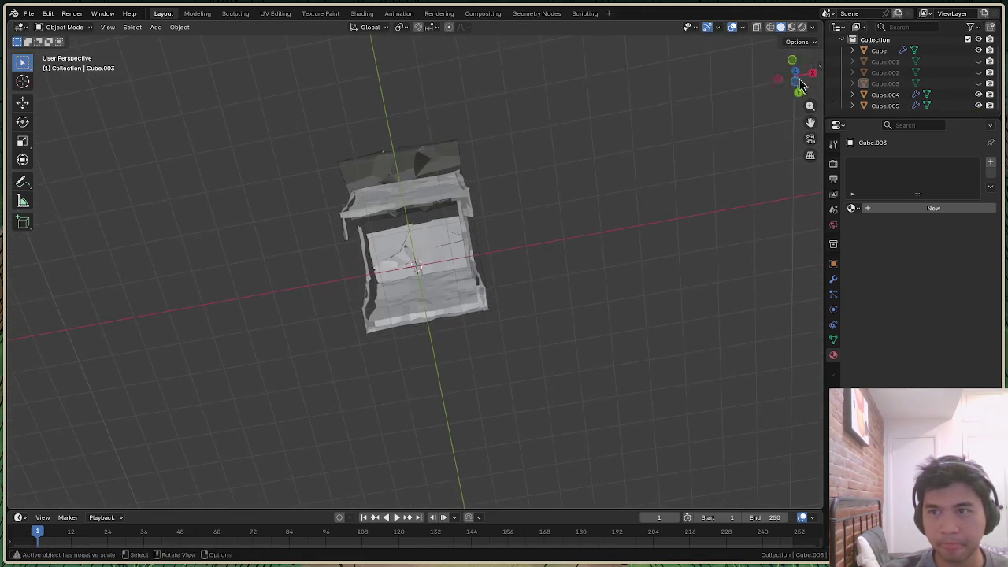
click(941, 72)
click(979, 72)
Shift Cube.002 about 0.028 m along X, then hide it
click(470, 348)
key(g)
key(x)
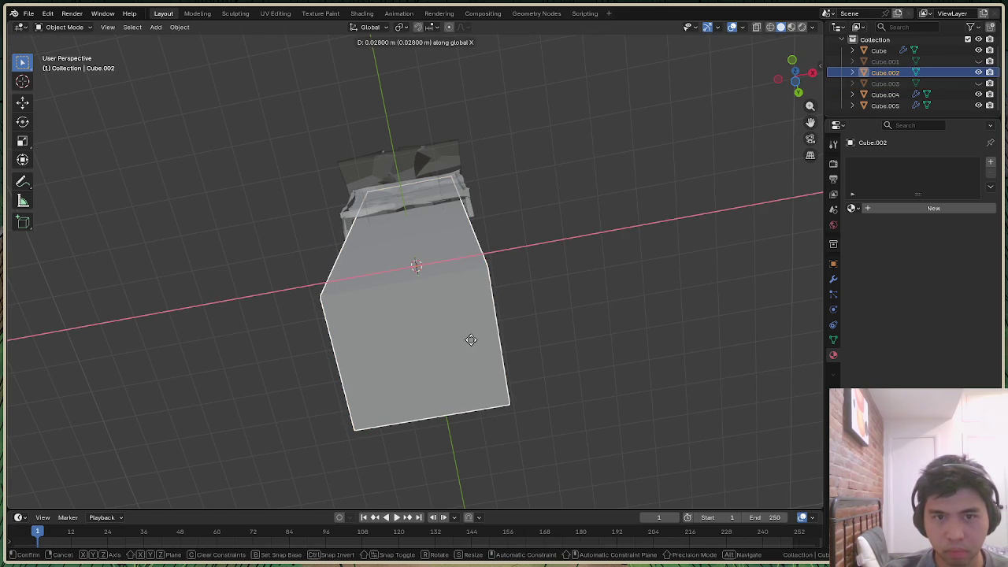
click(470, 340)
drag(803, 92, 847, 93)
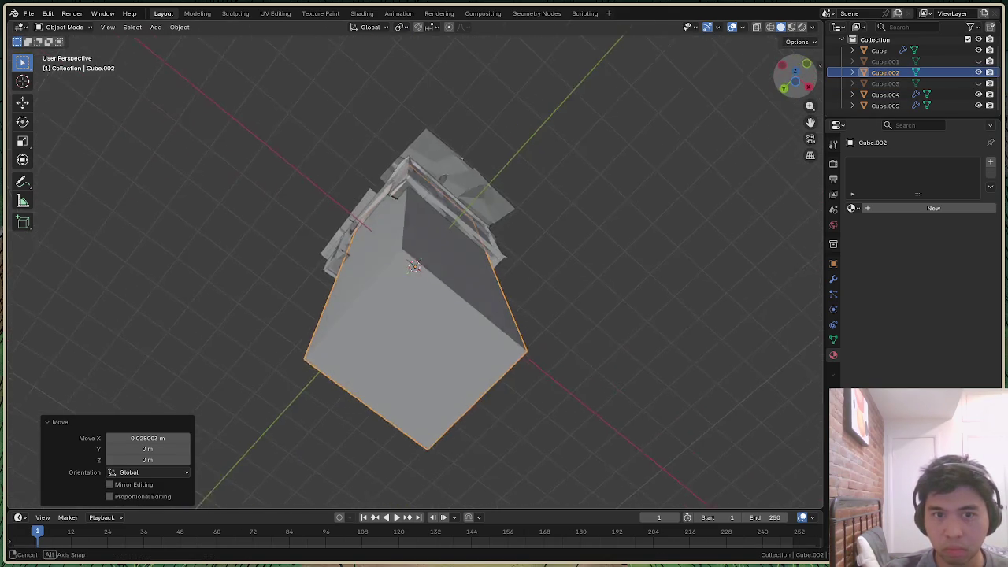
key(h)
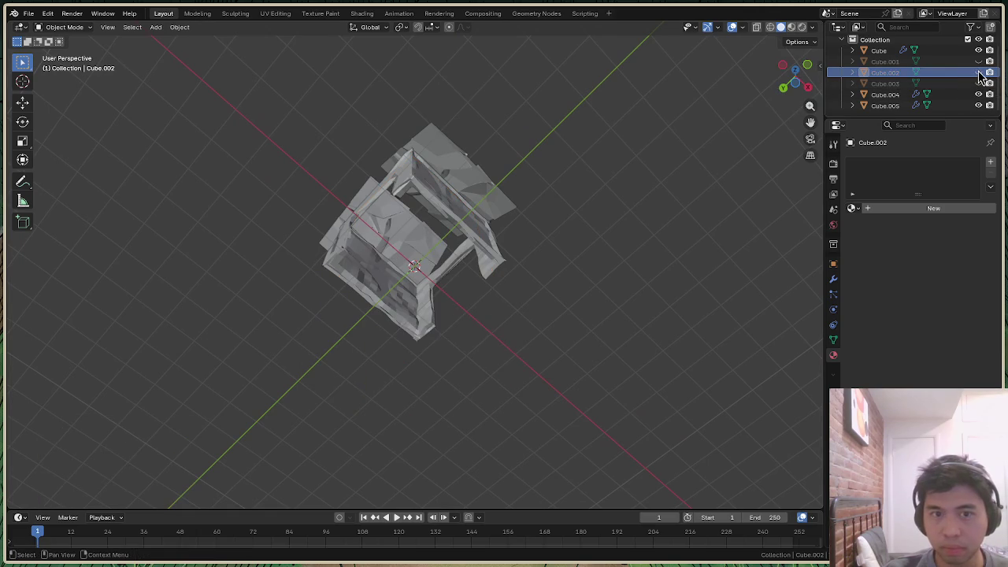
Orbit around the house, including from below, to check the open doorway
drag(801, 96, 834, 48)
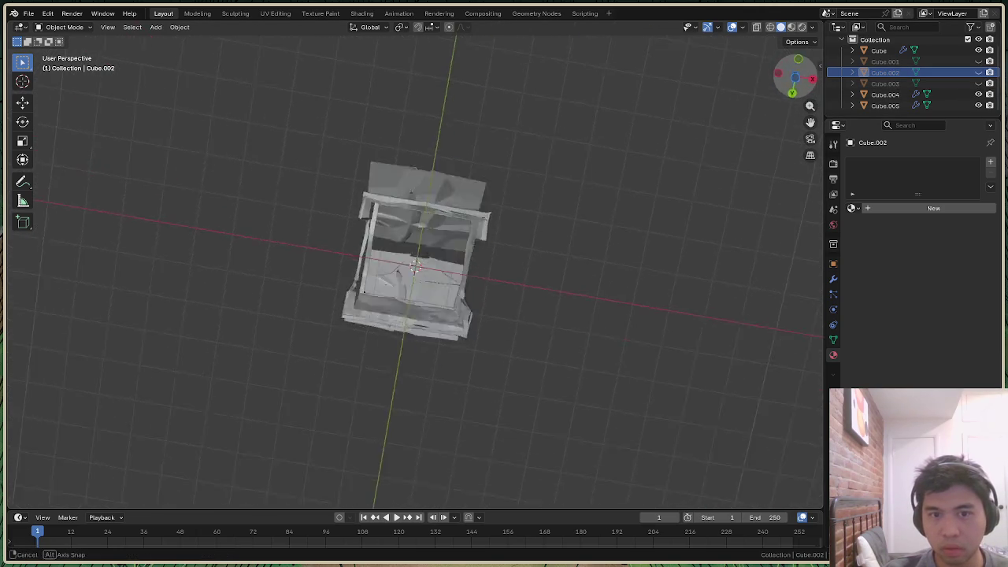
drag(797, 93, 819, 78)
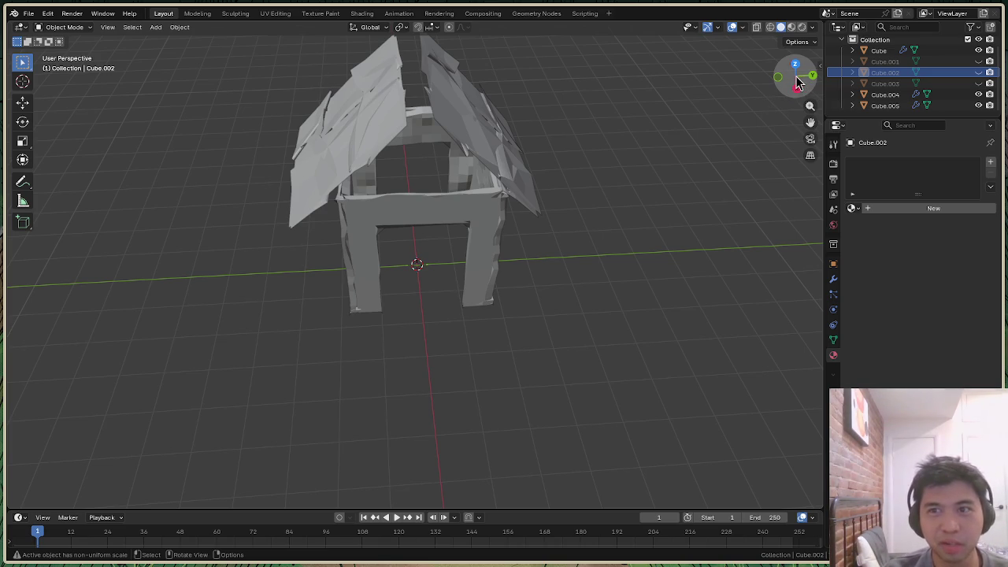
click(798, 84)
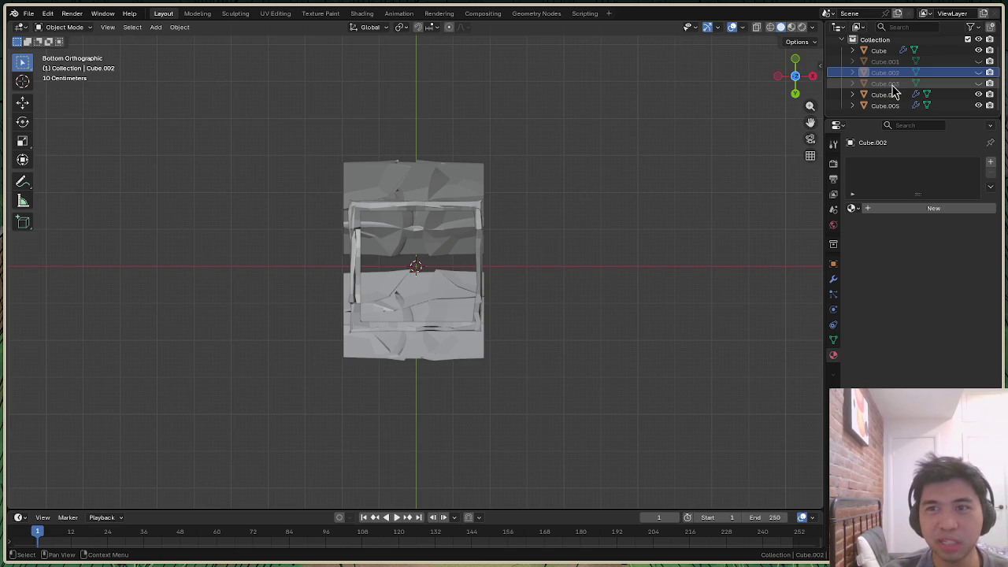
mouse_move(808, 90)
mouse_down()
mouse_move(795, 76)
mouse_move(802, 90)
mouse_up()
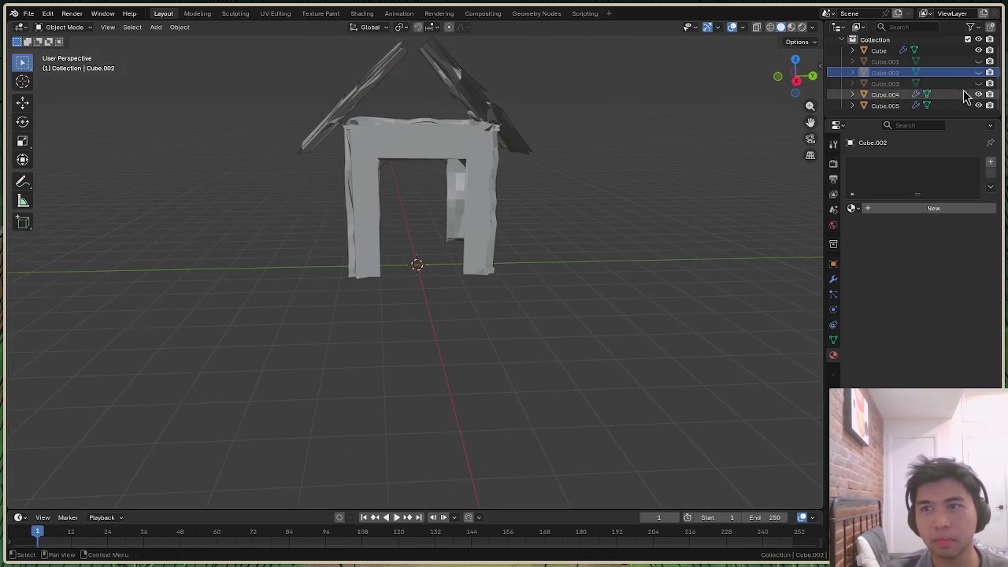
In Right Orthographic view, trial-move the left roof plank along X and Y, then undo
click(796, 82)
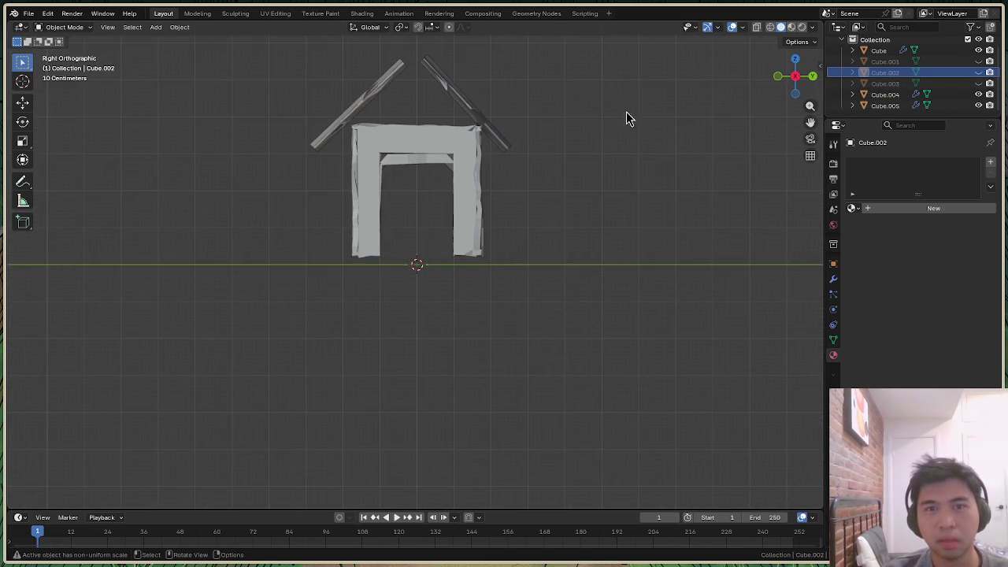
click(358, 112)
key(g)
key(x)
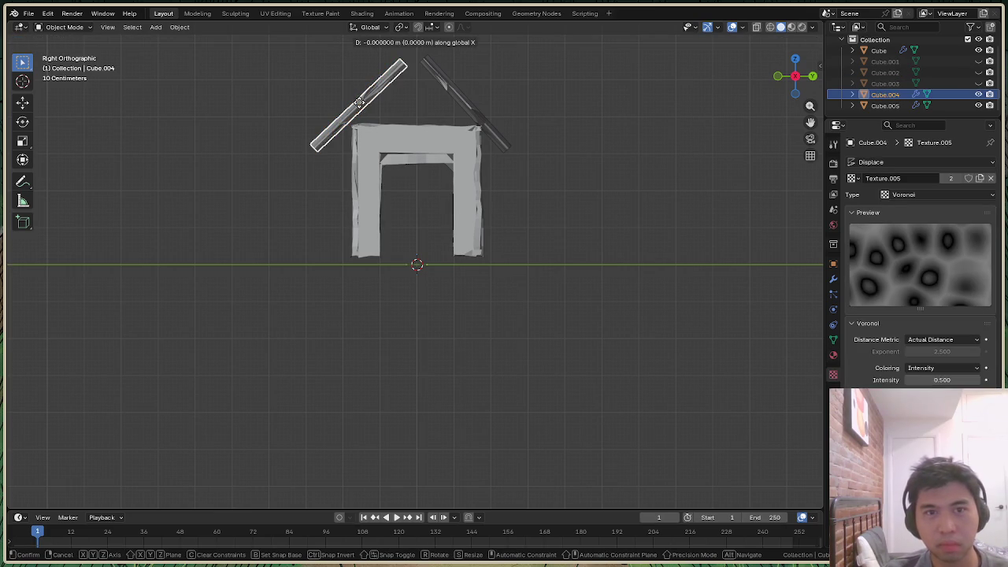
click(365, 104)
key(g)
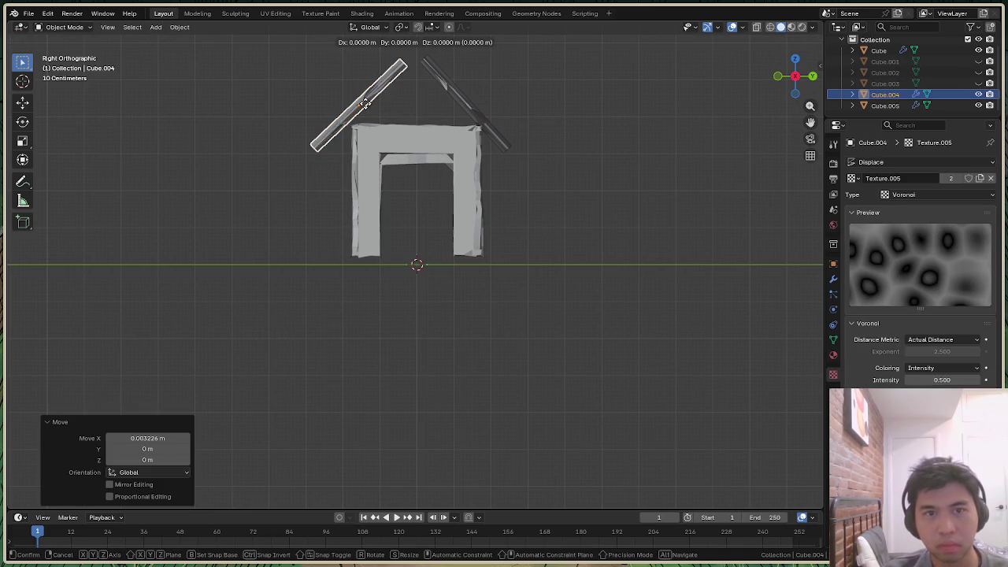
key(Escape)
key(g)
key(y)
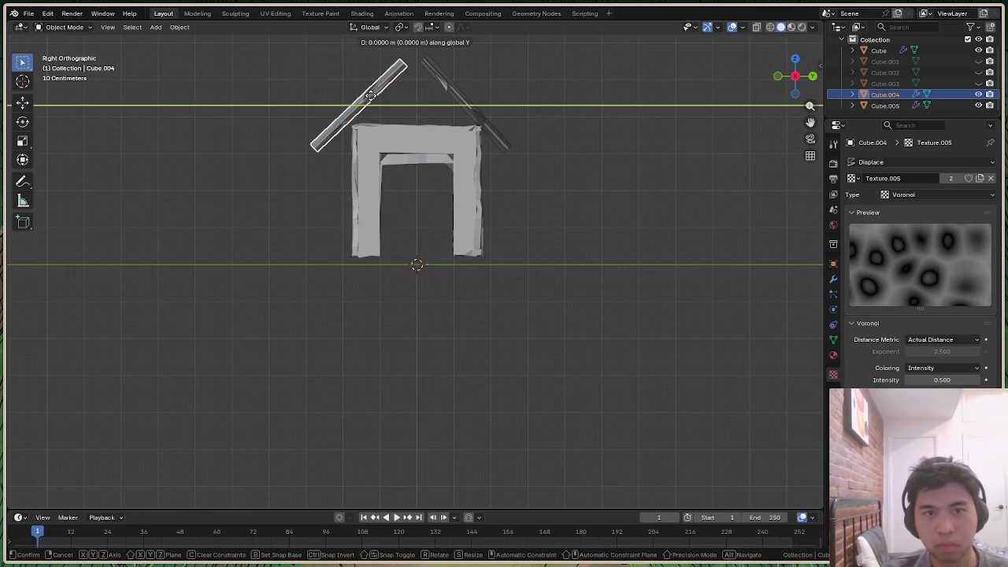
click(375, 104)
key(ctrl+z)
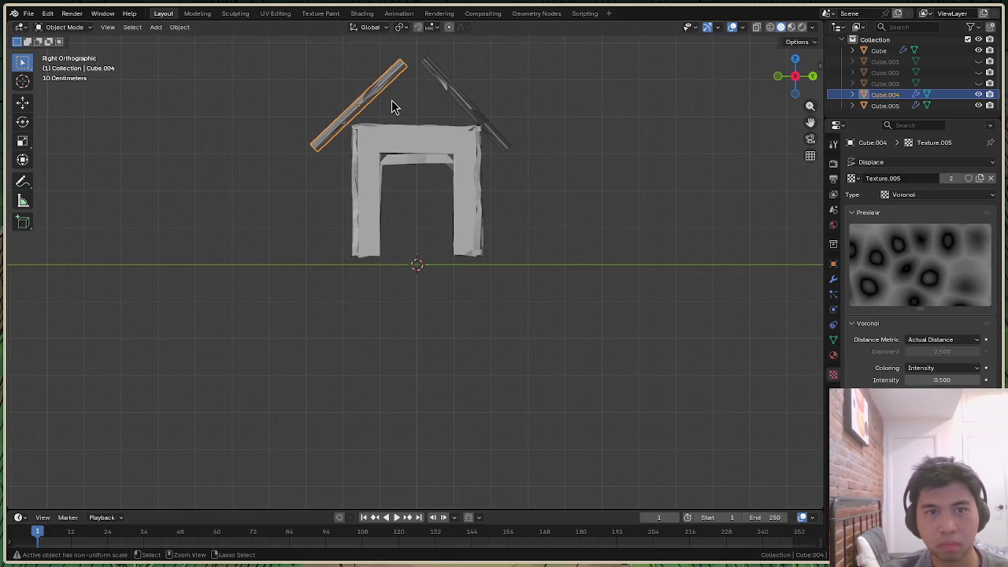
key(ctrl+z)
Slide the left roof plank along Y toward the ridge
click(377, 104)
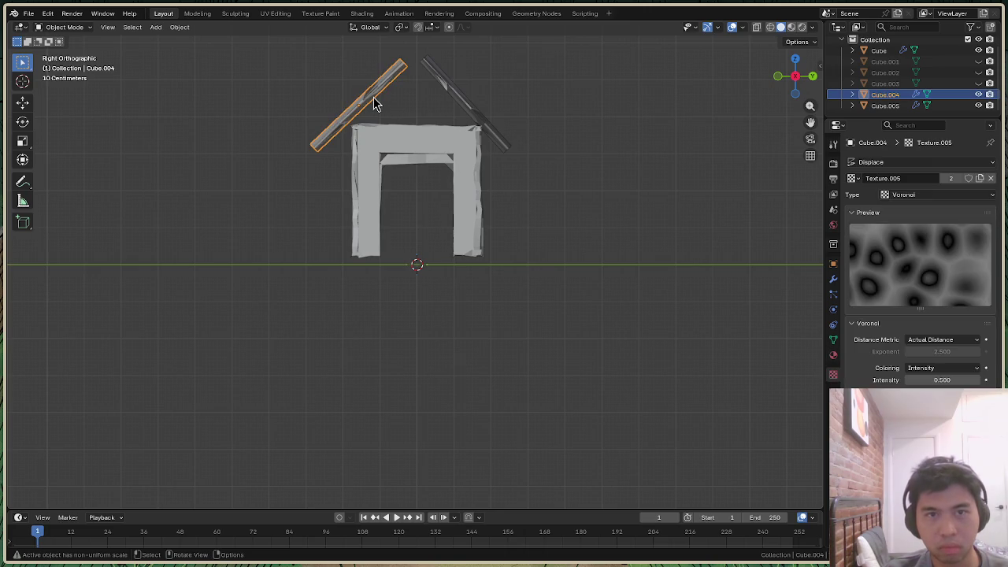
key(g)
key(y)
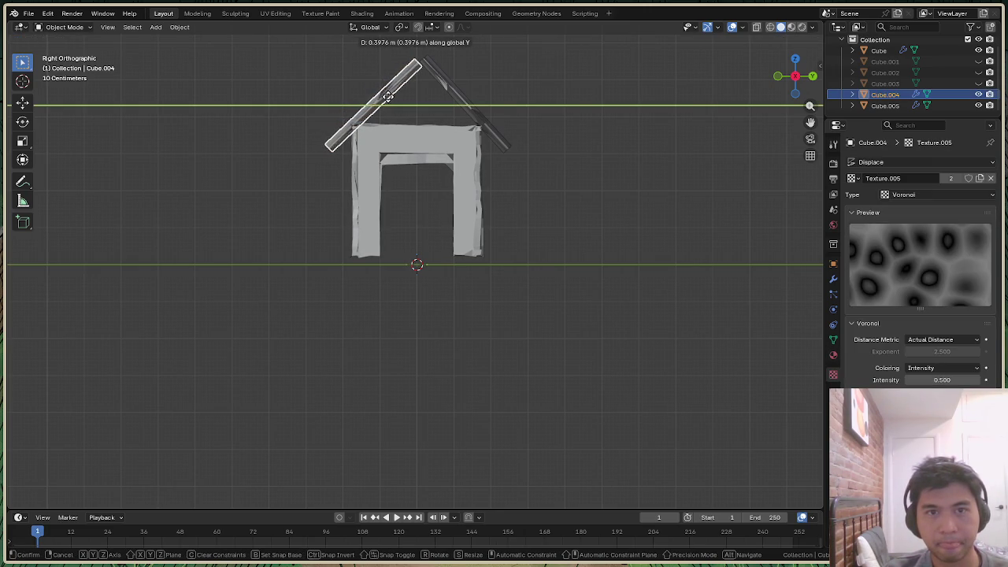
click(388, 96)
Slide right plank Cube.005 inward along Y and drop it about 0.043 m
click(465, 106)
key(g)
key(y)
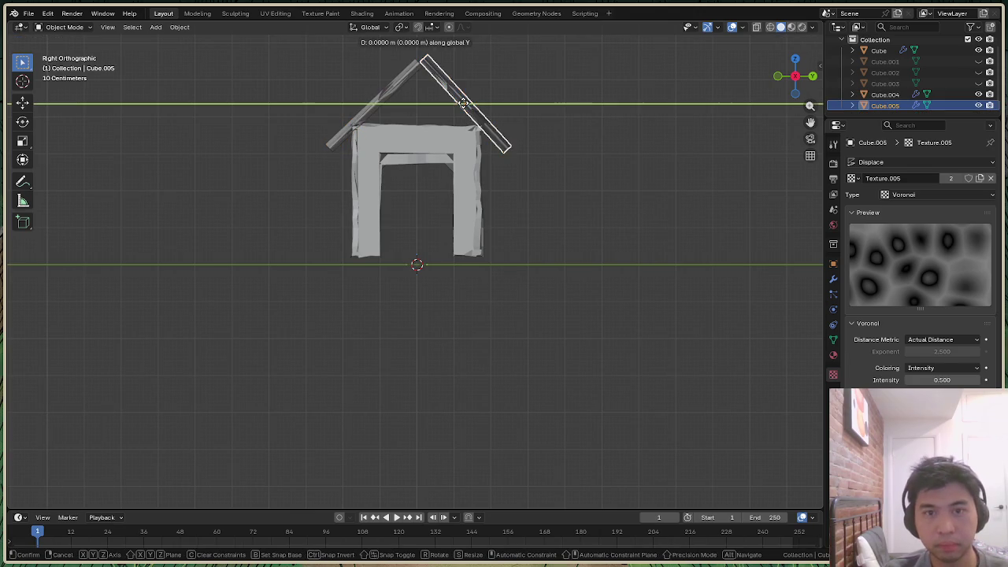
click(456, 103)
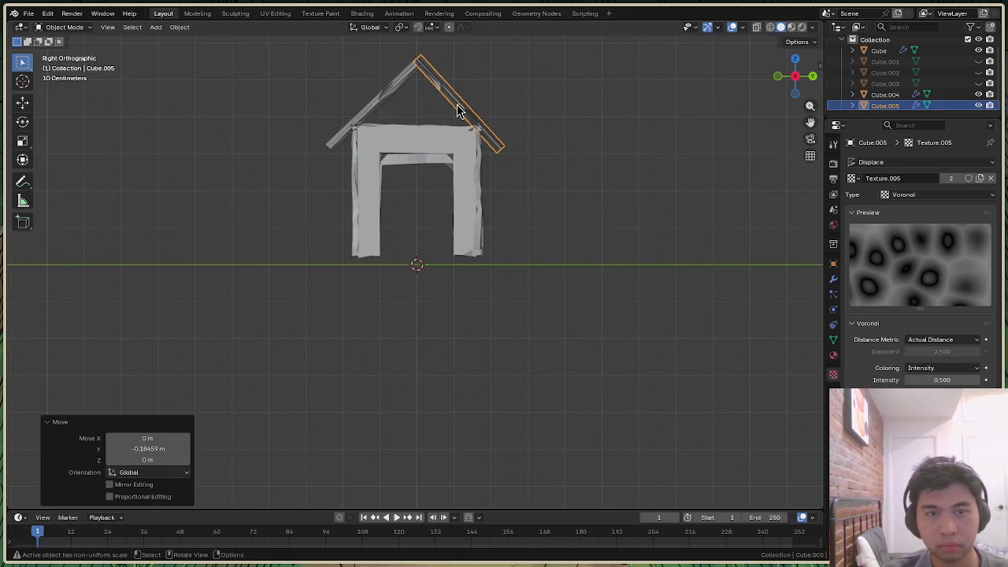
key(g)
key(z)
click(456, 103)
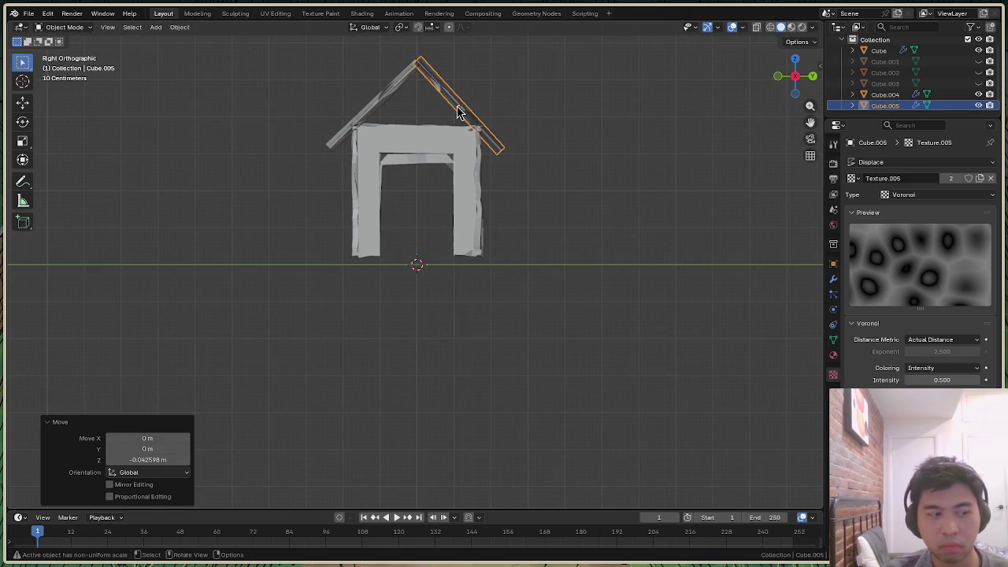
click(739, 131)
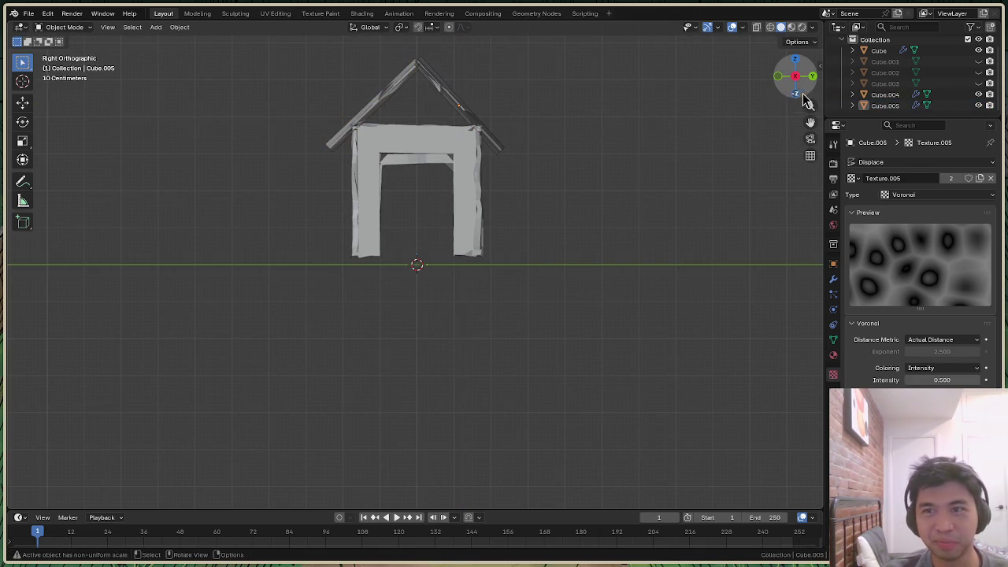
drag(806, 101, 788, 110)
mouse_move(796, 75)
mouse_down()
mouse_move(788, 83)
mouse_move(806, 88)
mouse_up()
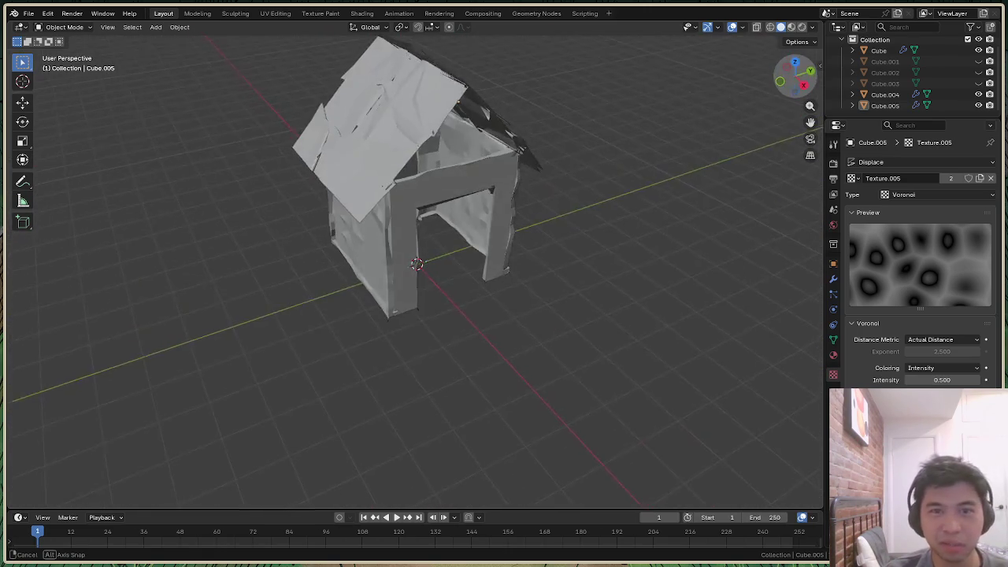
click(794, 81)
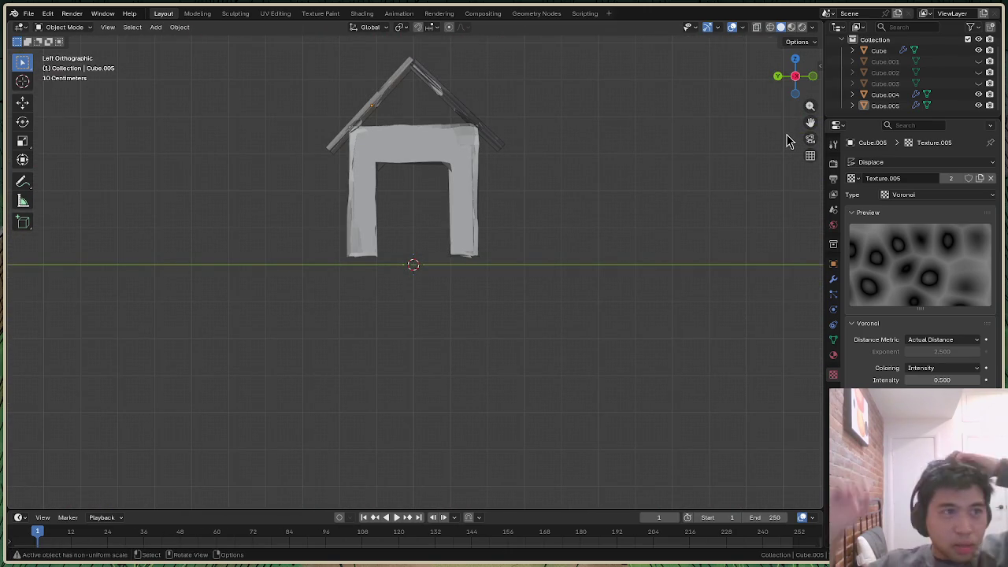
mouse_move(798, 96)
mouse_down()
mouse_move(788, 75)
mouse_move(797, 81)
mouse_up()
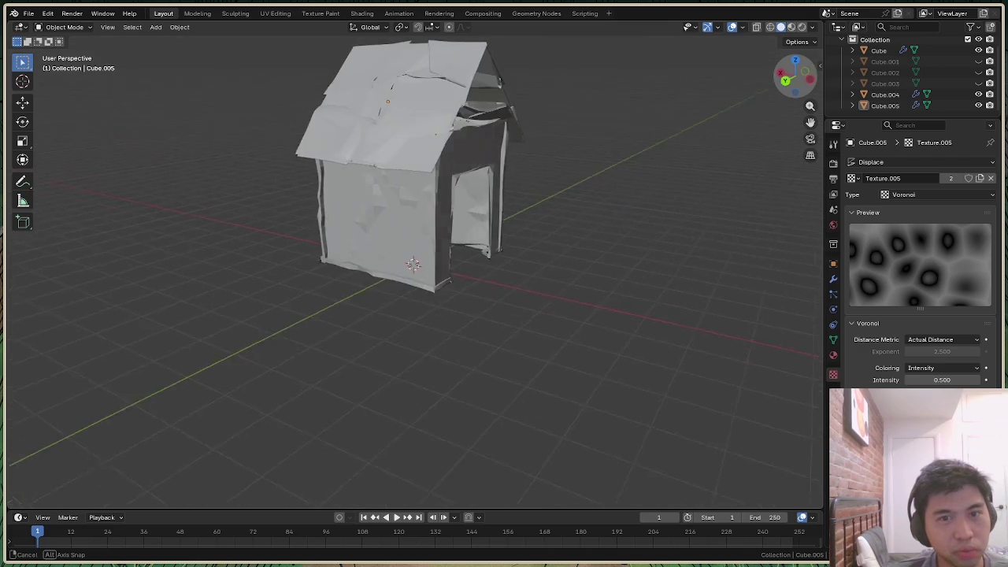
drag(794, 76, 801, 82)
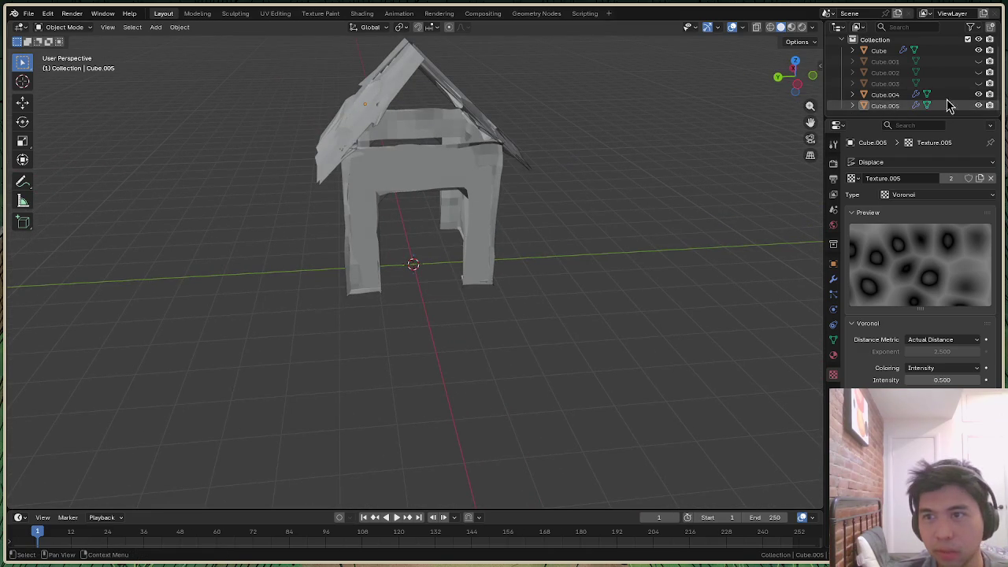
Bring Cube.001 back into view and scale it along X
click(979, 84)
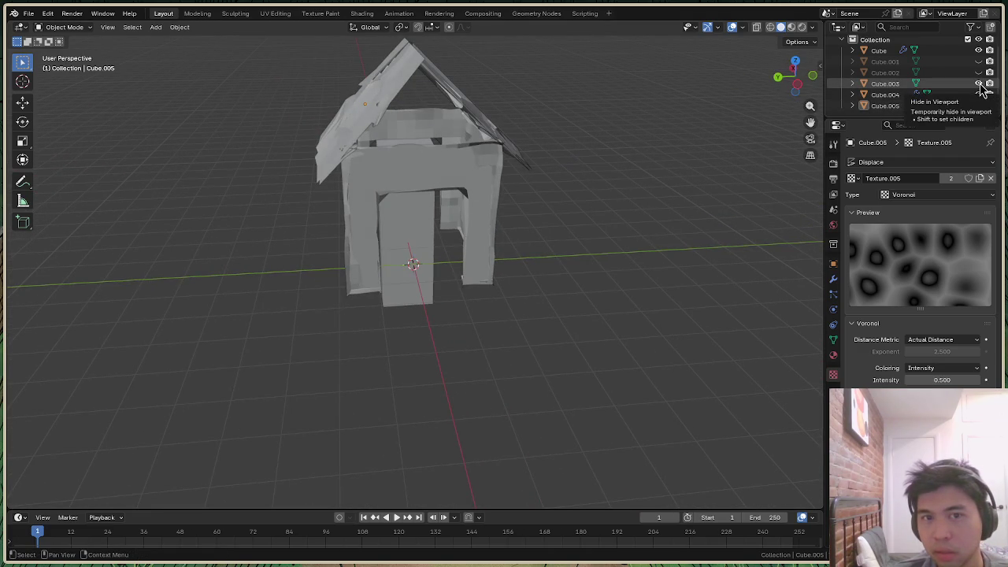
click(980, 83)
click(979, 62)
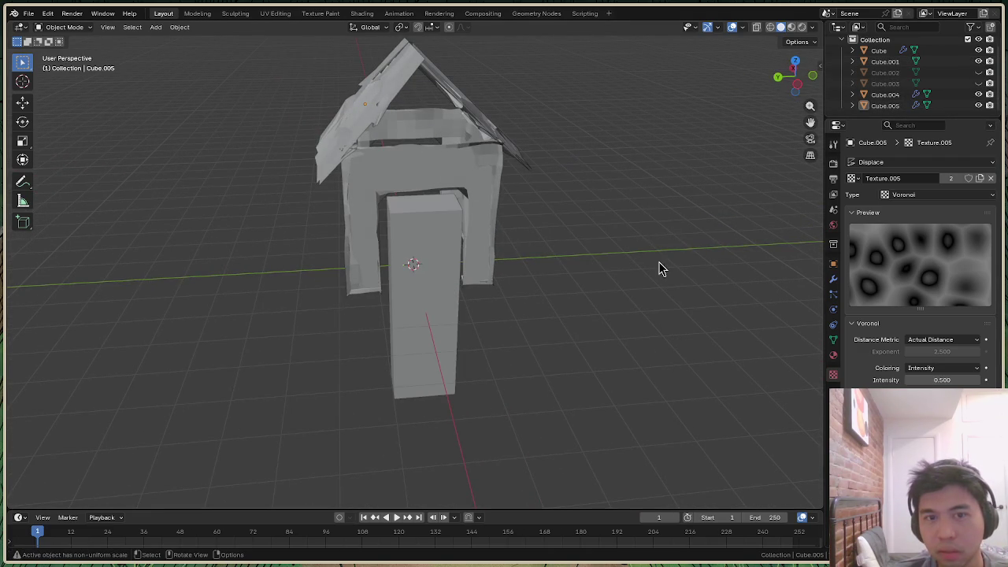
drag(795, 75, 784, 78)
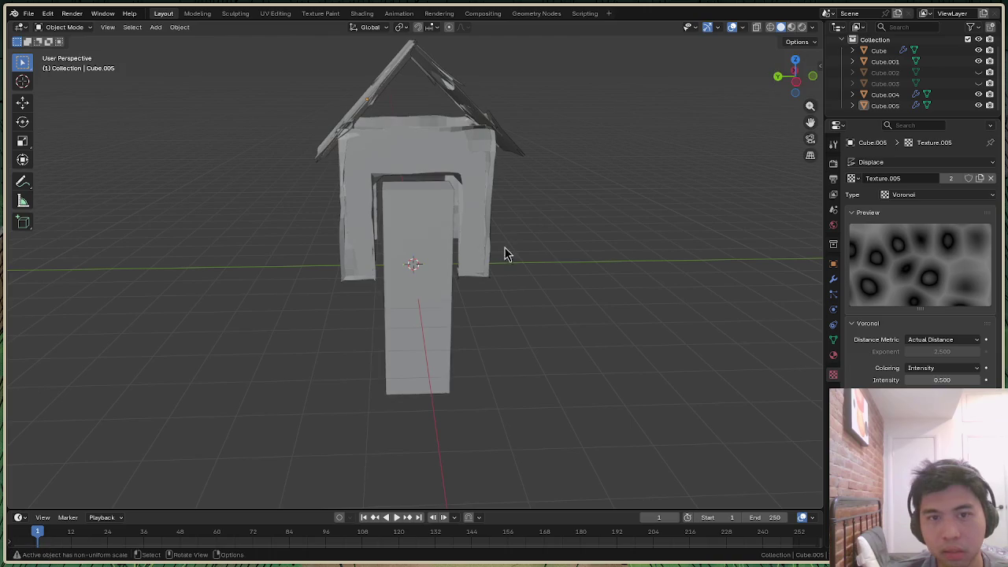
click(409, 320)
key(s)
key(x)
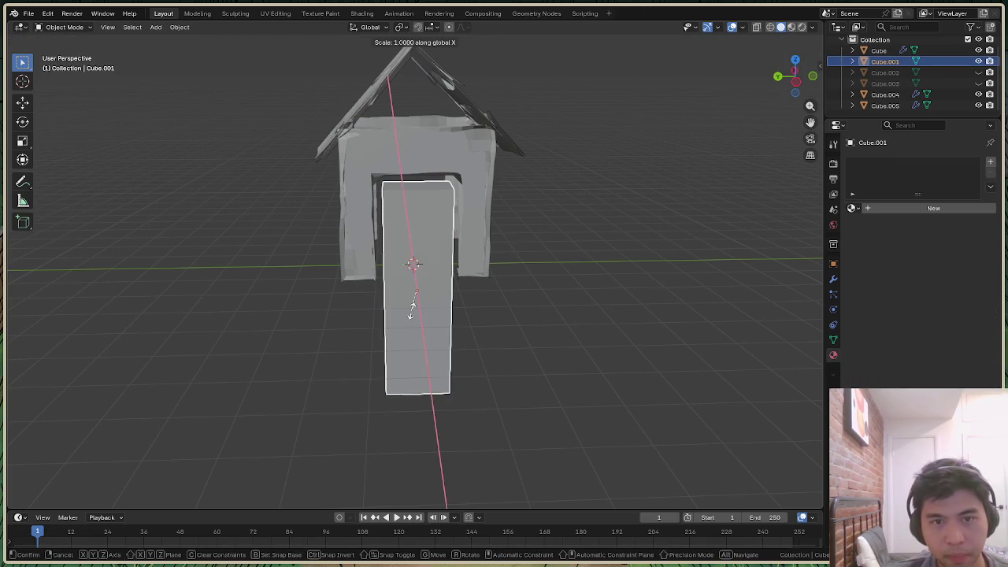
click(423, 312)
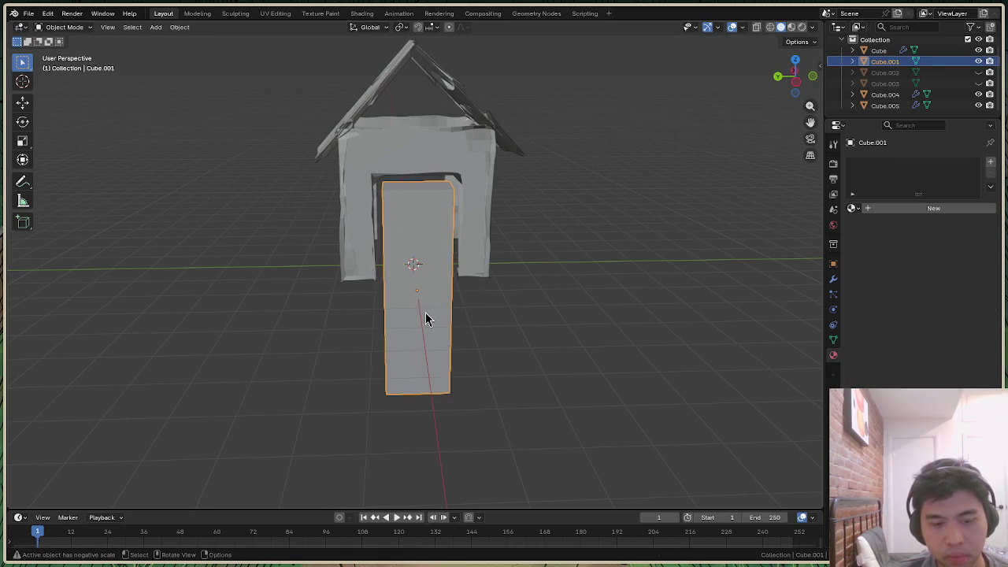
Slim Cube.001 along Y in two scaling passes
key(s)
key(y)
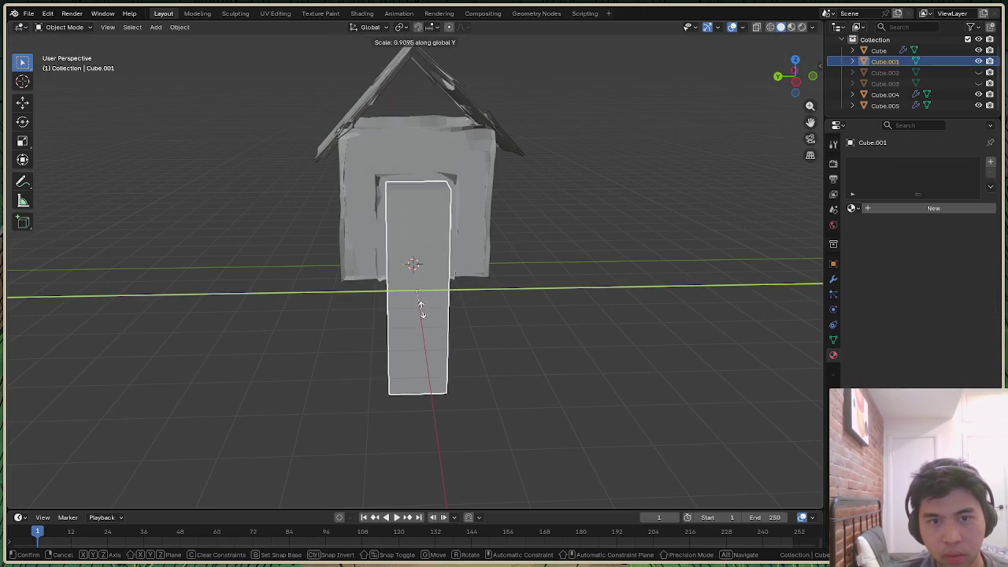
click(441, 319)
key(s)
key(y)
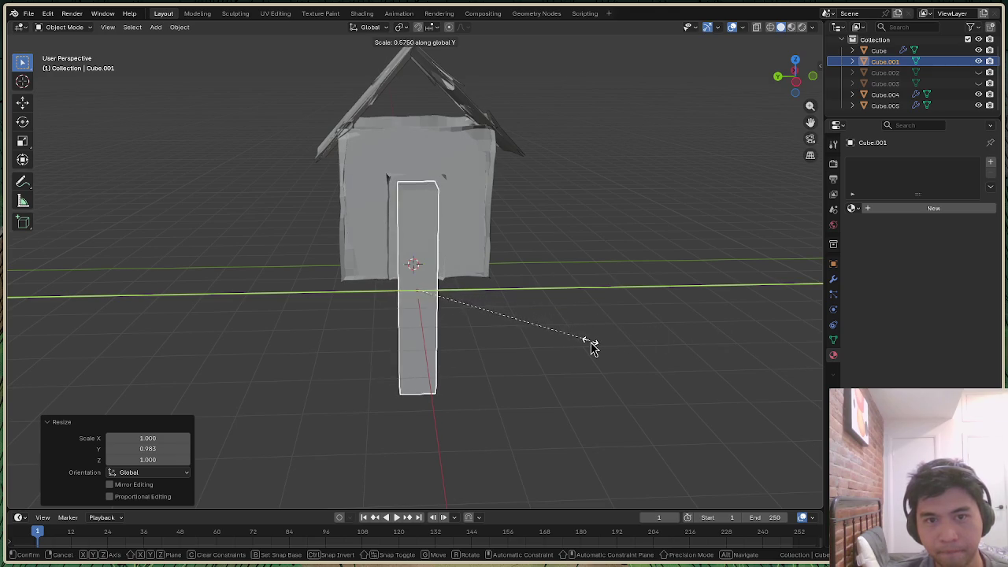
click(622, 322)
click(686, 307)
Hide Cube.001 so the front doorway opening shows
drag(796, 75, 933, 79)
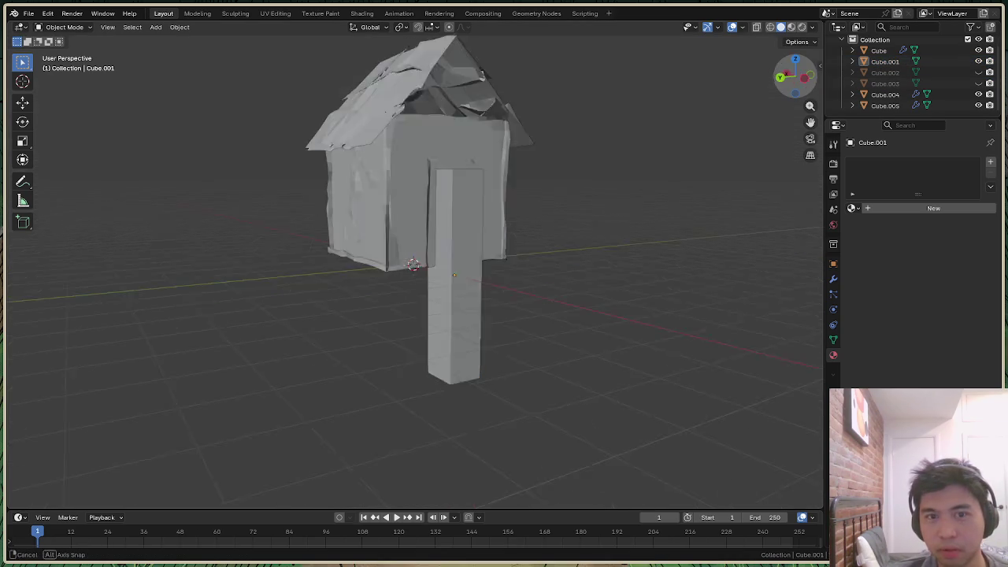
click(978, 61)
mouse_move(790, 78)
mouse_down()
mouse_move(808, 82)
mouse_move(796, 75)
mouse_up()
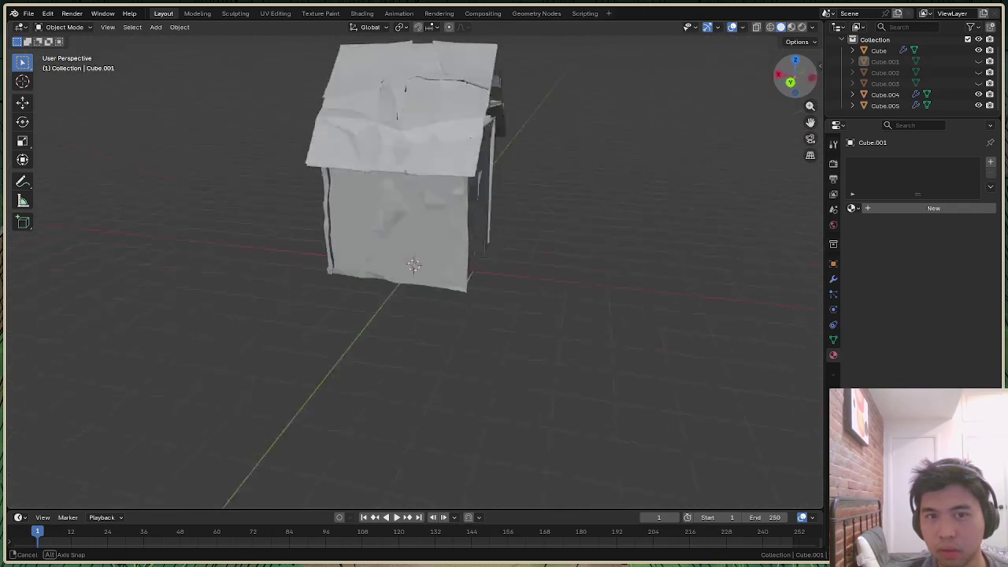
Unhide Cube.003, narrow it along Y to scale 0.838, and show Cube.002 again
click(905, 83)
click(978, 84)
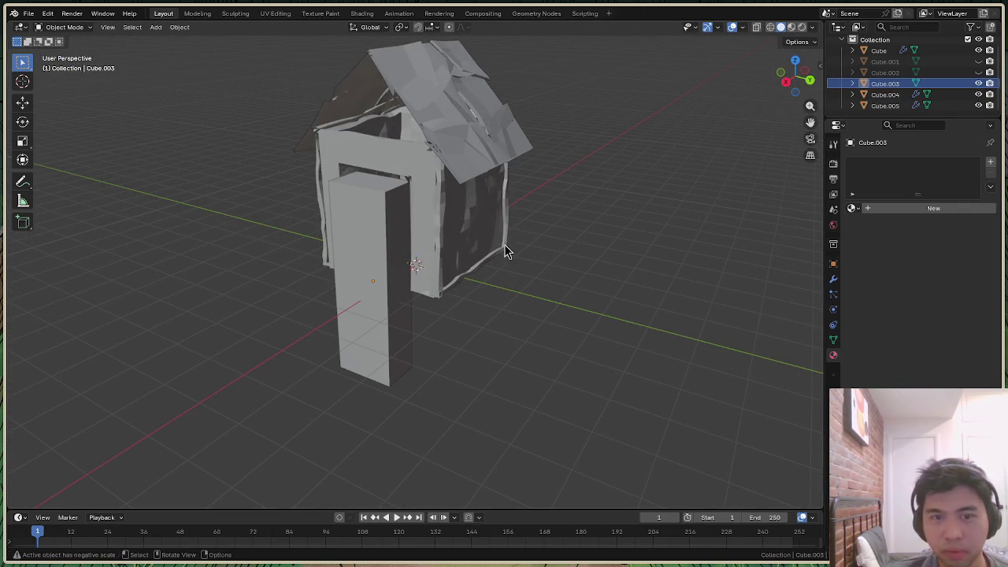
drag(798, 79, 794, 95)
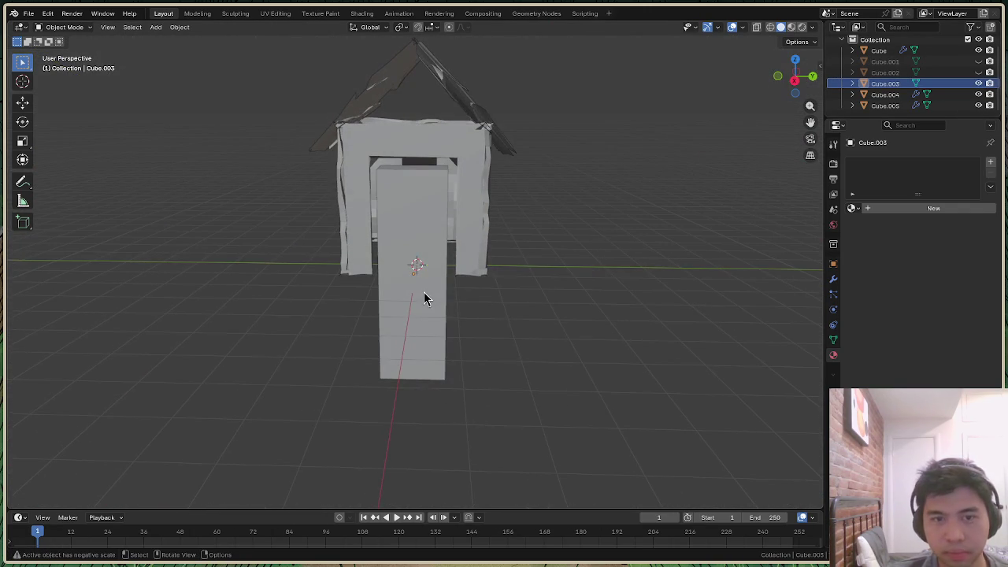
key(s)
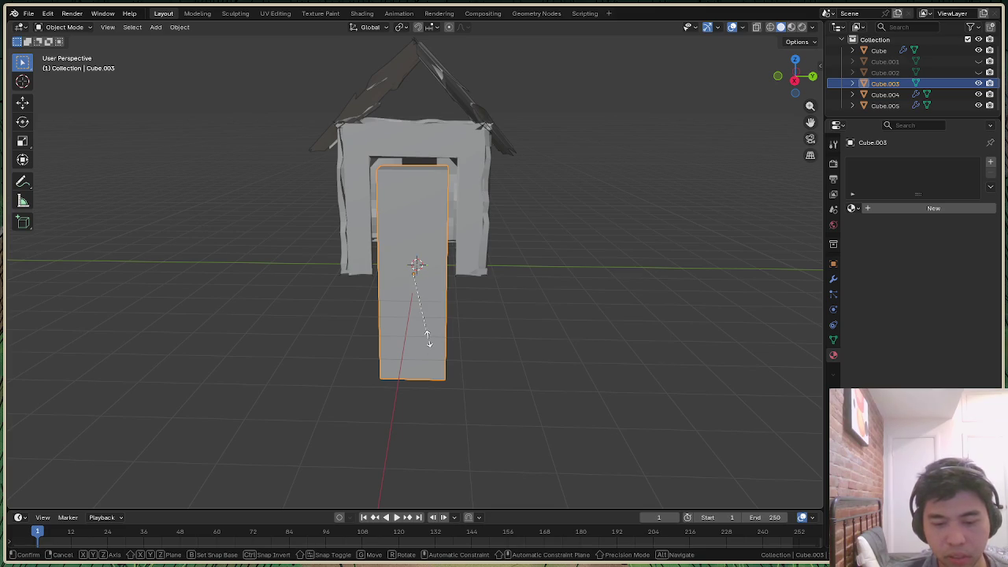
key(y)
click(392, 334)
key(s)
key(y)
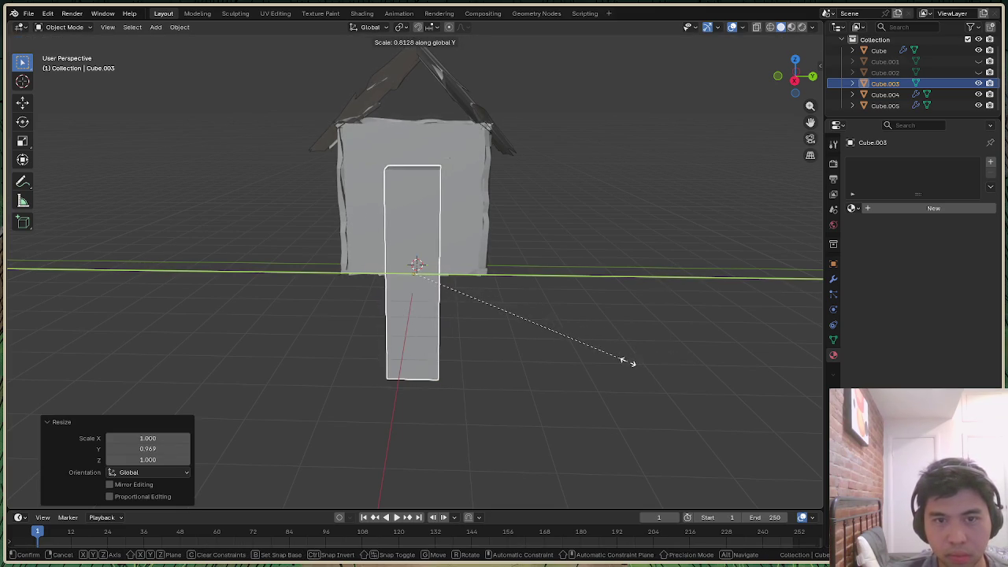
click(638, 370)
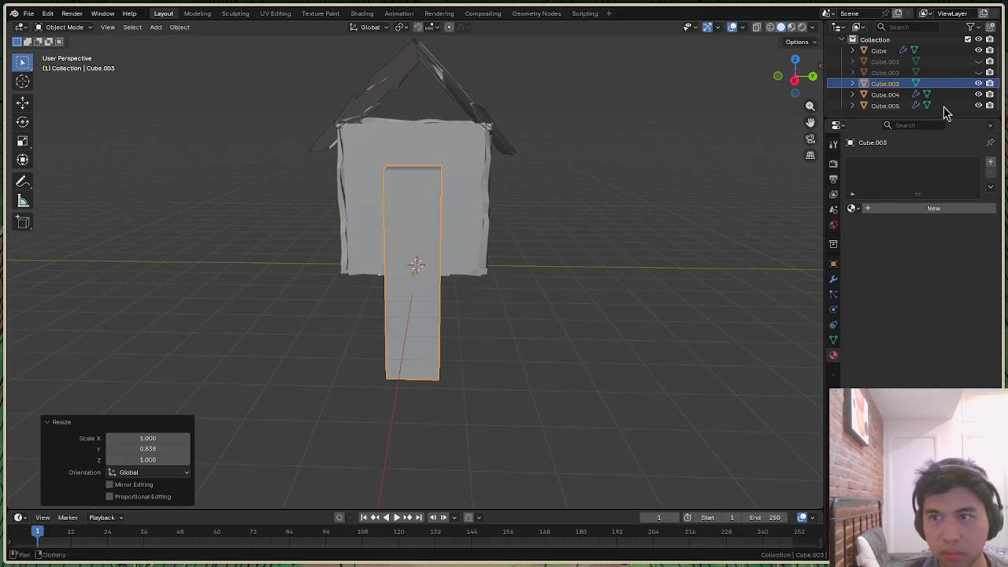
click(979, 73)
drag(797, 76, 835, 142)
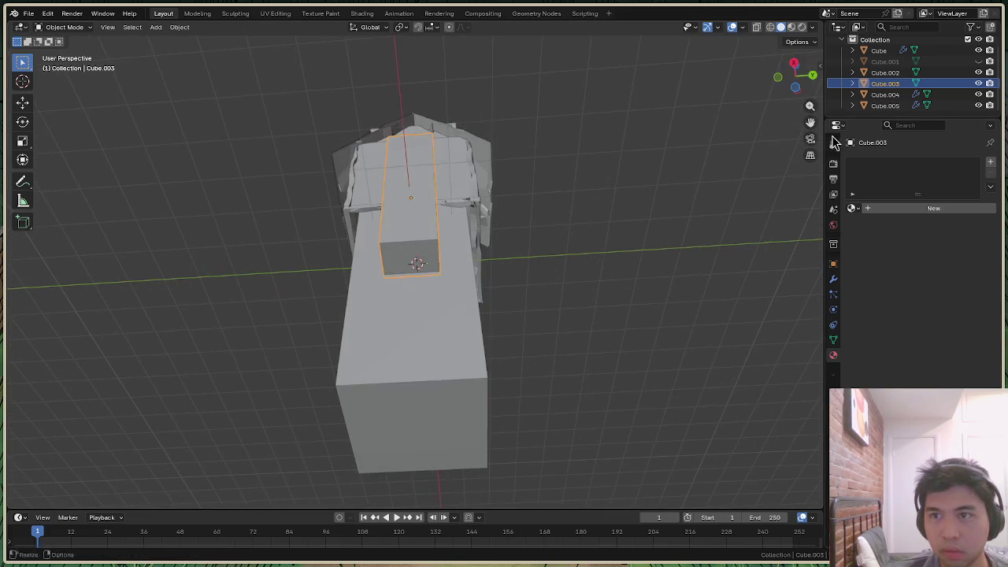
From the bottom view, hide Cube.003, widen Cube.002 along X, then hide Cube.002
click(798, 87)
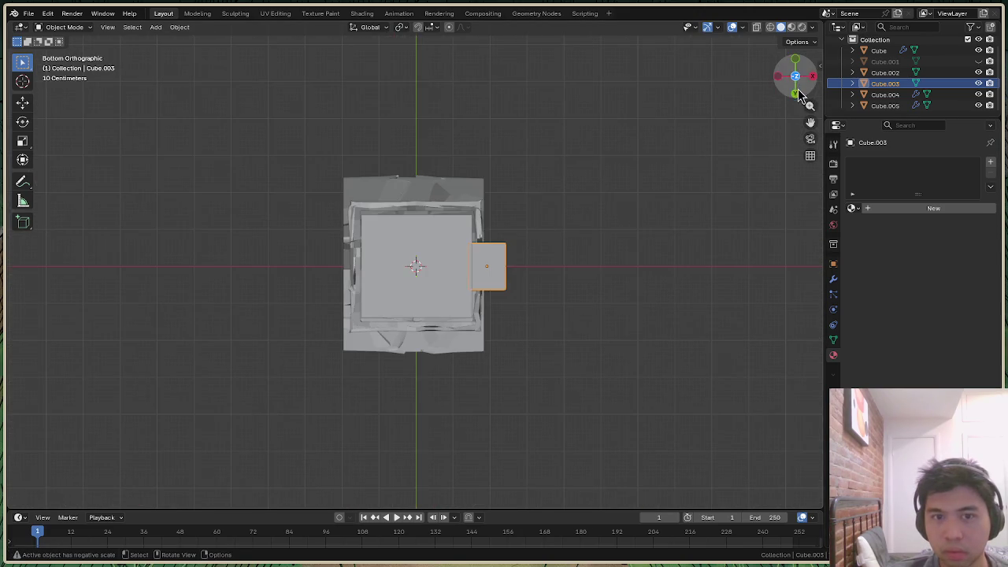
click(479, 305)
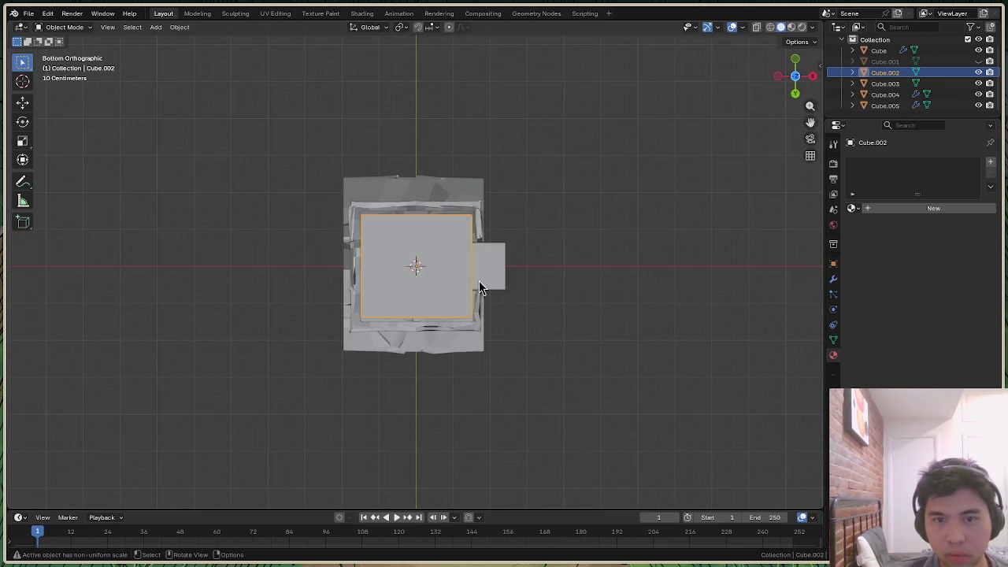
click(979, 84)
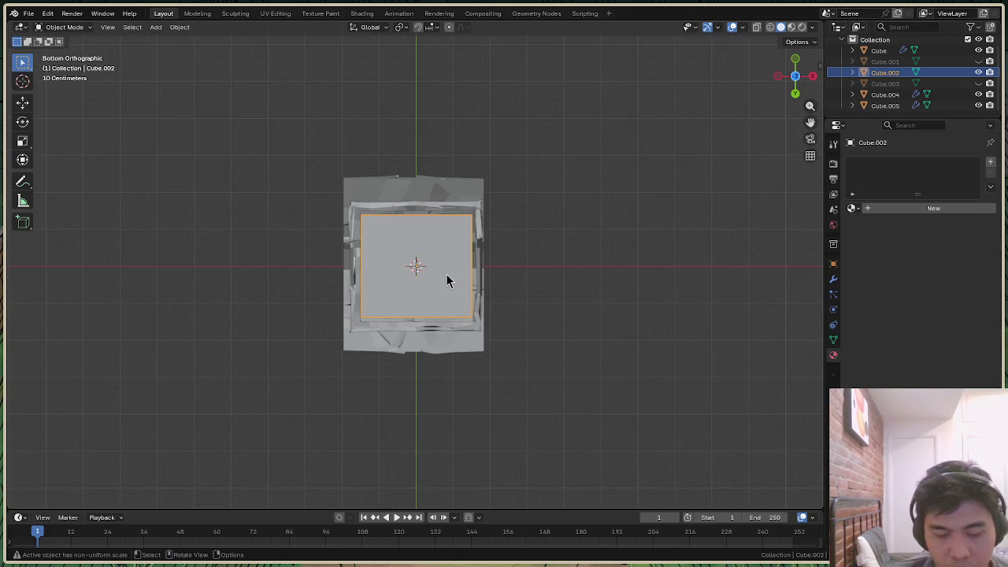
key(s)
key(x)
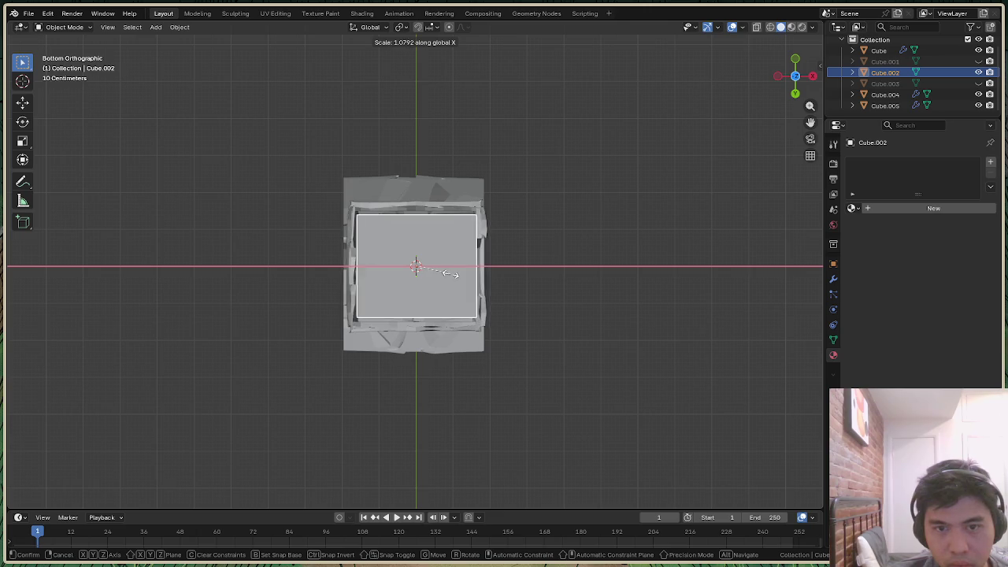
click(452, 273)
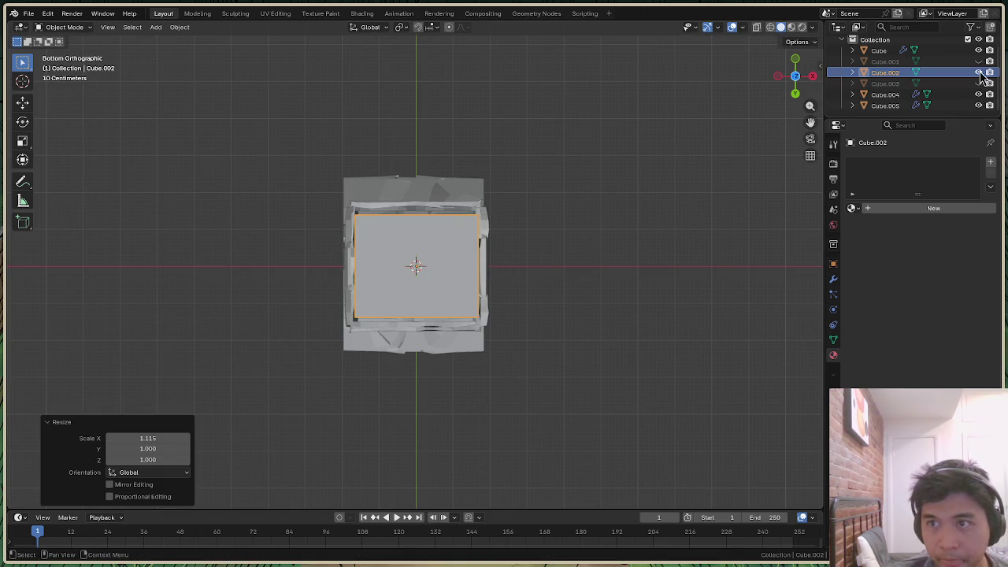
key(h)
Reveal Cube.002, undo its widening, and deselect it
drag(796, 76, 756, 110)
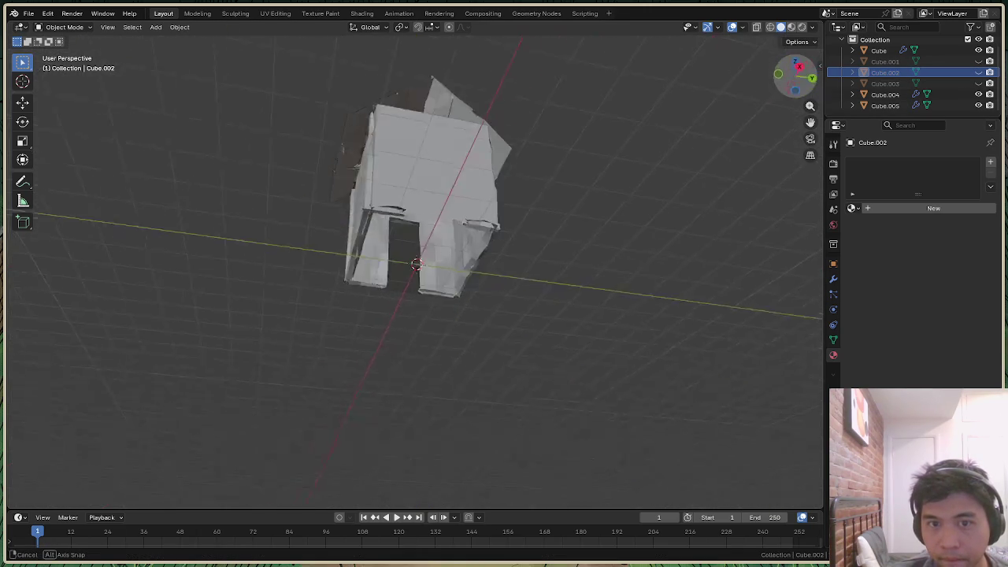
drag(796, 77, 795, 79)
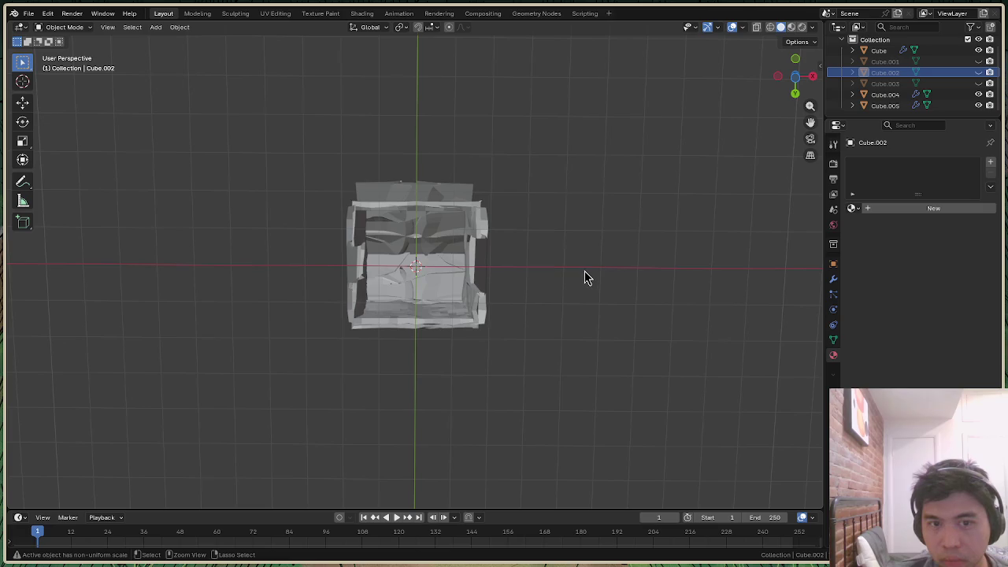
key(alt+h)
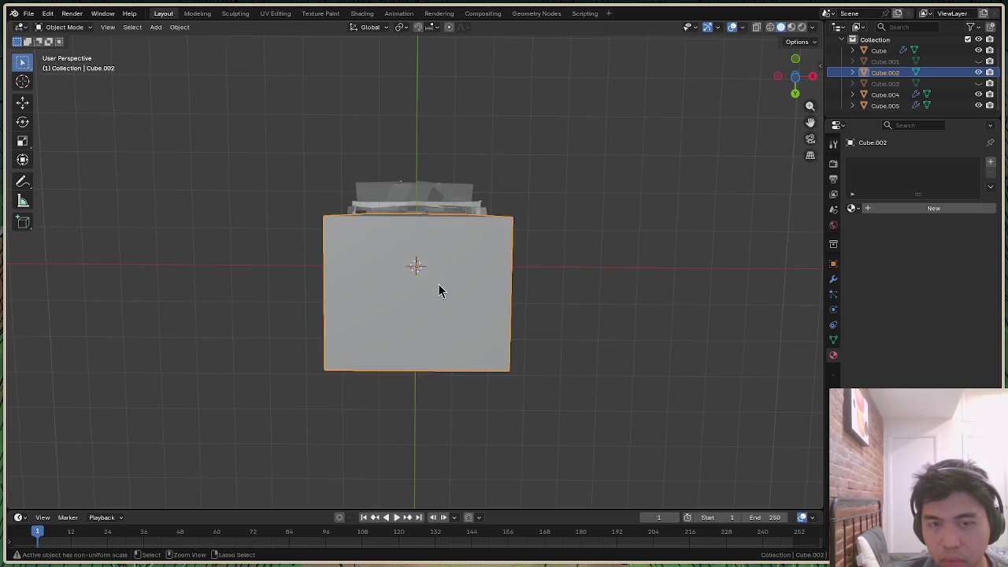
key(ctrl+z)
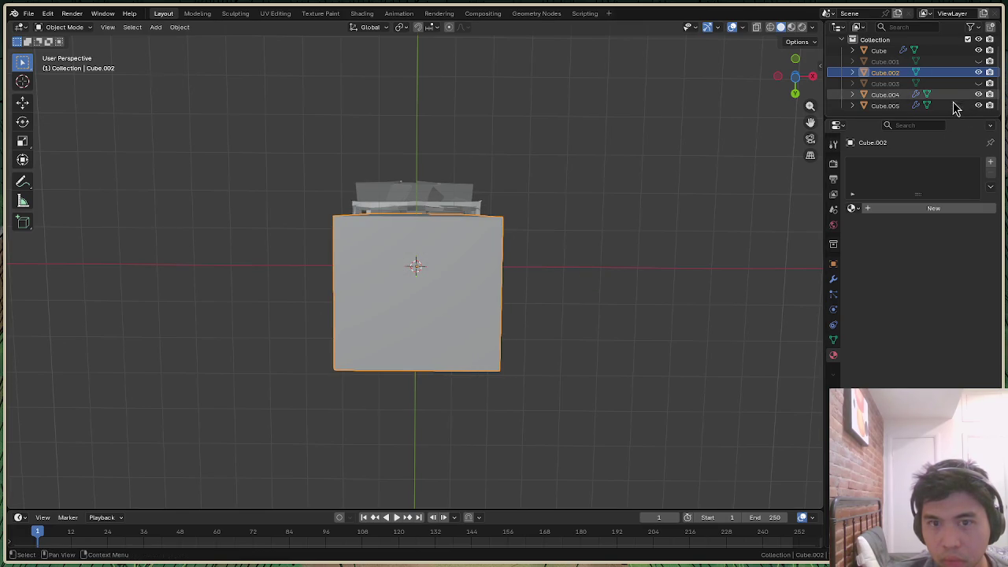
click(752, 141)
Reselect Cube.002 from below, scale it to 1.781 along X, and hide it
drag(794, 81, 797, 85)
click(798, 84)
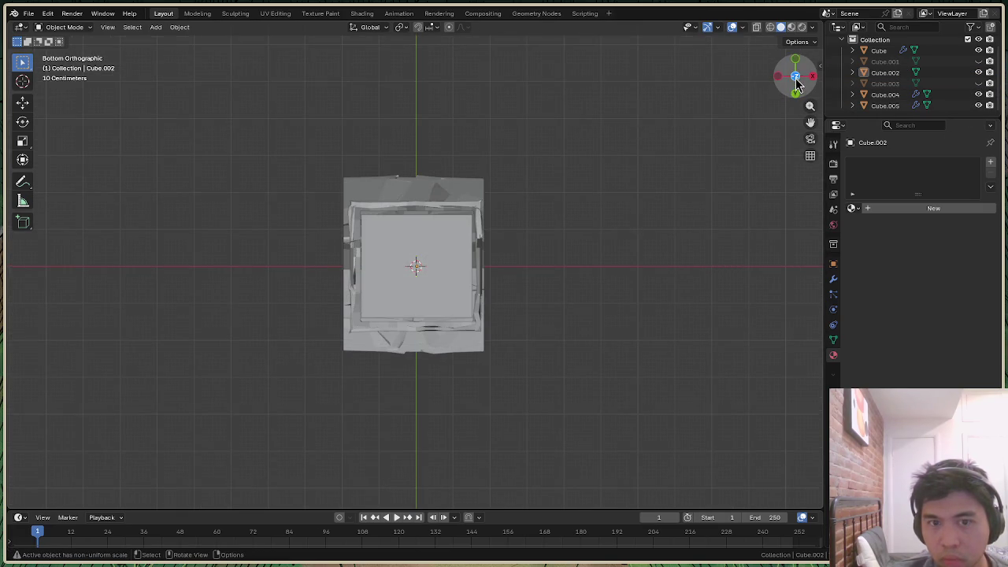
click(441, 289)
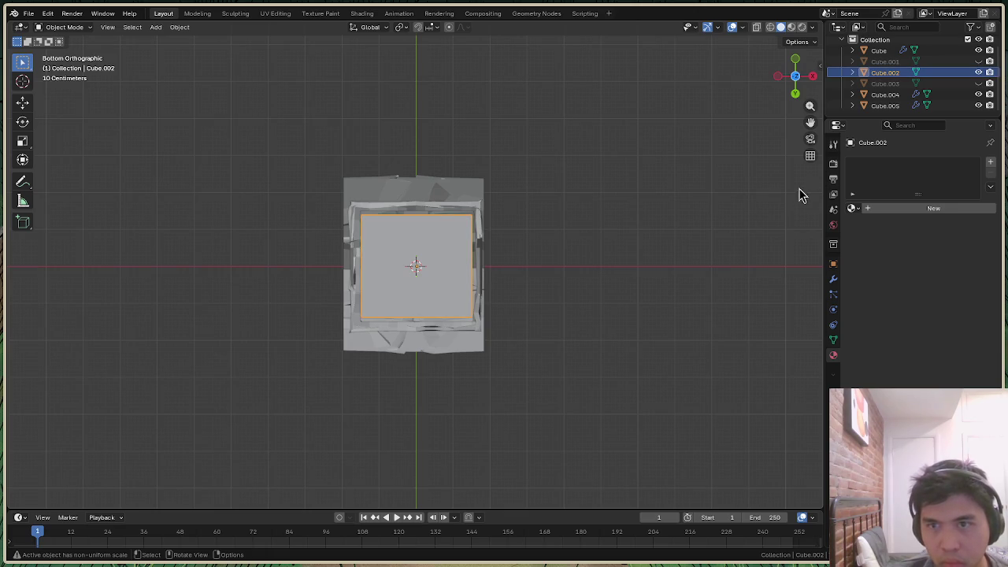
drag(807, 80, 804, 78)
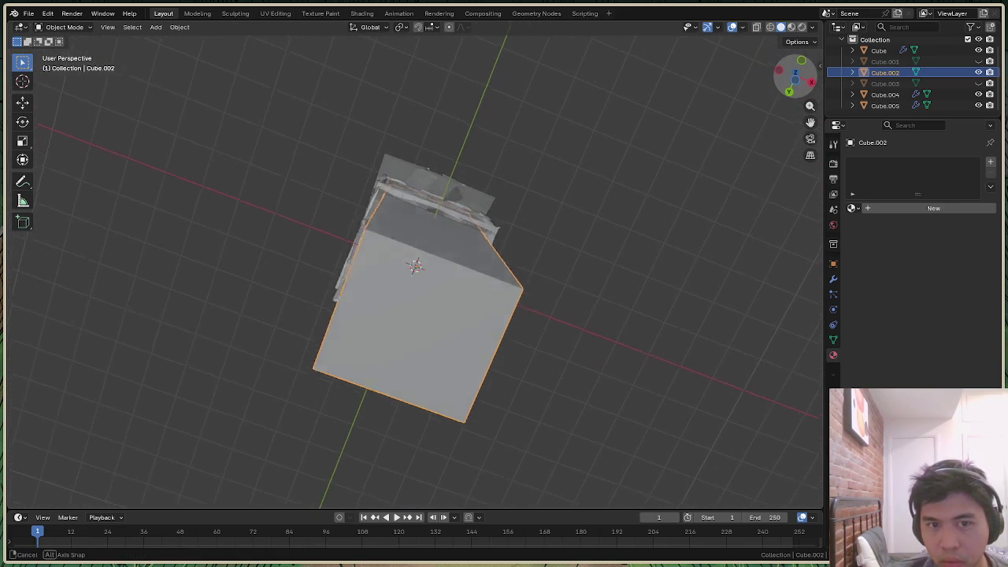
drag(804, 79, 446, 282)
key(s)
key(x)
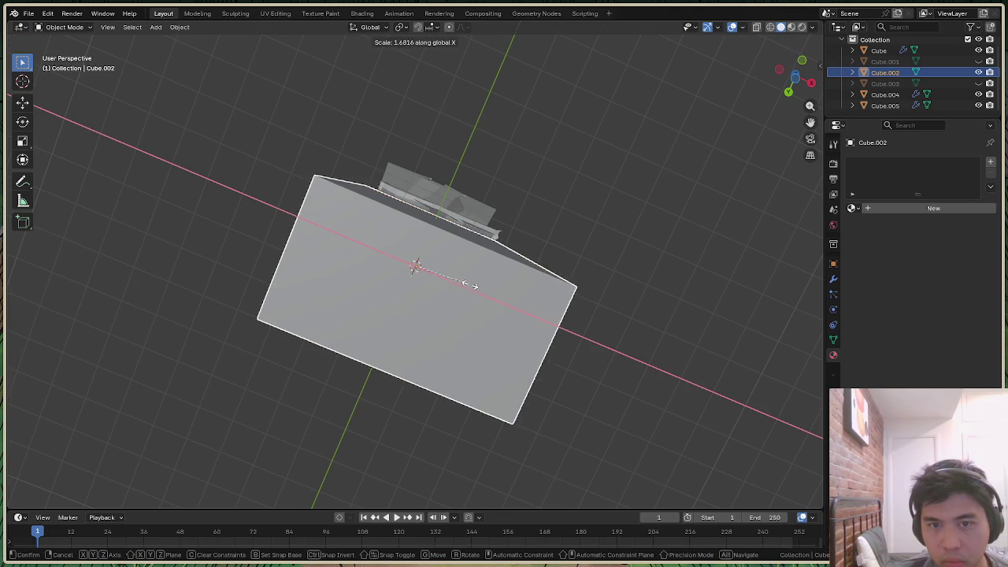
click(754, 181)
mouse_move(811, 101)
mouse_down()
mouse_move(798, 74)
mouse_move(800, 94)
mouse_up()
click(979, 72)
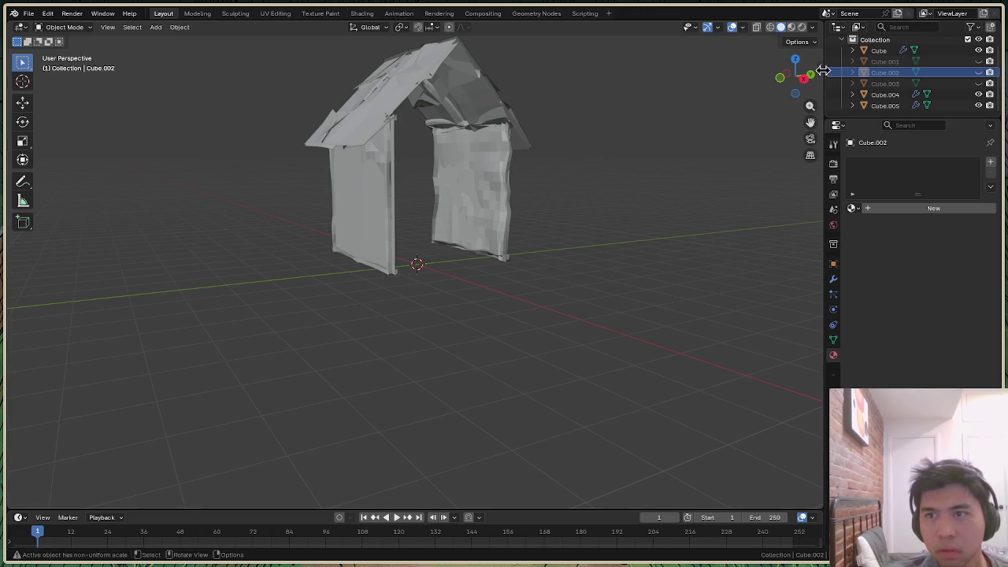
Show Cube.002 again, narrow it along X, and hide it
click(979, 72)
drag(795, 77, 788, 103)
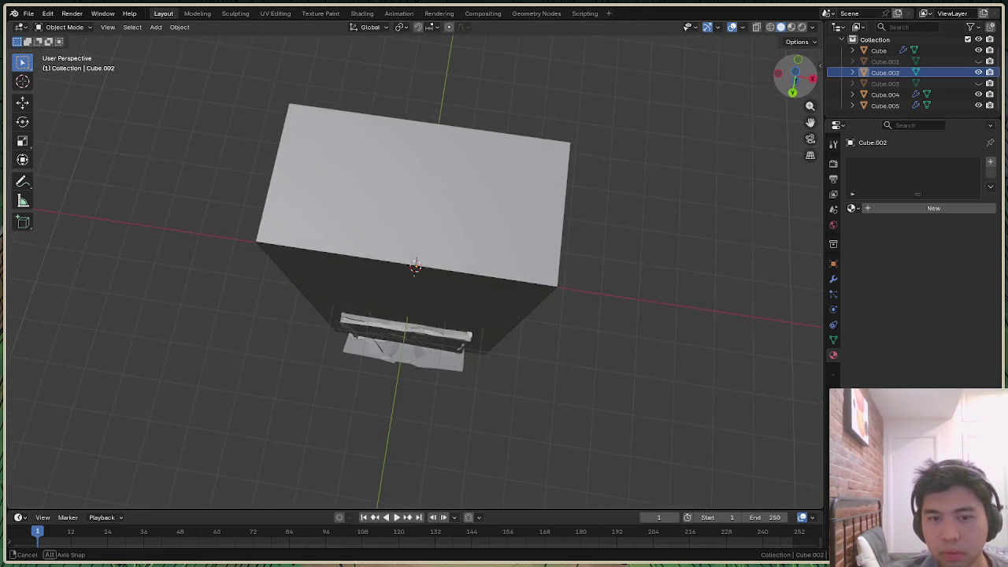
drag(788, 102, 628, 199)
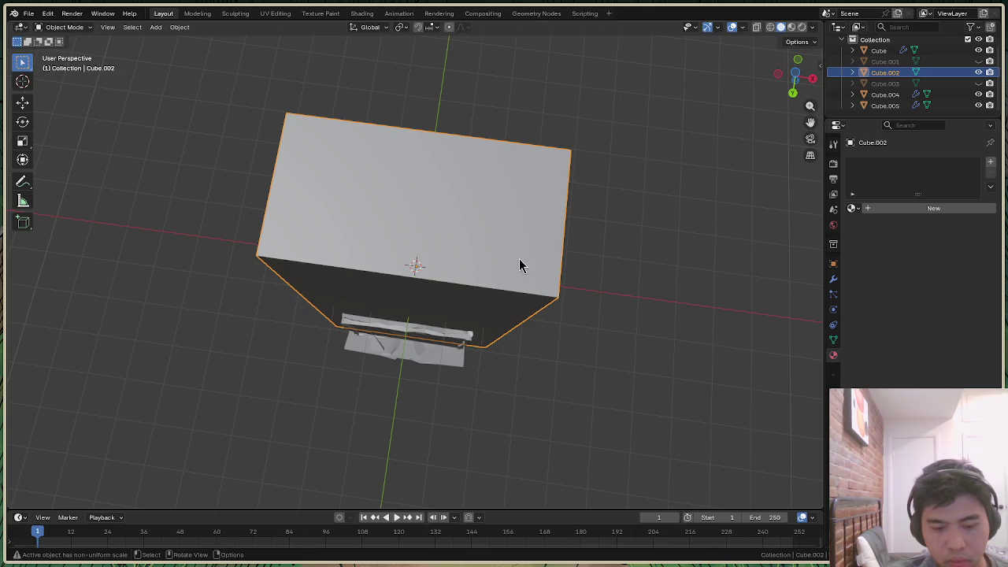
key(s)
key(x)
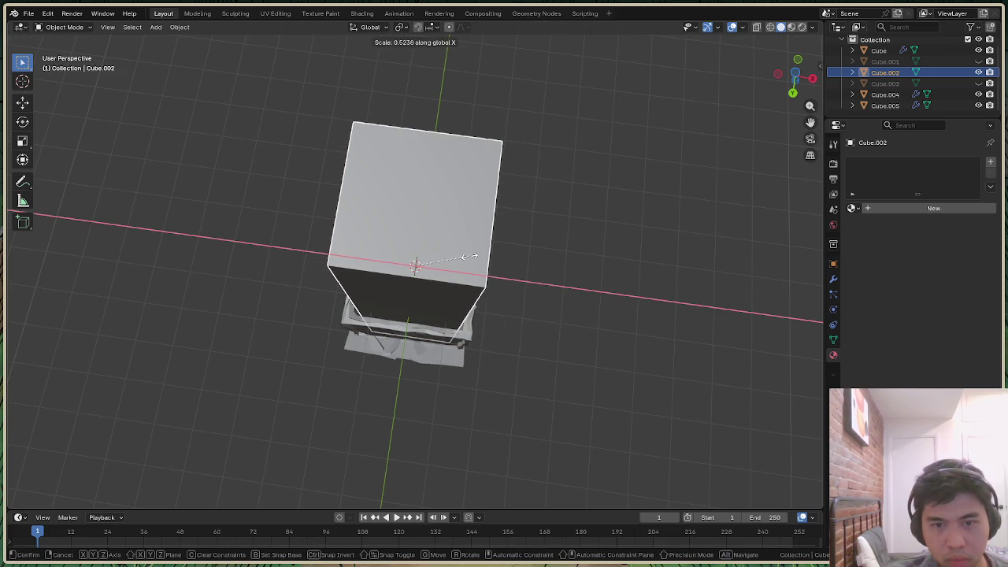
click(469, 256)
key(h)
Set outliner visibility so Cube.003 shows and Cube.002 stays hidden, viewed from above
drag(809, 92, 791, 75)
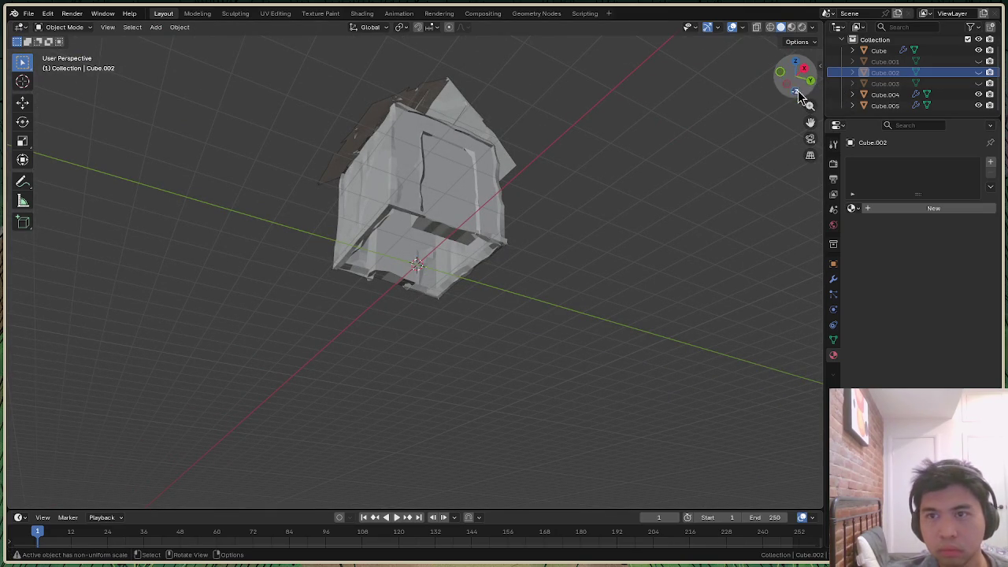
drag(799, 95, 801, 90)
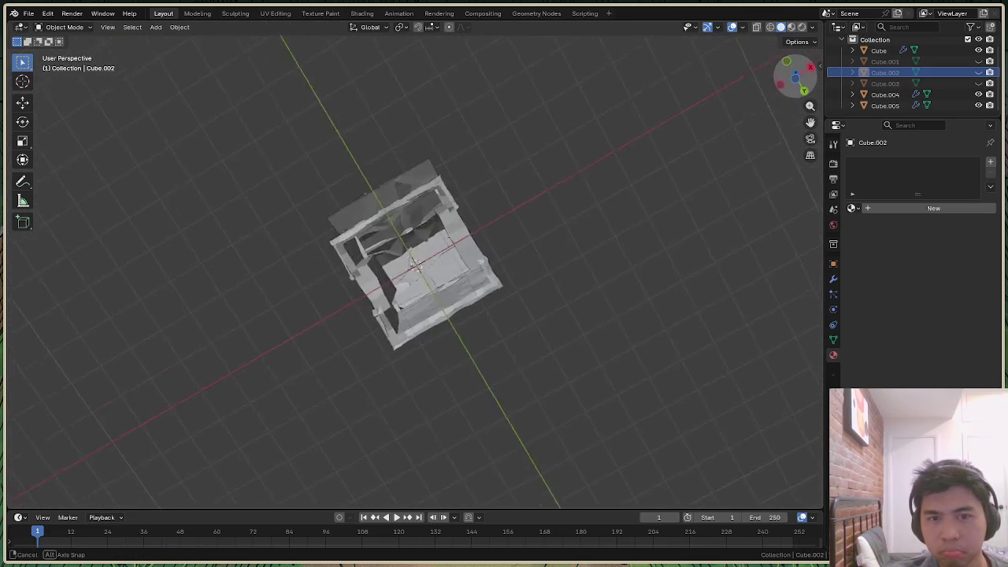
drag(800, 89, 802, 83)
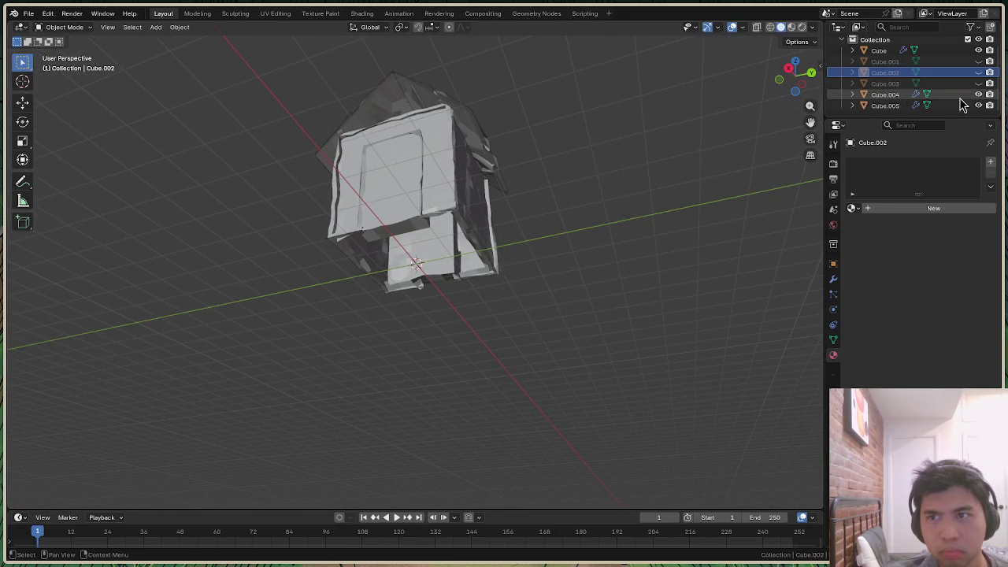
click(979, 84)
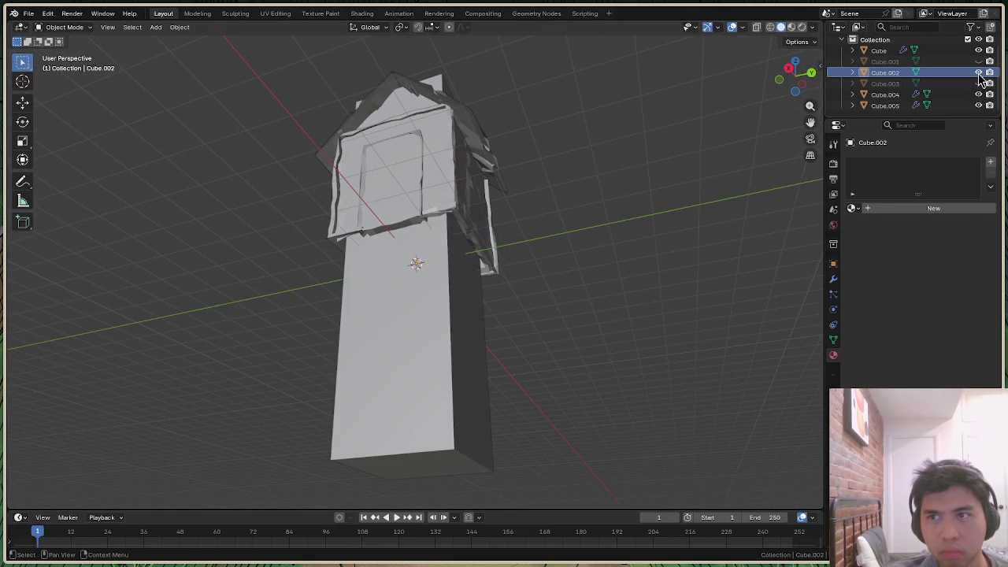
click(979, 73)
click(979, 62)
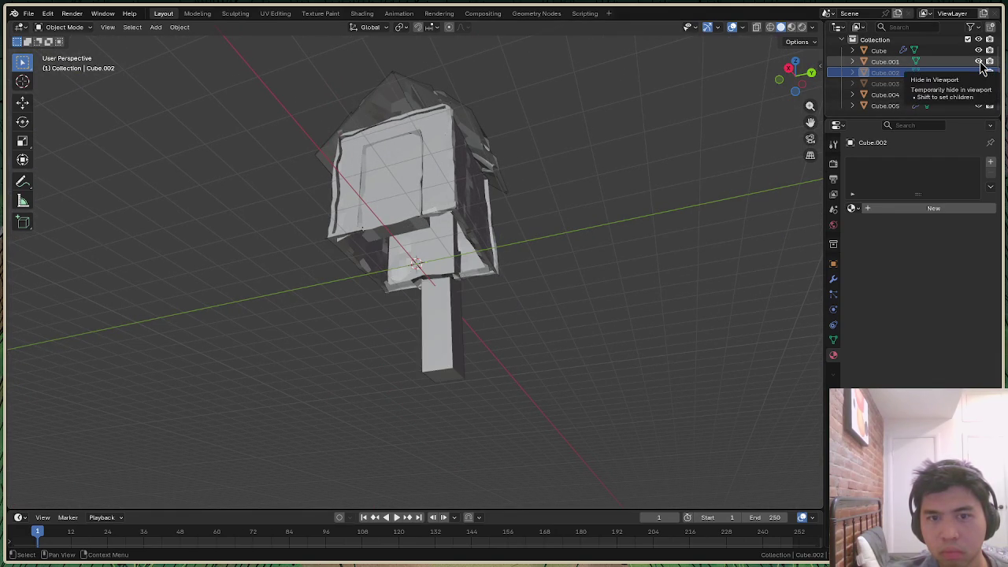
click(979, 61)
click(979, 83)
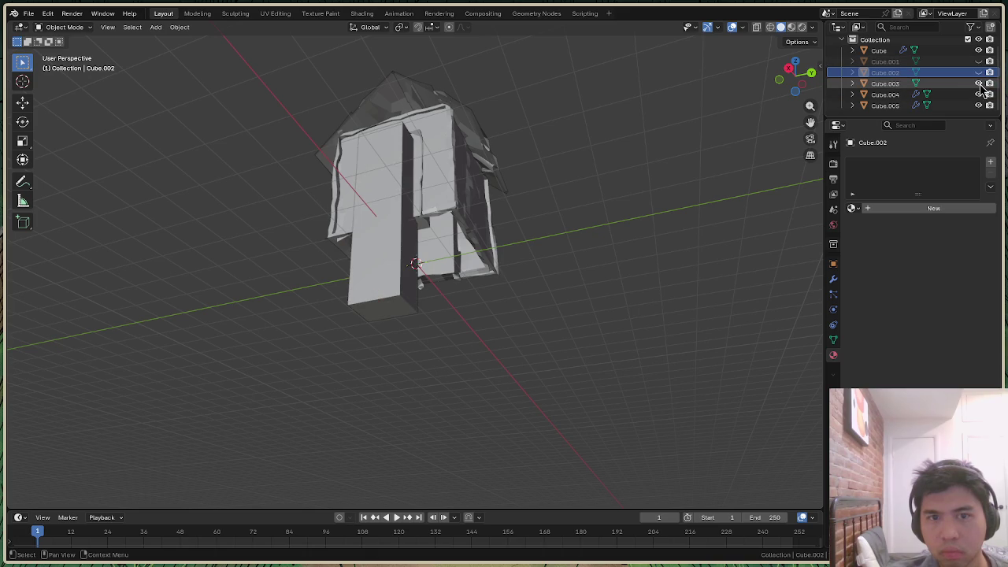
mouse_move(797, 79)
mouse_down()
mouse_move(788, 82)
mouse_move(796, 77)
mouse_up()
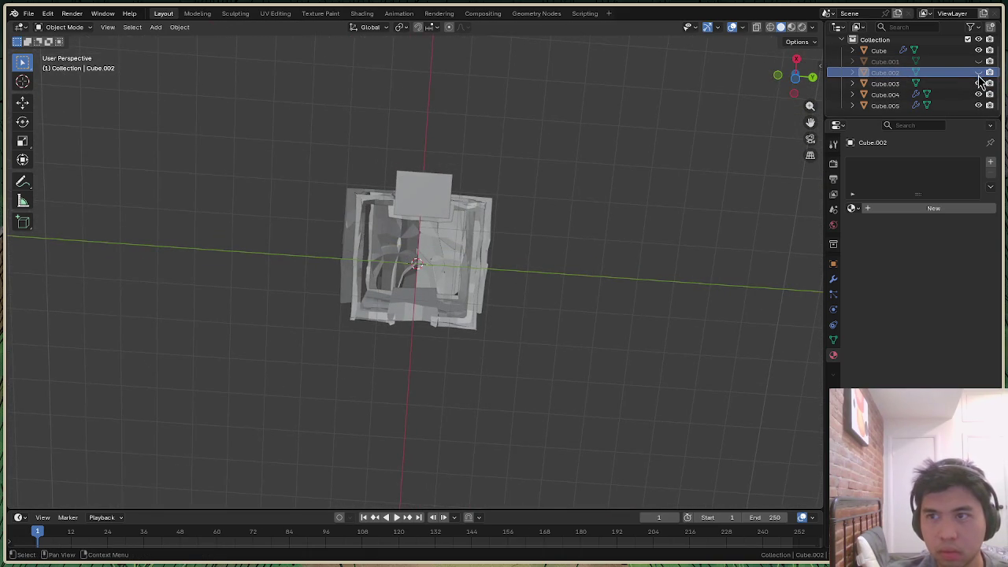
Select the house Cube and delete its Boolean.001 modifier
click(881, 51)
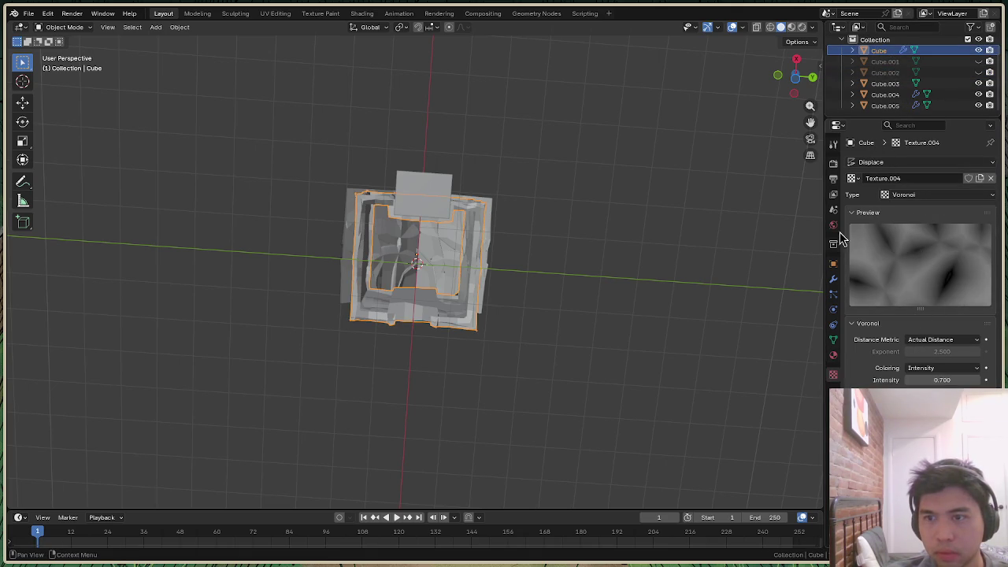
click(833, 280)
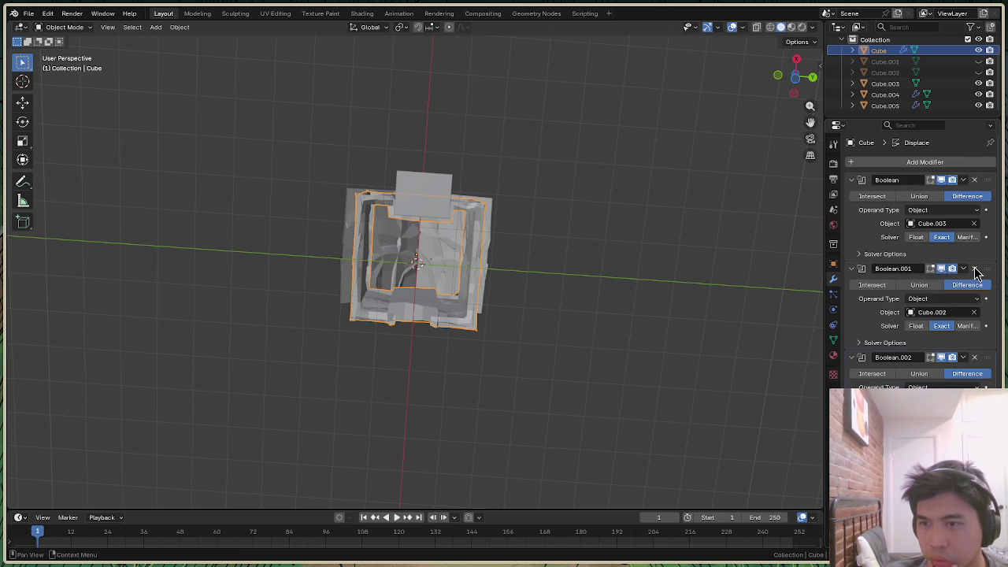
click(974, 269)
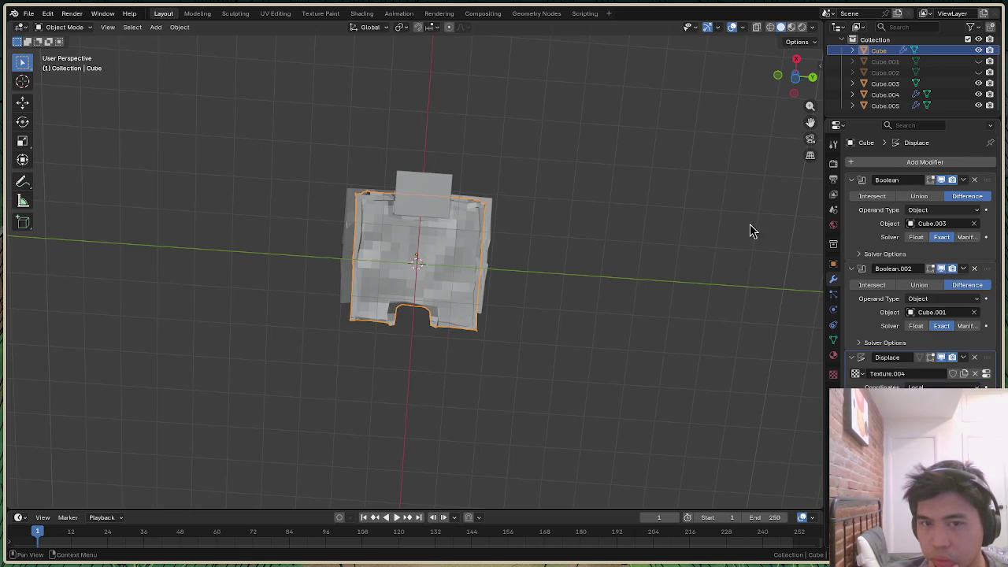
Reselect the house Cube and delete its Boolean.002 modifier as well
click(949, 62)
mouse_move(416, 264)
middle_down()
mouse_move(441, 236)
mouse_move(416, 265)
middle_up()
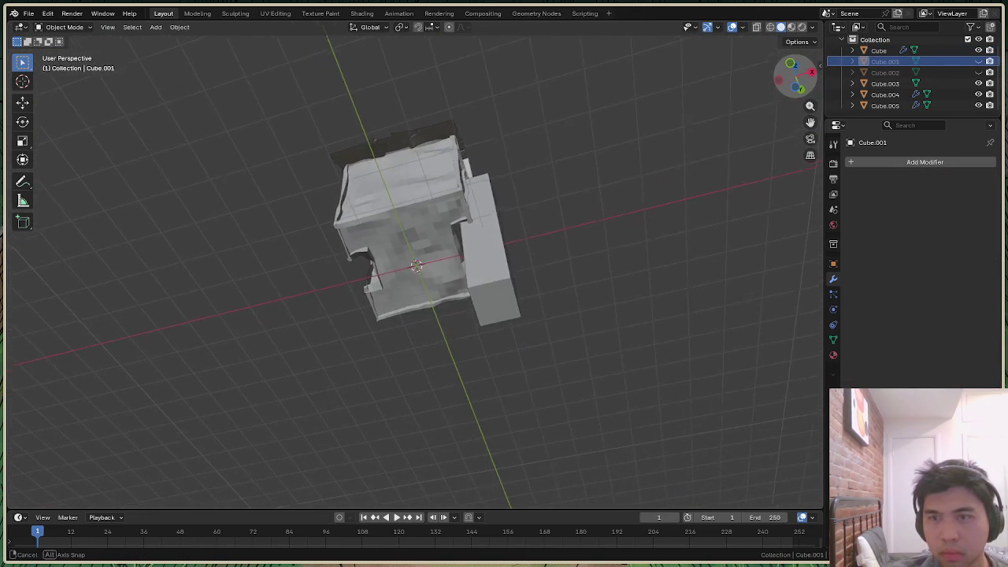
drag(794, 76, 796, 79)
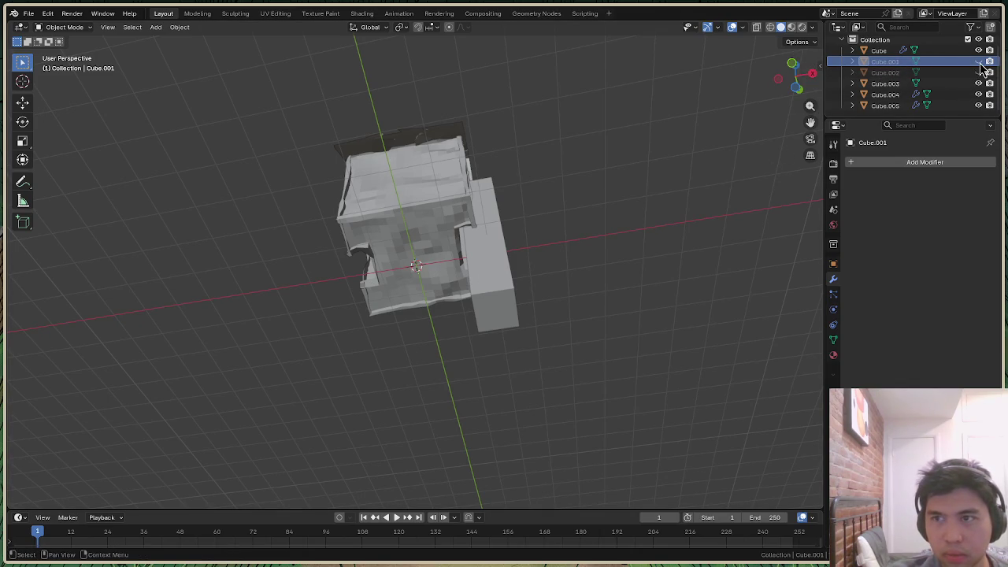
right_click(954, 74)
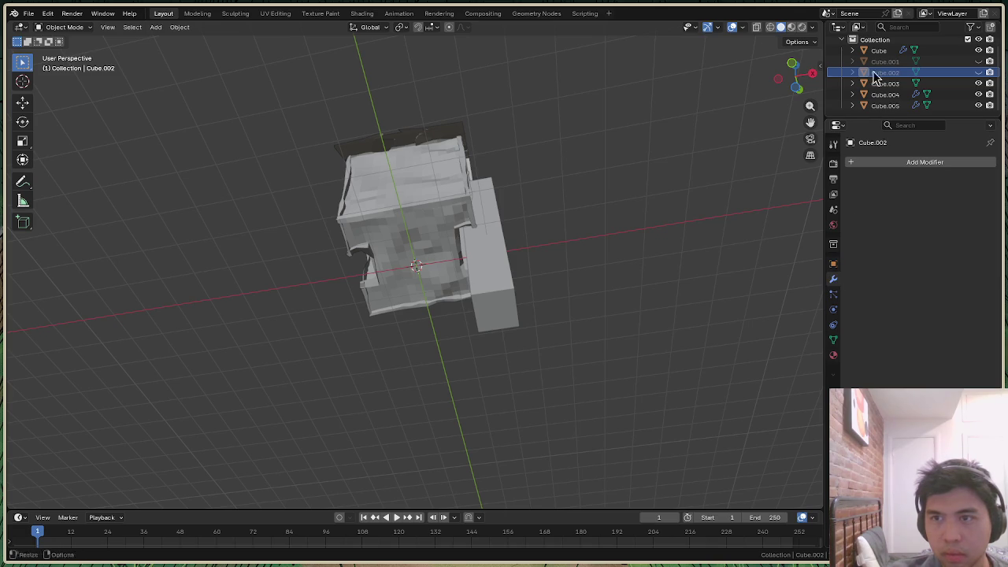
click(876, 51)
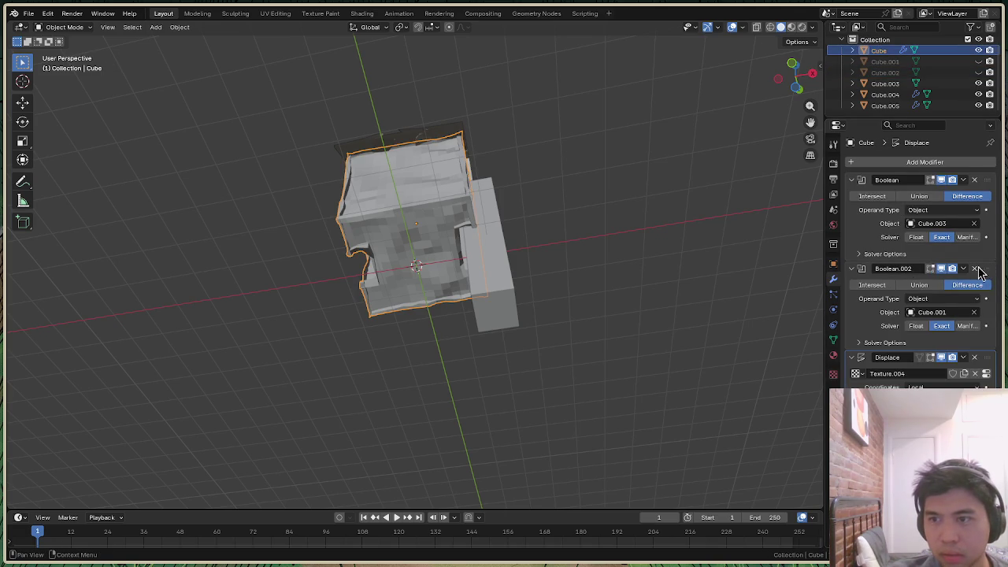
click(974, 269)
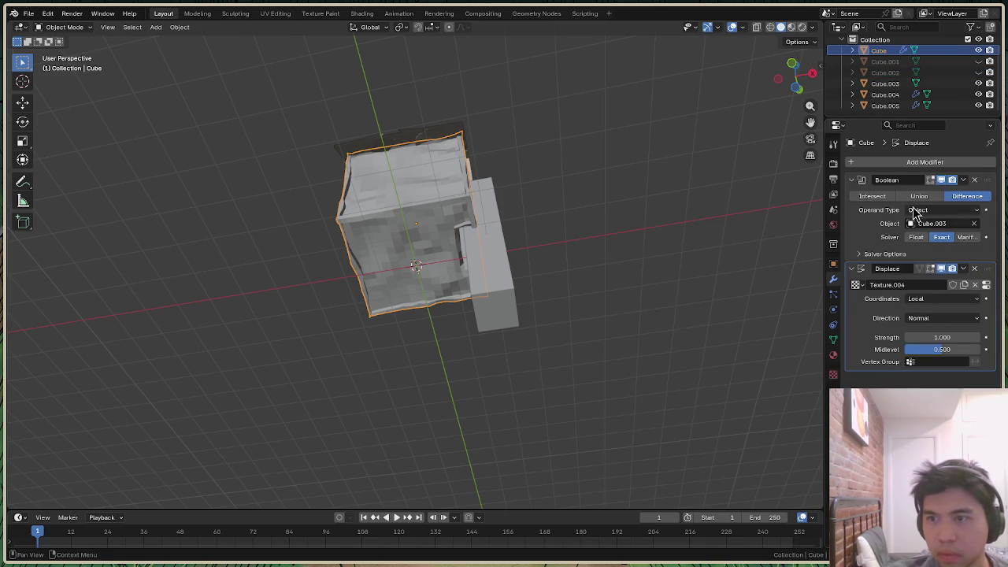
Delete Cube.001 and Cube.002 from the Outliner
right_click(945, 65)
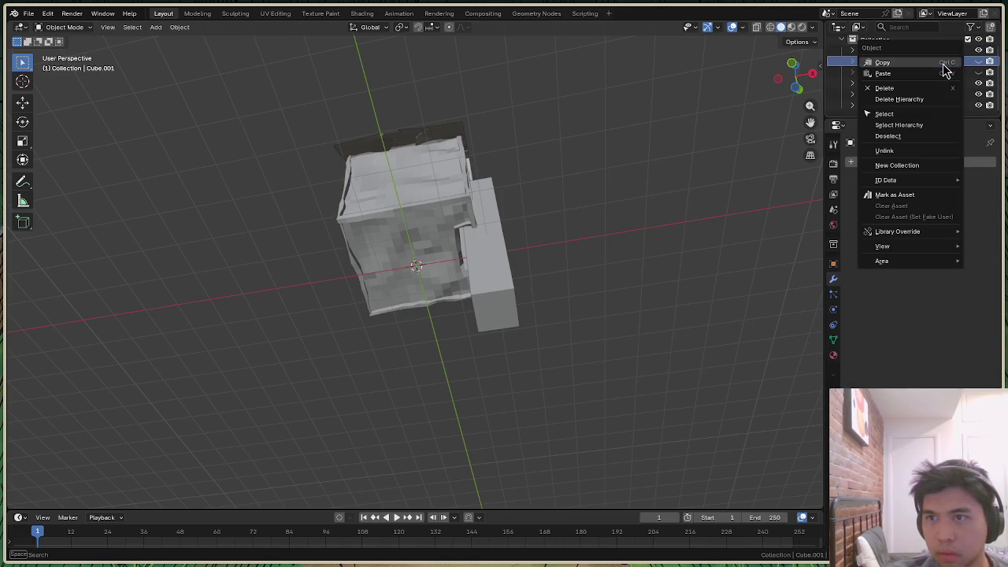
click(900, 90)
right_click(903, 73)
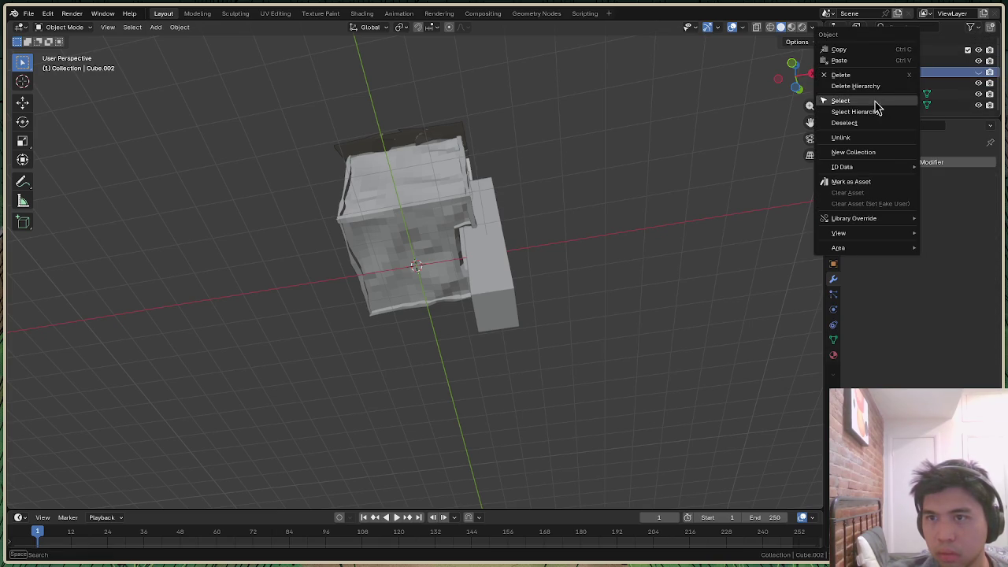
click(841, 75)
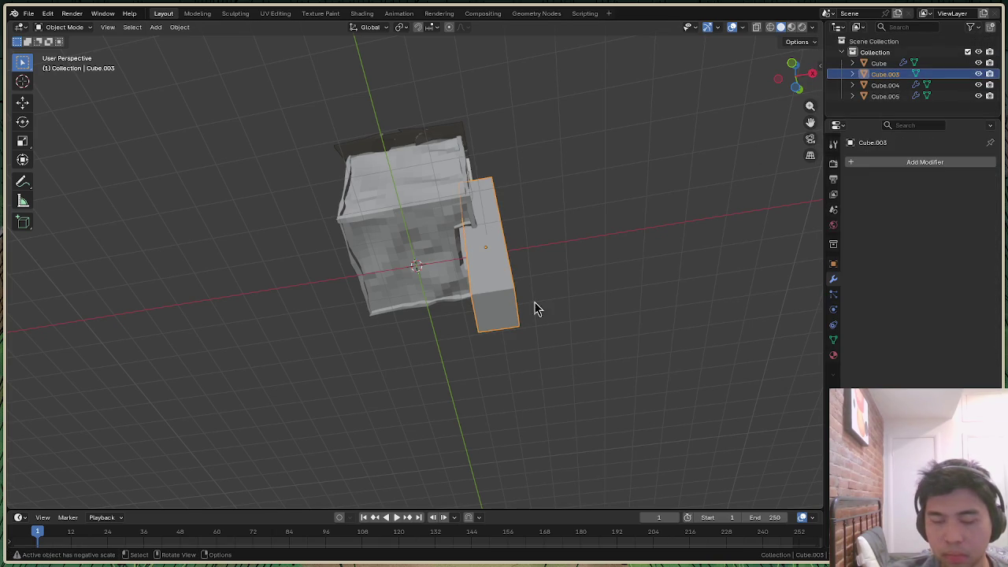
Move Cube.003 along X to sit in front of the house
key(g)
key(x)
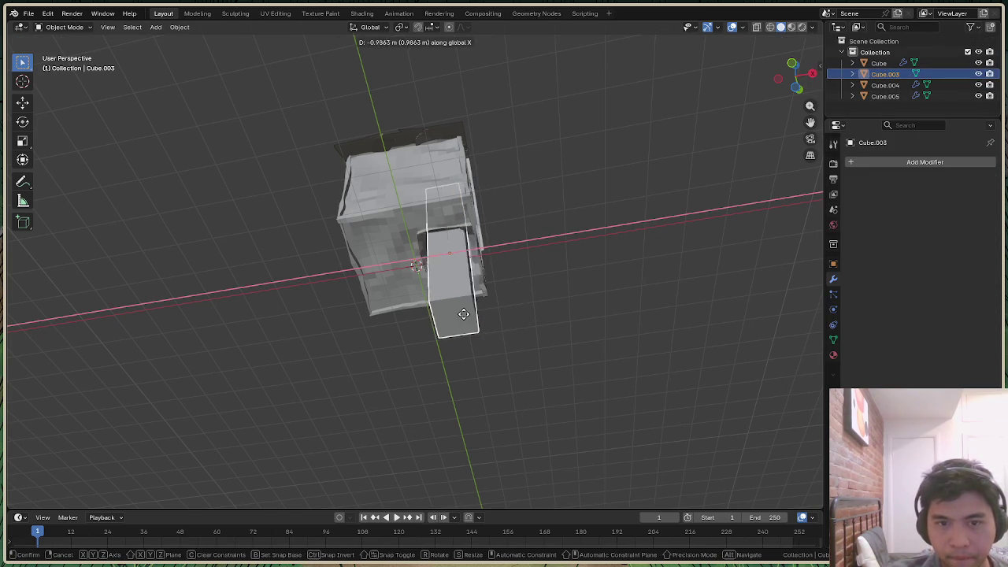
click(439, 325)
key(g)
key(x)
click(427, 318)
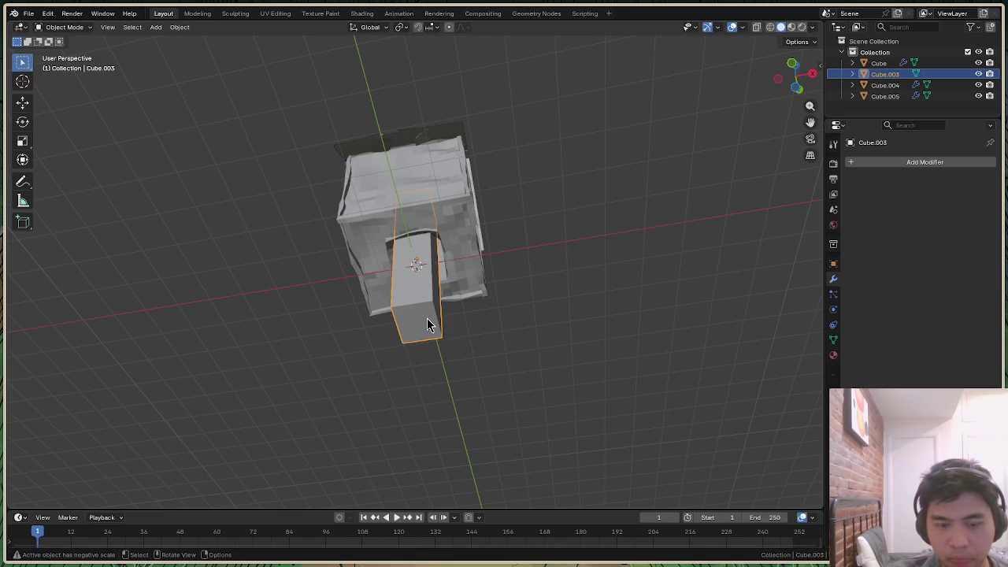
Widen Cube.003 along X
key(s)
key(x)
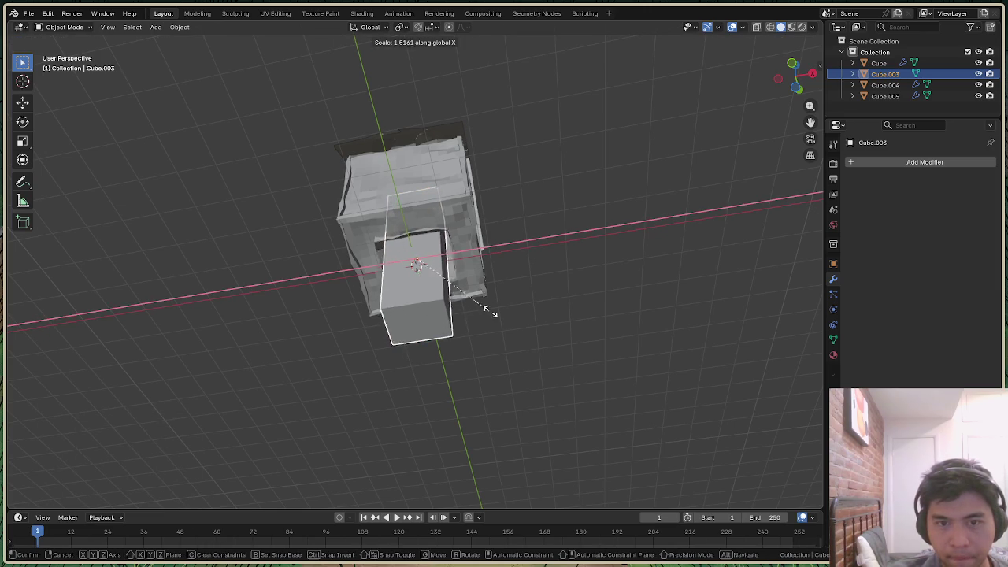
click(575, 306)
drag(794, 77, 795, 78)
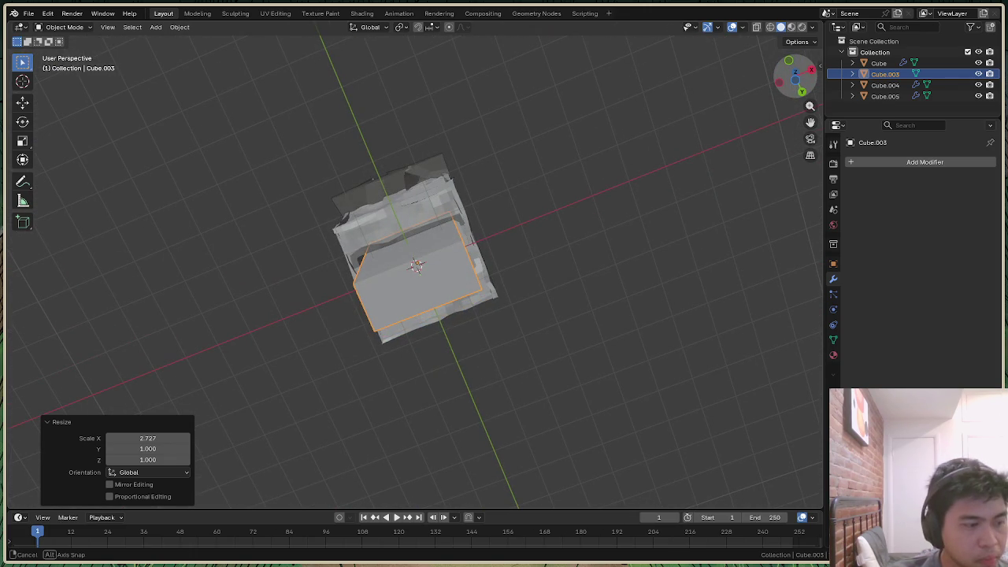
middle_drag(483, 244, 484, 244)
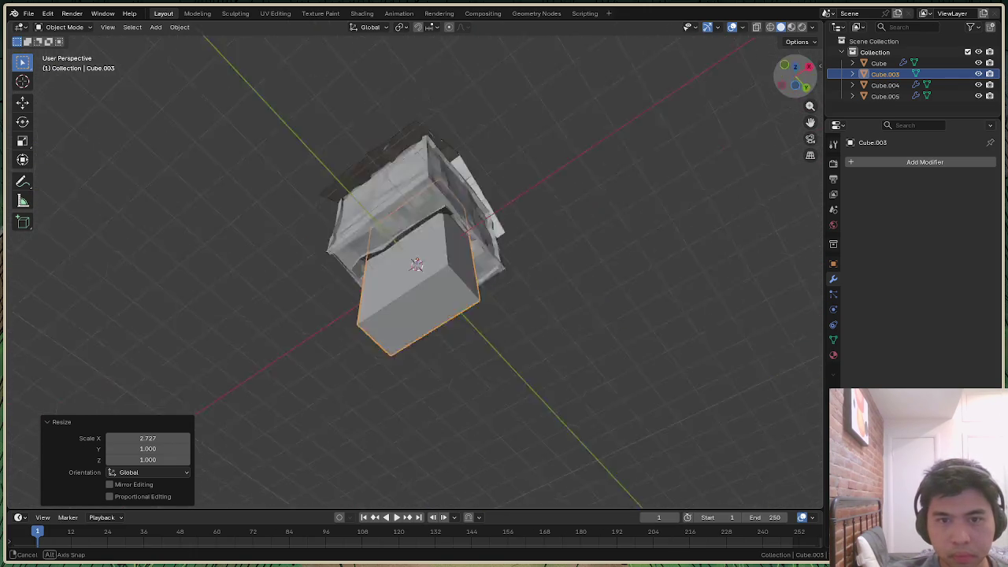
click(435, 302)
key(s)
click(435, 303)
Stretch Cube.003 along Y to scale 2.151
click(441, 318)
key(s)
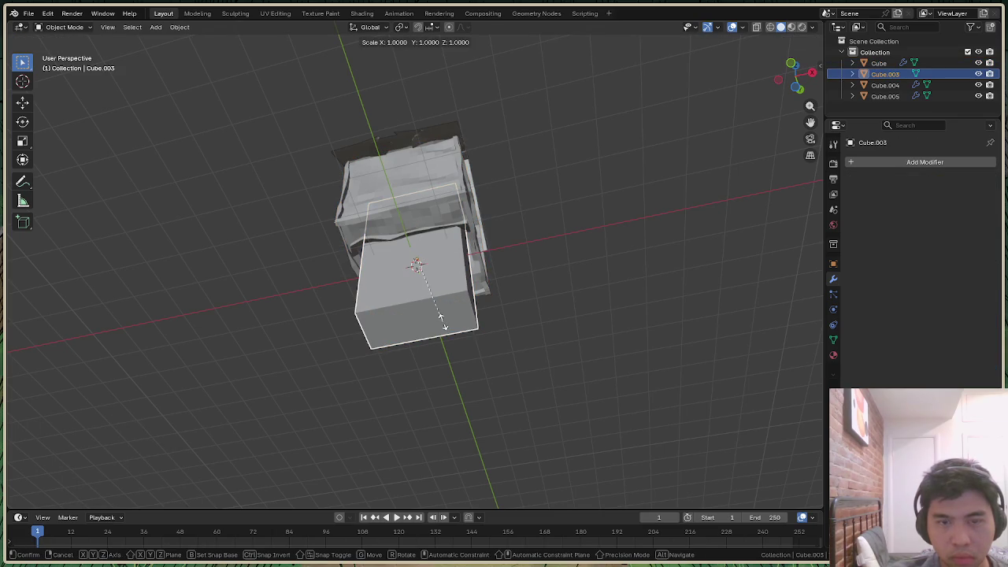
key(y)
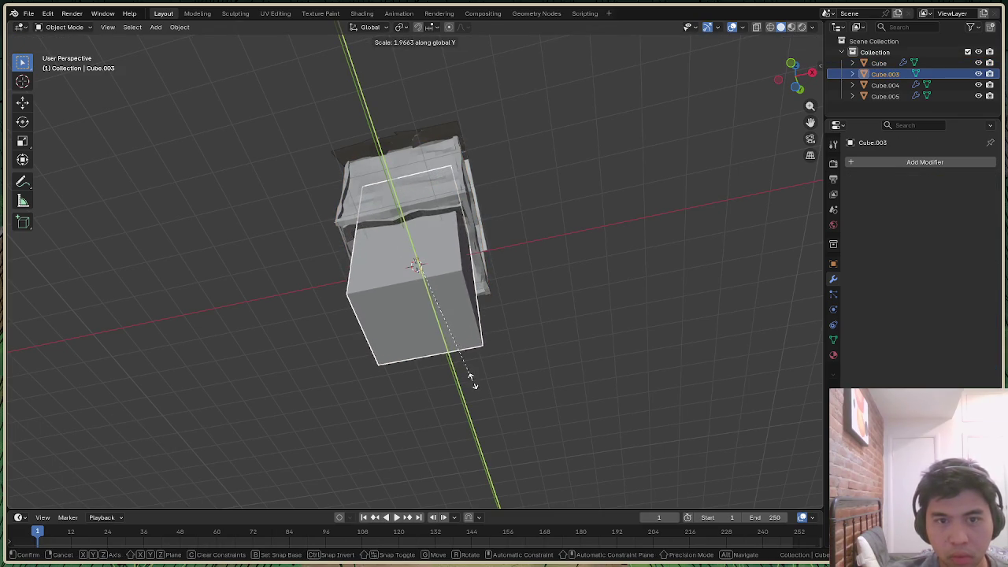
click(479, 400)
mouse_move(798, 79)
mouse_down()
mouse_move(811, 47)
mouse_move(795, 76)
mouse_up()
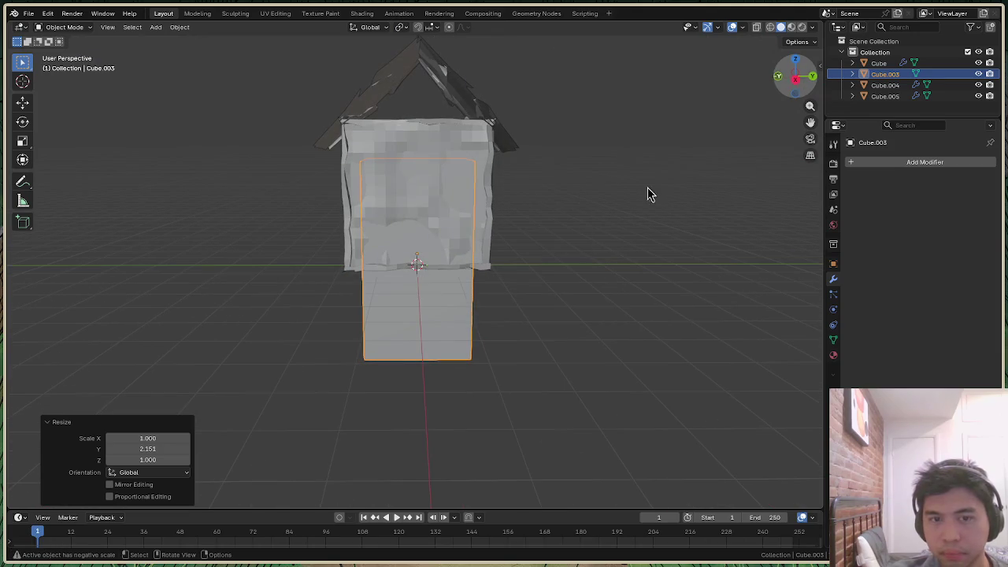
Raise Cube.003 to 0.72547 m in Z, undo to the tall pillar, and select the house
key(g)
key(z)
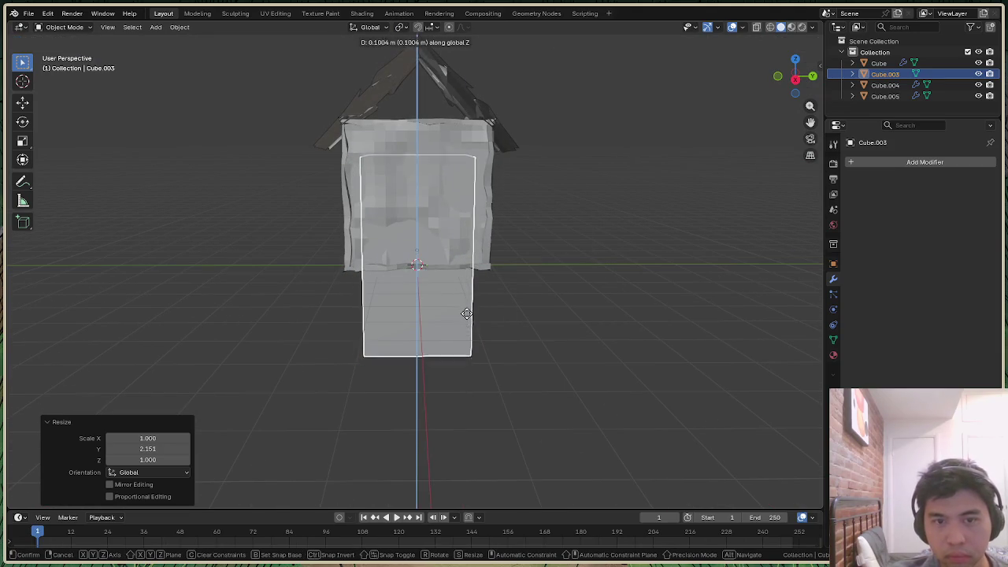
click(475, 303)
drag(805, 93, 815, 89)
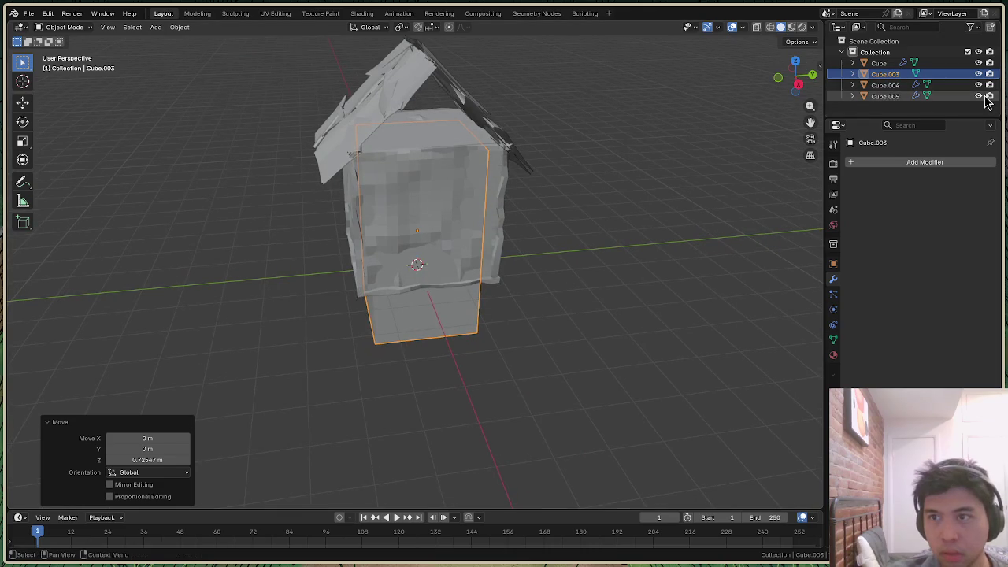
key(ctrl+z)
key(ctrl+z)
key(ctrl+z)
key(ctrl+z)
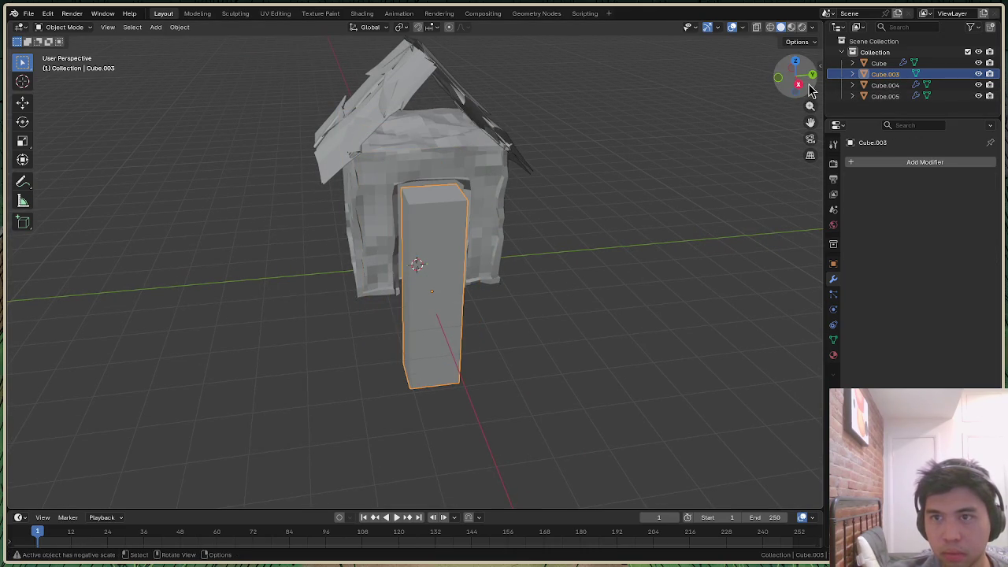
drag(811, 91, 780, 118)
click(417, 189)
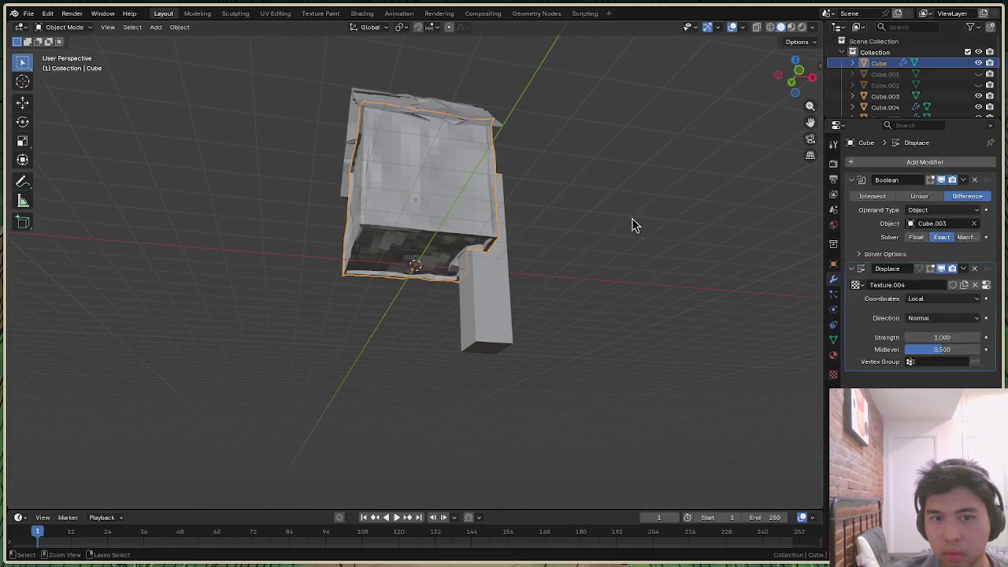
Undo two steps and unhide Cube.002 from the Outliner
key(ctrl+z)
key(ctrl+z)
key(ctrl+z)
key(ctrl+z)
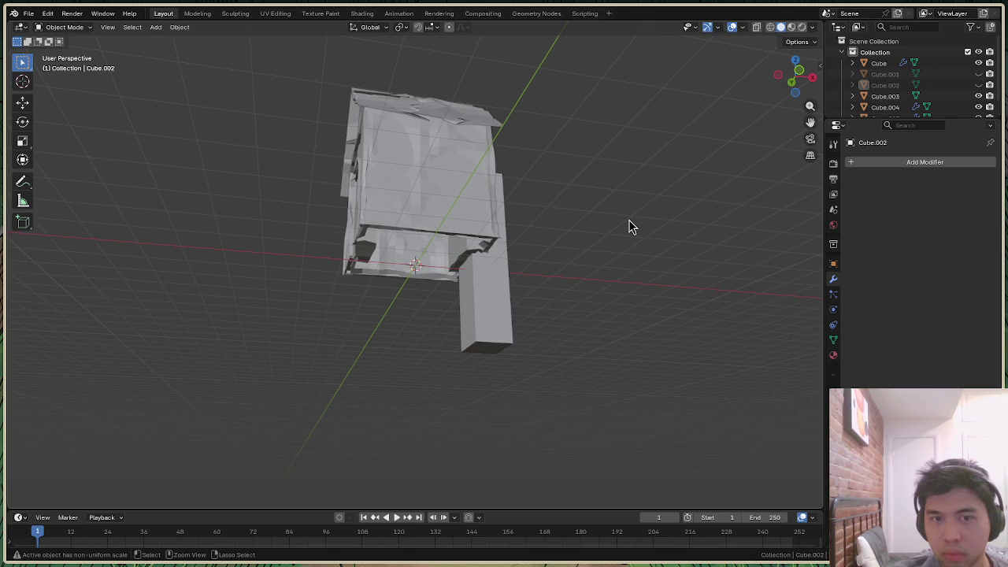
key(ctrl+z)
mouse_move(797, 82)
mouse_down()
mouse_move(788, 94)
mouse_move(798, 78)
mouse_up()
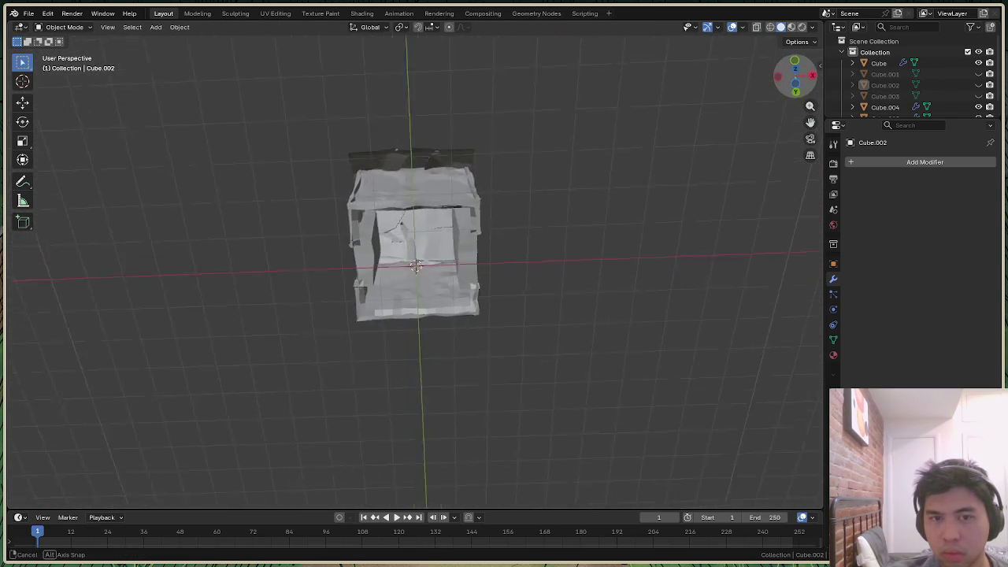
click(979, 85)
click(979, 85)
click(979, 85)
From the bottom view, select Cube.002 and shift it along X
drag(796, 78, 799, 85)
click(798, 81)
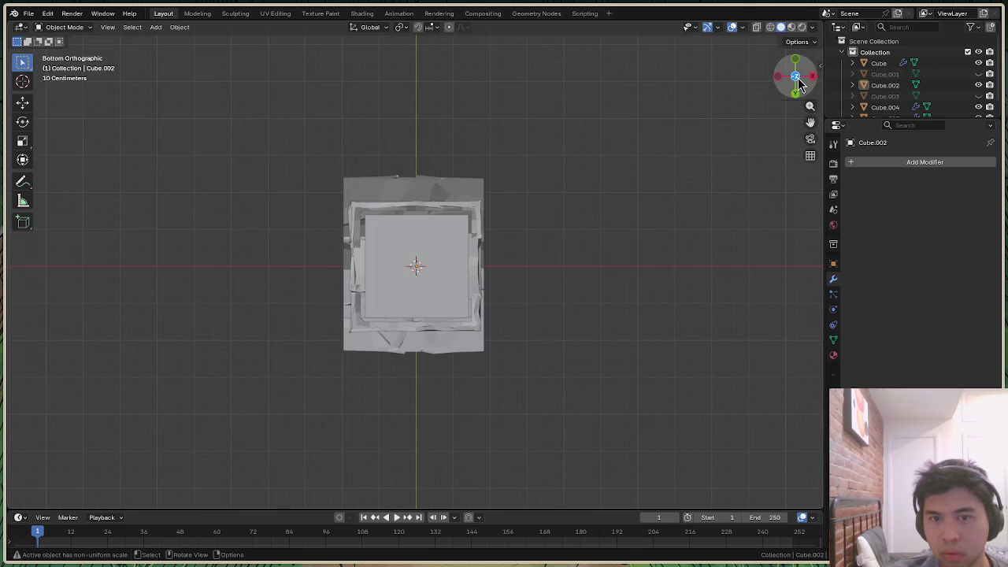
click(441, 278)
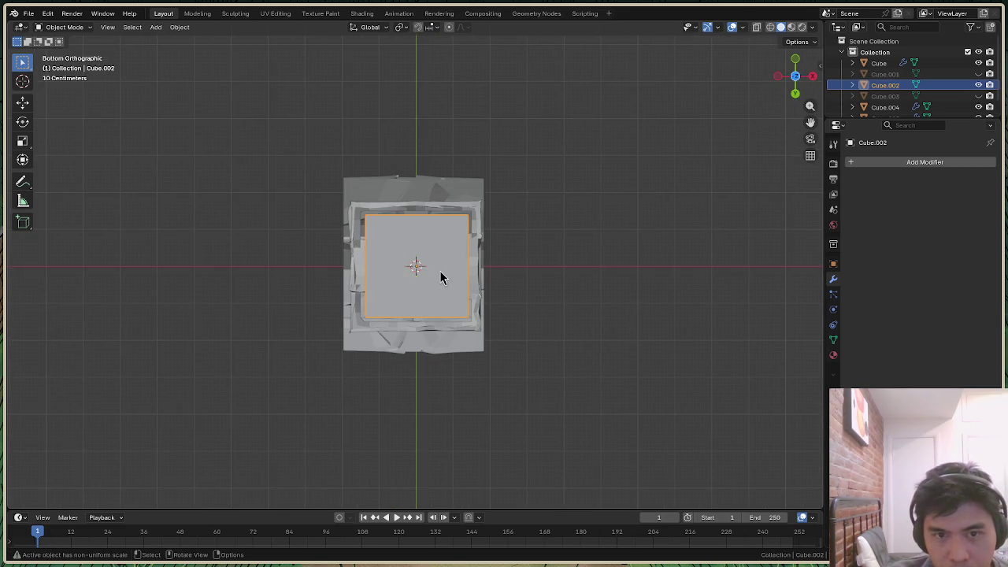
key(g)
key(x)
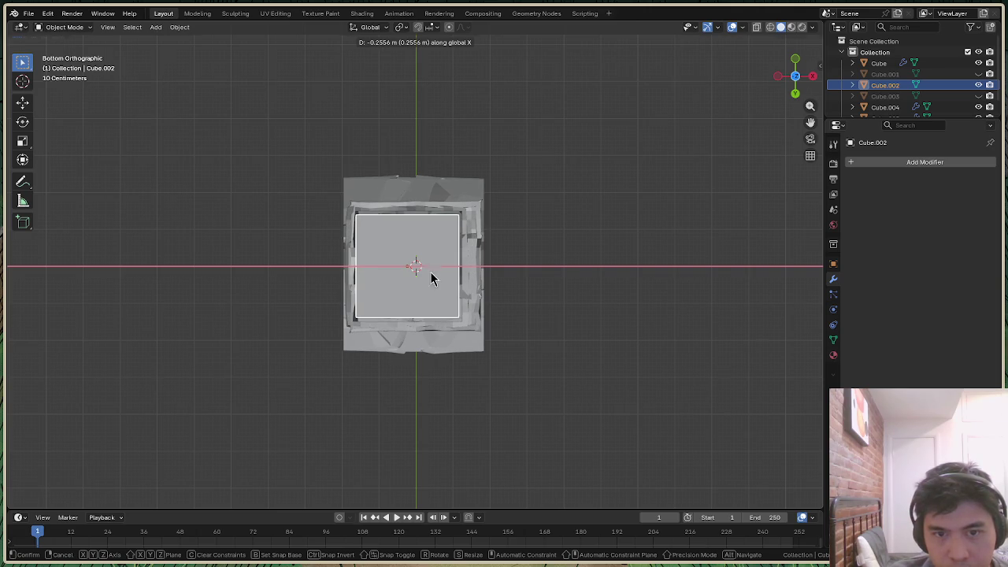
click(431, 278)
Toggle Cube.002's visibility off and on, then select the tall box in the viewport
drag(798, 69, 788, 79)
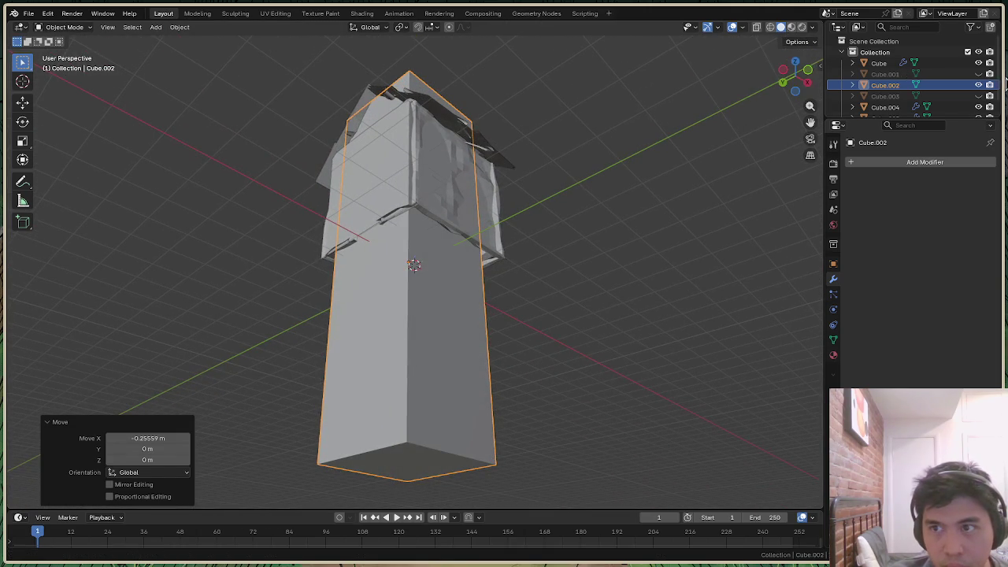
click(979, 85)
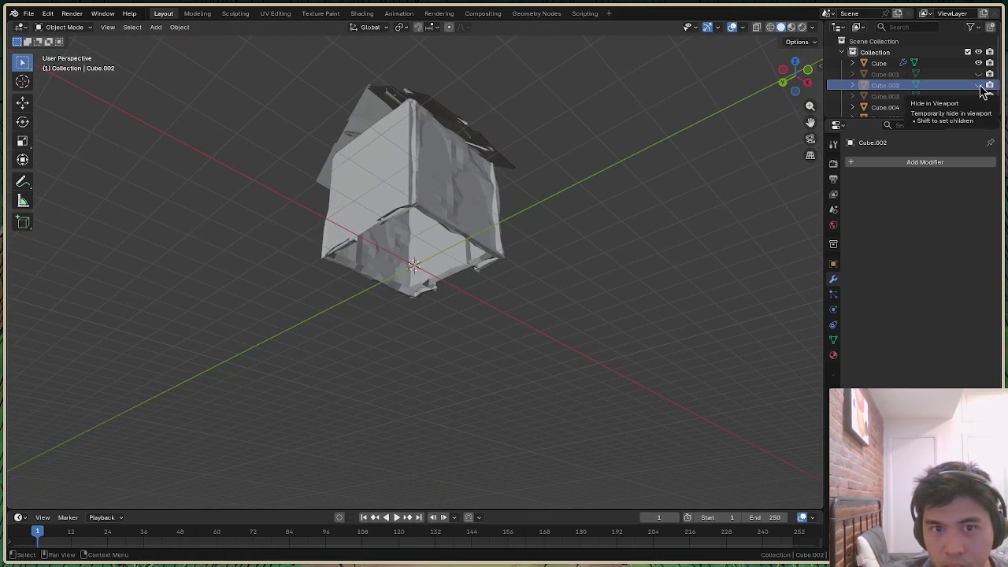
click(979, 85)
drag(793, 88, 560, 228)
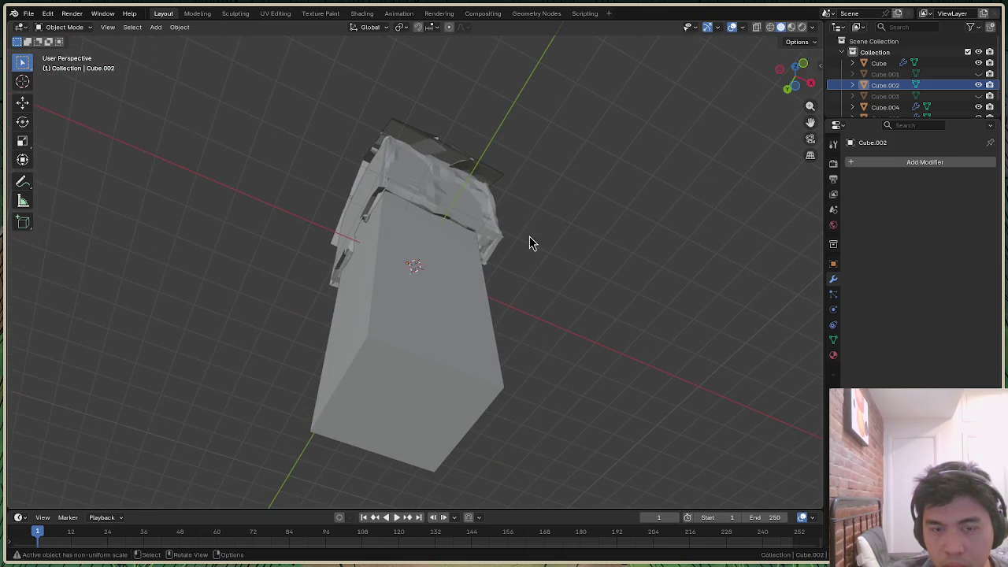
drag(795, 75, 451, 283)
click(427, 313)
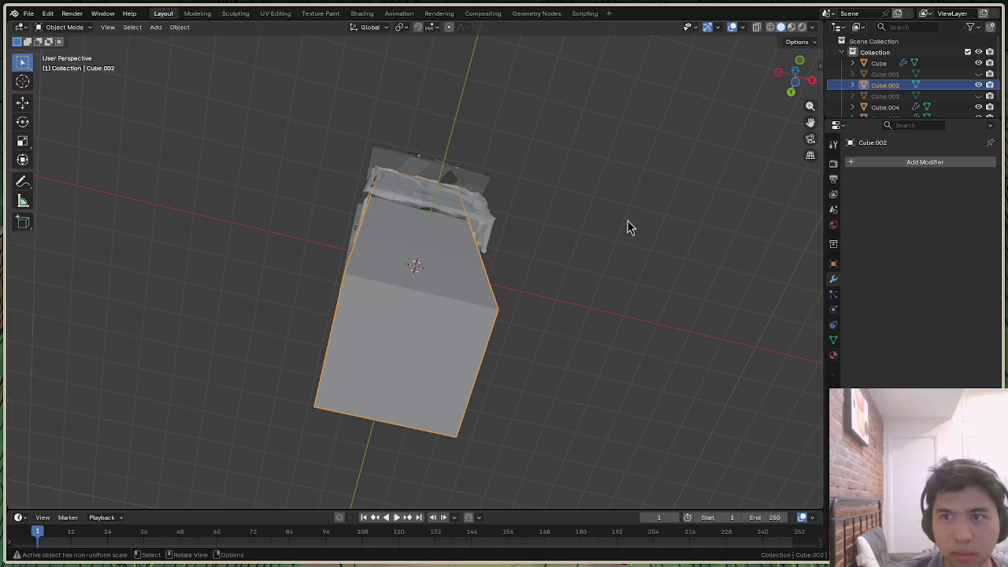
In the bottom view, move the tall box along X to centre it under the house
click(800, 85)
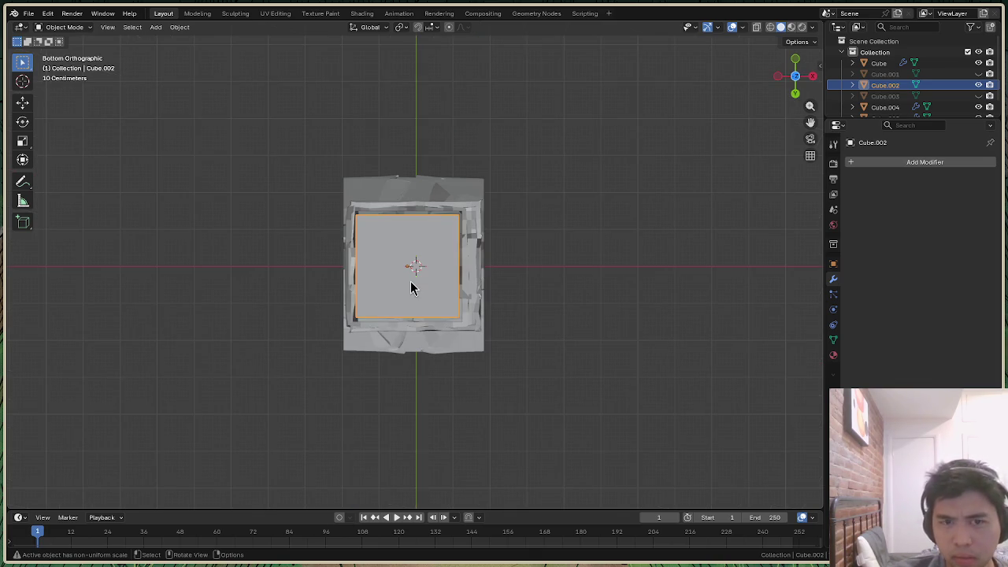
key(g)
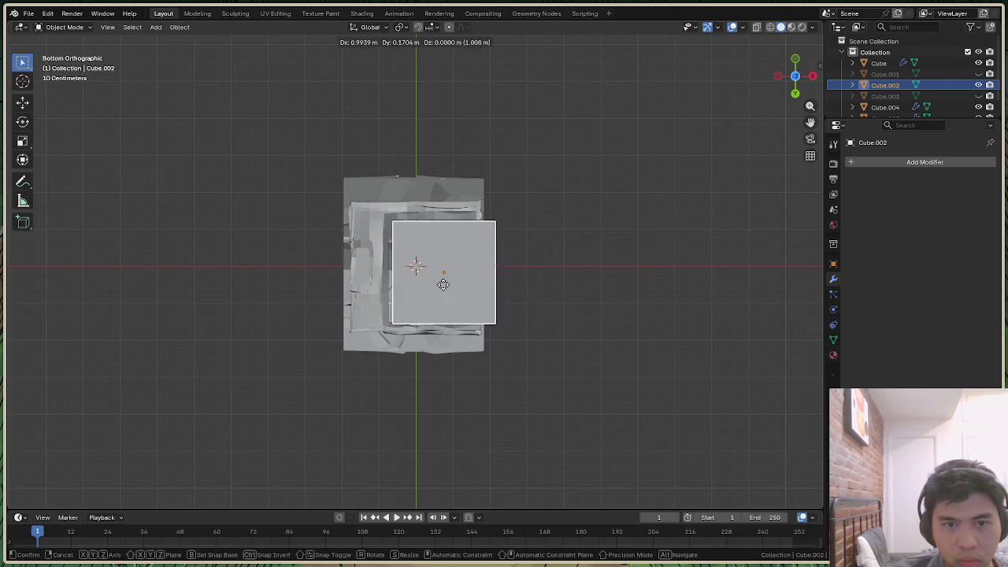
click(425, 291)
key(ctrl+z)
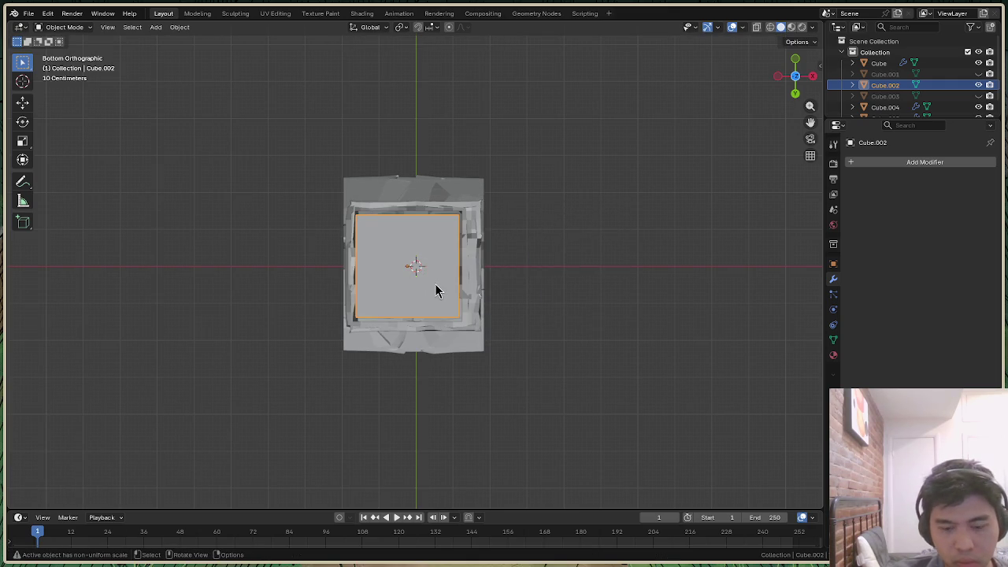
key(g)
key(x)
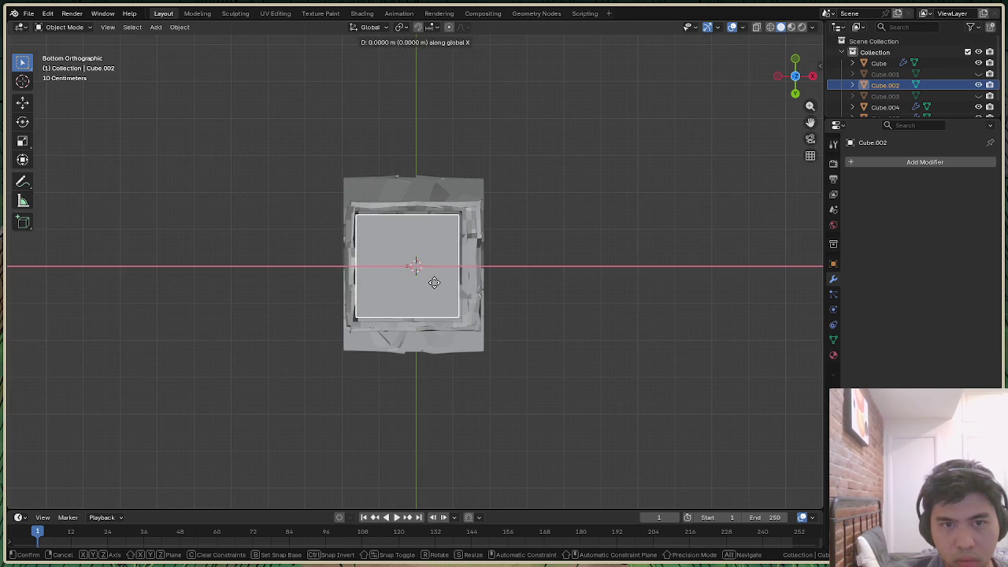
click(432, 286)
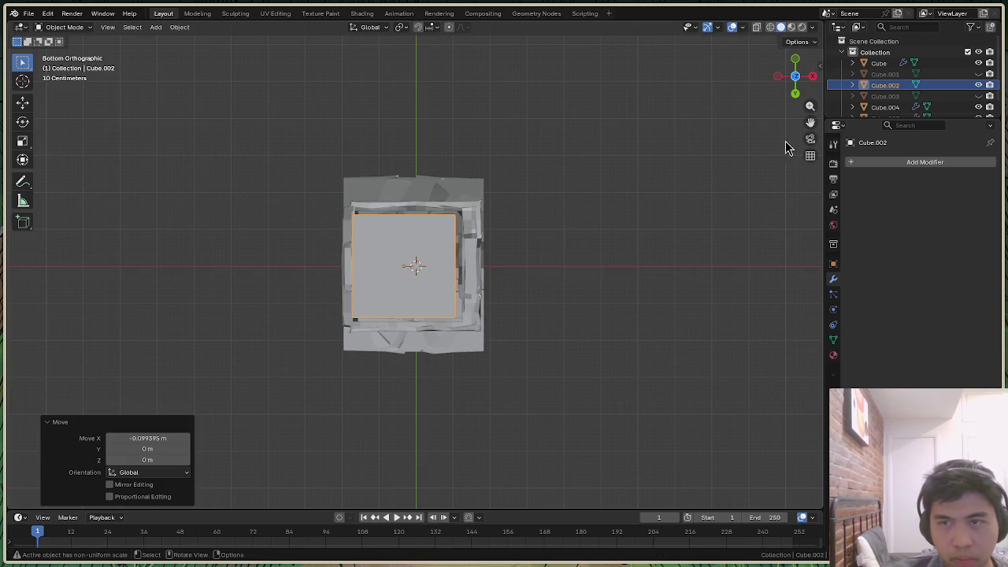
mouse_move(797, 79)
mouse_down()
mouse_move(787, 95)
mouse_move(686, 119)
mouse_up()
key(ctrl+z)
key(ctrl+z)
key(ctrl+z)
key(ctrl+z)
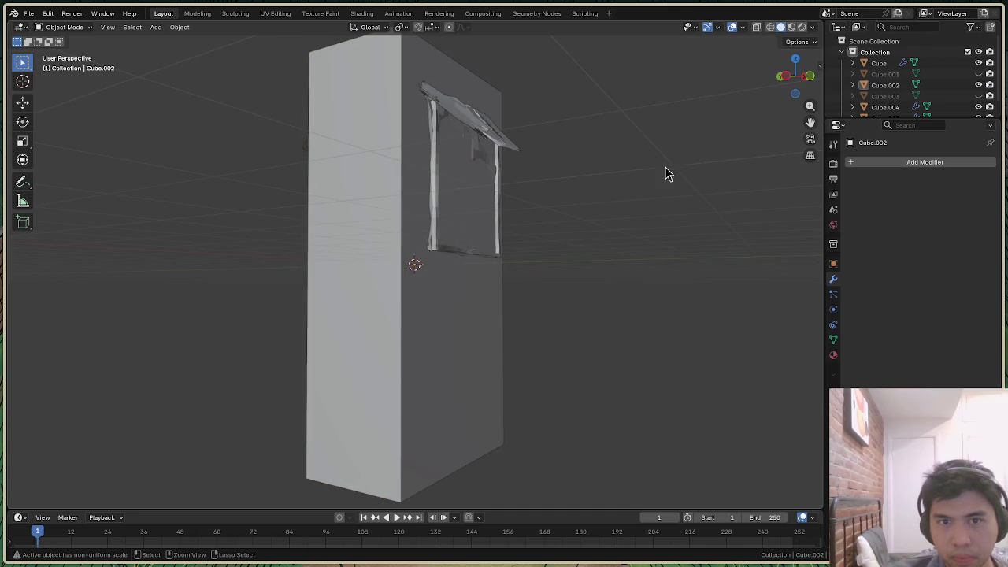
Reselect the tall box and check it from the right, top, back and bottom views
drag(806, 89, 795, 83)
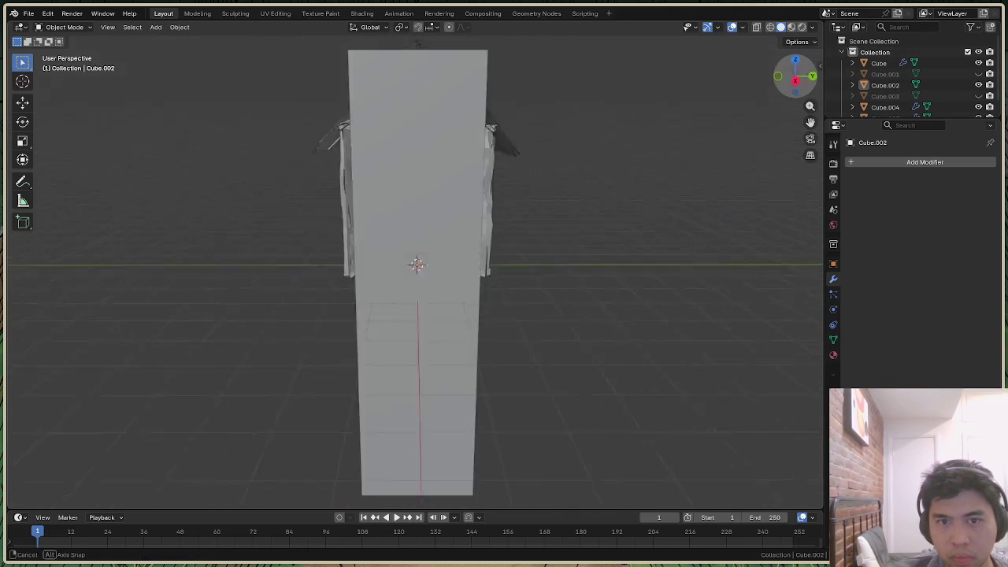
click(979, 85)
key(ctrl+z)
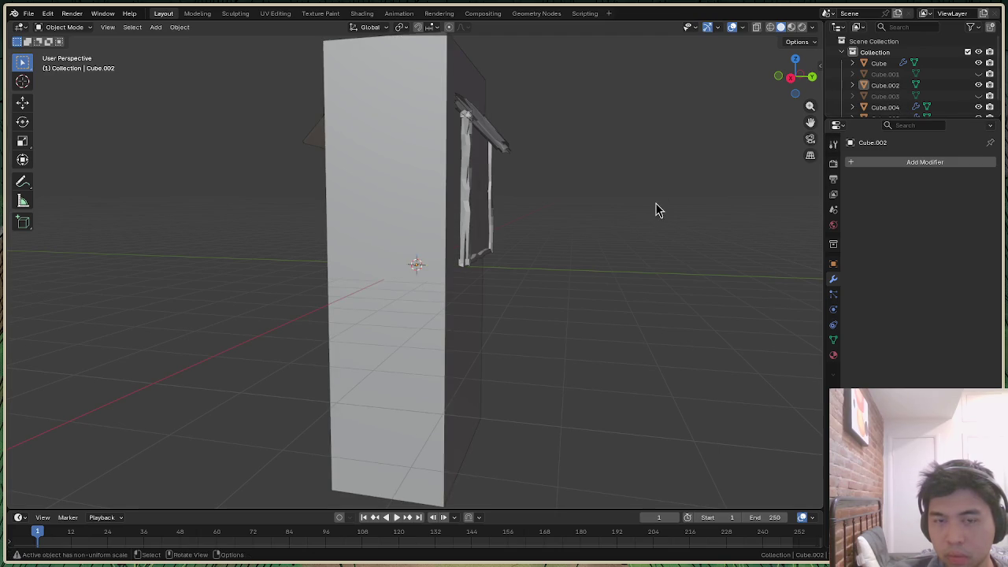
click(445, 371)
click(798, 80)
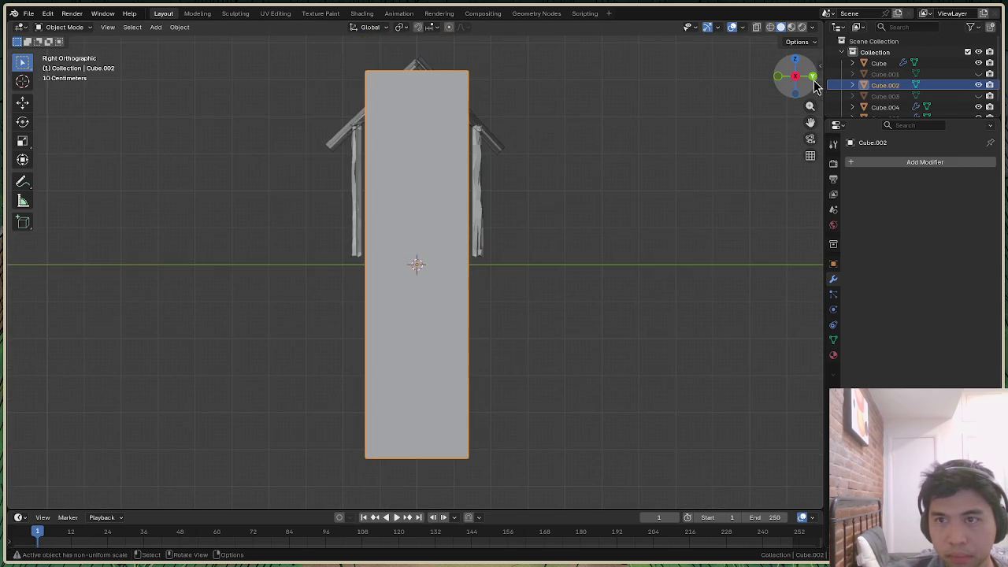
click(797, 64)
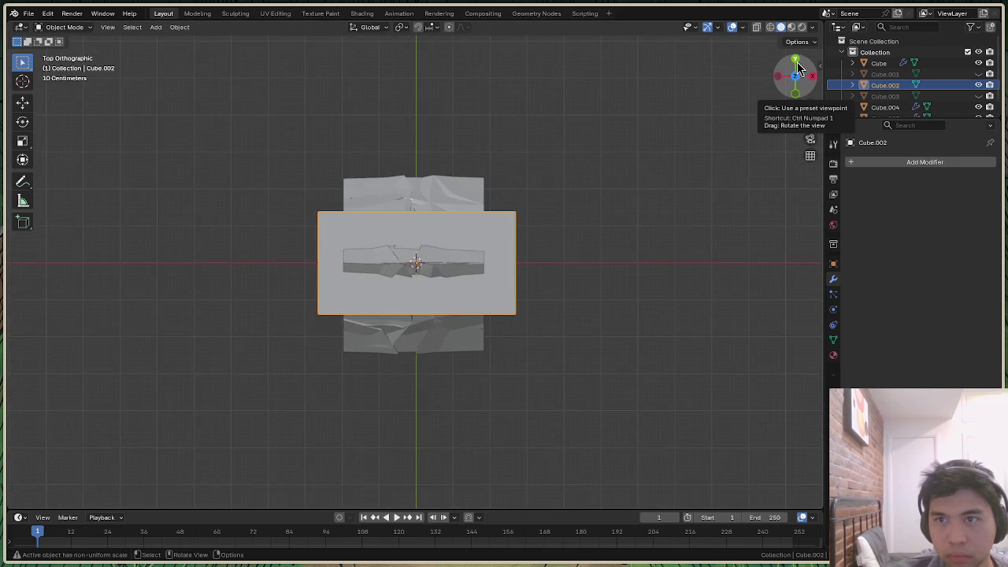
click(797, 66)
click(795, 92)
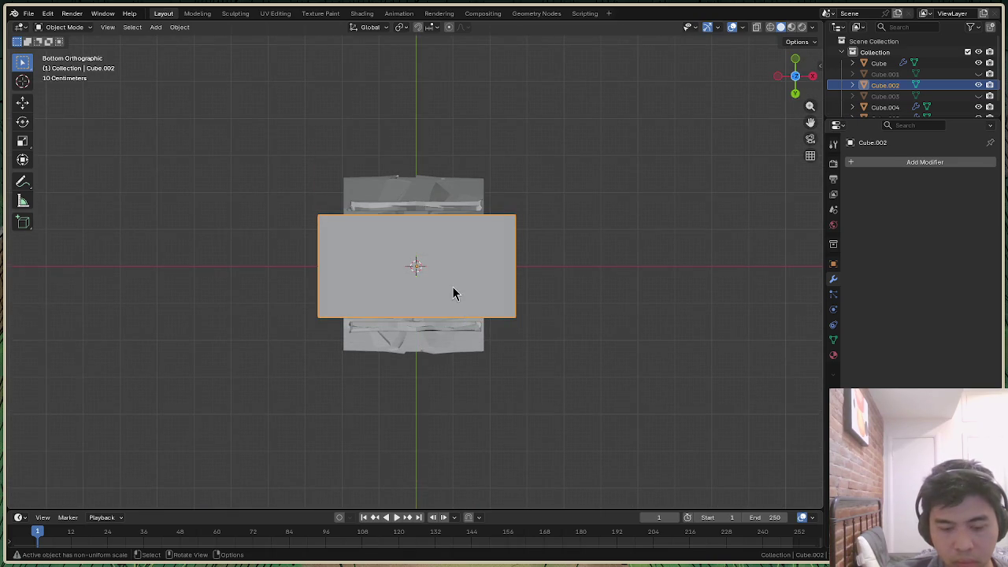
Narrow the tall box to 0.547 along X and hide it
key(s)
key(x)
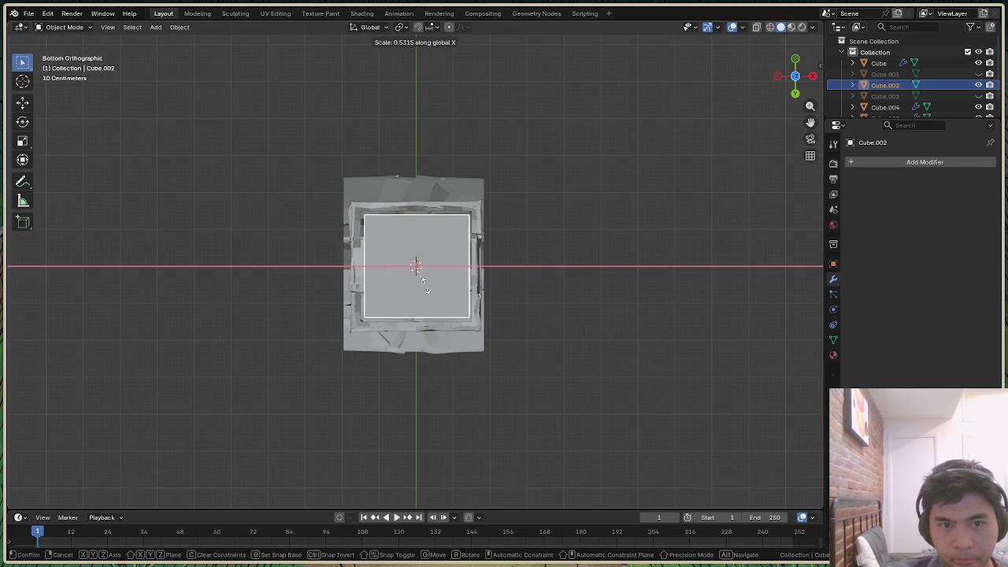
click(425, 285)
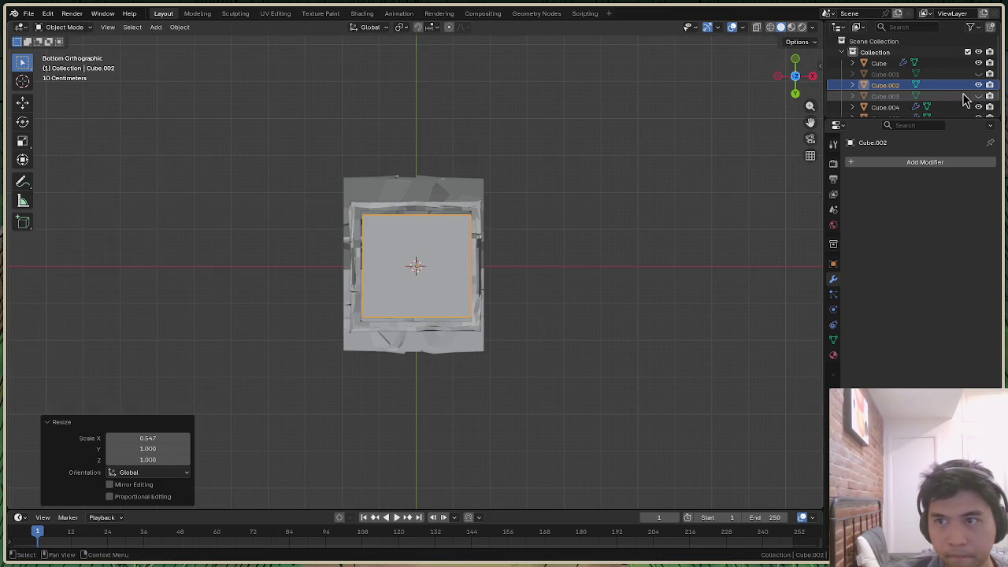
click(813, 76)
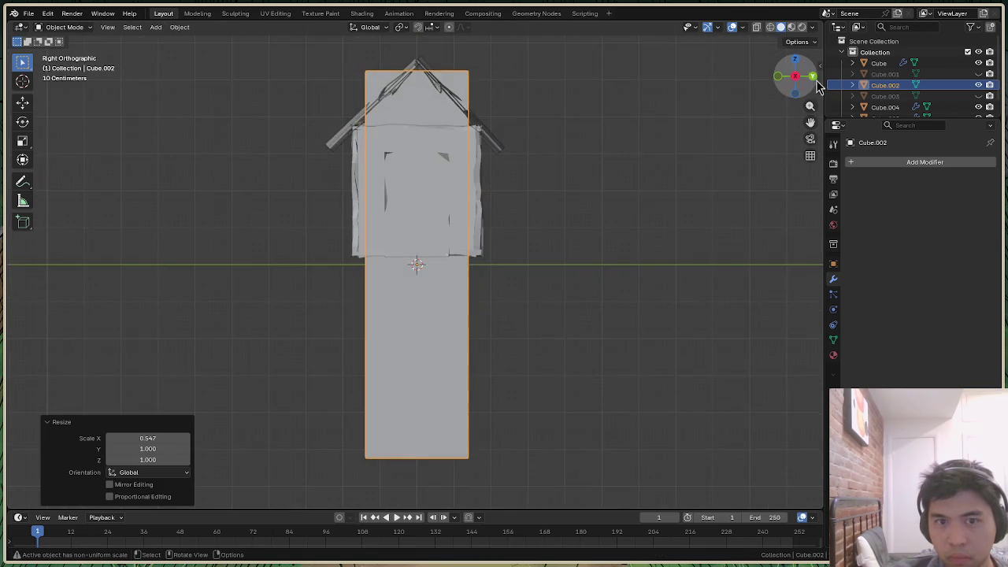
click(979, 85)
Select the house Cube and switch it into Edit Mode
drag(795, 77, 782, 103)
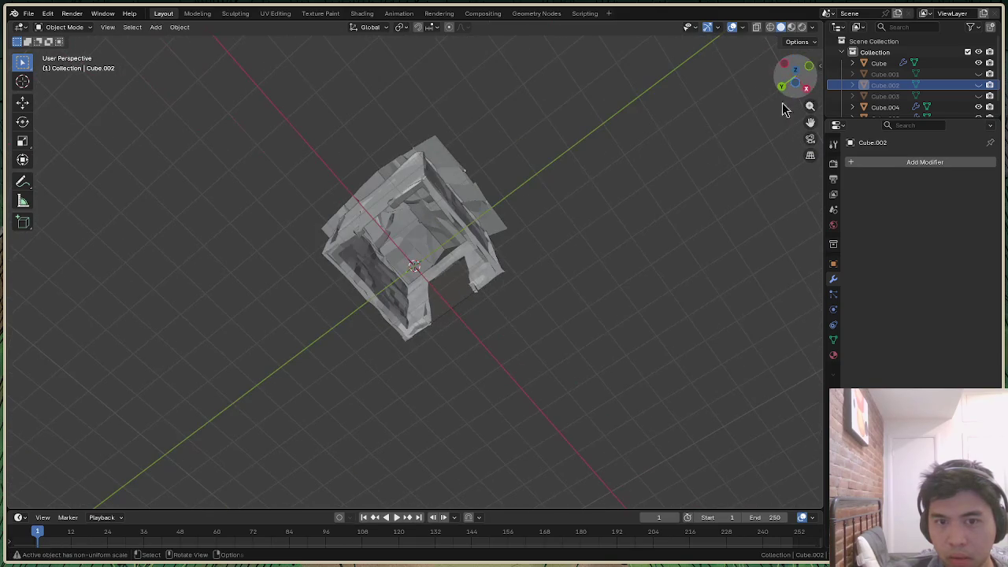
scroll(448, 269, up, 5)
click(527, 364)
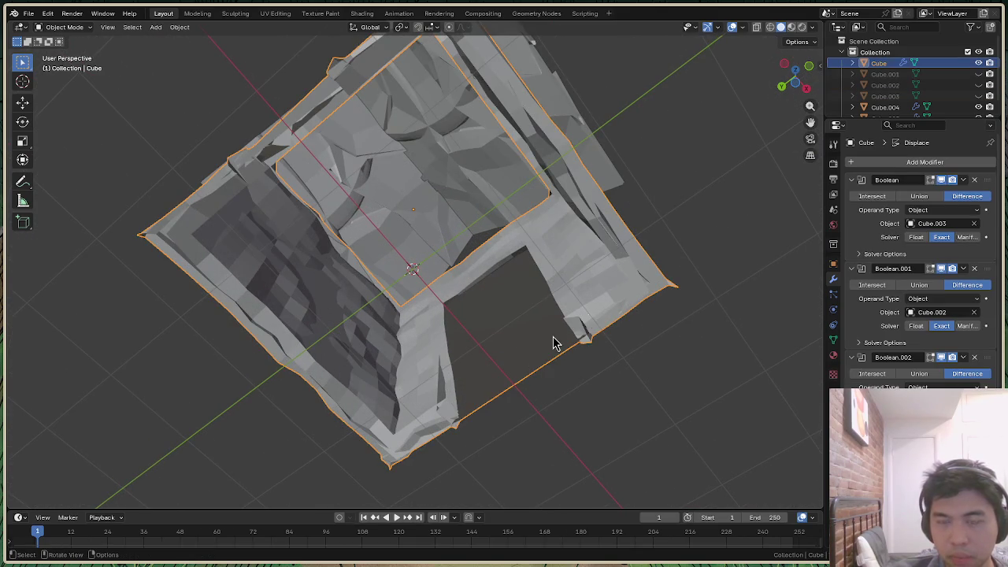
drag(794, 76, 622, 188)
scroll(622, 187, down, 5)
click(67, 28)
click(69, 48)
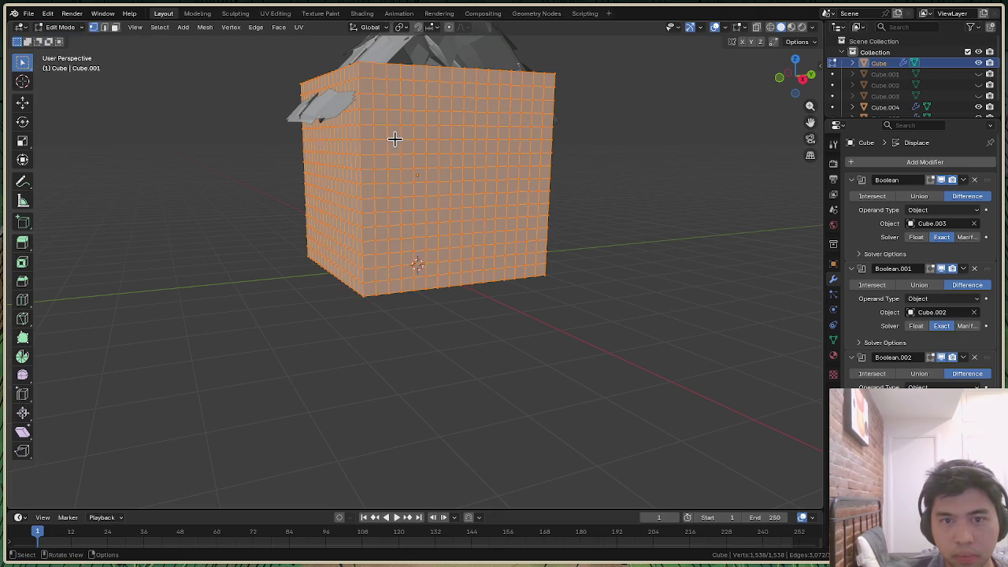
drag(794, 95, 797, 68)
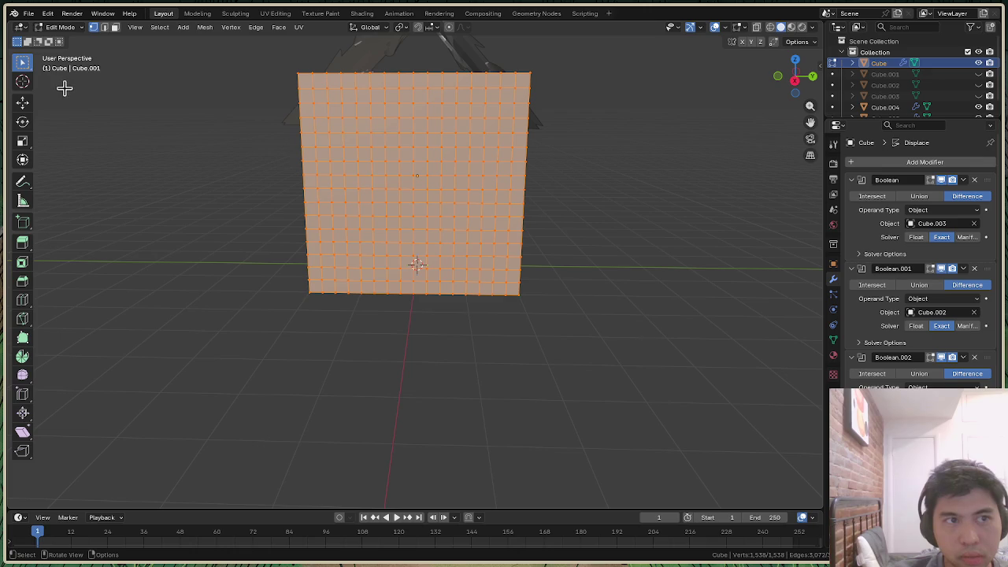
right_click(382, 168)
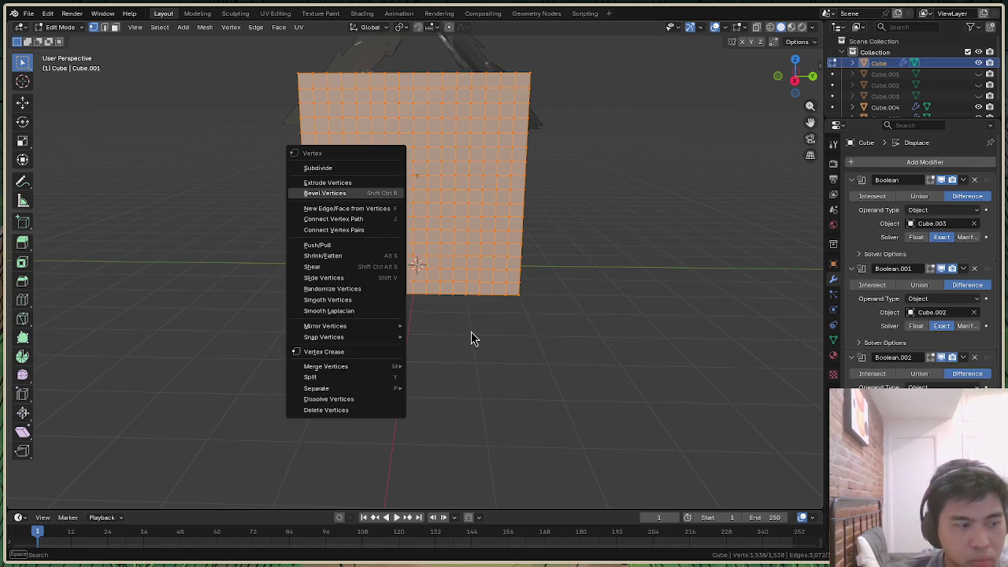
key(Escape)
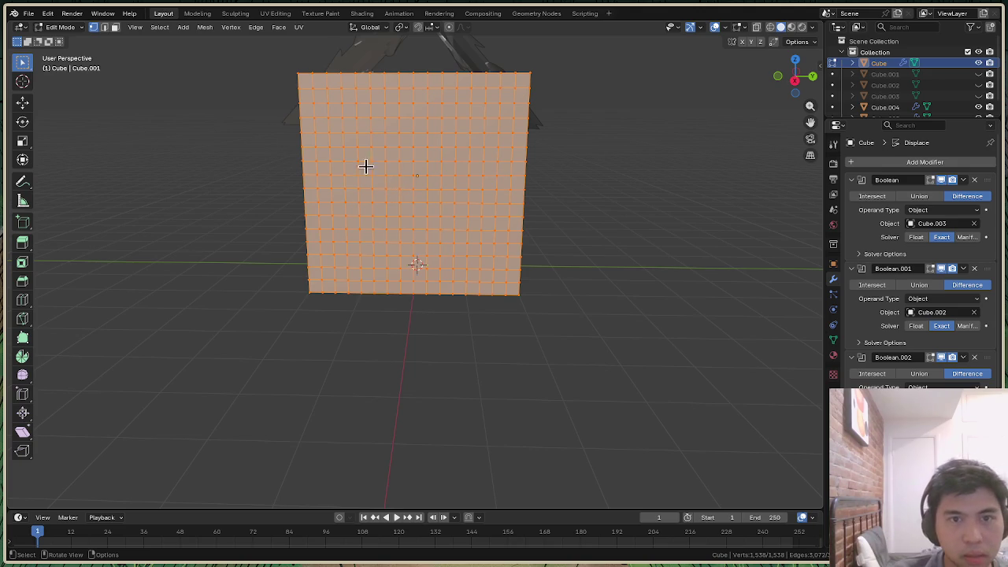
click(63, 28)
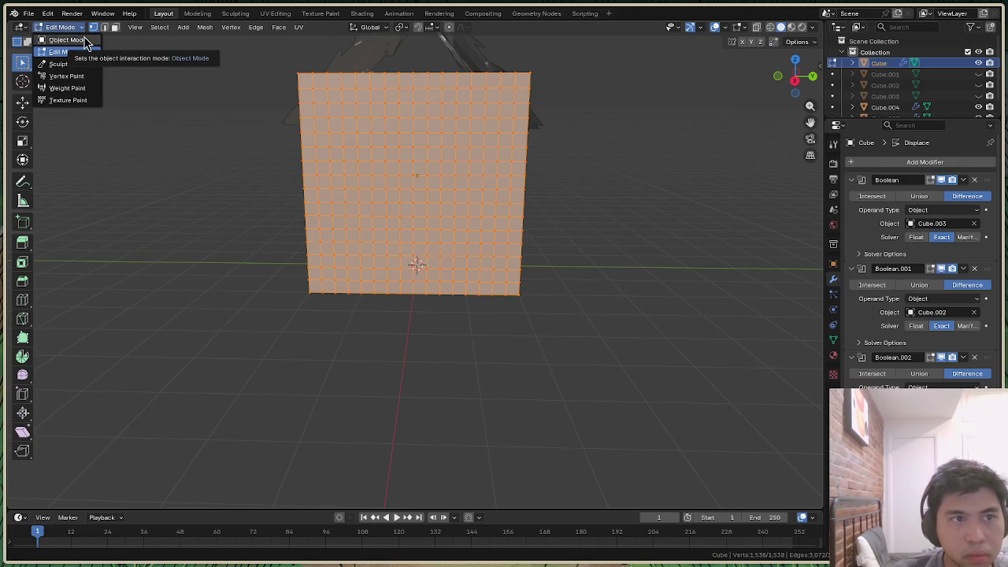
right_click(381, 185)
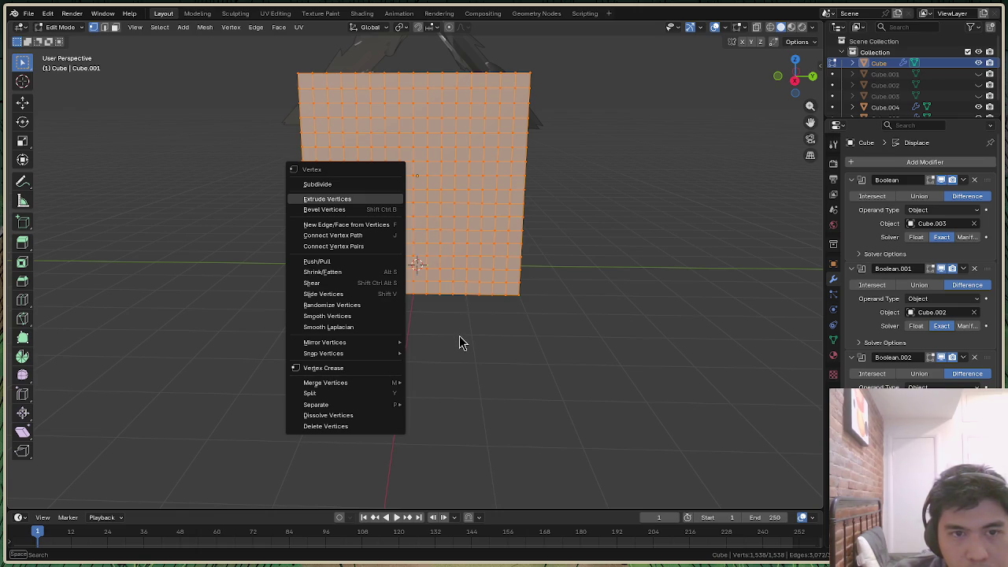
click(383, 210)
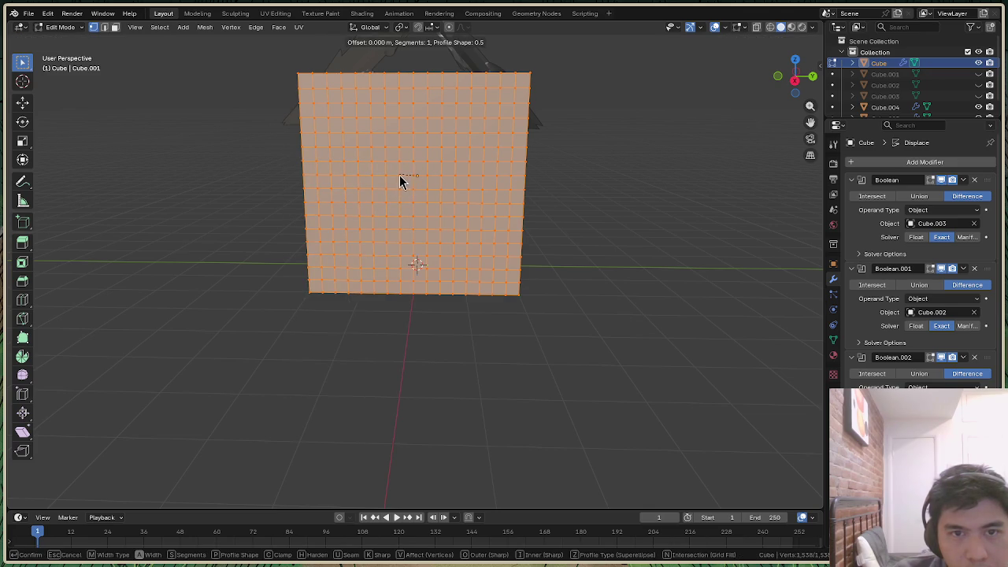
click(400, 179)
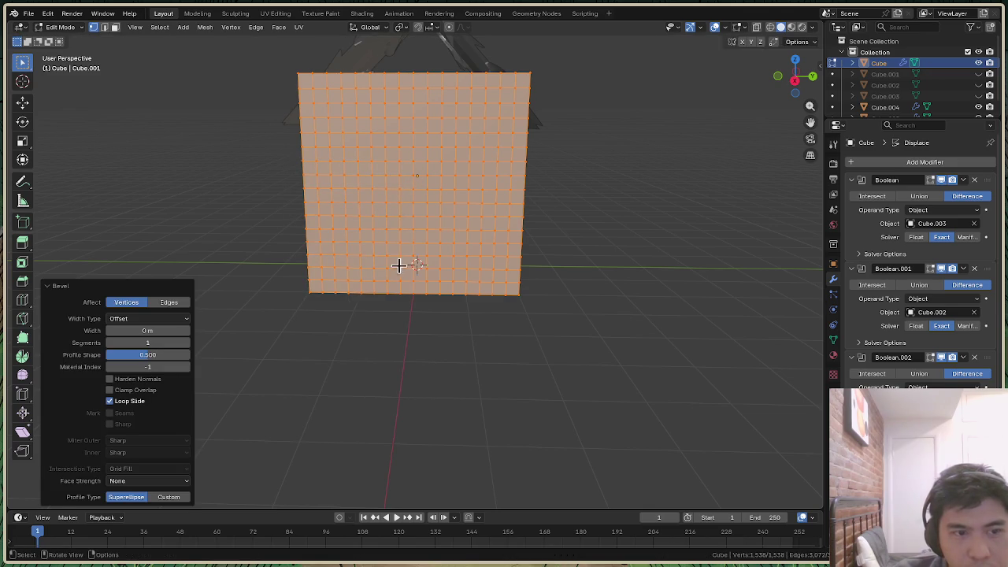
click(434, 378)
key(ctrl+z)
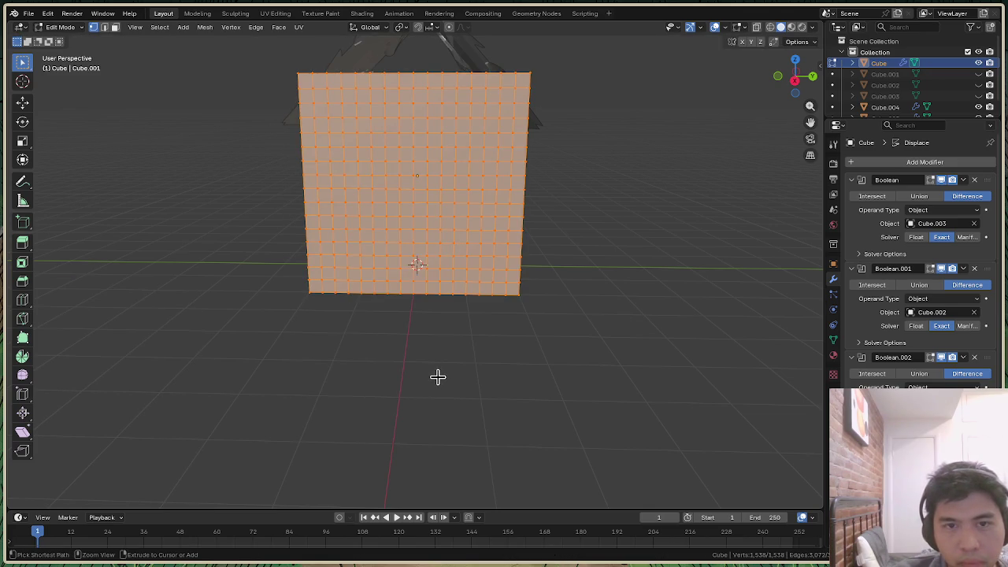
key(Tab)
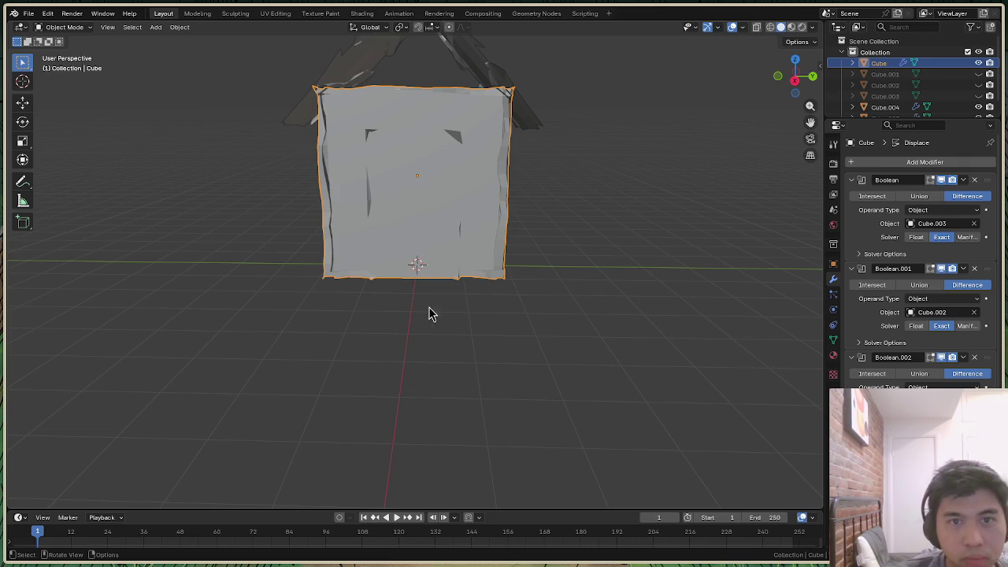
click(65, 27)
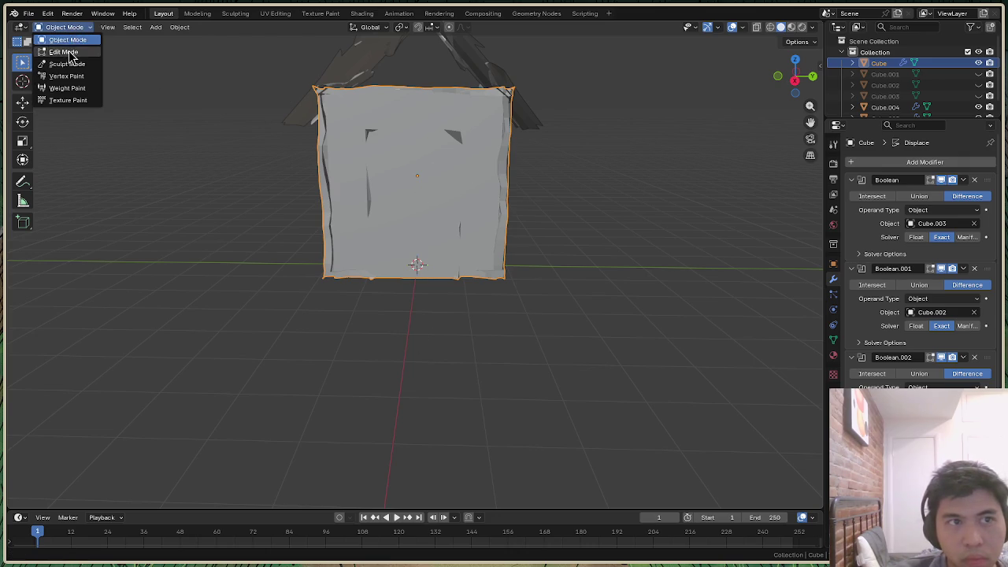
click(63, 52)
click(461, 320)
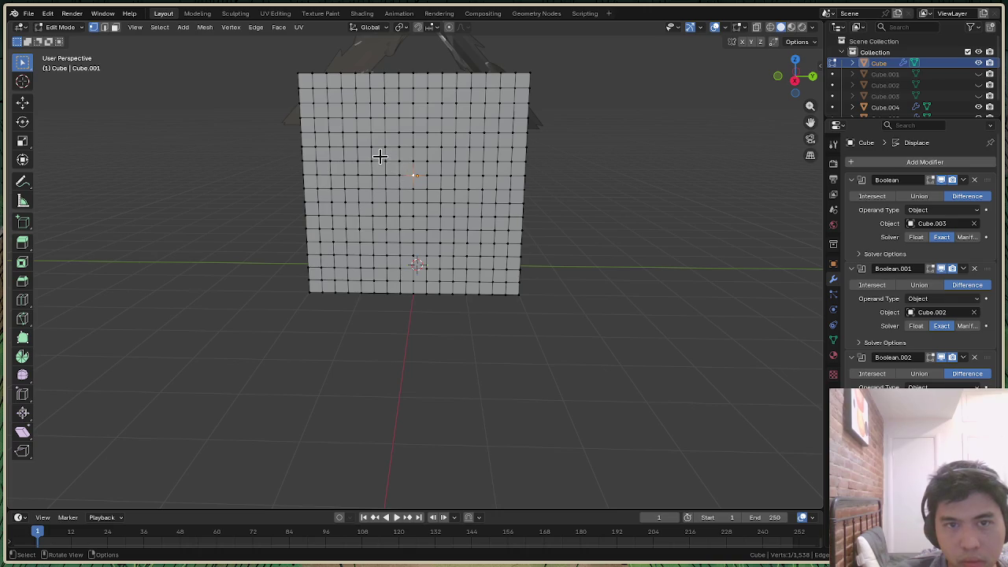
right_click(385, 161)
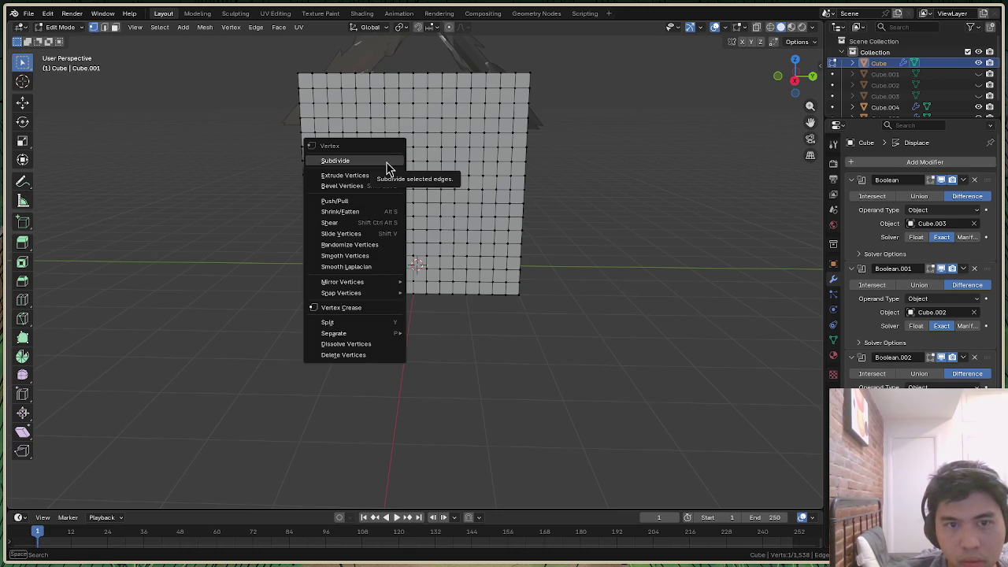
key(Escape)
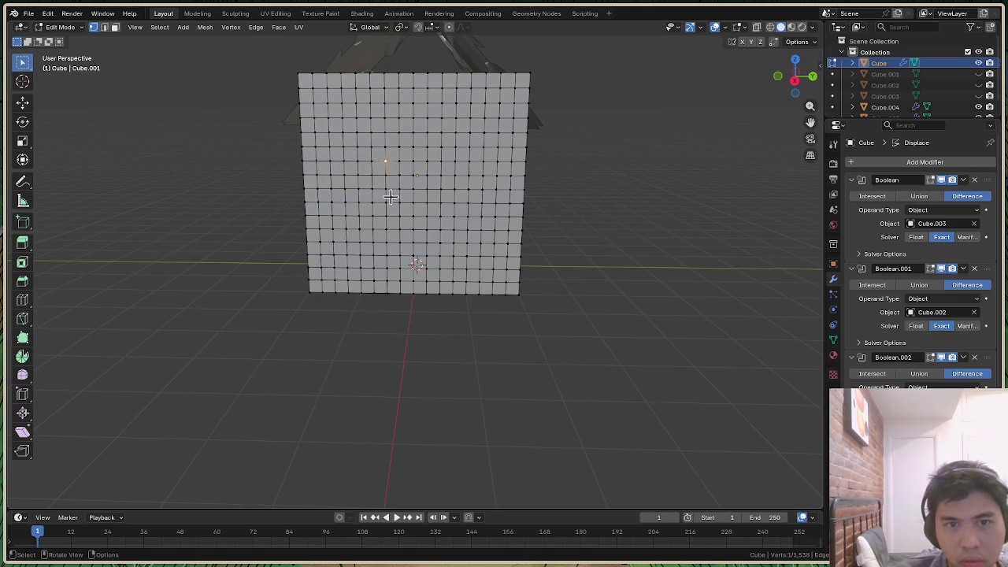
key(x)
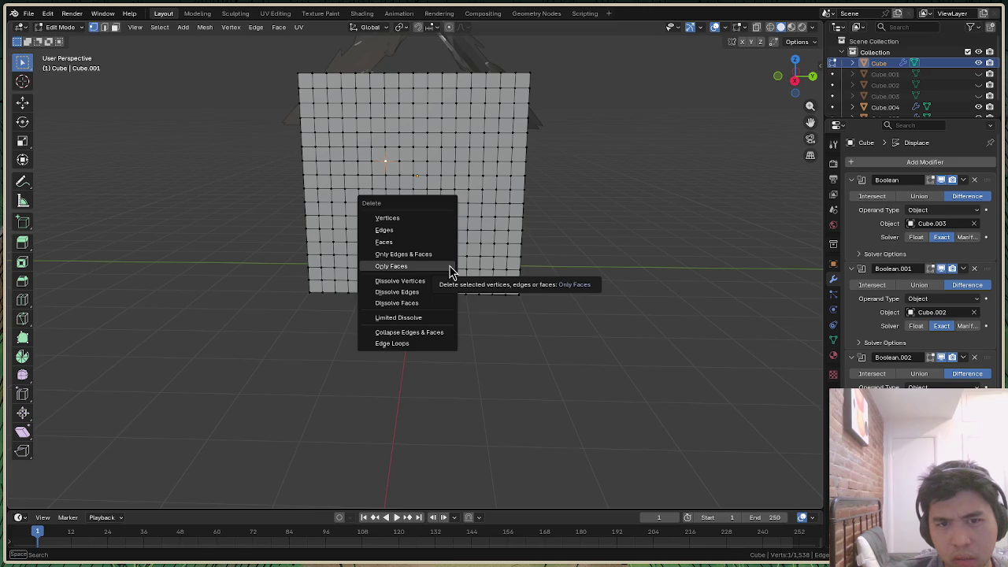
click(429, 242)
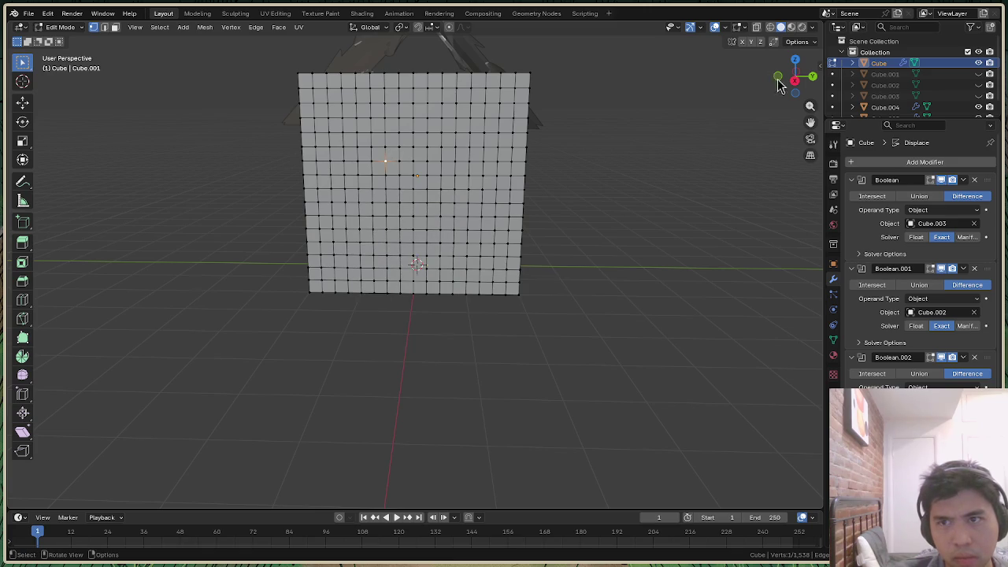
drag(791, 85, 791, 80)
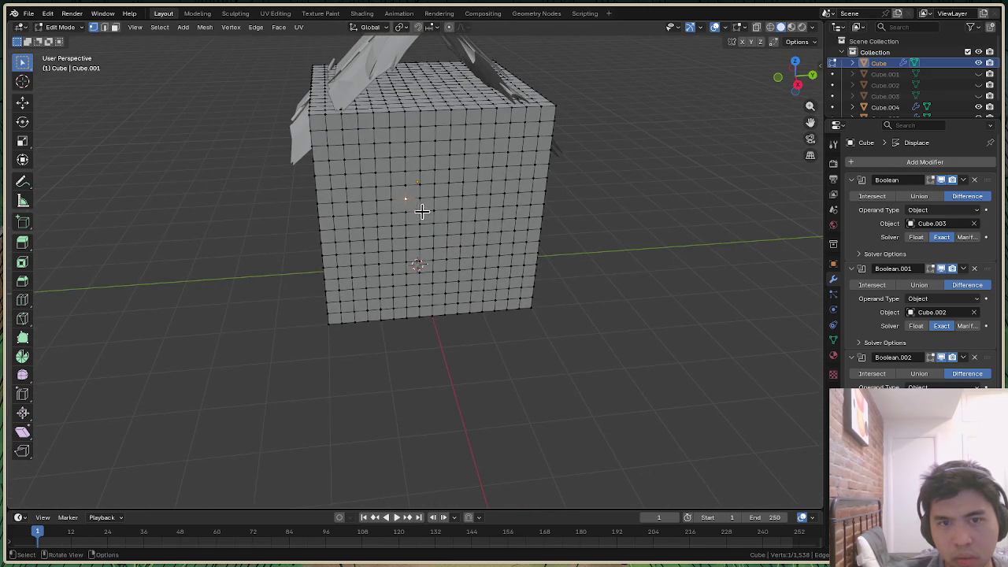
right_click(404, 198)
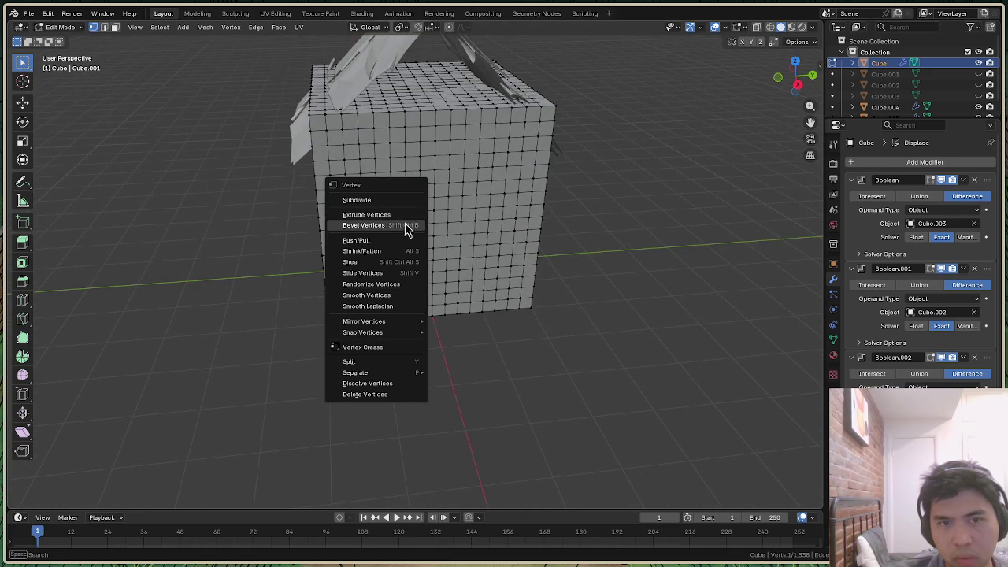
key(Escape)
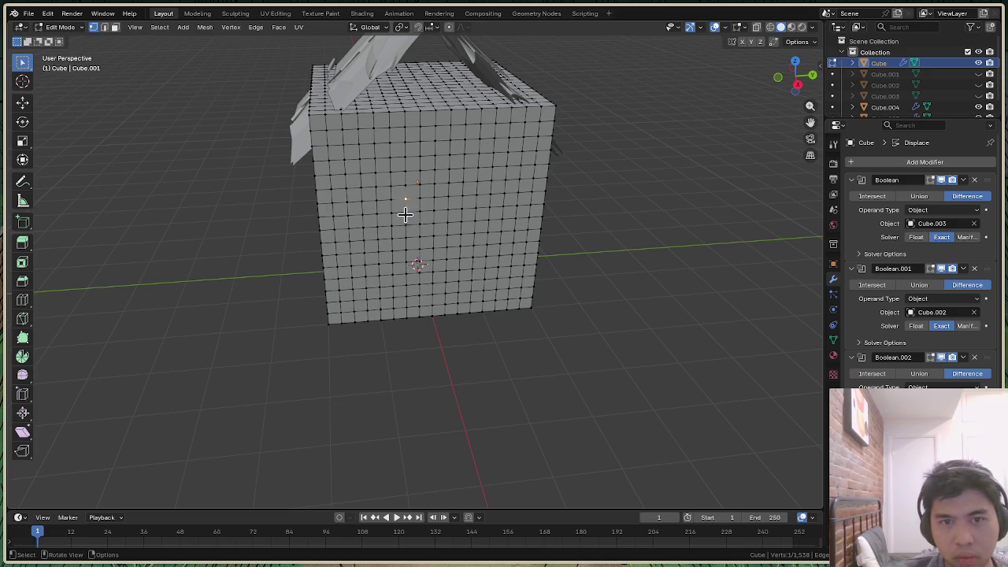
key(shift+d)
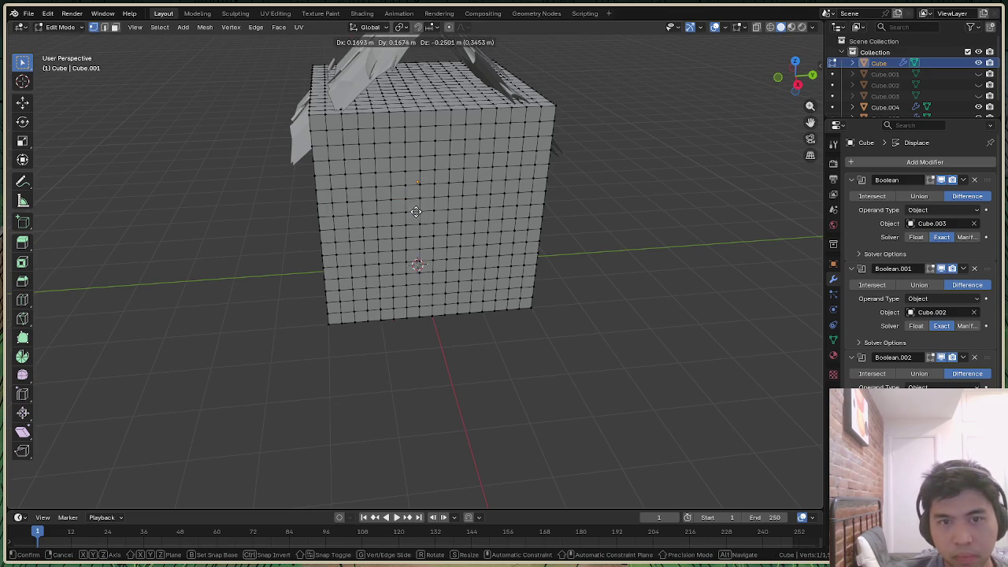
key(Escape)
key(ctrl+z)
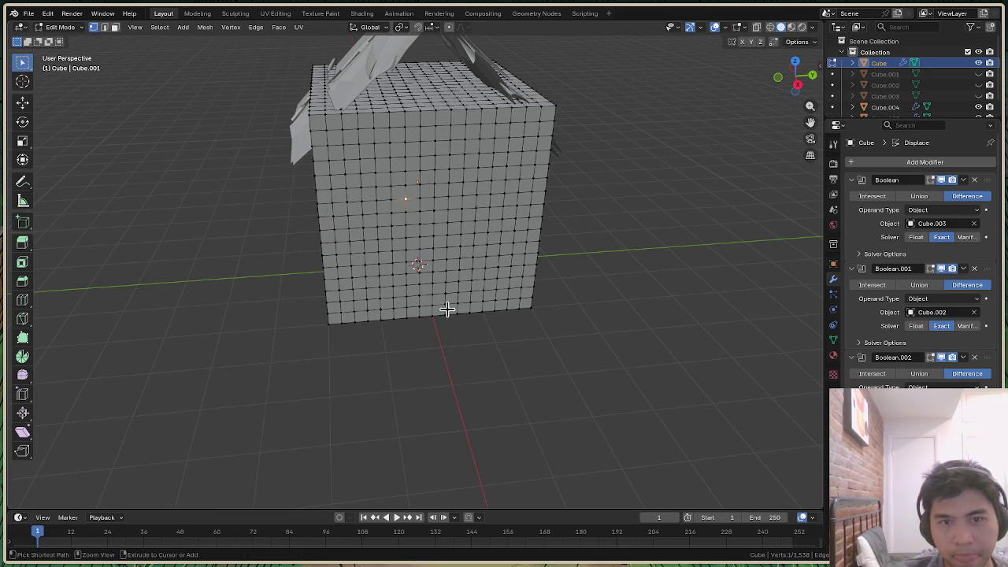
right_click(439, 224)
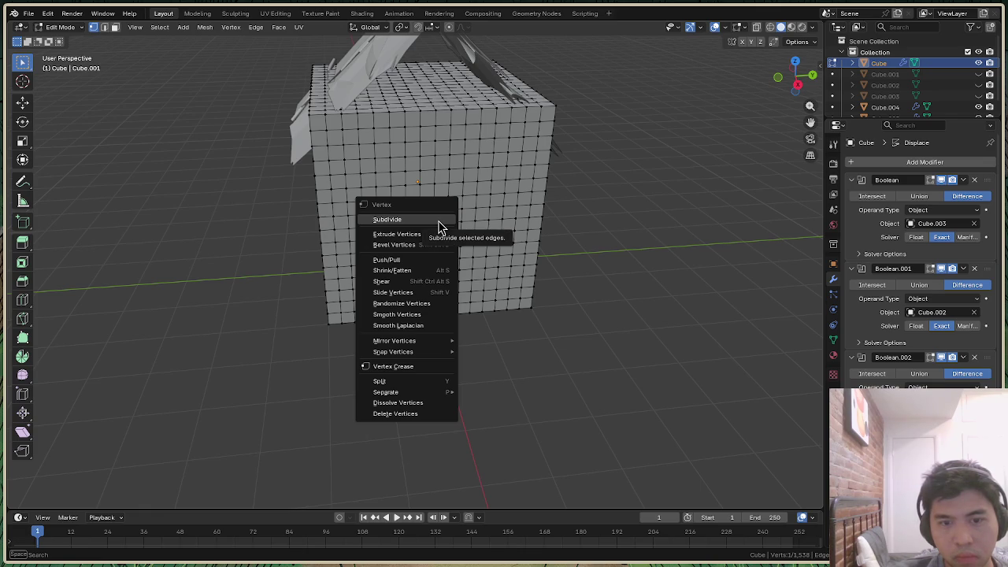
click(434, 415)
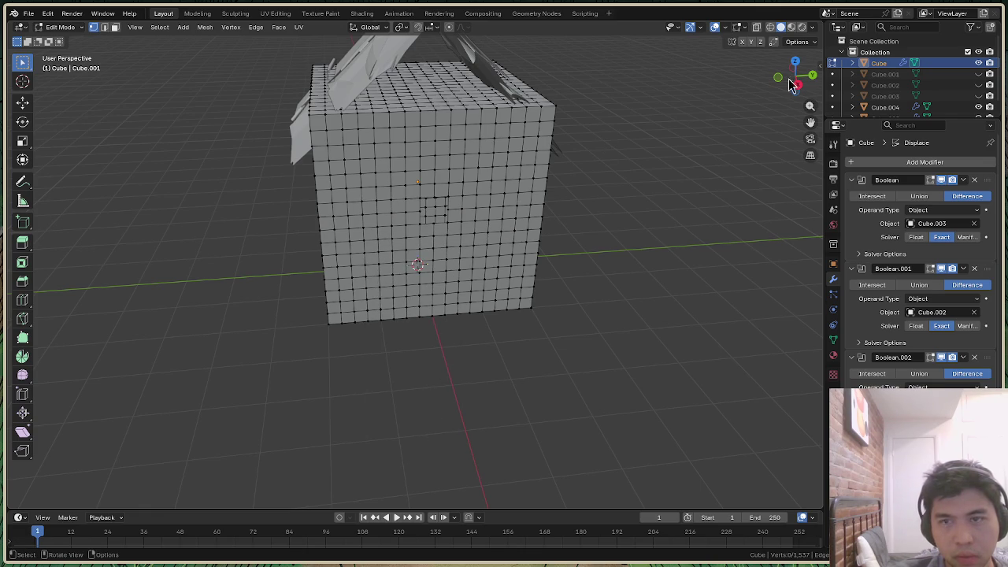
scroll(466, 197, up, 2)
scroll(499, 157, up, 3)
drag(797, 79, 795, 99)
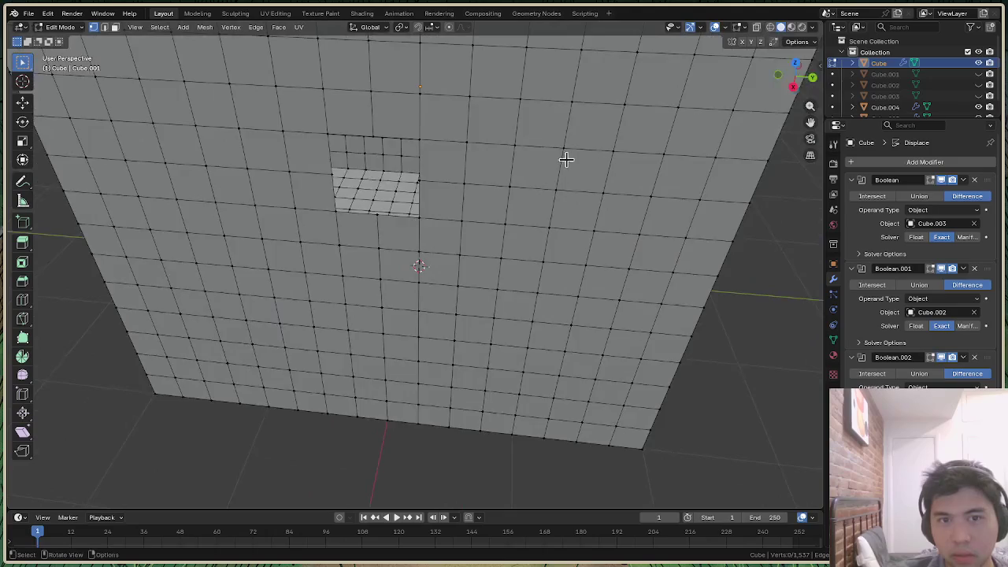
drag(796, 99, 448, 190)
scroll(448, 189, up, 2)
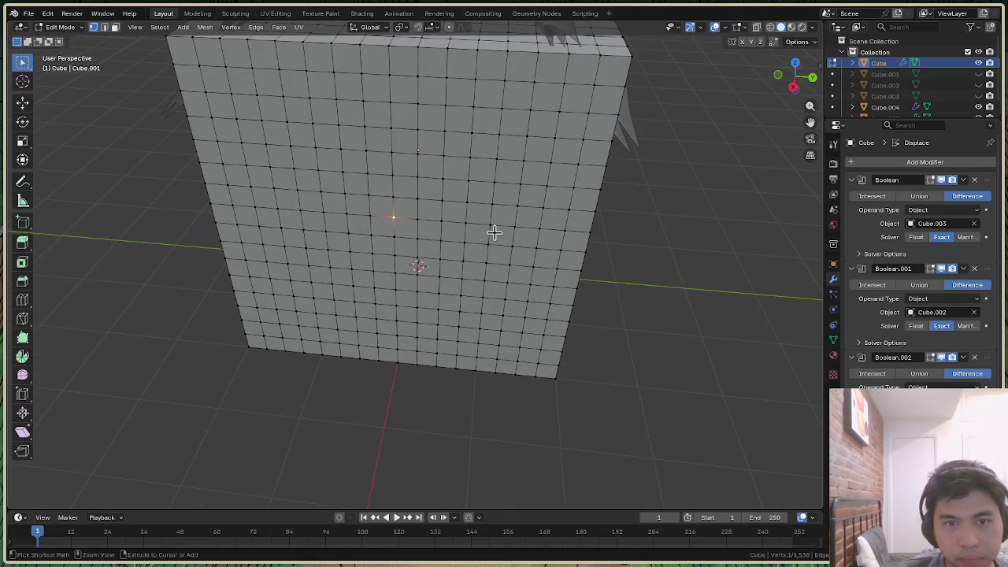
drag(796, 74, 468, 204)
scroll(465, 206, down, 2)
scroll(424, 195, up, 1)
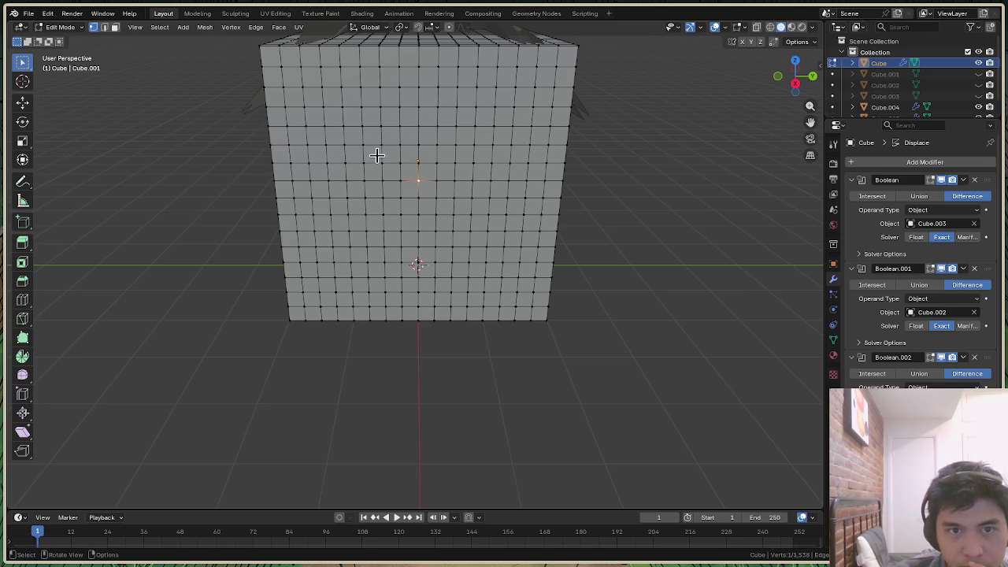
click(417, 155)
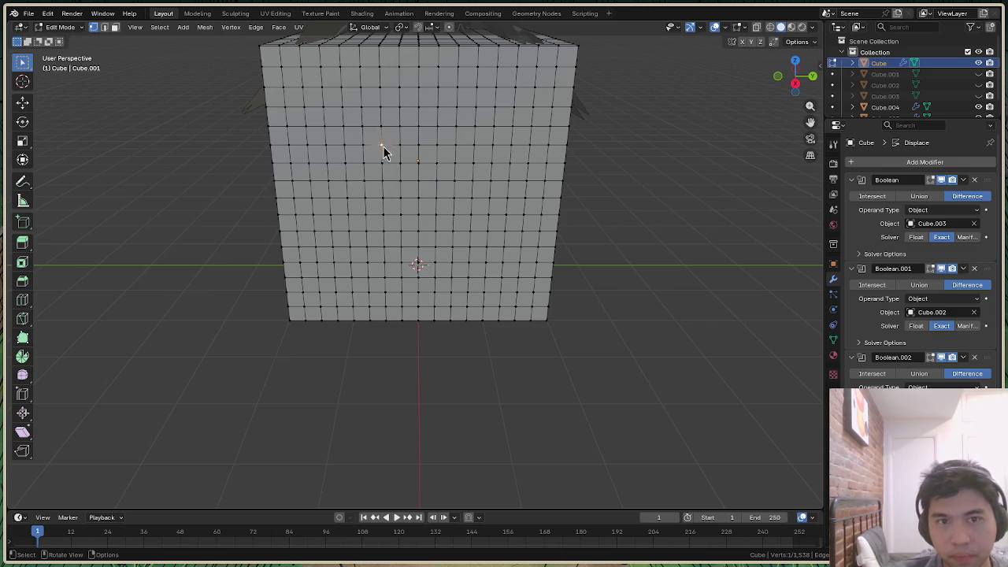
Delete three vertices near the top of the front wall to punch a small hole
key(x)
click(345, 122)
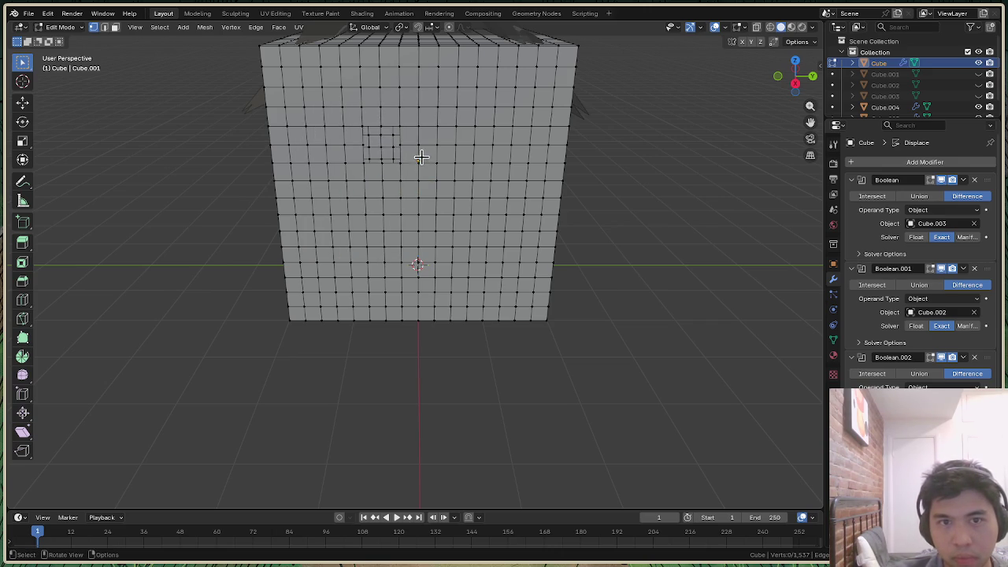
key(x)
click(418, 147)
key(x)
click(449, 149)
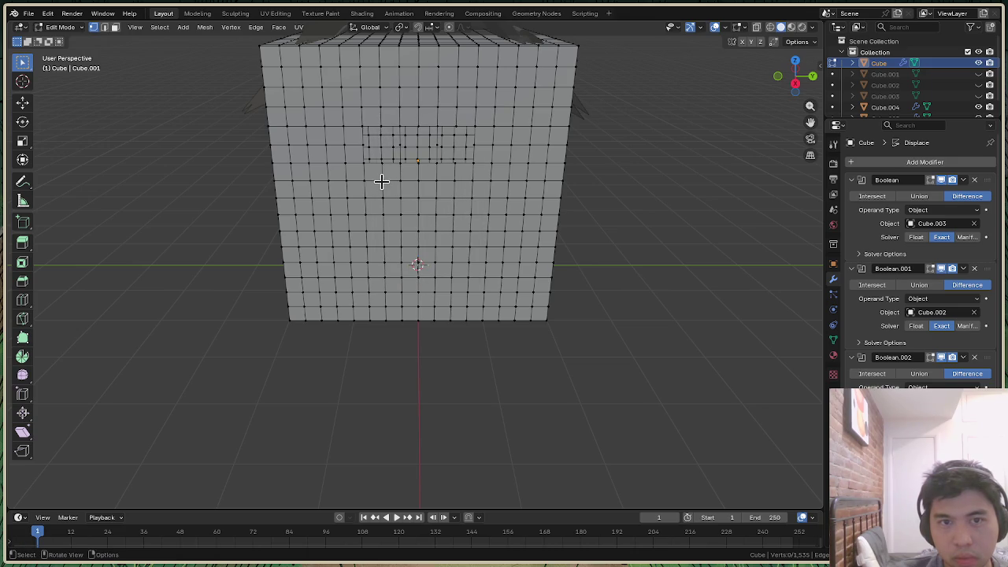
Make a first attempt at a shortest-path edge selection outlining a doorway below the hole
ctrl+click(418, 180)
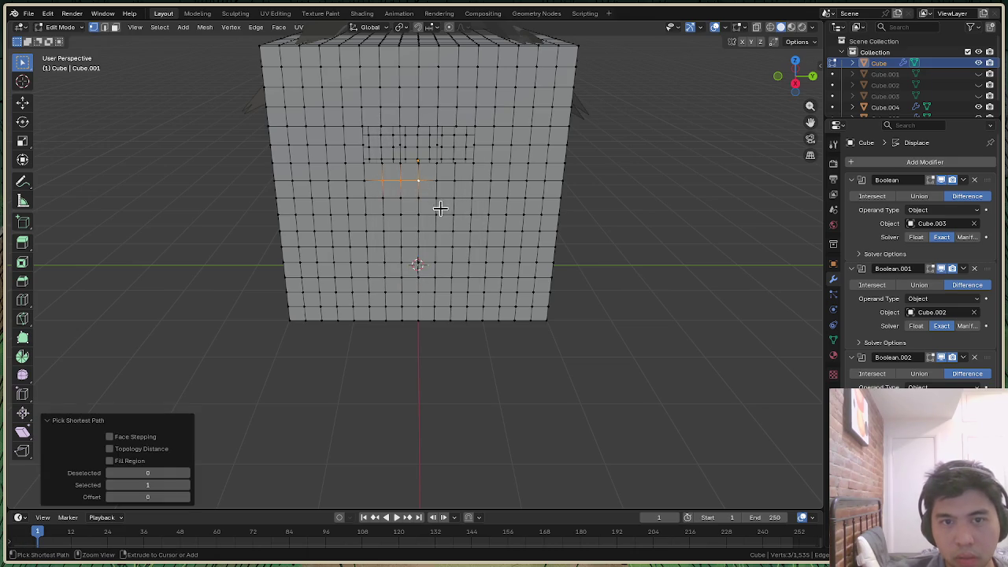
ctrl+click(456, 188)
ctrl+click(455, 213)
ctrl+click(418, 213)
ctrl+click(400, 213)
ctrl+click(383, 214)
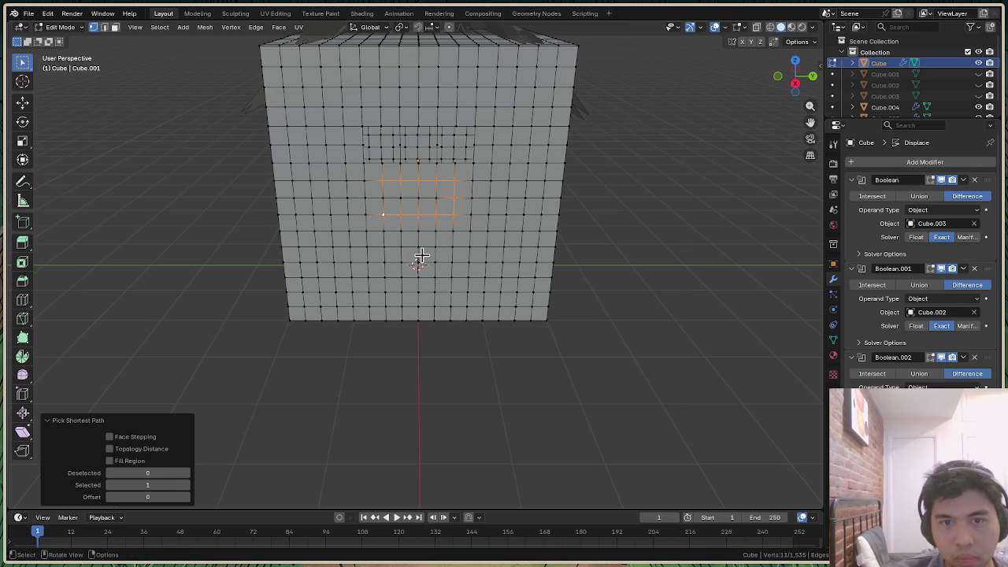
ctrl+click(383, 246)
ctrl+click(418, 247)
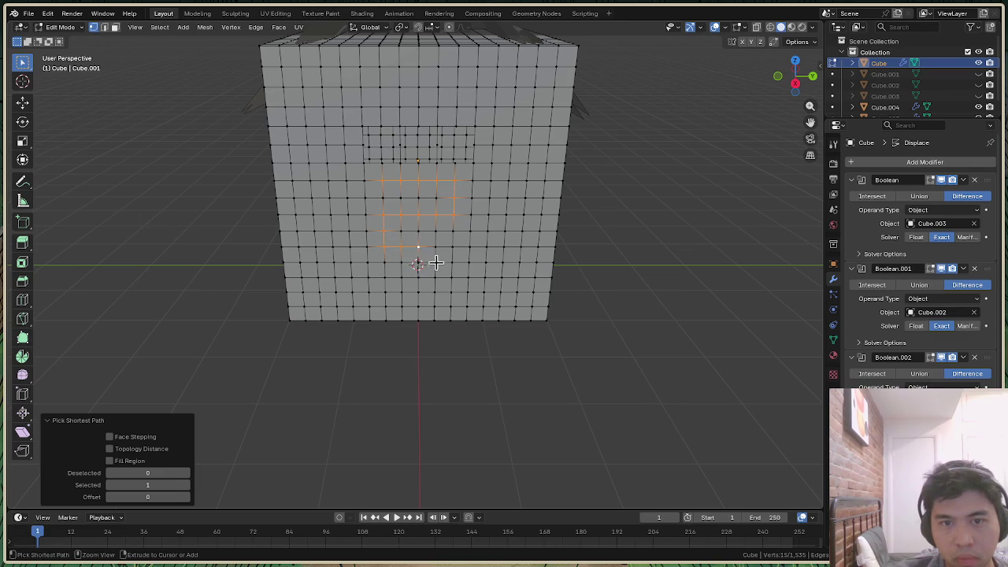
ctrl+click(401, 197)
ctrl+click(383, 197)
ctrl+click(404, 211)
click(385, 200)
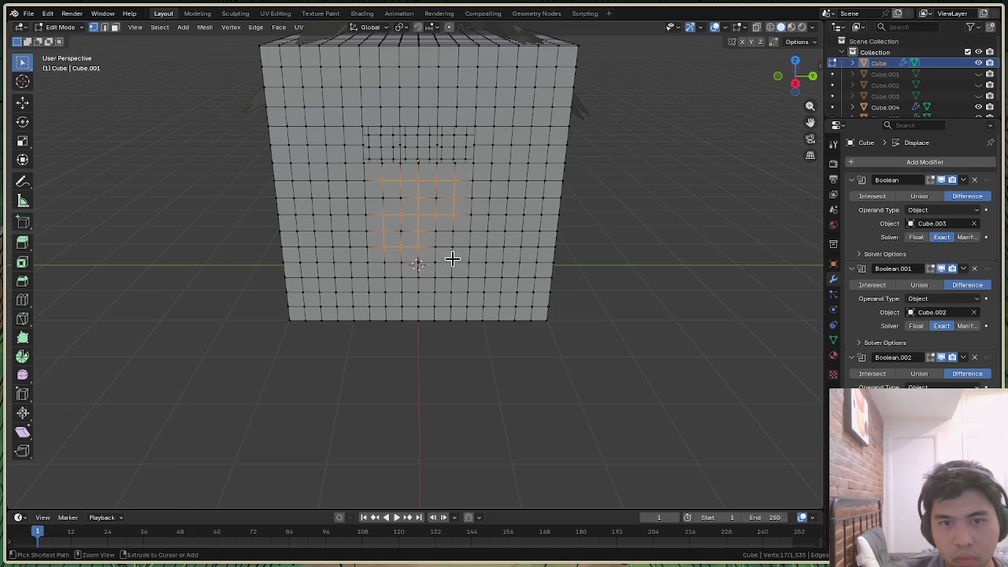
Restart the doorway outline from a single edge and trace its sides and upper rows
key(alt+a)
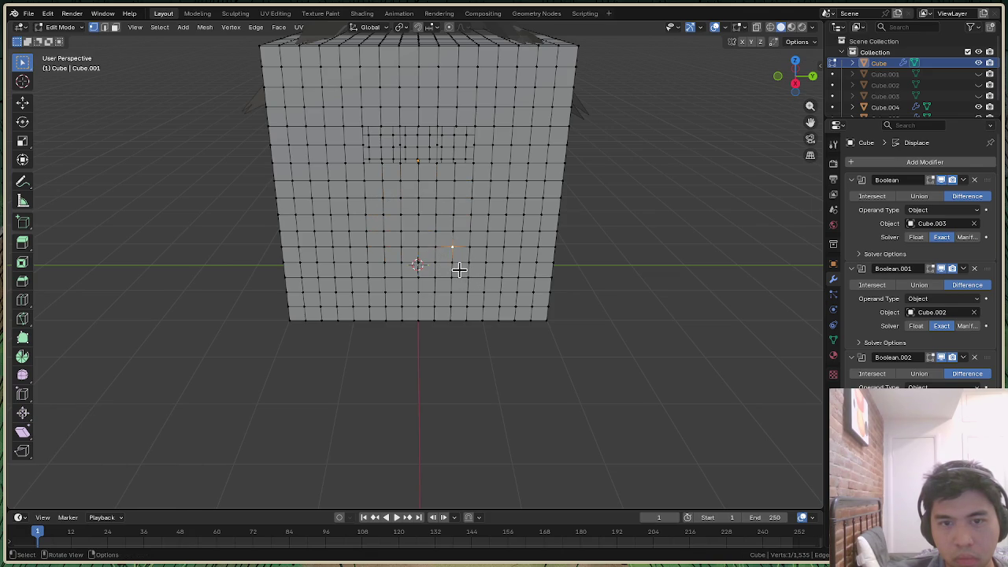
ctrl+click(434, 248)
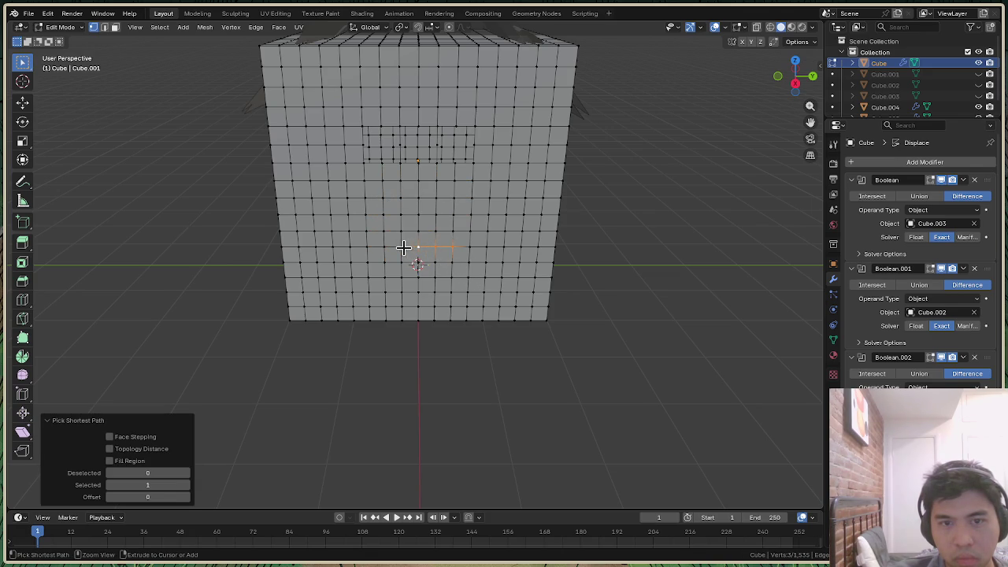
ctrl+click(384, 214)
ctrl+click(418, 215)
ctrl+click(436, 214)
ctrl+click(455, 181)
ctrl+click(418, 181)
ctrl+click(401, 181)
ctrl+click(382, 181)
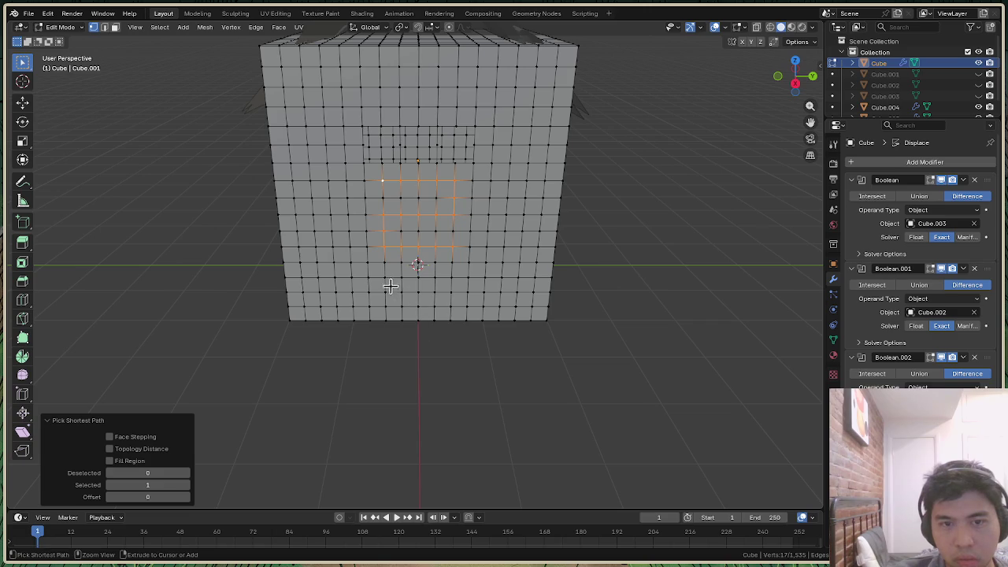
Extend the doorway outline down the sides and close it along the bottom row
ctrl+click(383, 277)
ctrl+click(419, 277)
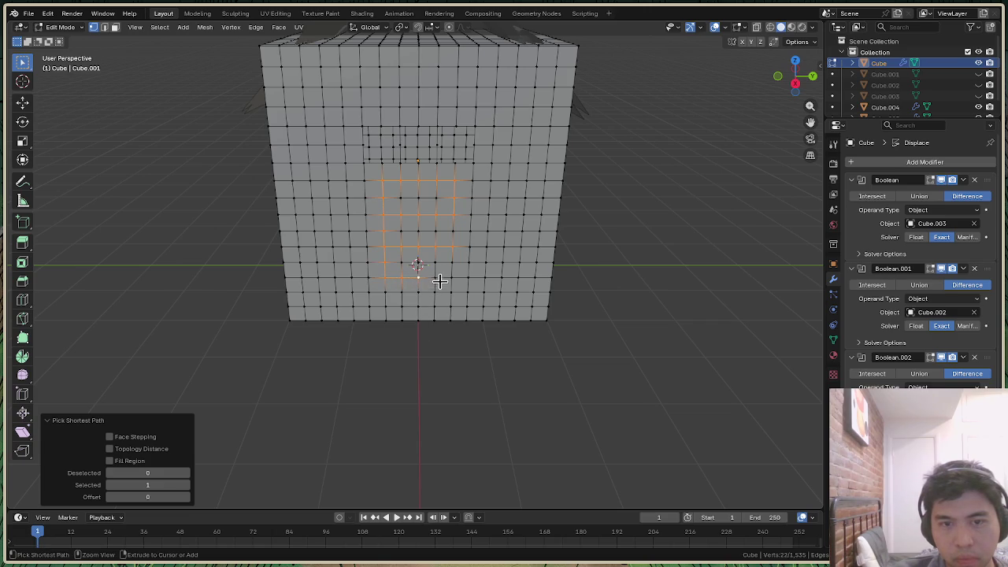
ctrl+click(456, 286)
ctrl+click(452, 294)
ctrl+click(419, 293)
ctrl+click(385, 293)
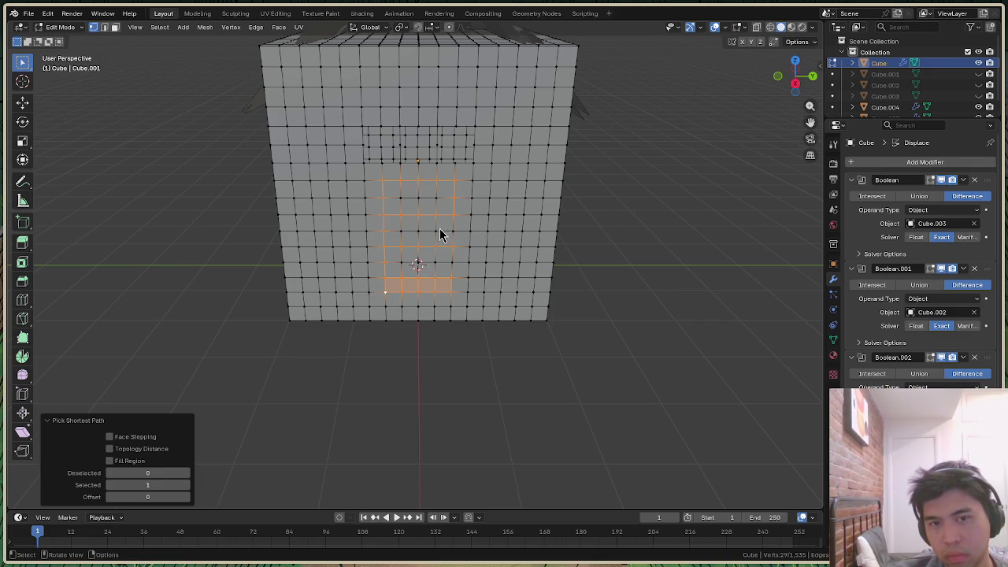
right_click(440, 229)
Delete the selected doorway faces and orbit to view the new opening
click(414, 279)
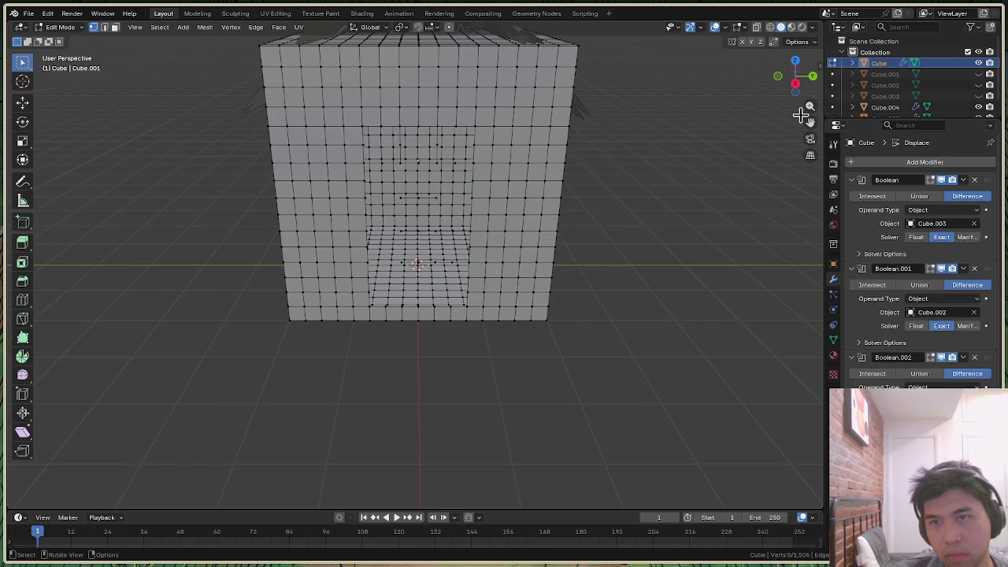
drag(797, 77, 804, 78)
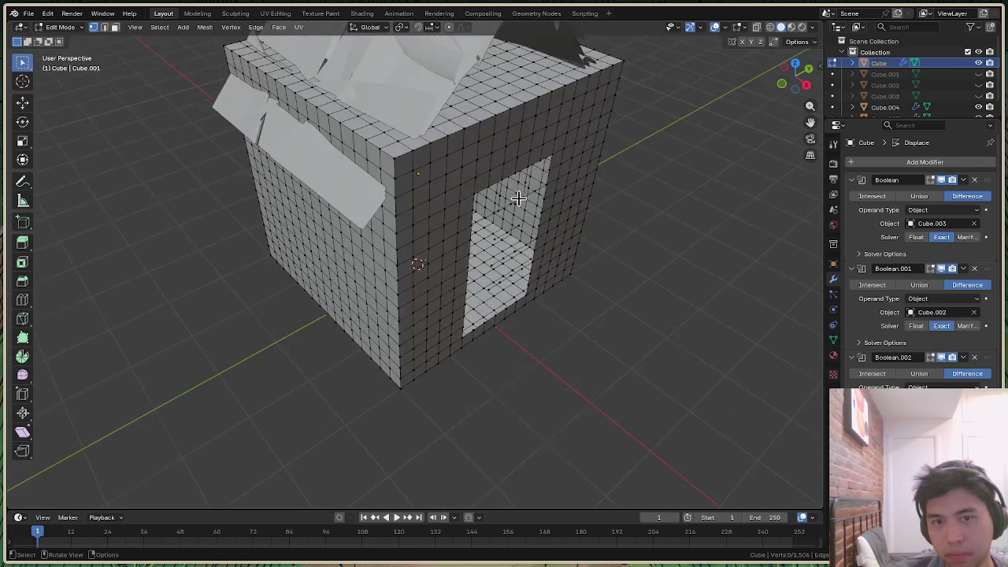
mouse_move(803, 79)
mouse_down()
mouse_move(812, 81)
mouse_move(797, 79)
mouse_up()
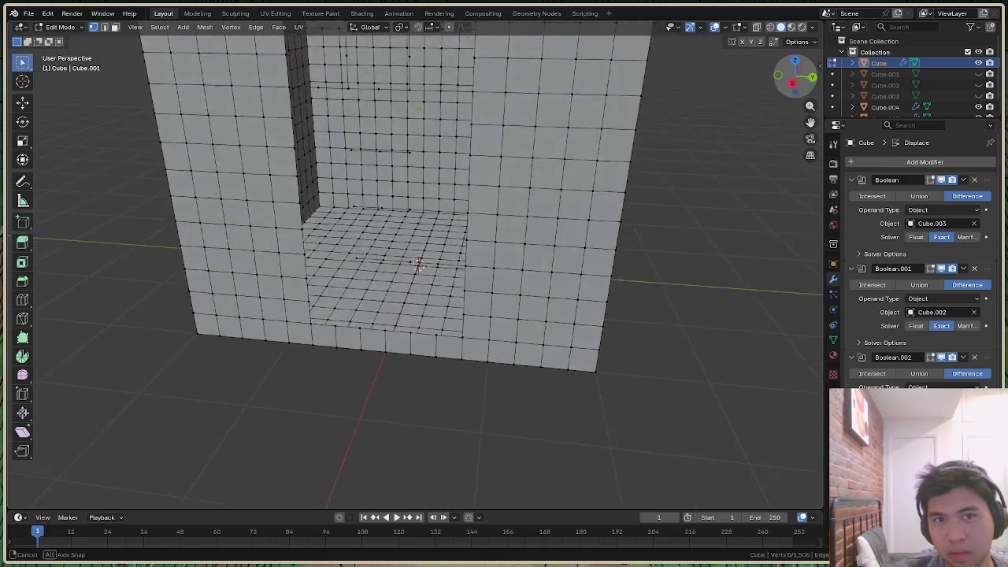
drag(797, 79, 802, 81)
Select an edge path around the inside of the opening, starting from a stray vertex
click(411, 108)
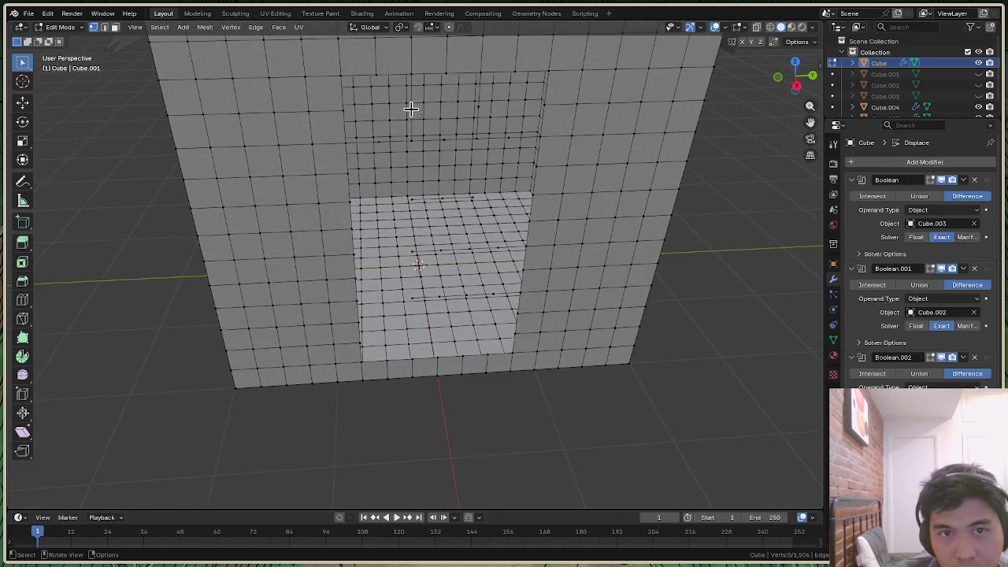
ctrl+click(415, 144)
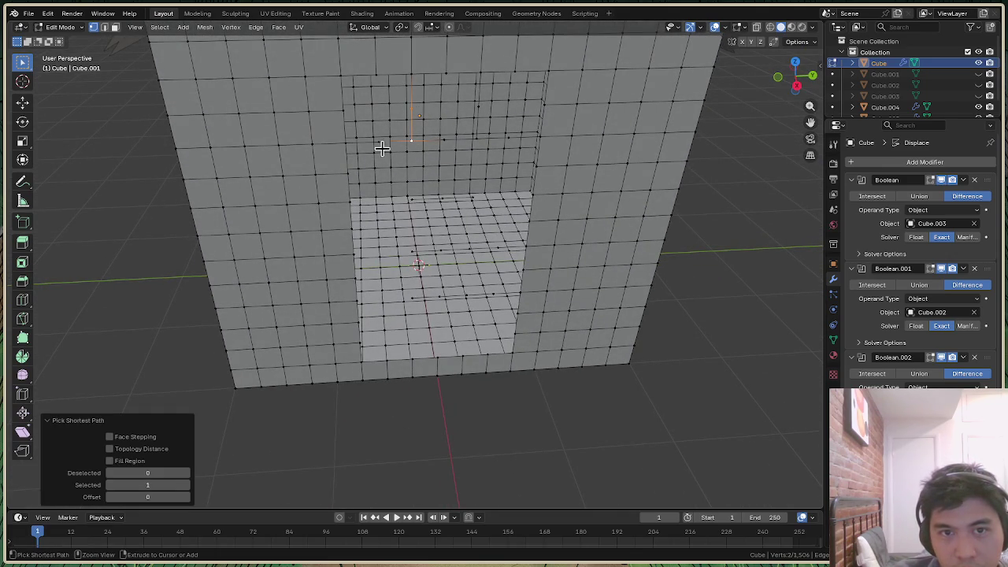
ctrl+click(380, 142)
ctrl+click(478, 139)
ctrl+click(510, 138)
ctrl+click(471, 249)
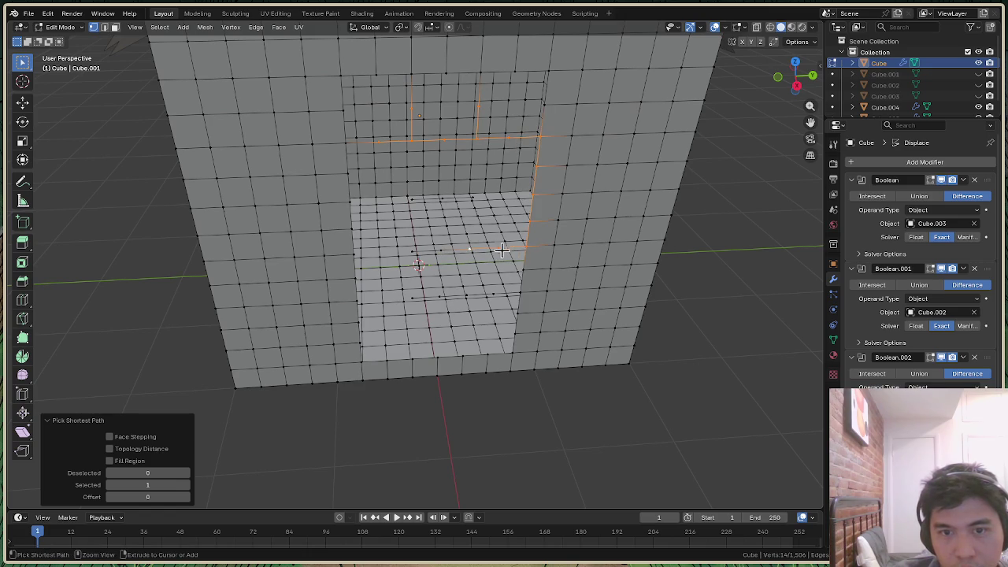
Reselect vertices along the inner right edge, then clear the old edge path selection
click(614, 423)
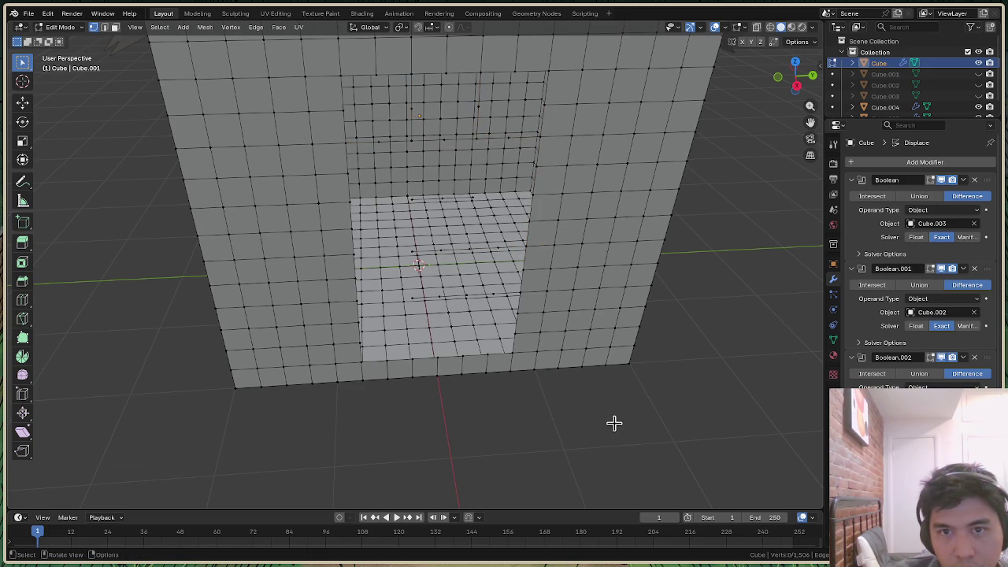
ctrl+click(498, 249)
ctrl+click(486, 372)
click(487, 370)
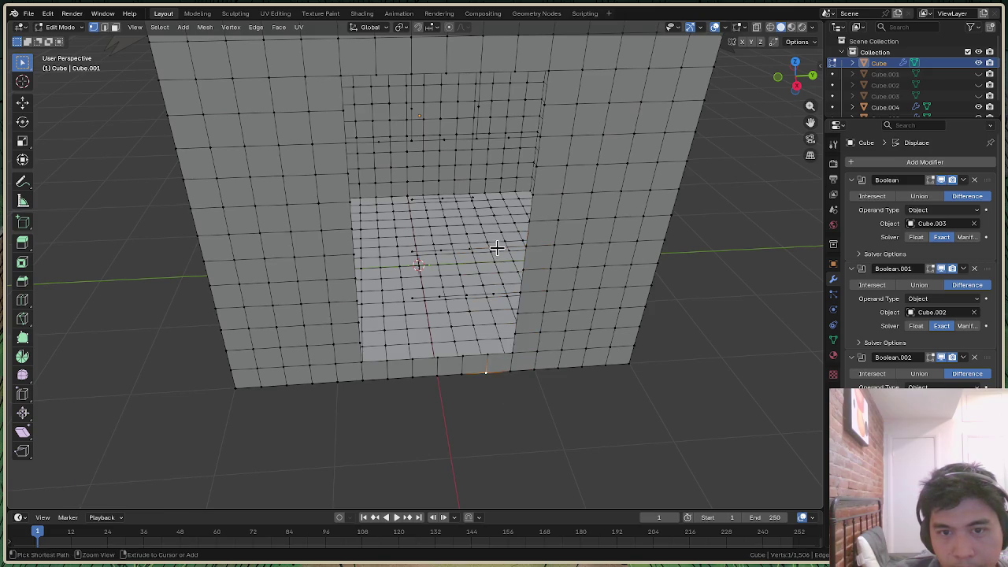
ctrl+click(497, 250)
click(489, 250)
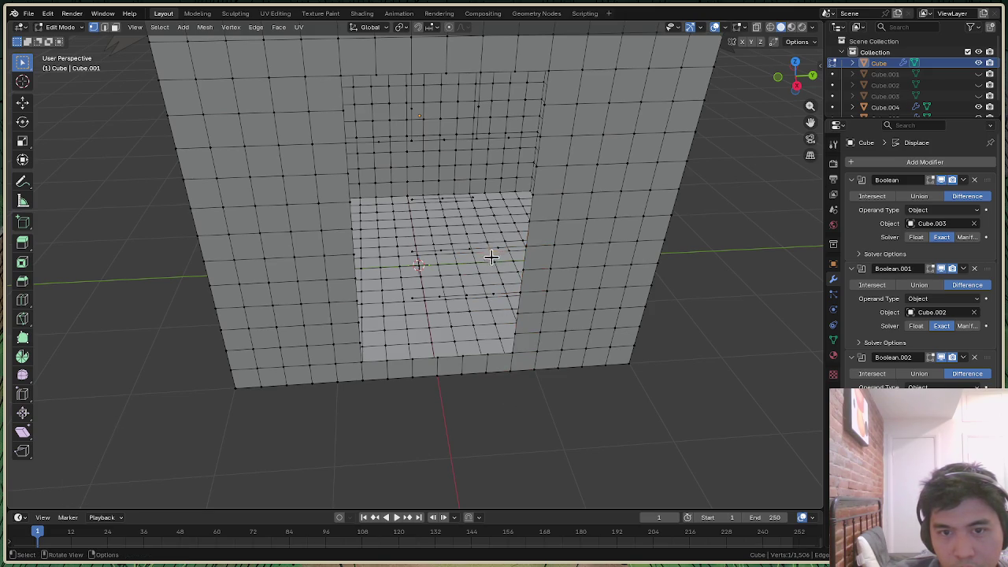
ctrl+click(486, 248)
Look into the opening and select a stray floor edge, undoing an overly long path
scroll(476, 255, up, 2)
scroll(476, 254, up, 3)
scroll(586, 234, down, 3)
drag(796, 77, 788, 82)
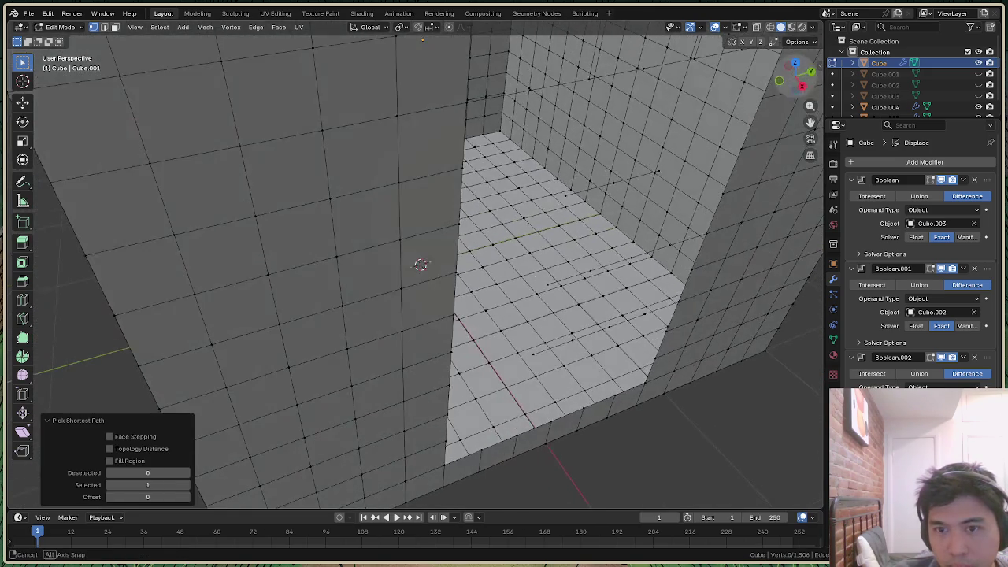
click(644, 255)
shift+click(631, 258)
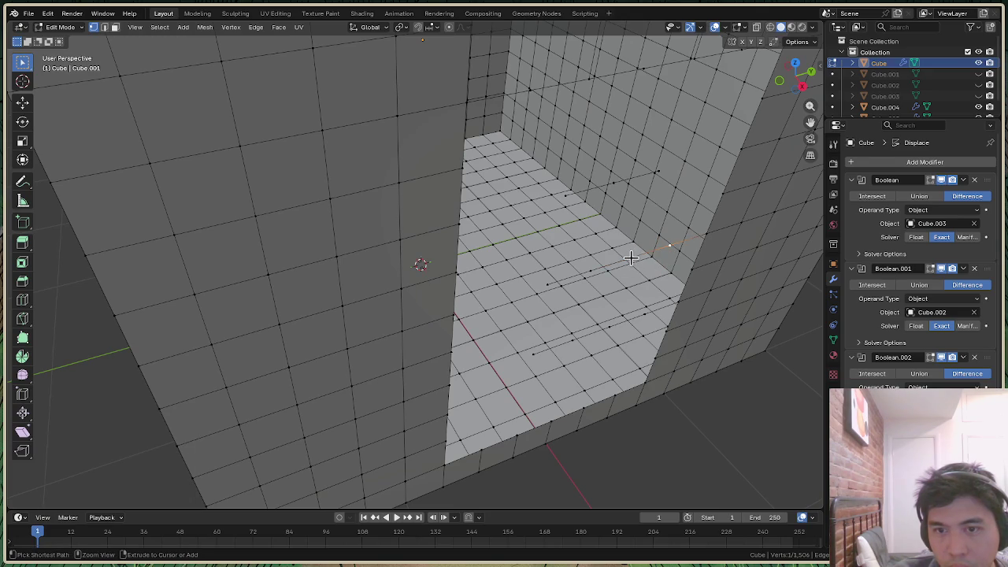
ctrl+click(631, 259)
ctrl+click(577, 275)
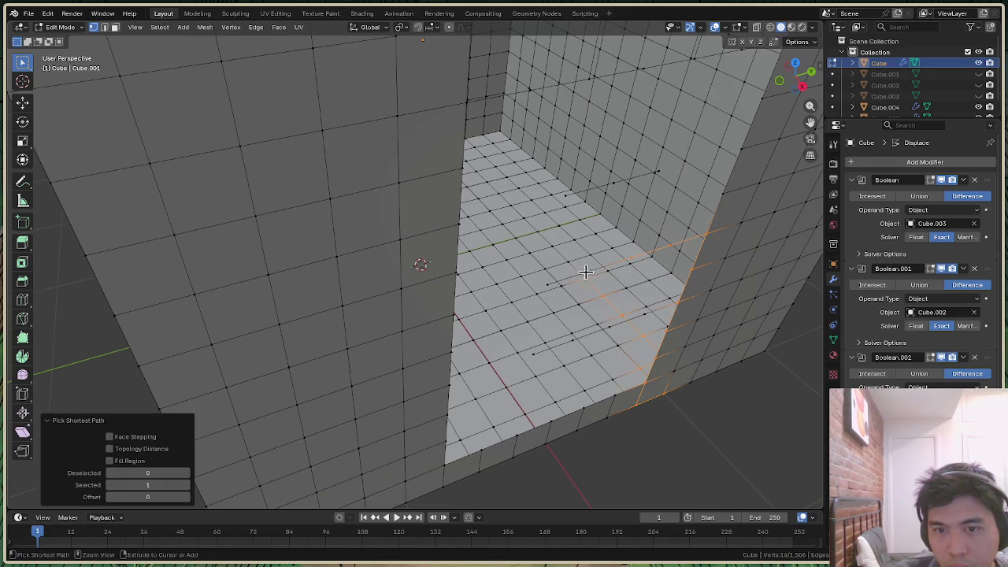
key(ctrl+z)
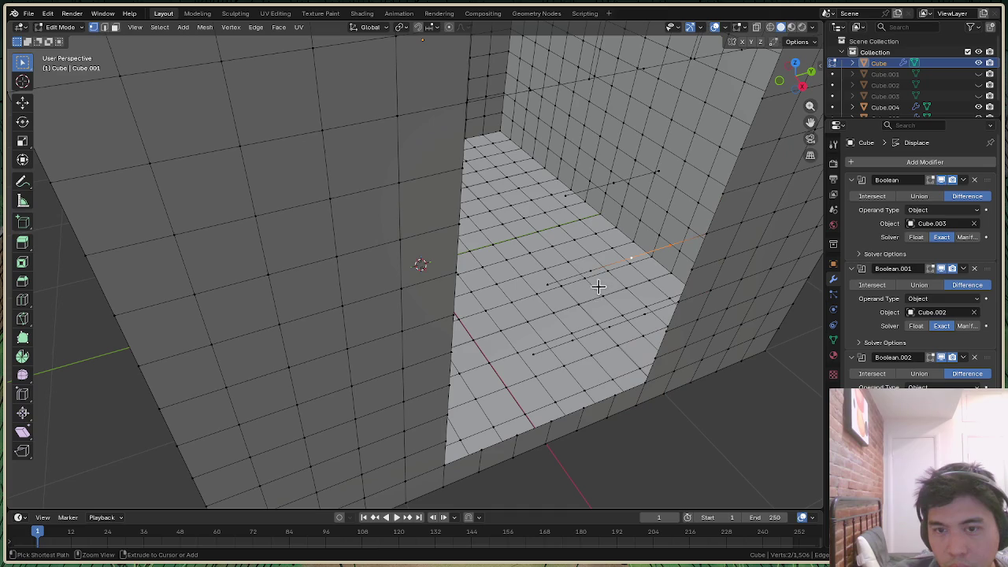
key(ctrl+shift+z)
key(ctrl+z)
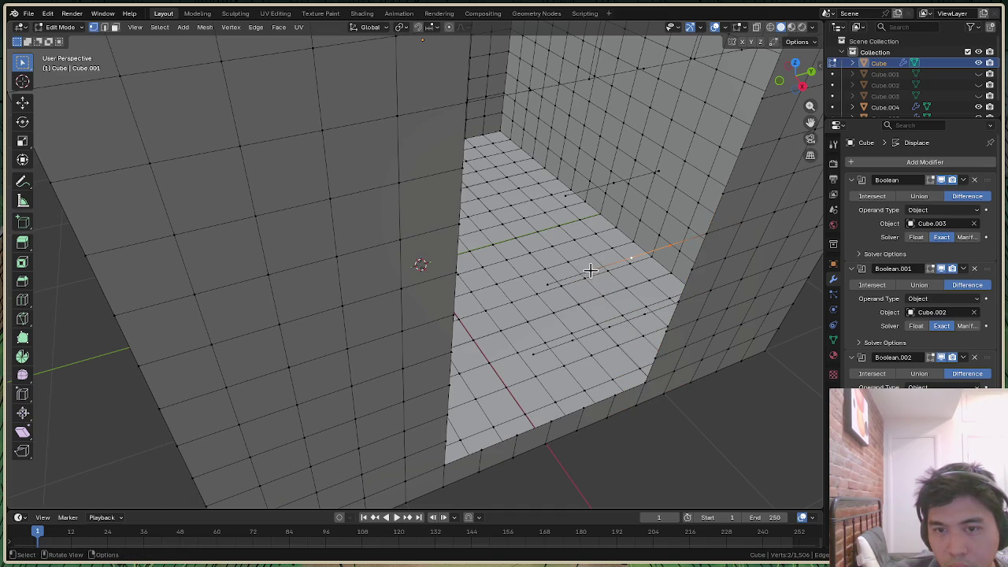
Select the stray edge paths running across the floor and the wall
ctrl+click(591, 270)
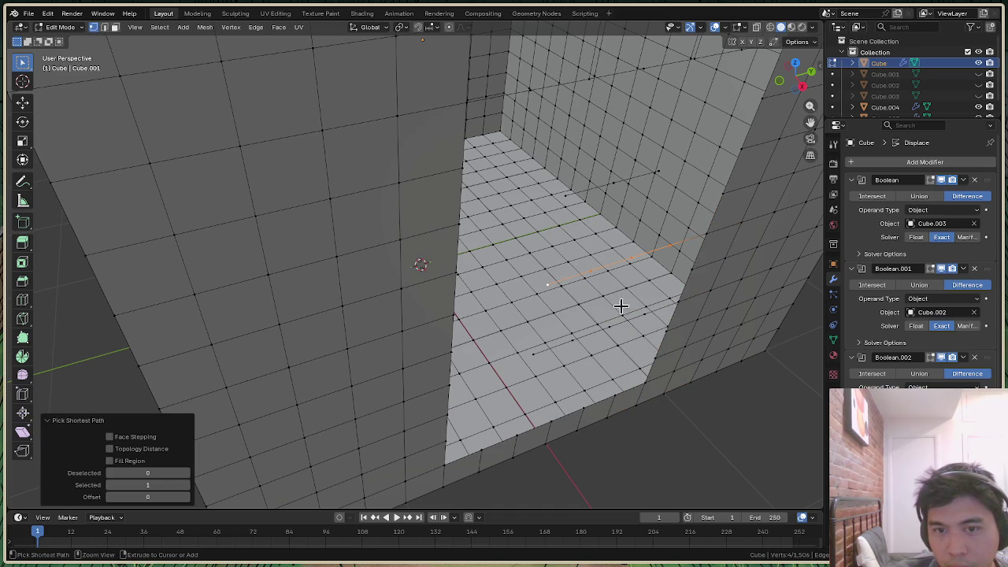
shift+click(566, 194)
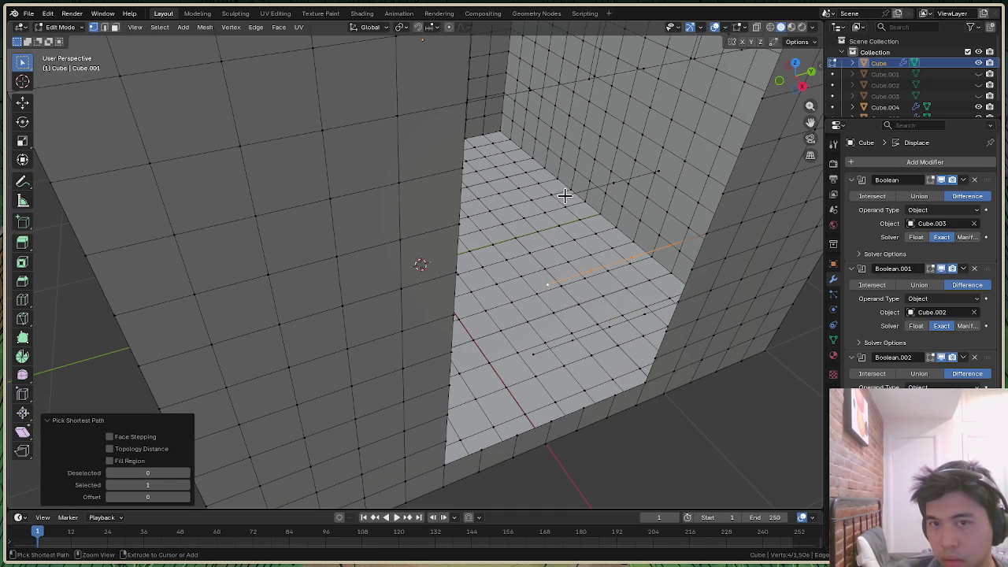
ctrl+click(612, 183)
shift+click(535, 354)
ctrl+click(575, 341)
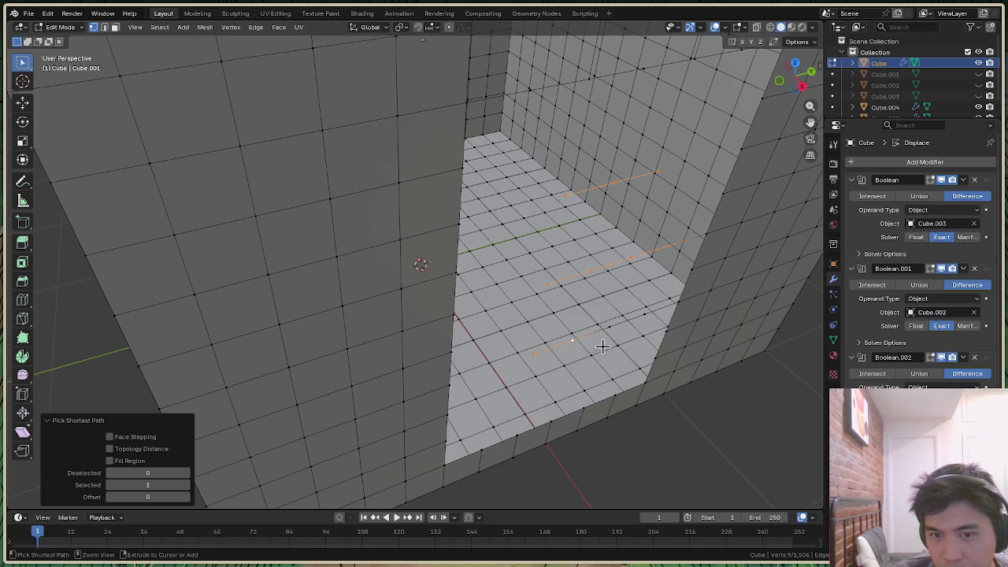
ctrl+click(610, 327)
ctrl+click(646, 314)
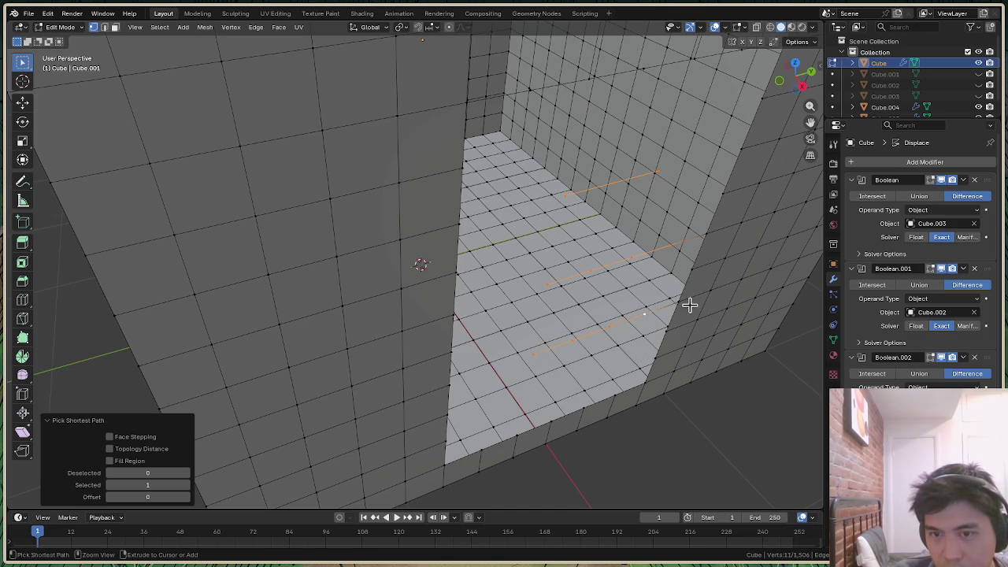
Try adding more stray edge rows from a higher view, undoing the unwanted selections
mouse_move(809, 89)
mouse_down()
mouse_move(796, 126)
mouse_move(809, 87)
mouse_move(800, 98)
mouse_up()
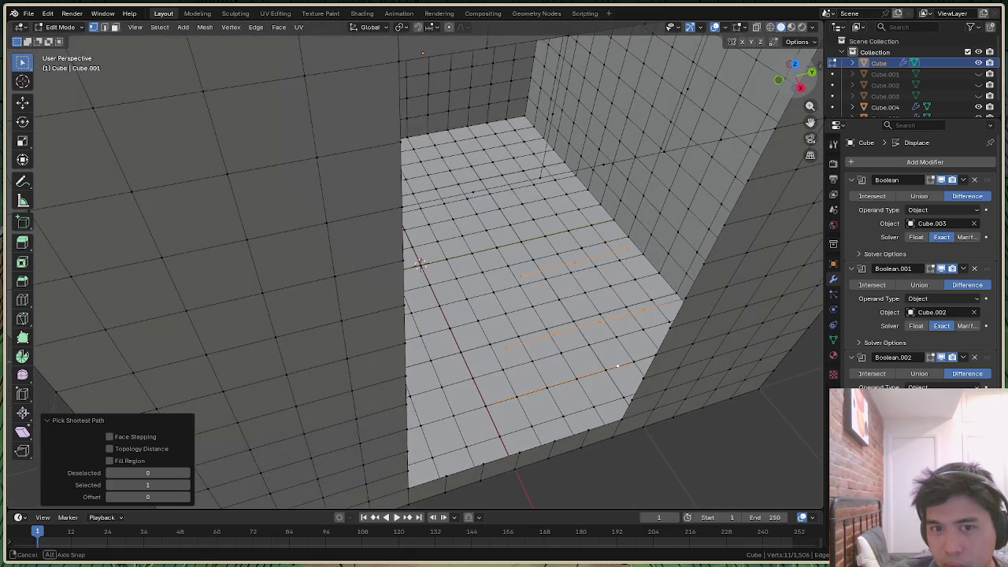
ctrl+click(481, 217)
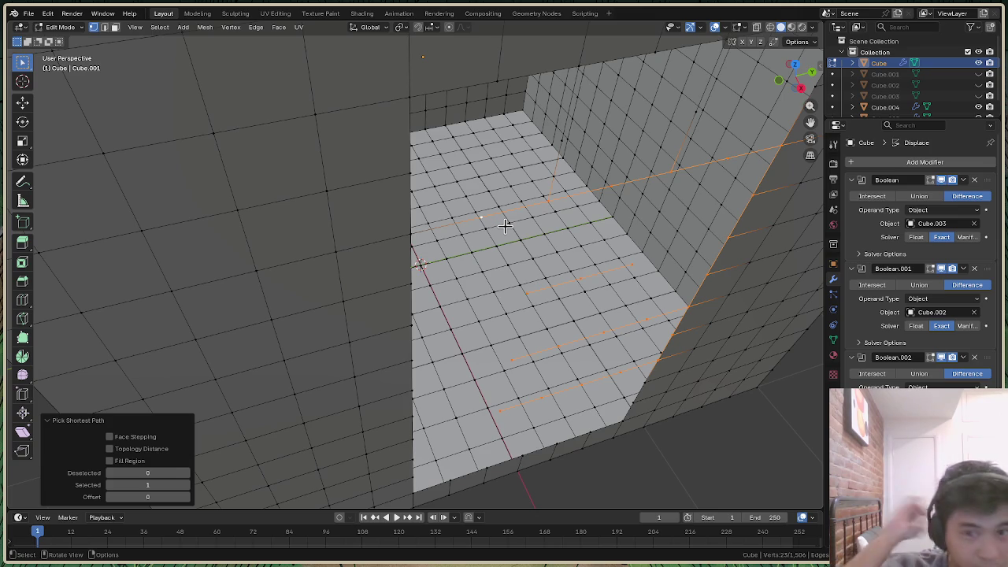
key(ctrl+z)
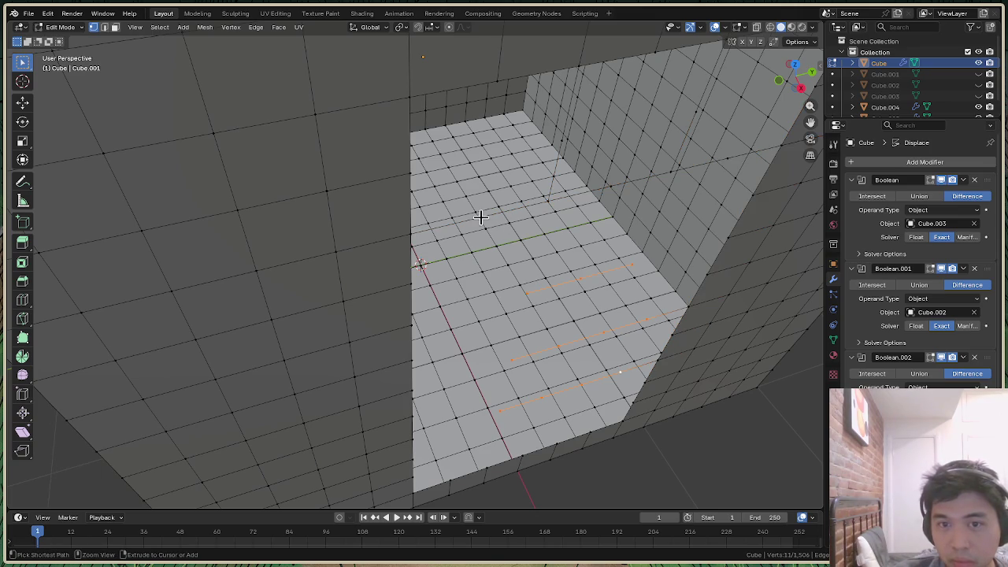
ctrl+click(480, 222)
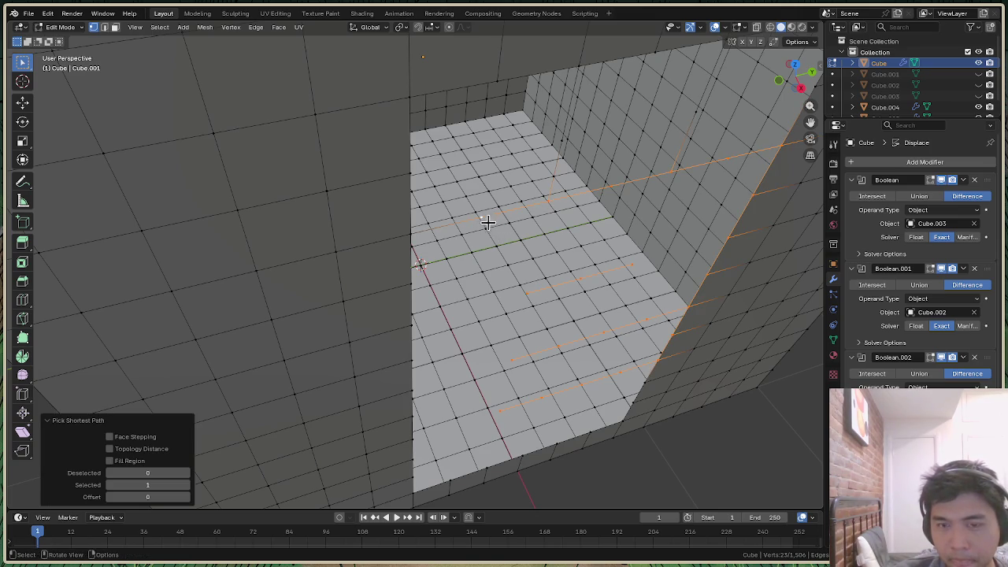
key(ctrl+z)
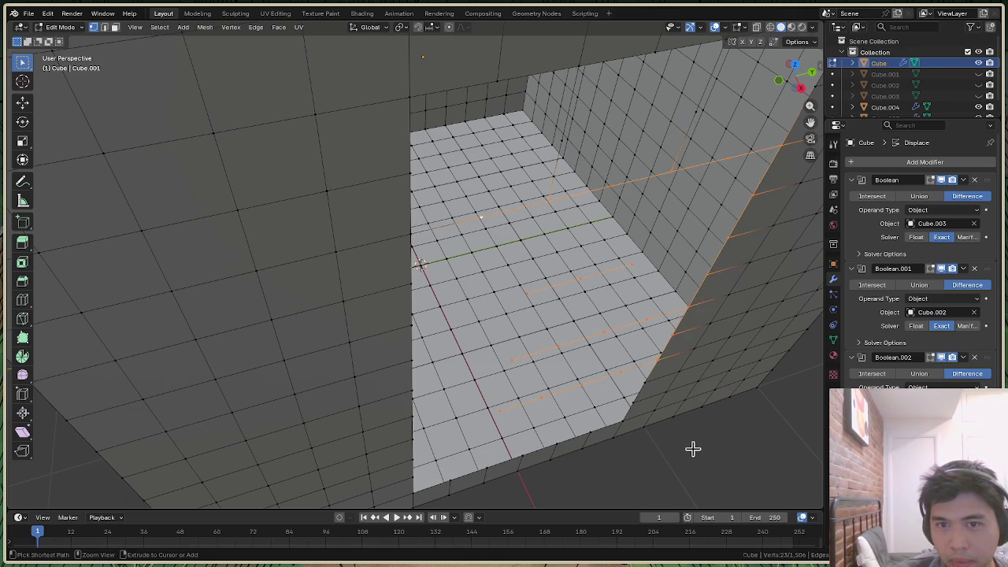
key(ctrl+z)
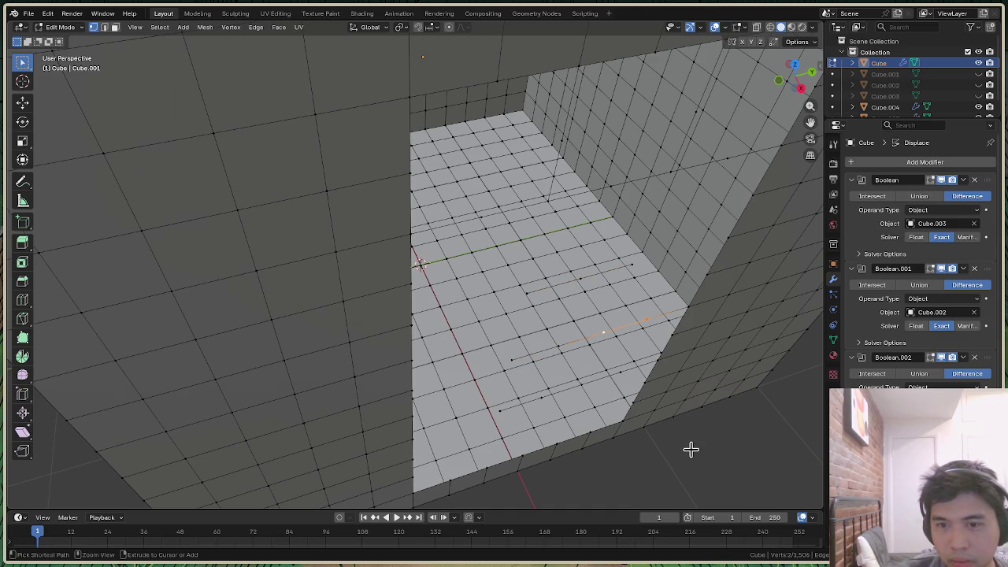
key(ctrl+z)
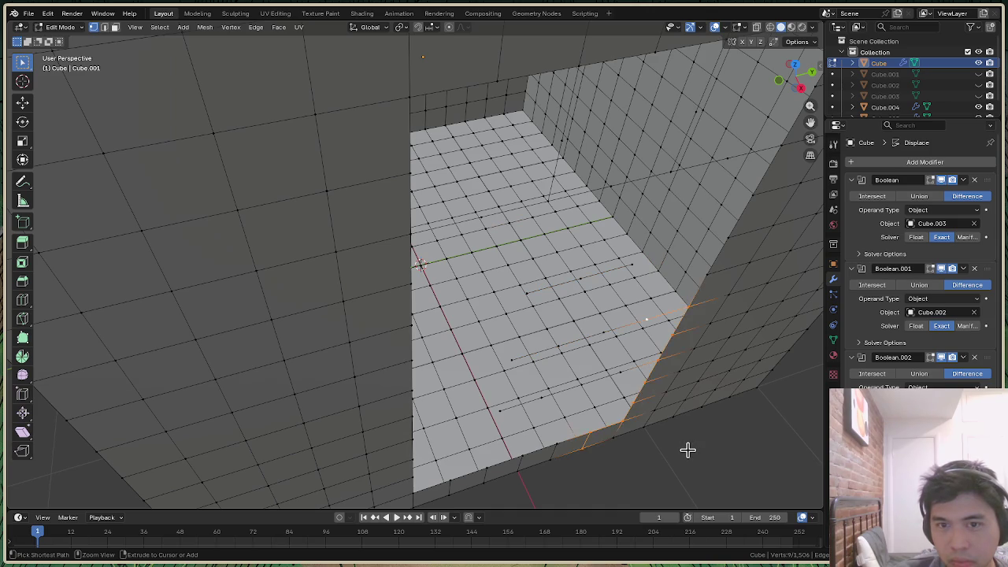
key(ctrl+z)
key(ctrl+z)
key(ctrl+z)
key(ctrl+z)
key(ctrl+z)
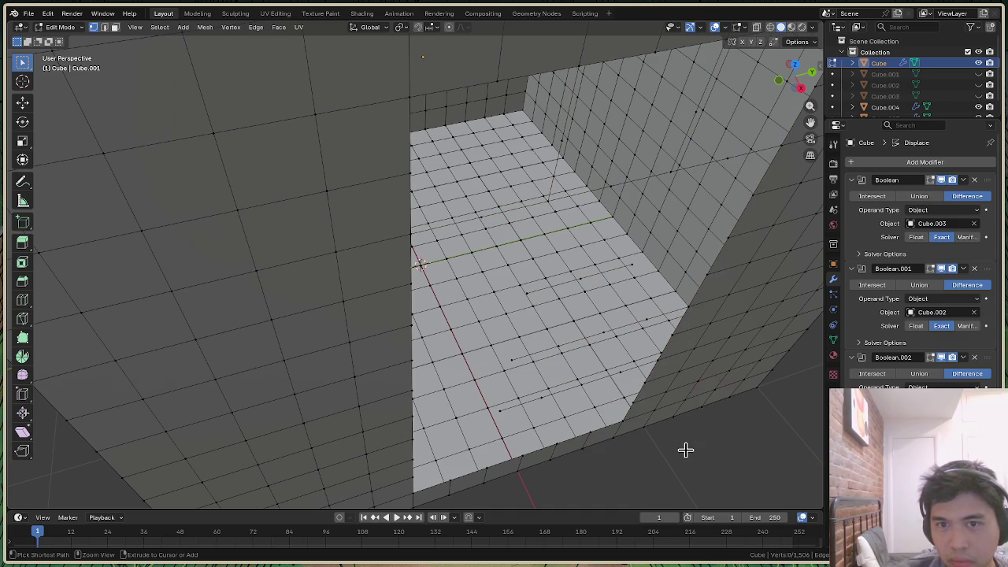
Select the stray floor edges and try adding the side-wall stray edges
ctrl+click(601, 344)
middle_drag(601, 345, 127, 219)
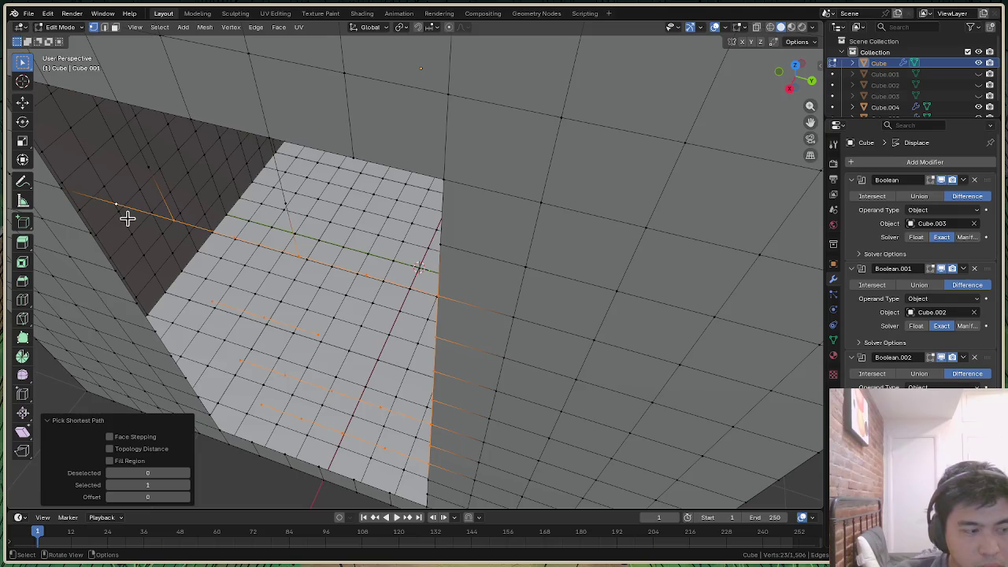
ctrl+click(286, 204)
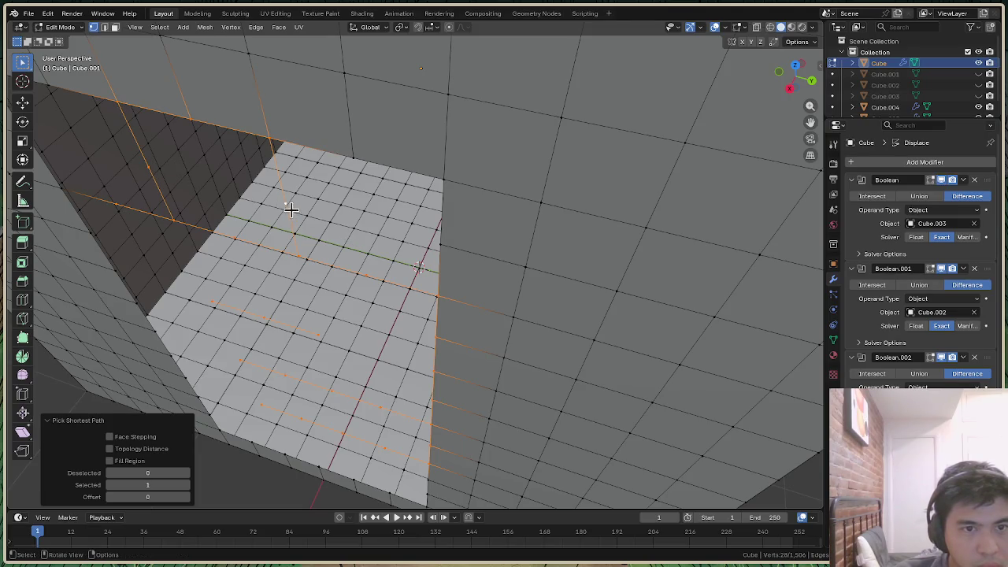
key(ctrl+z)
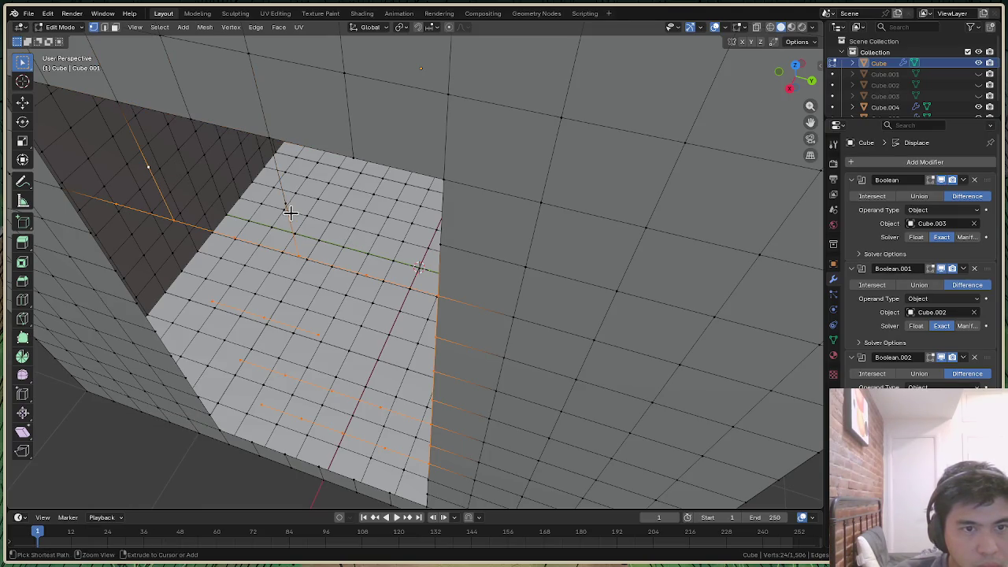
ctrl+click(285, 203)
key(ctrl+z)
Reselect the stray side-wall edges and delete all selected stray vertices
ctrl+click(284, 199)
key(ctrl+z)
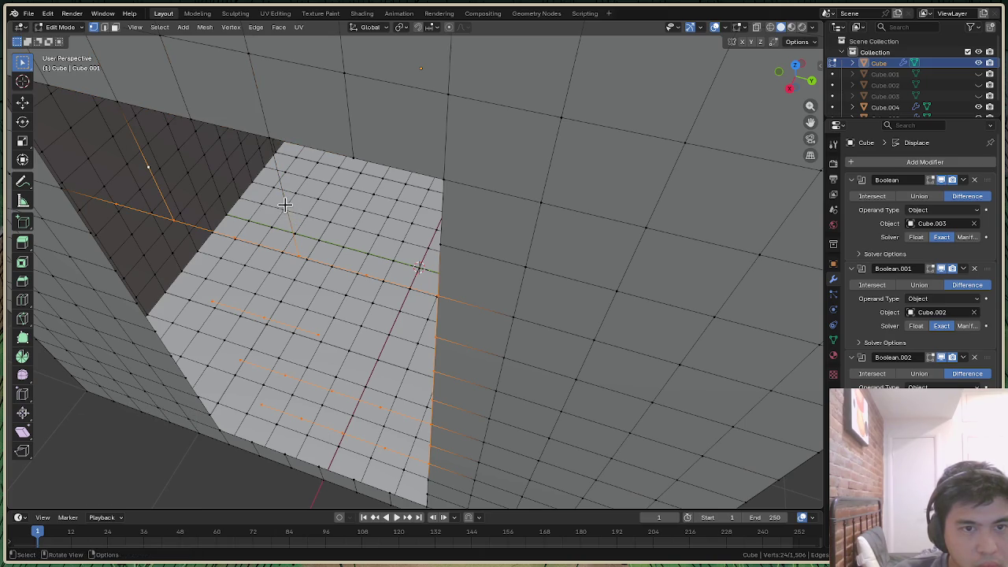
ctrl+click(292, 215)
key(ctrl+z)
ctrl+click(288, 209)
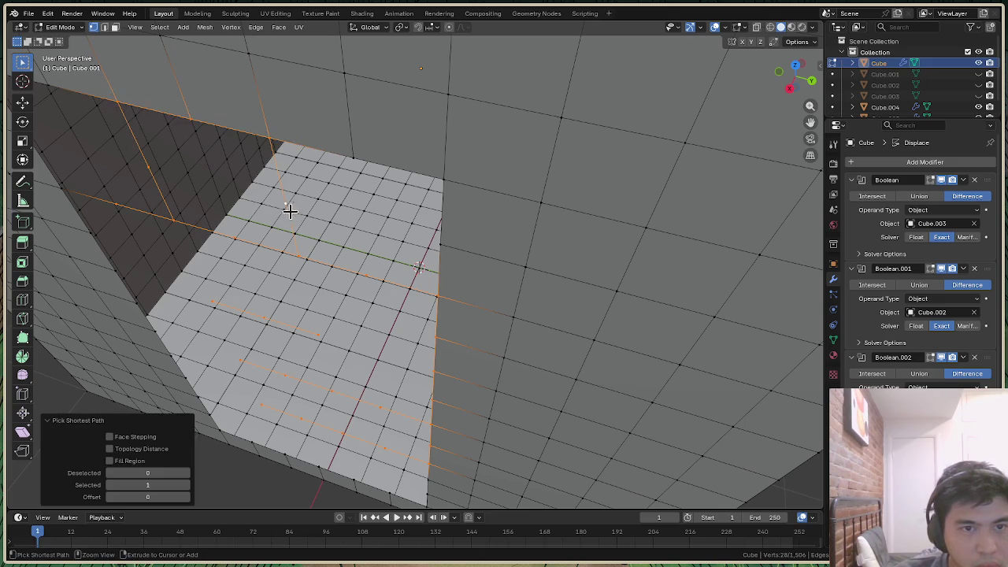
right_click(292, 230)
click(270, 277)
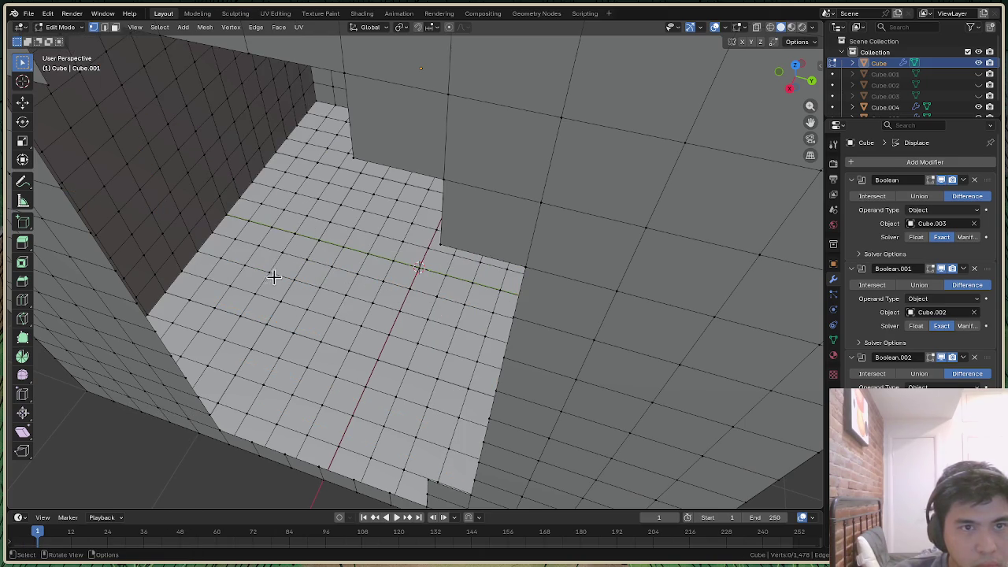
Orbit to face the doorway, extrude a new vertex, then undo the extrusion
scroll(408, 296, down, 5)
scroll(357, 278, up, 1)
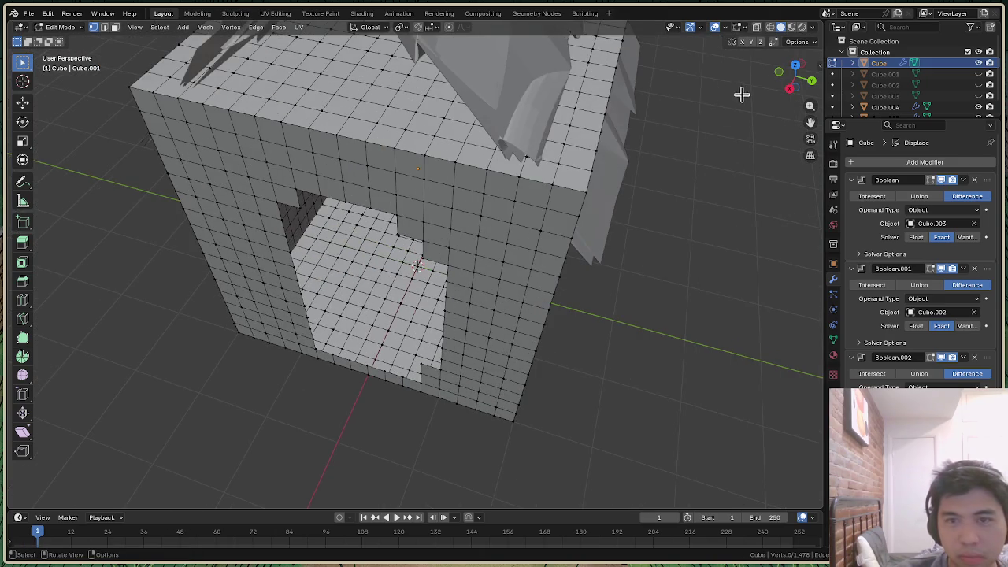
drag(788, 86, 797, 79)
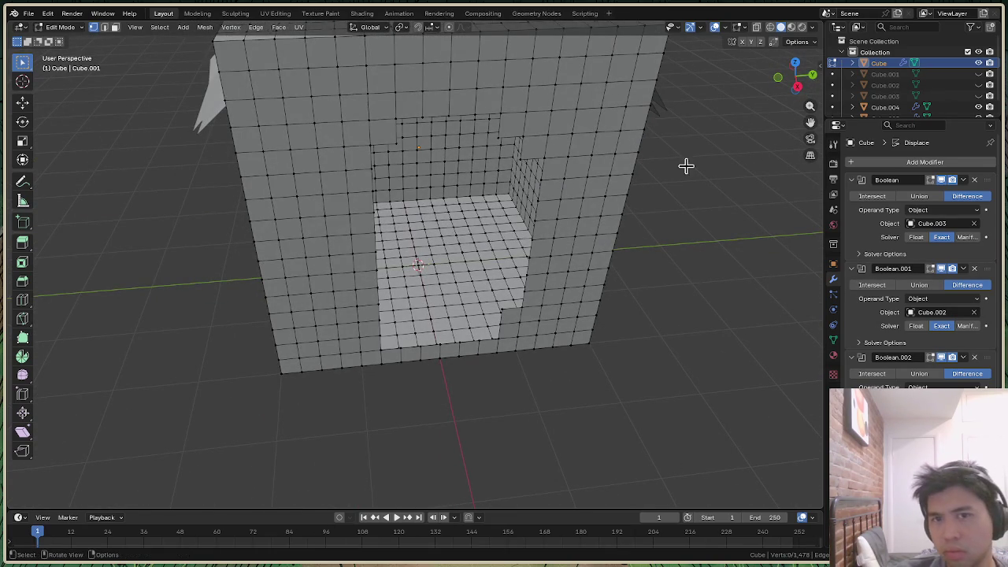
drag(797, 79, 767, 109)
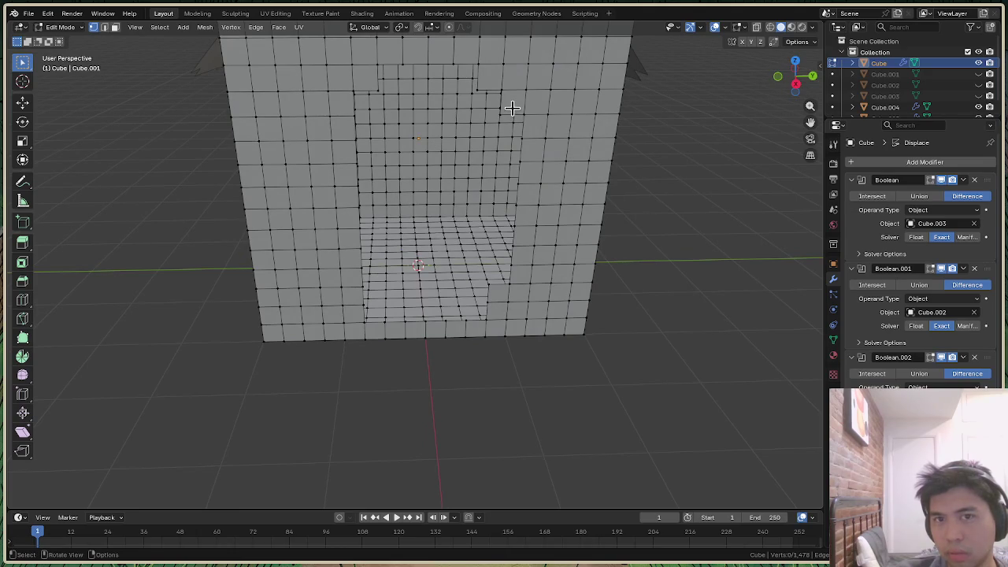
key(ctrl+v)
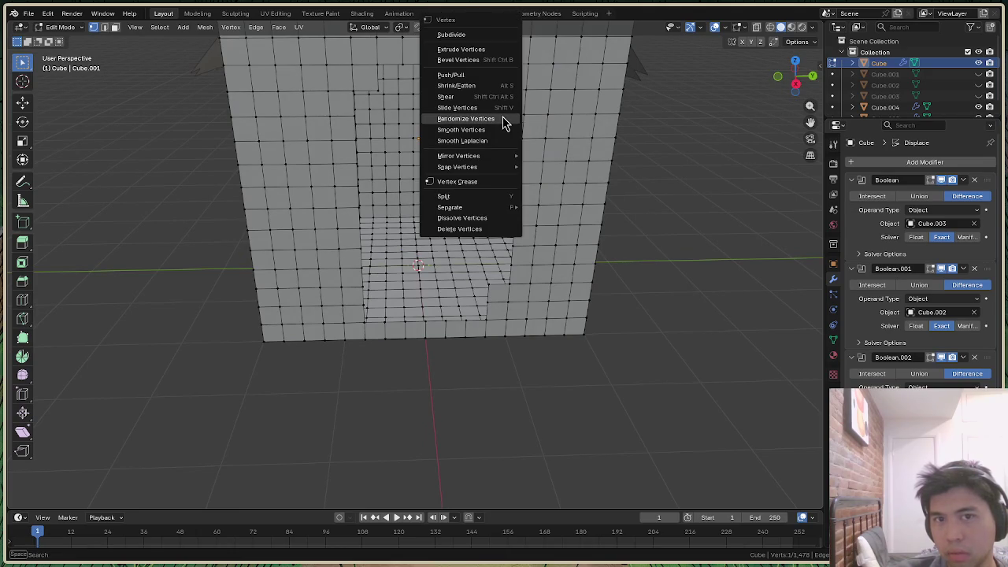
click(472, 49)
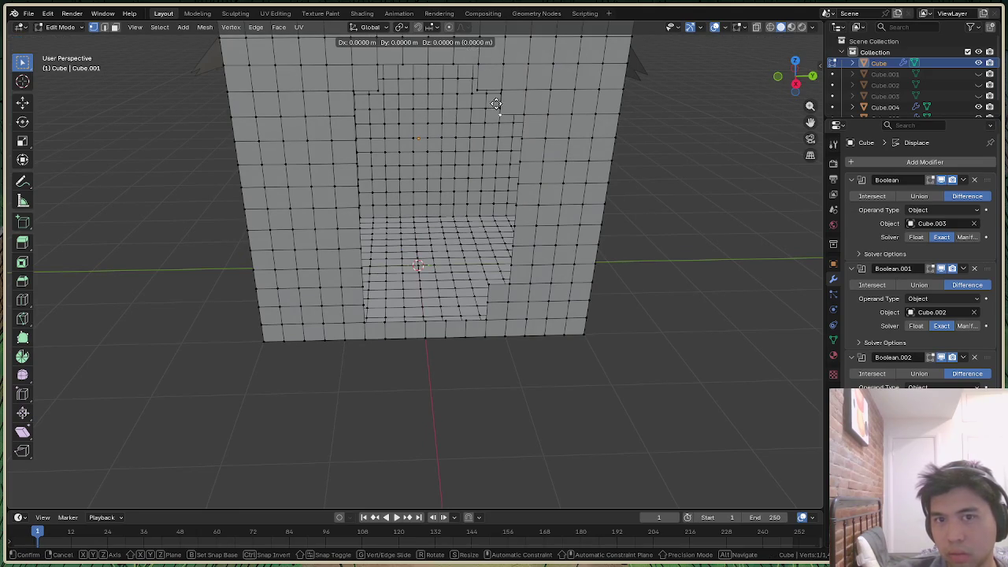
click(464, 217)
scroll(510, 249, up, 2)
scroll(516, 248, up, 1)
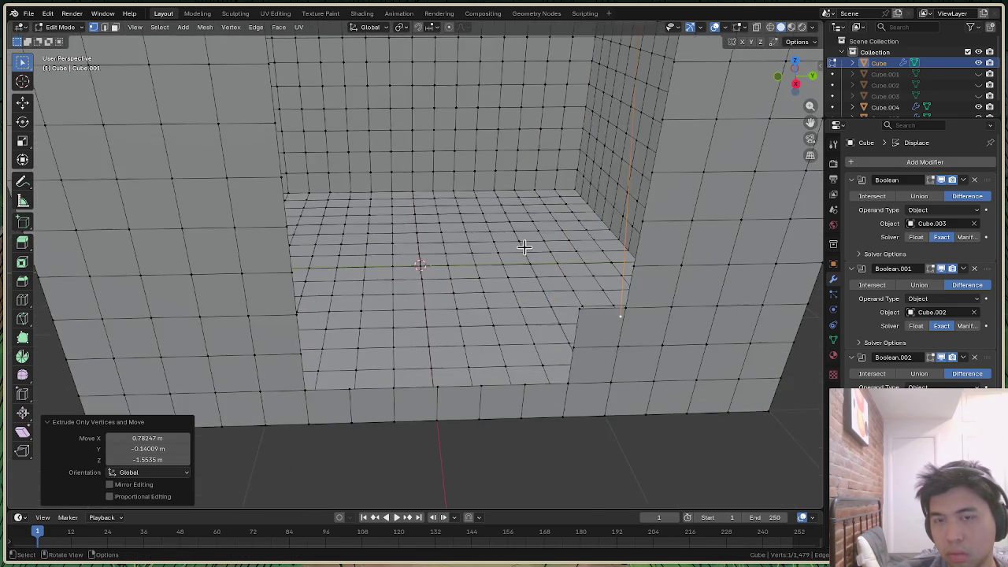
scroll(524, 249, down, 2)
key(ctrl+z)
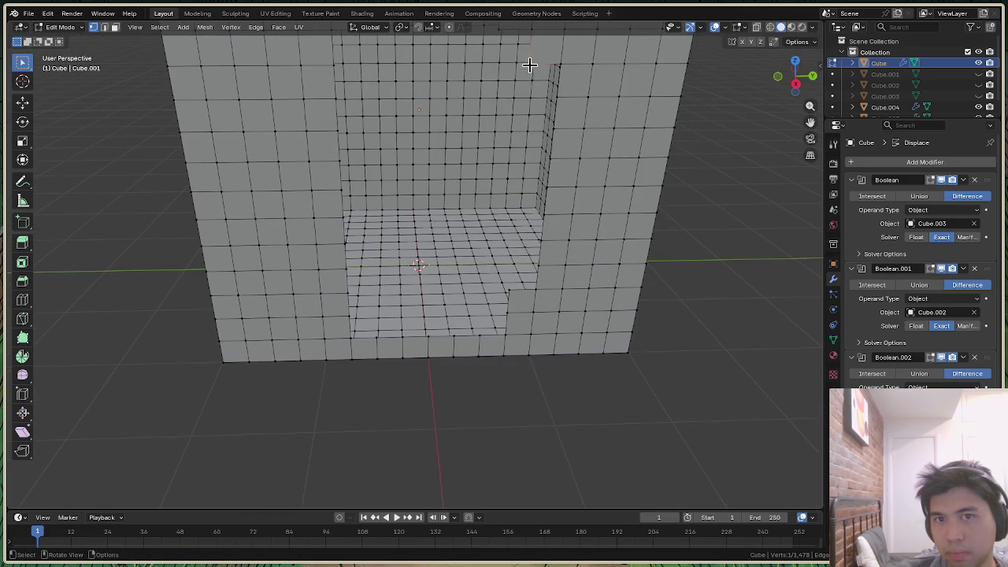
Select wall vertices near the opening, dismiss the vertex menu, and undo the recent edits
key(ctrl+v)
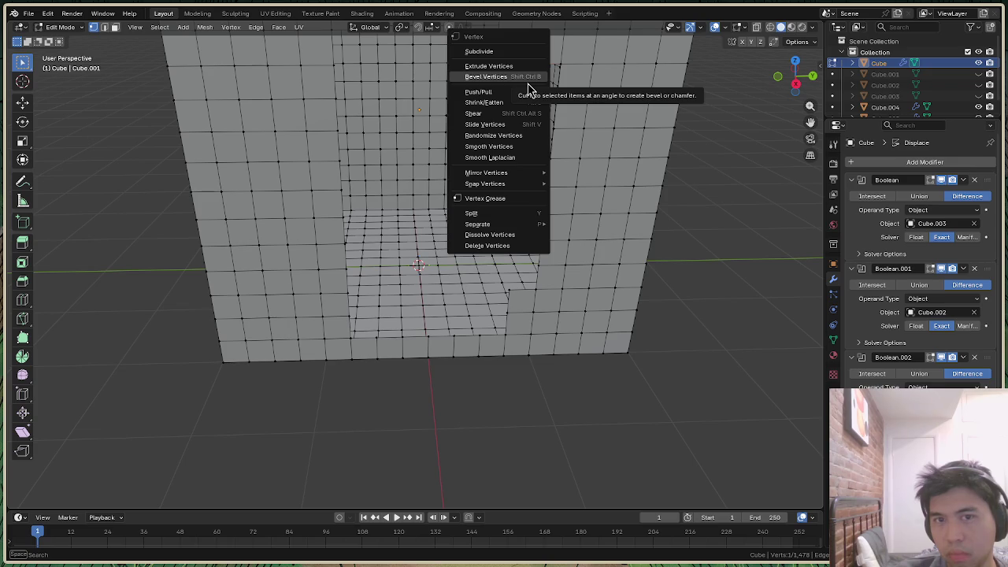
drag(799, 74, 799, 91)
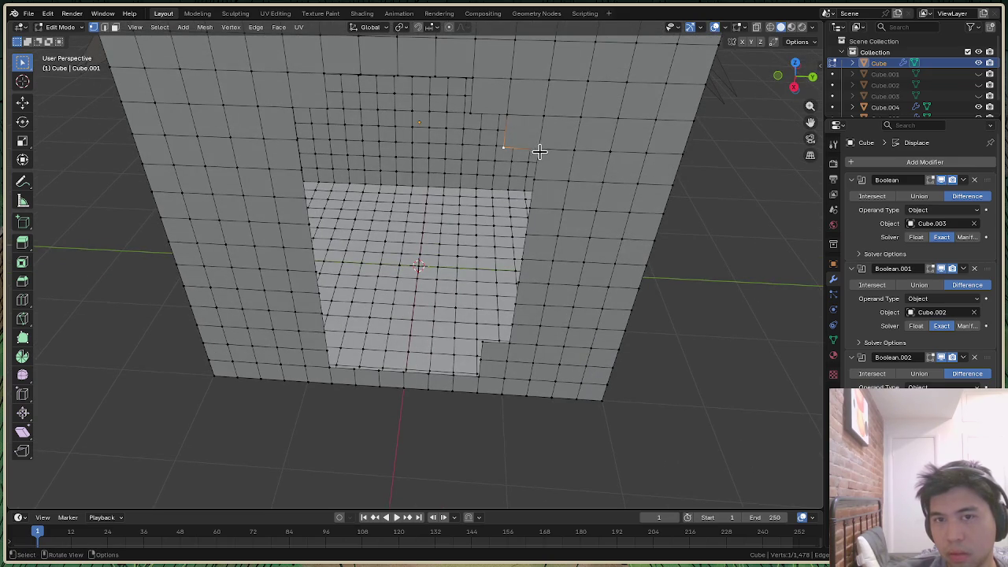
ctrl+click(543, 117)
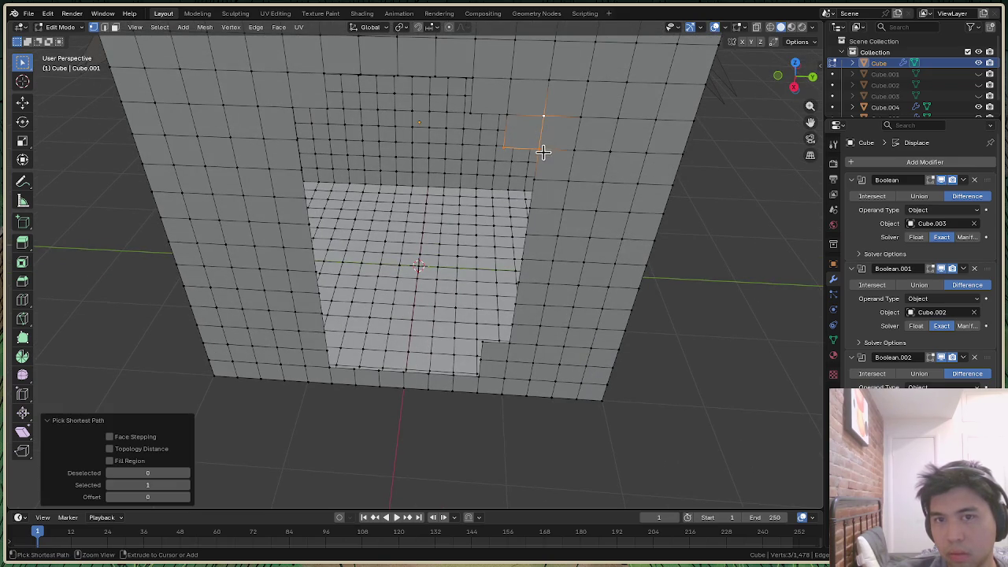
click(532, 148)
click(517, 128)
right_click(523, 128)
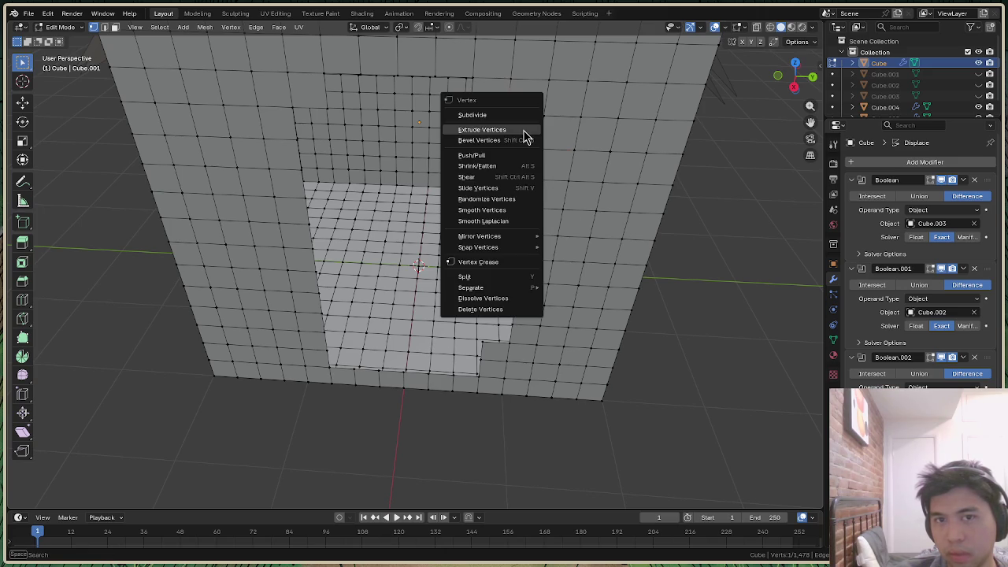
click(755, 243)
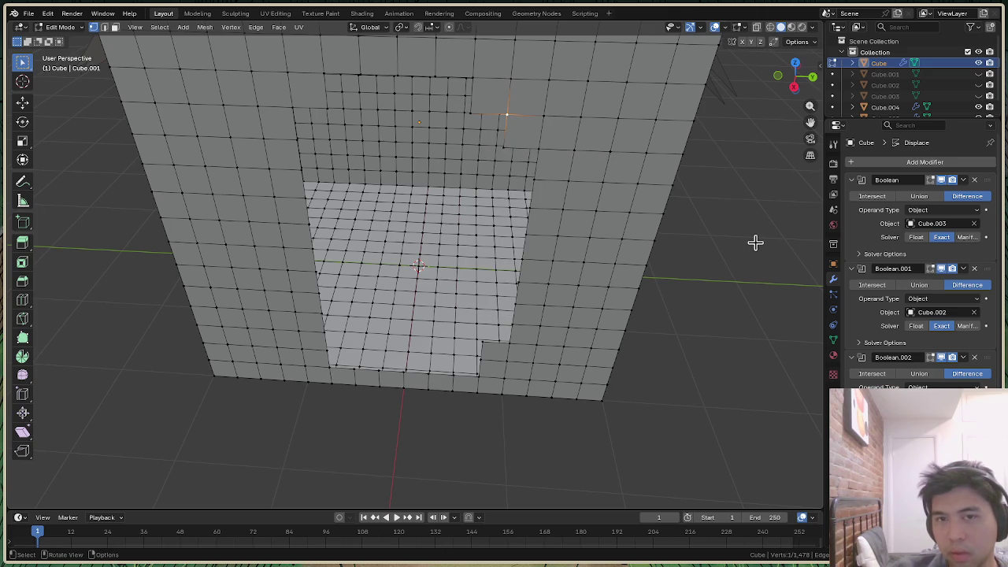
key(ctrl+z)
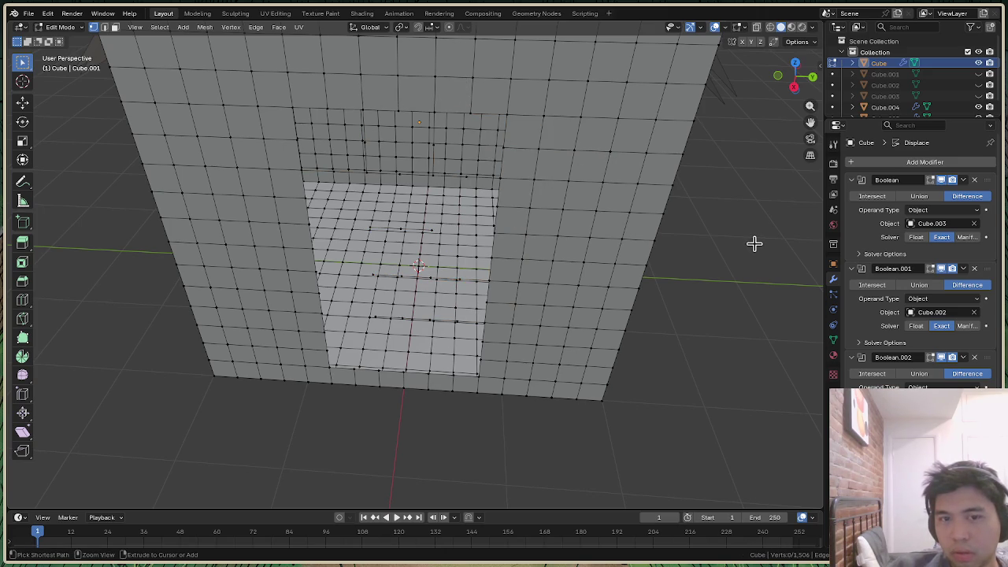
Delete the stray edge on the inner back wall and a stray vertex
mouse_move(794, 76)
mouse_down()
mouse_move(776, 94)
mouse_move(799, 79)
mouse_up()
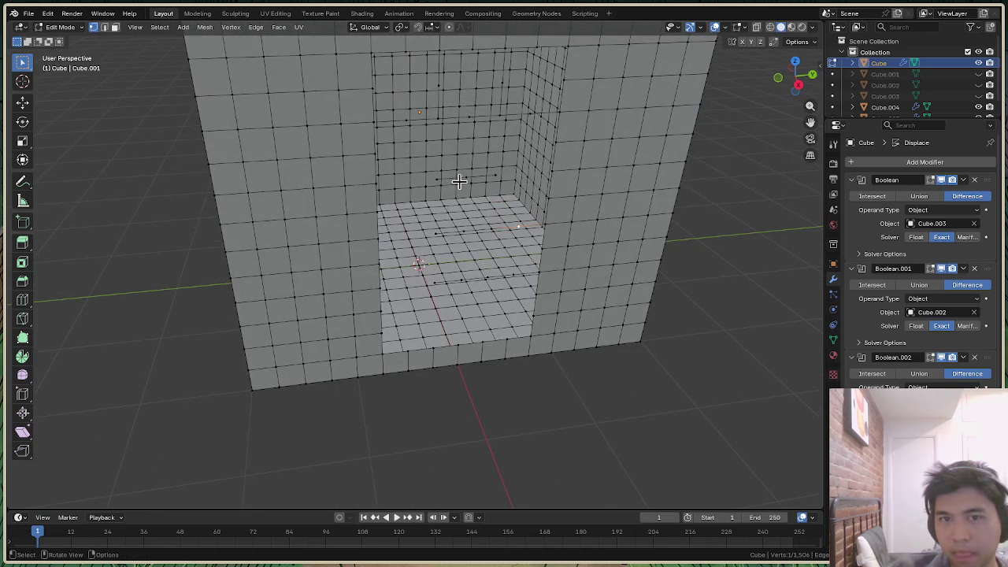
scroll(526, 161, up, 3)
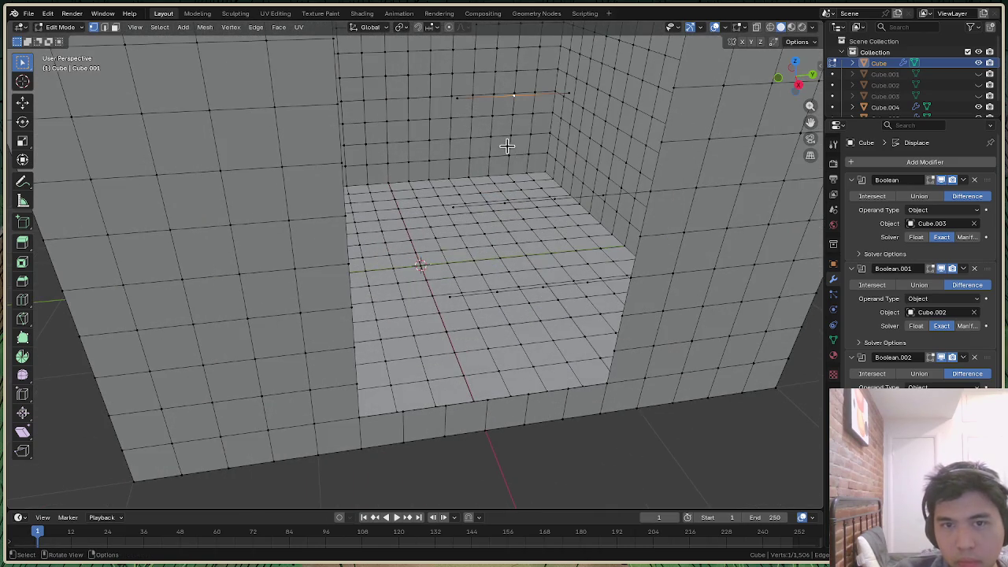
key(x)
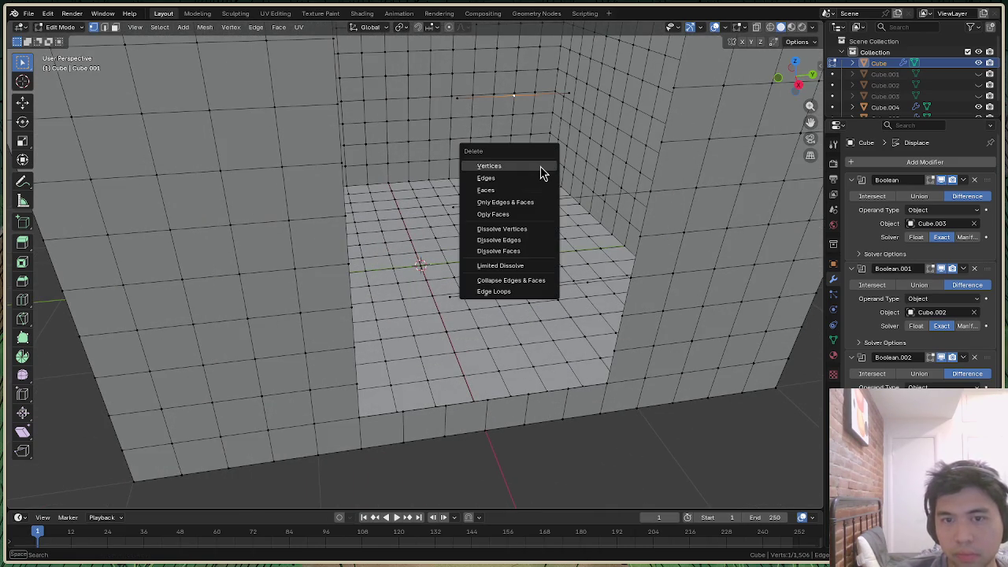
click(522, 204)
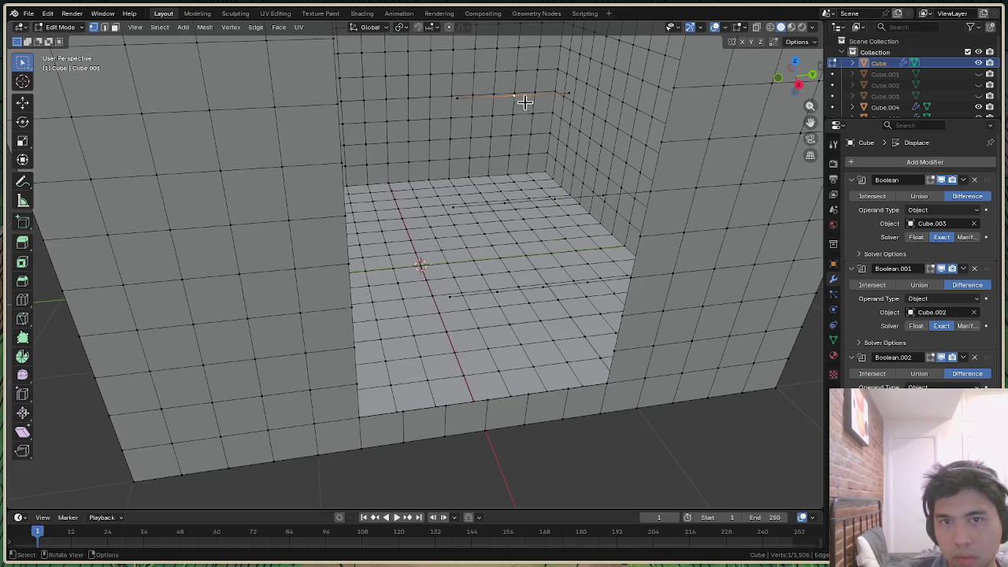
key(x)
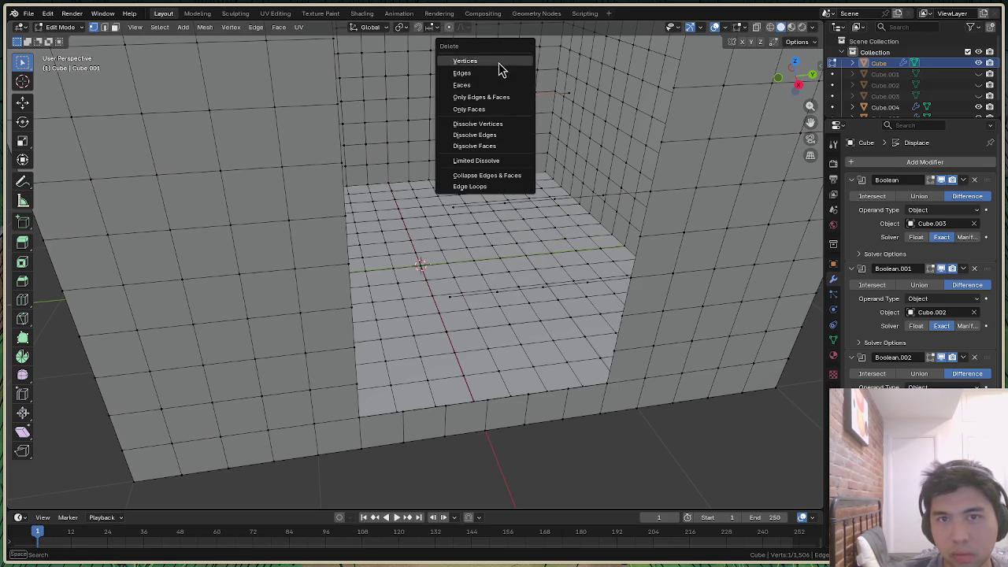
click(498, 73)
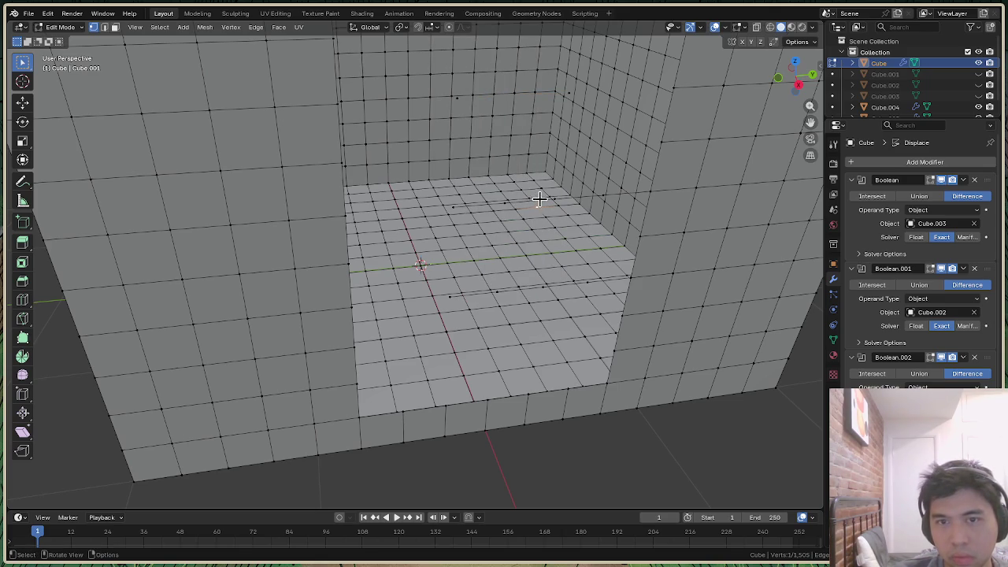
key(x)
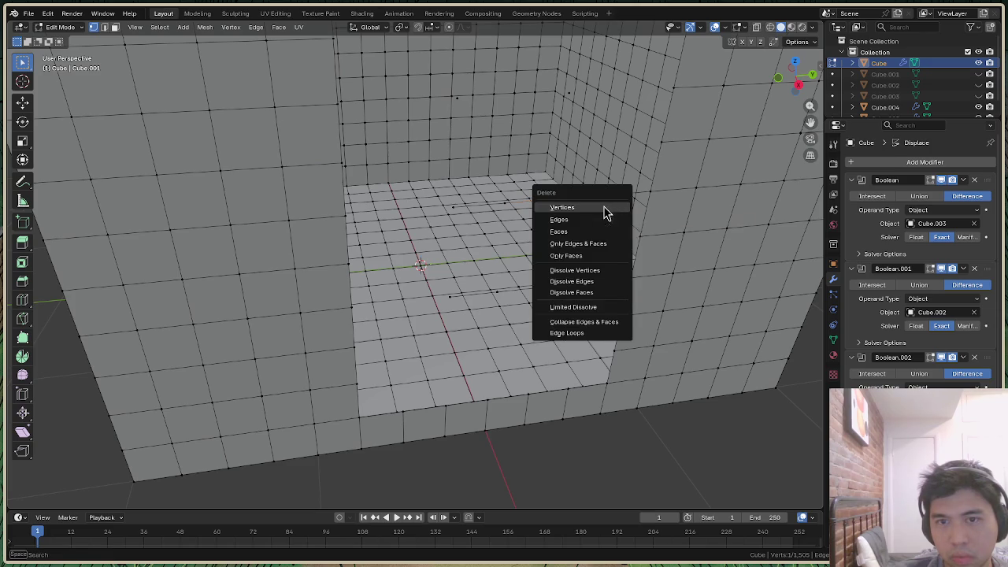
click(603, 208)
Delete three more stray vertices on the floor
key(x)
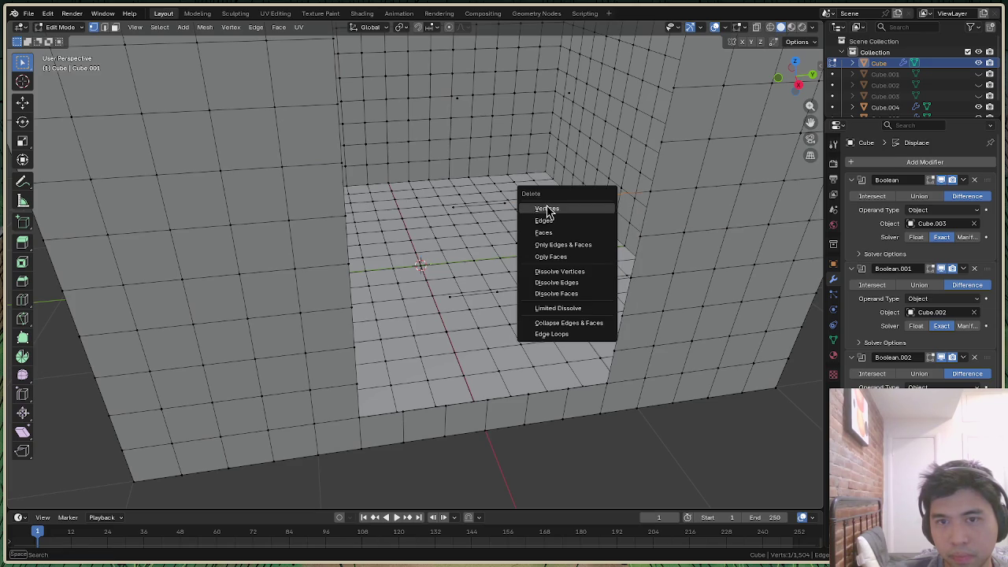
click(547, 209)
key(x)
click(482, 218)
key(x)
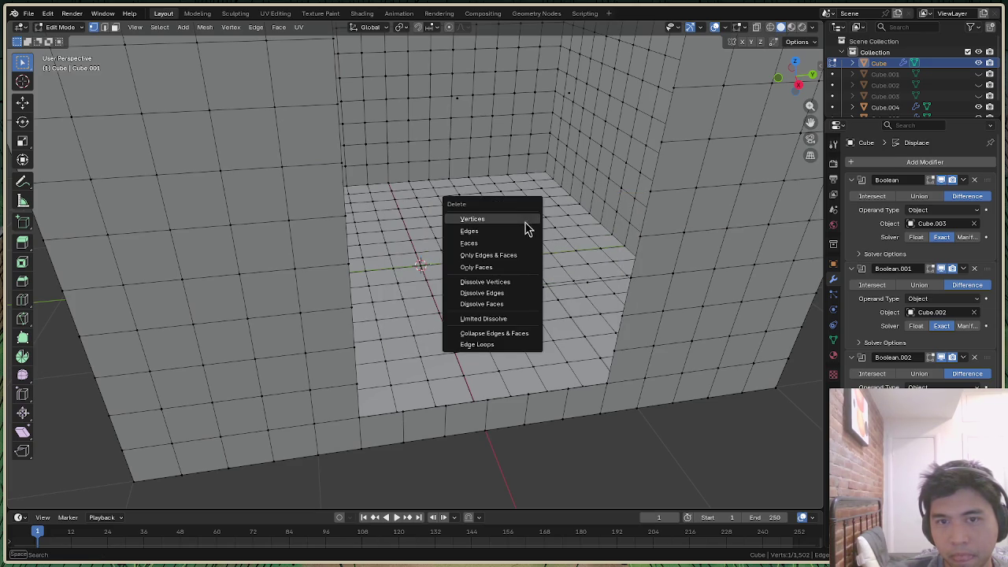
click(512, 220)
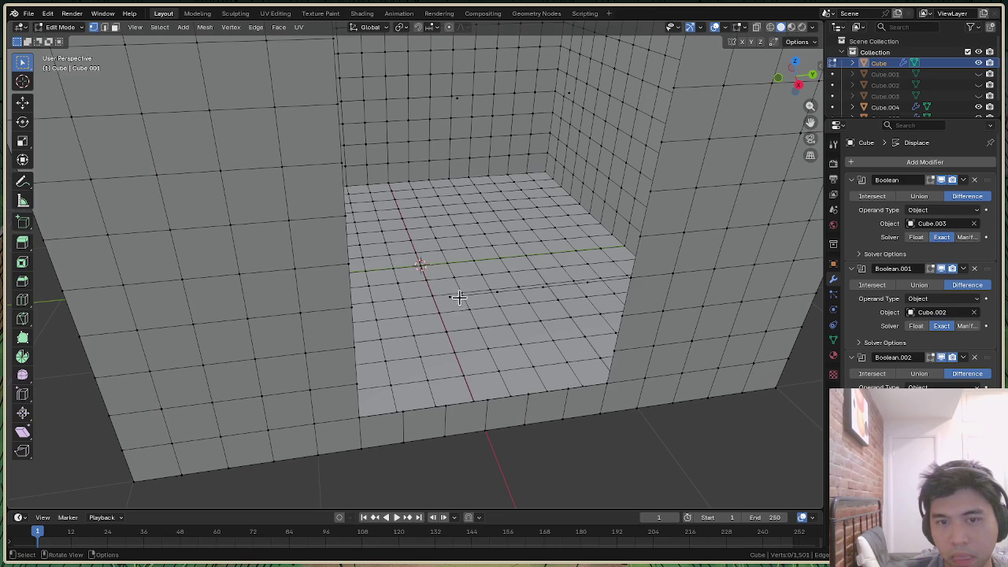
Select the stray floor edge path and delete its vertices
ctrl+click(499, 292)
ctrl+click(549, 287)
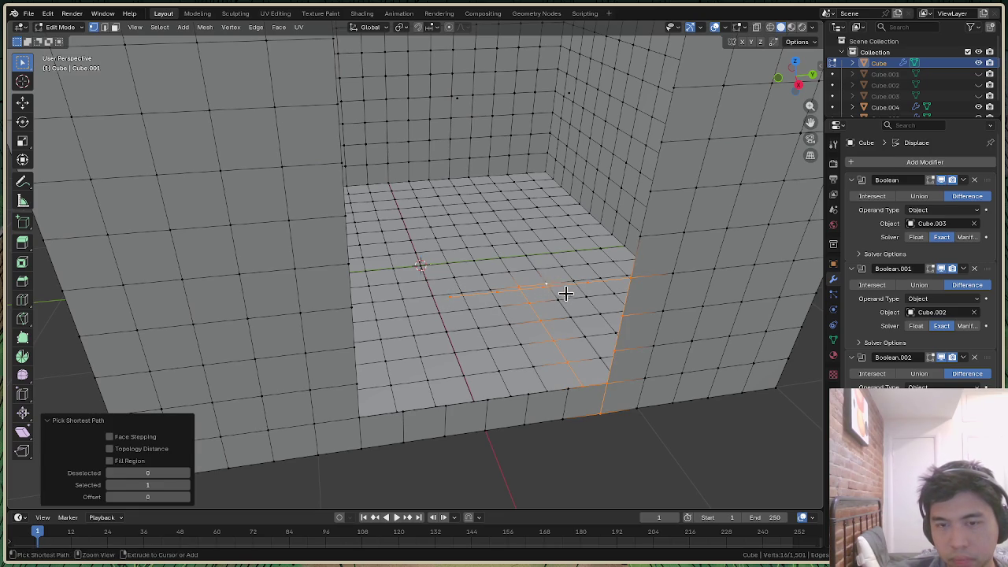
key(ctrl+z)
ctrl+click(543, 288)
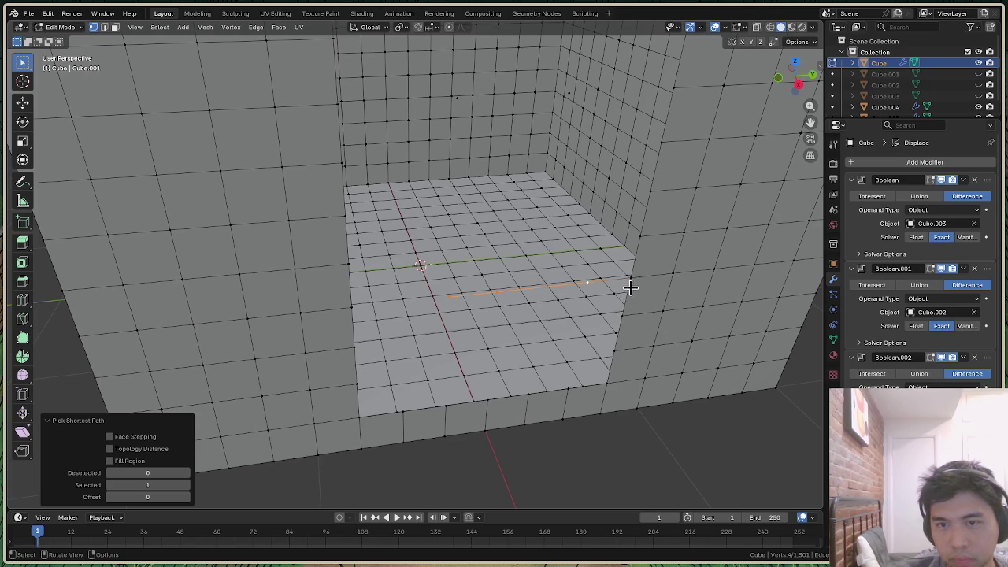
key(x)
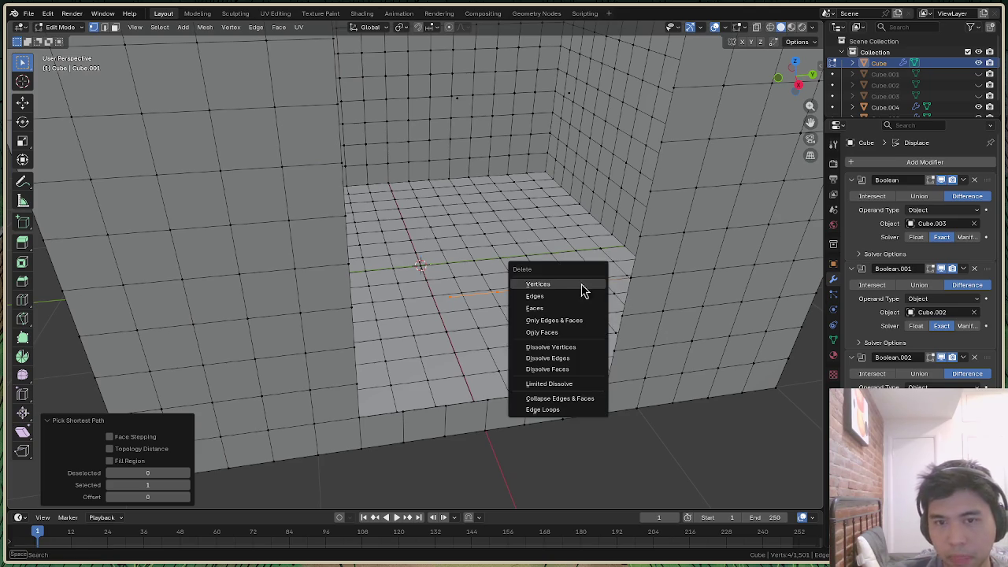
click(580, 285)
mouse_move(813, 101)
middle_down()
mouse_move(812, 158)
mouse_move(723, 147)
middle_up()
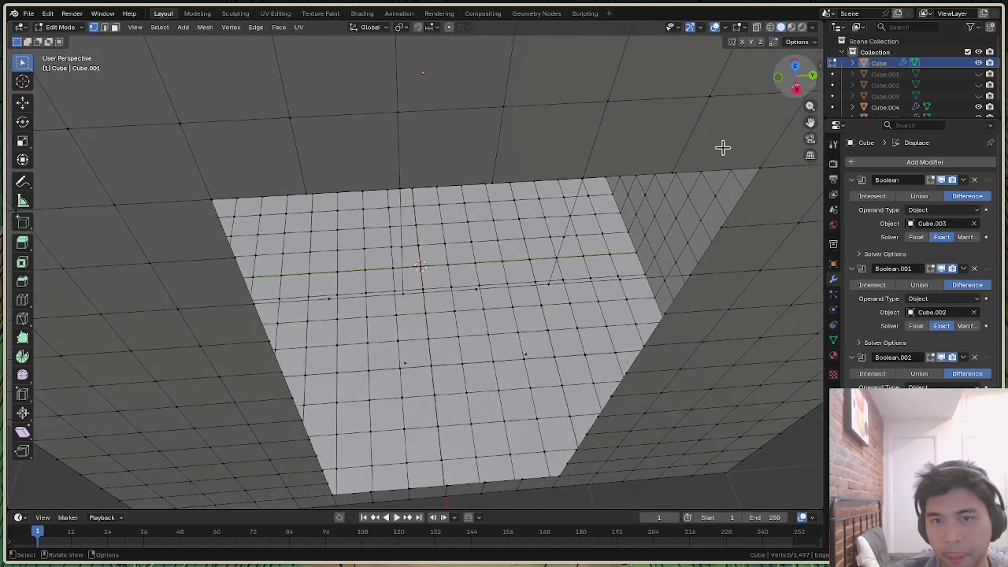
Delete two leftover stray vertices and the loose edge path across the floor
right_click(571, 245)
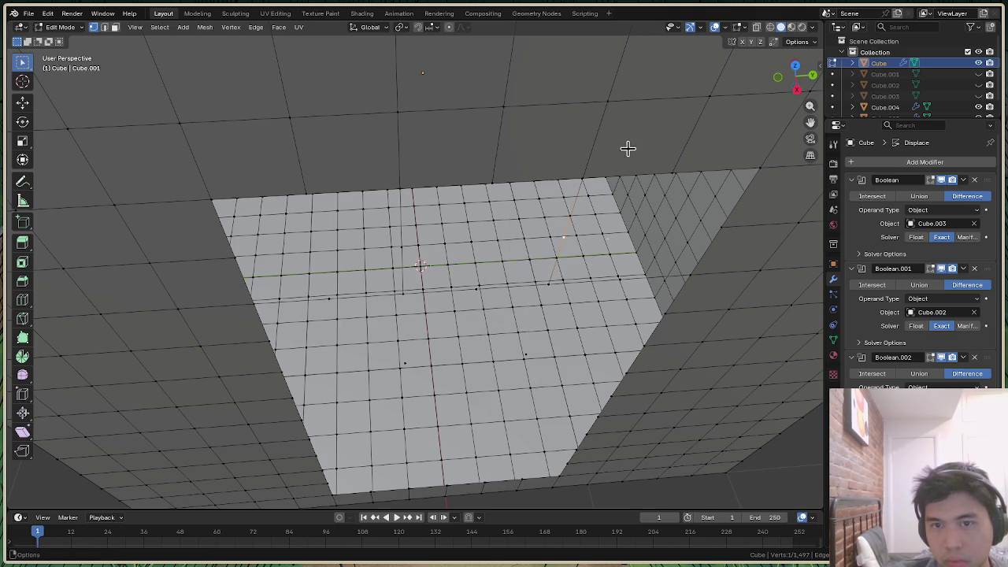
key(x)
click(594, 277)
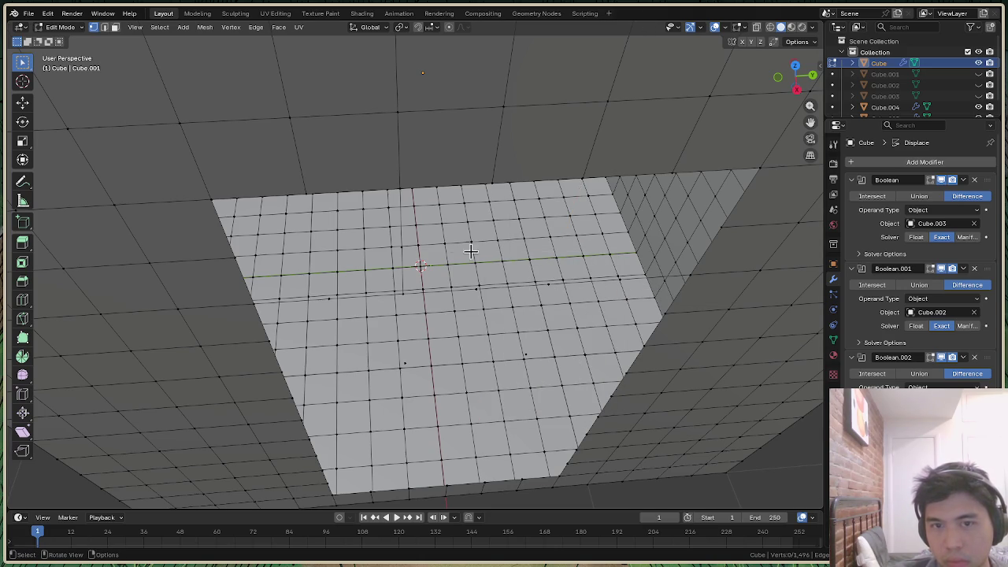
key(x)
click(428, 262)
ctrl+click(548, 285)
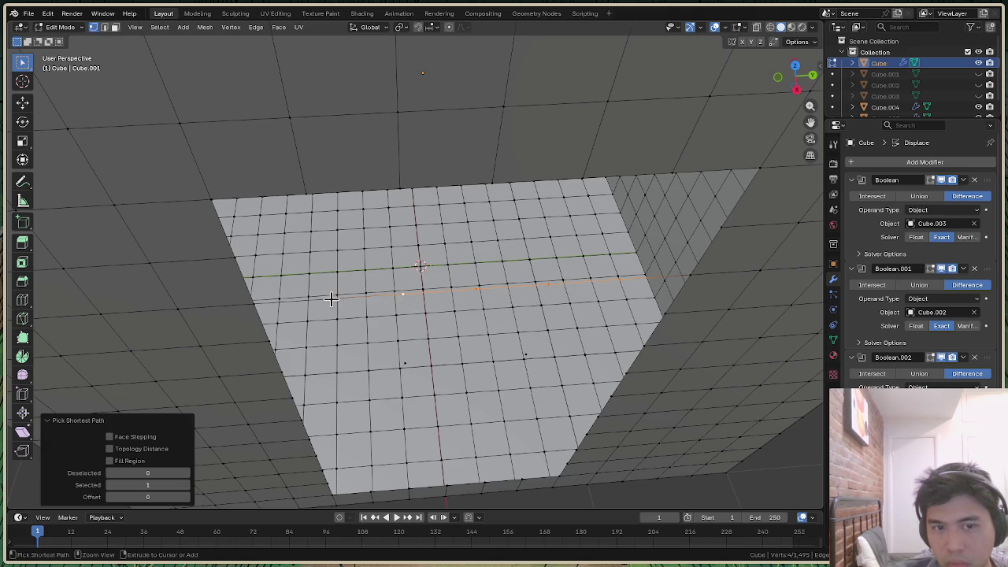
key(x)
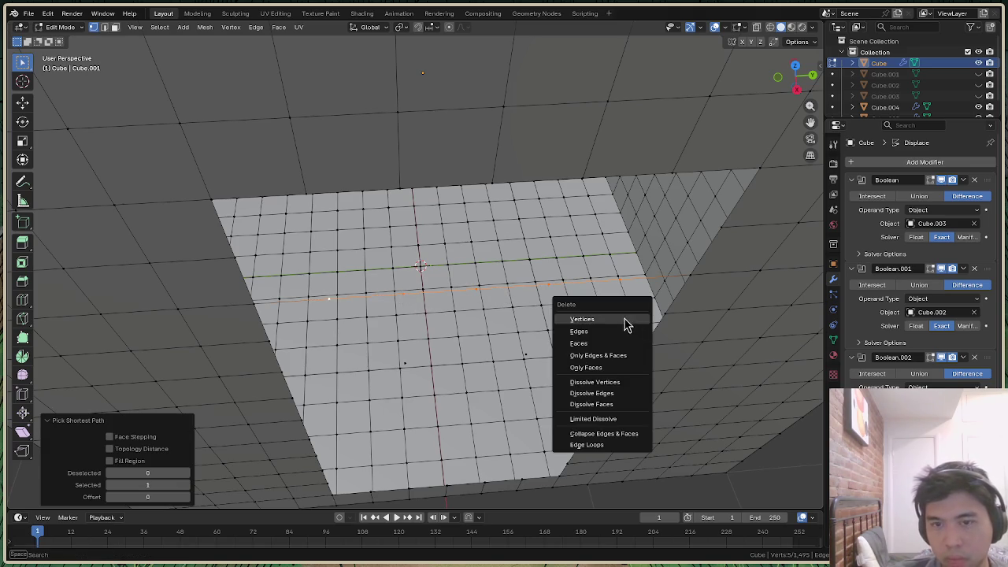
click(625, 320)
click(61, 27)
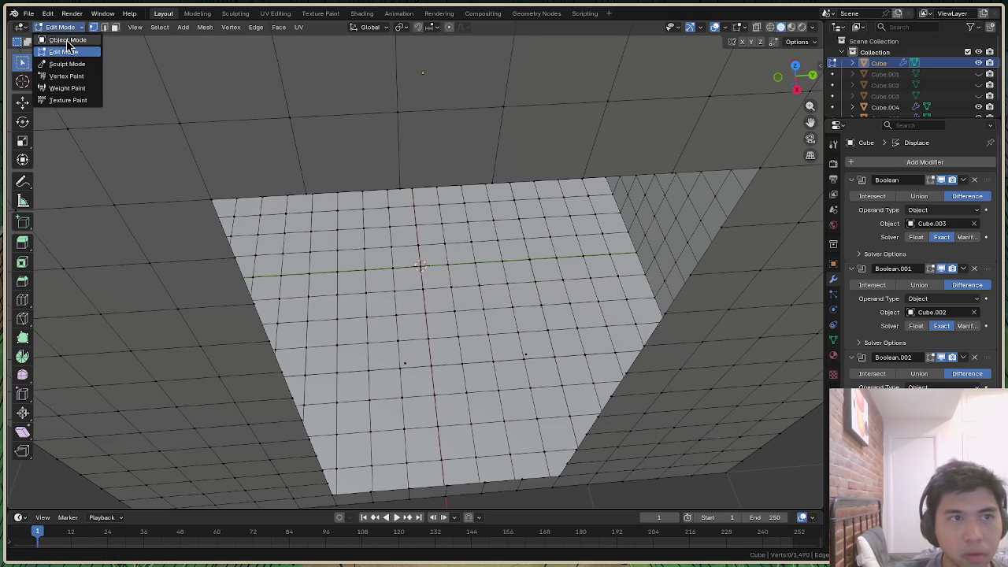
Return to Object Mode and orbit out to inspect the house with its doorway opening
click(63, 37)
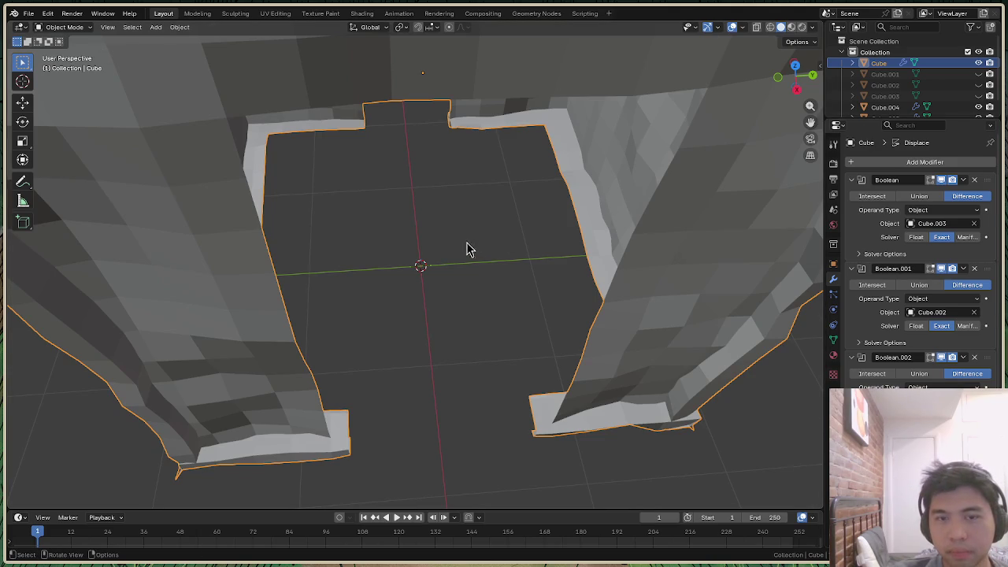
scroll(467, 249, down, 6)
drag(797, 81, 807, 85)
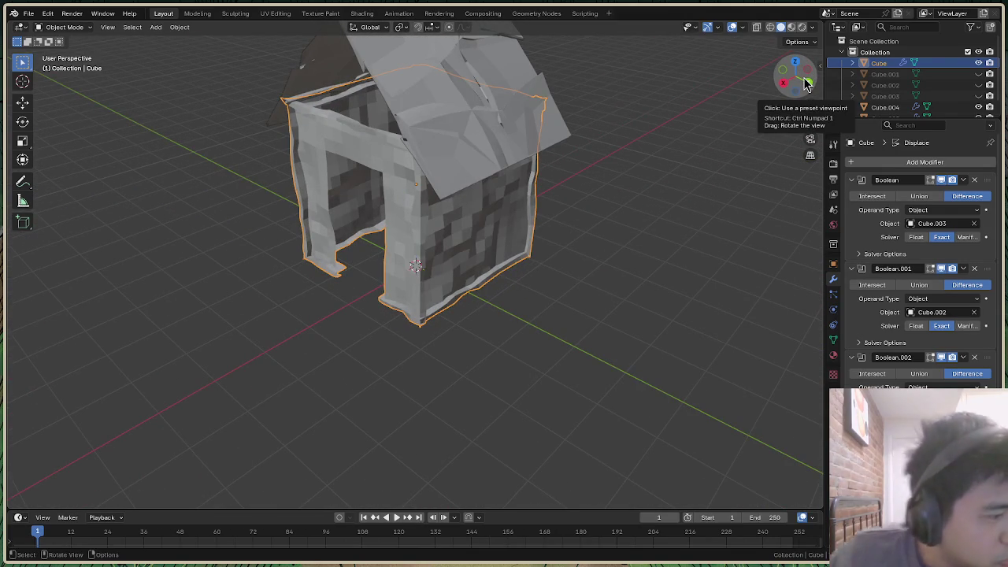
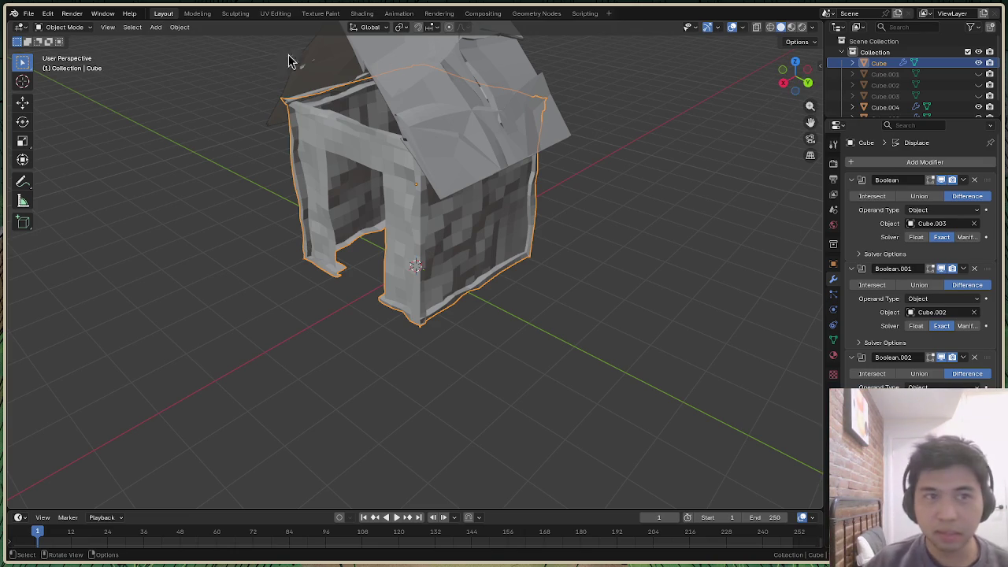
In Edit Mode, delete the two stray vertices near the house's doorway
click(63, 27)
click(63, 52)
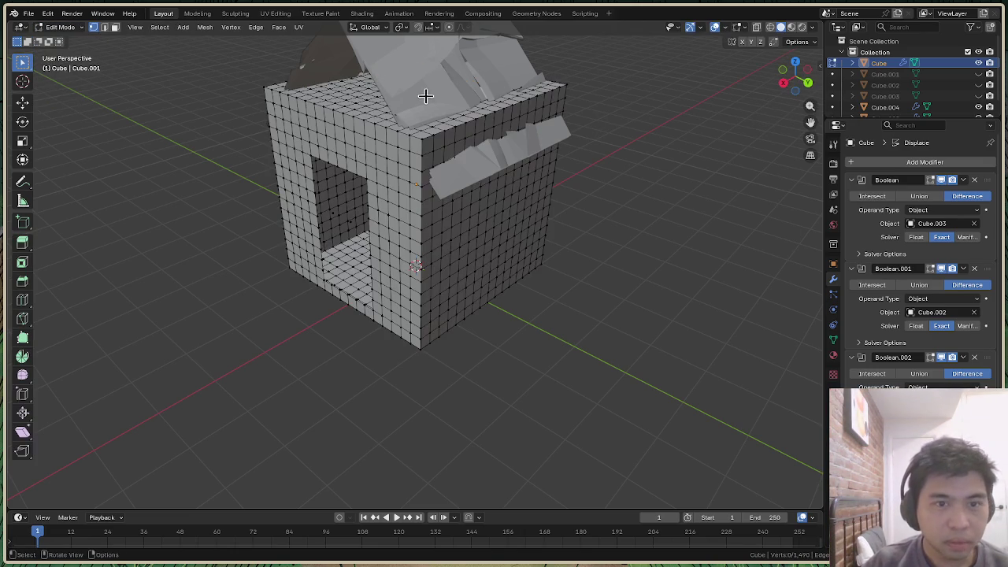
mouse_move(795, 79)
mouse_down()
mouse_move(780, 91)
mouse_move(788, 87)
mouse_up()
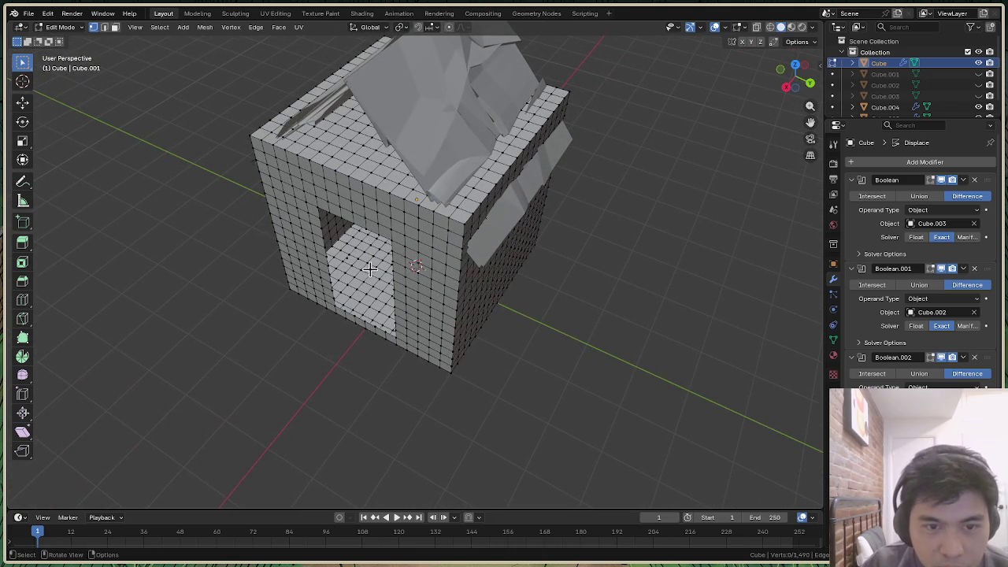
key(x)
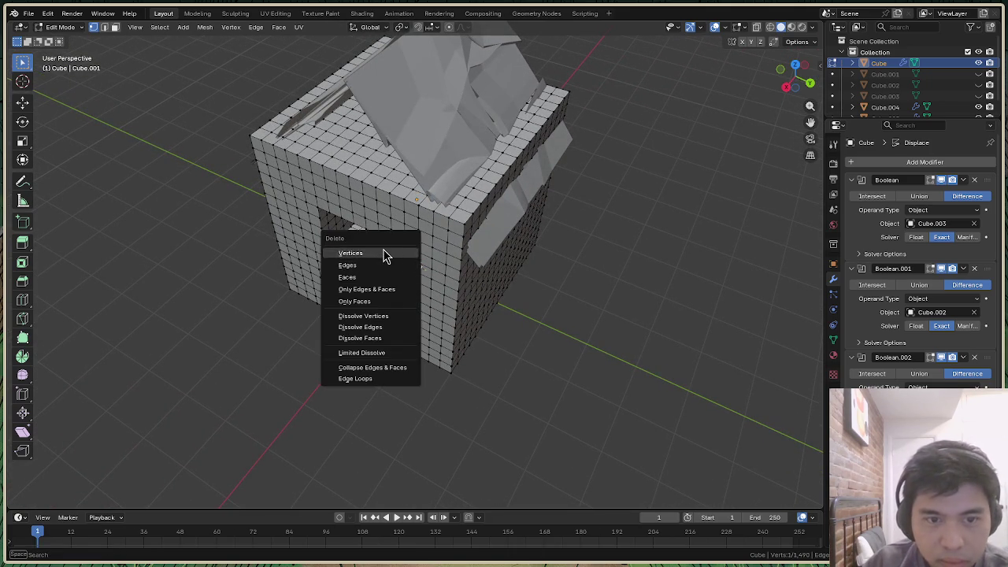
click(383, 252)
key(x)
click(382, 274)
Return the house to Object Mode and reset the view toward the front
drag(803, 89, 792, 91)
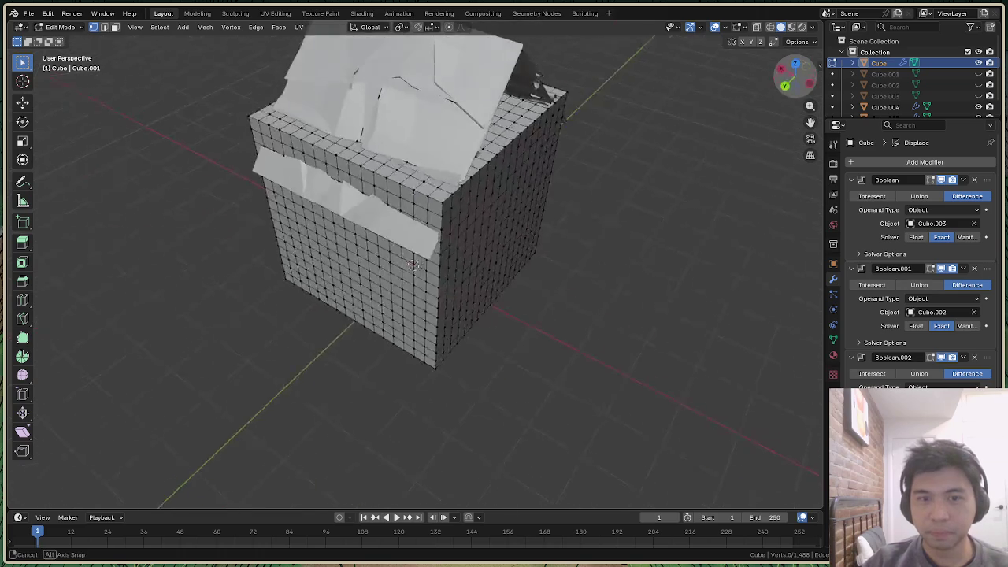
click(61, 27)
click(67, 39)
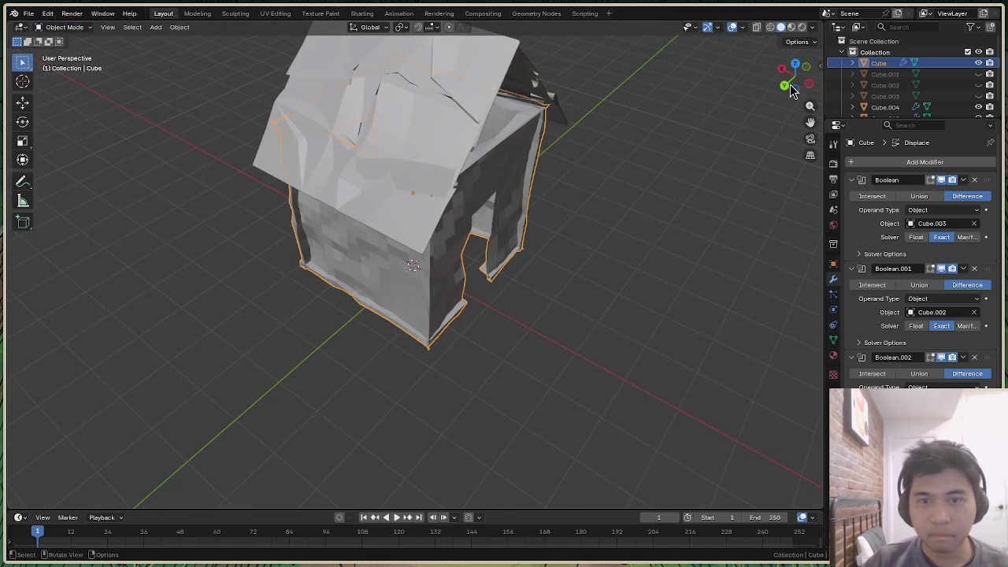
click(797, 73)
mouse_move(797, 72)
mouse_down()
mouse_move(791, 87)
mouse_move(797, 79)
mouse_up()
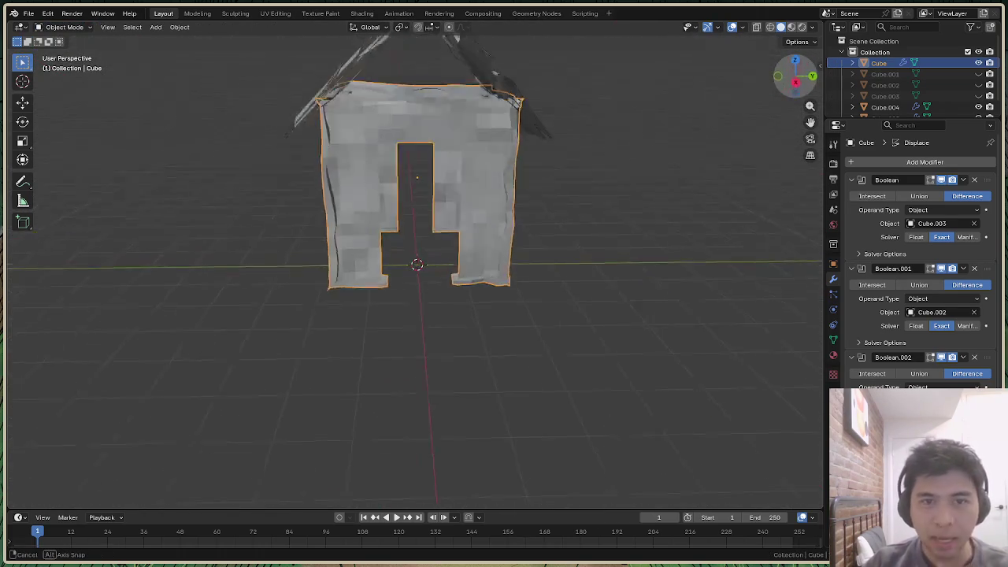
Inspect the house from front and three-quarter views, then deselect it and bring up the Add menu
click(797, 79)
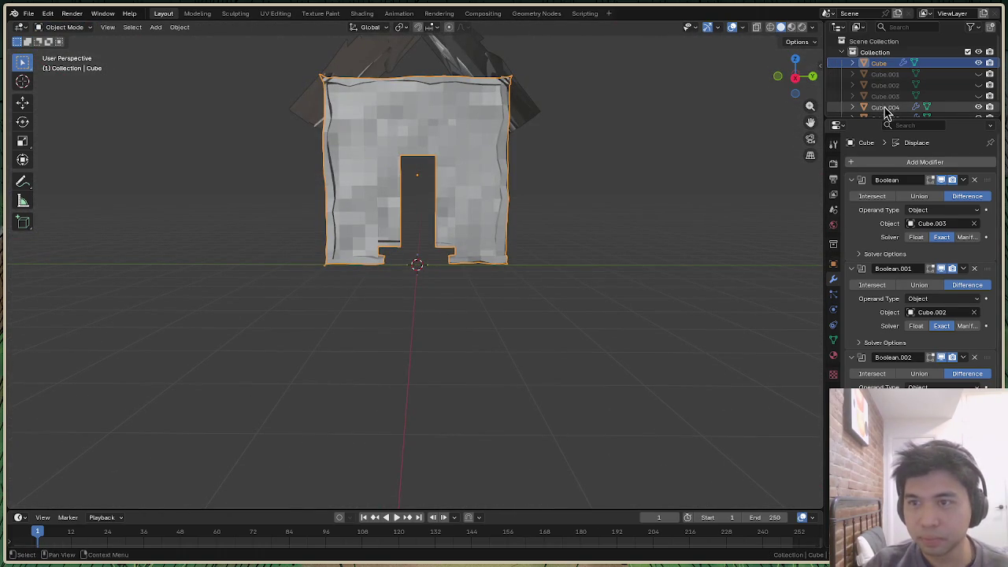
scroll(463, 219, down, 3)
scroll(763, 99, up, 3)
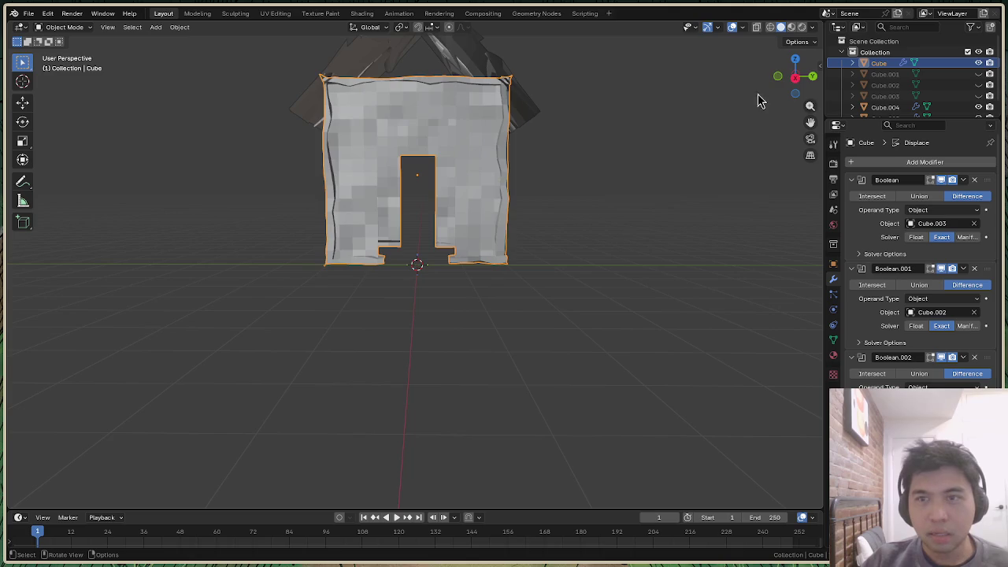
drag(791, 74, 406, 122)
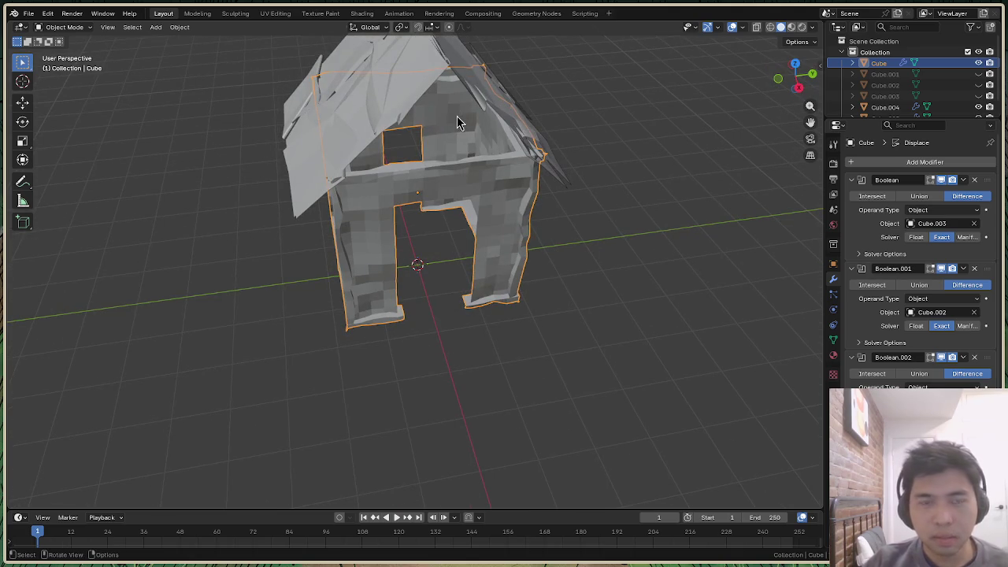
scroll(454, 123, up, 1)
scroll(455, 124, down, 3)
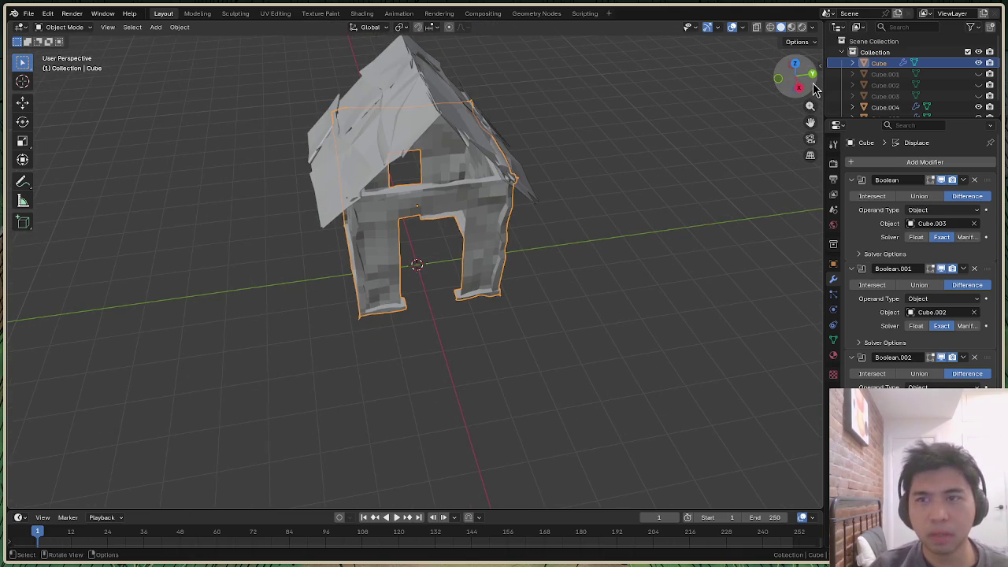
drag(815, 89, 638, 213)
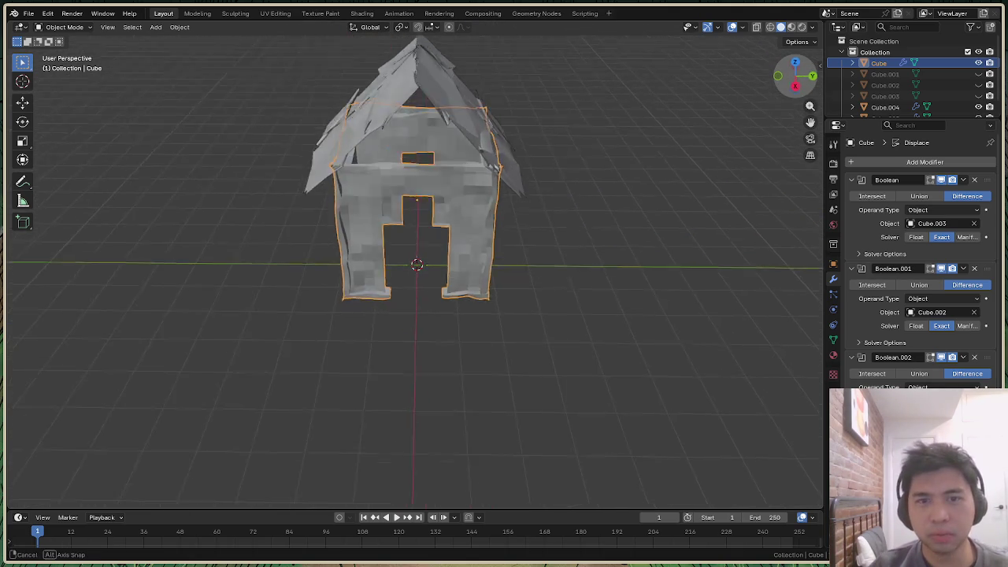
click(638, 213)
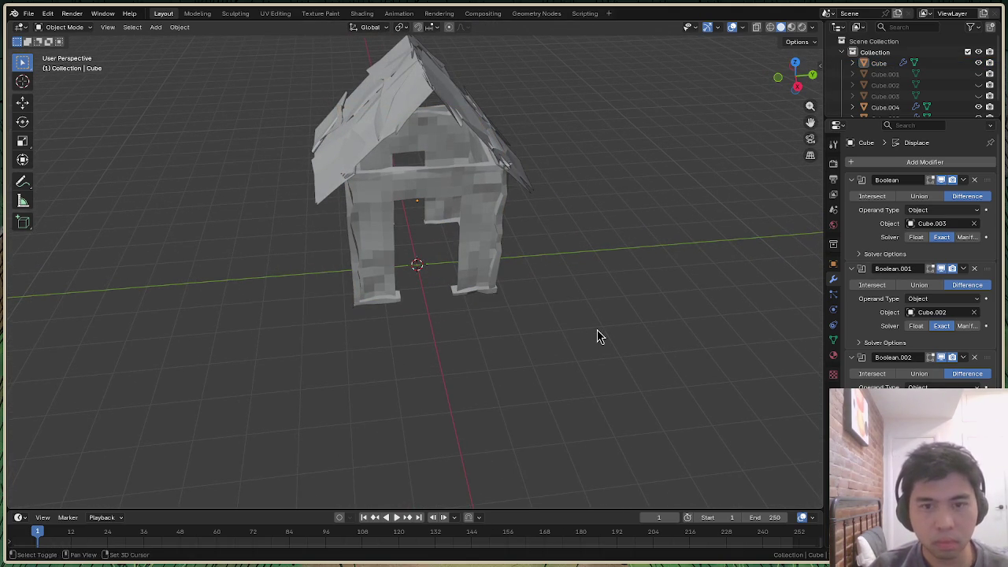
key(shift+a)
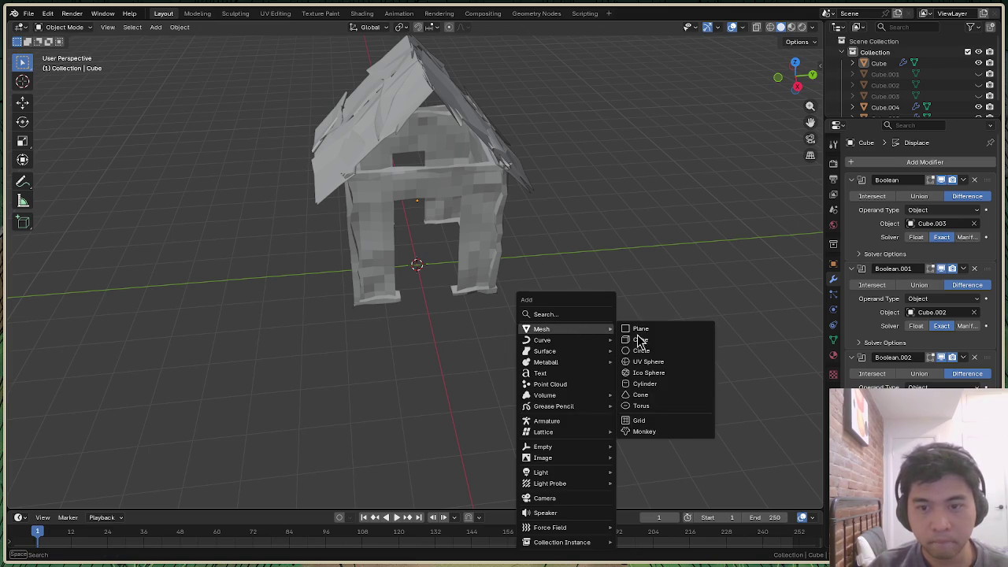
Add a new cube, Cube.006, and in side view scale it along X and wider along Y
click(640, 339)
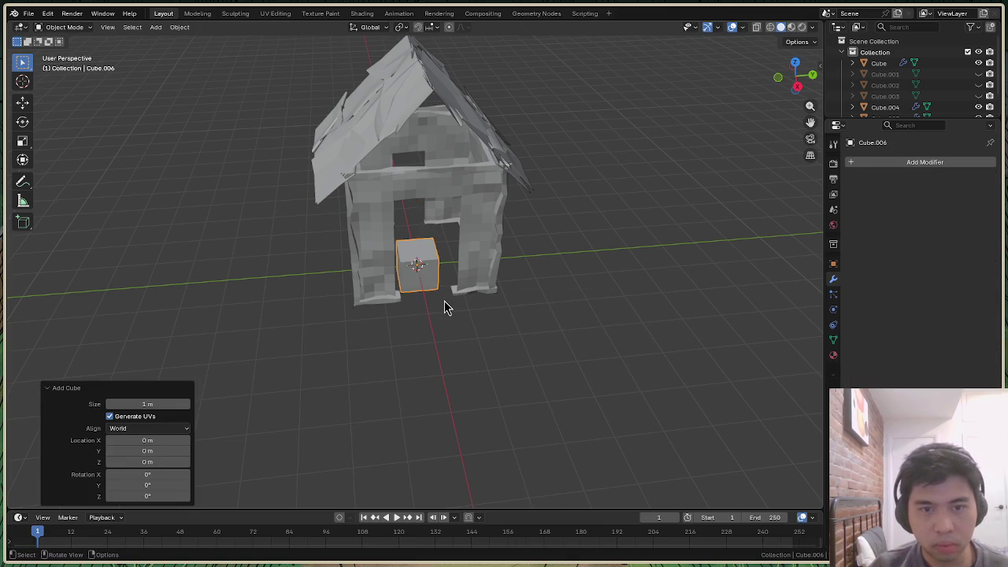
click(797, 85)
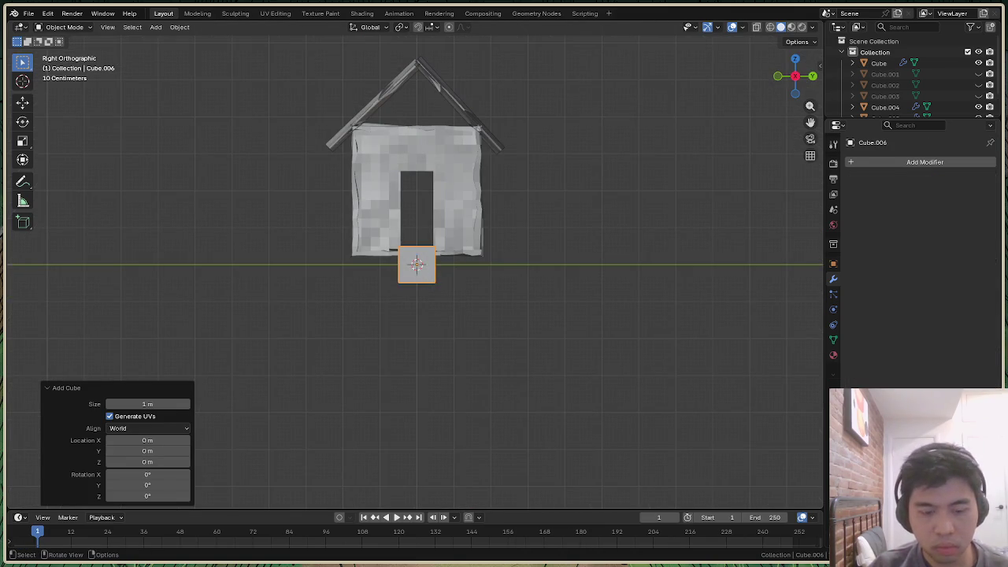
key(s)
key(x)
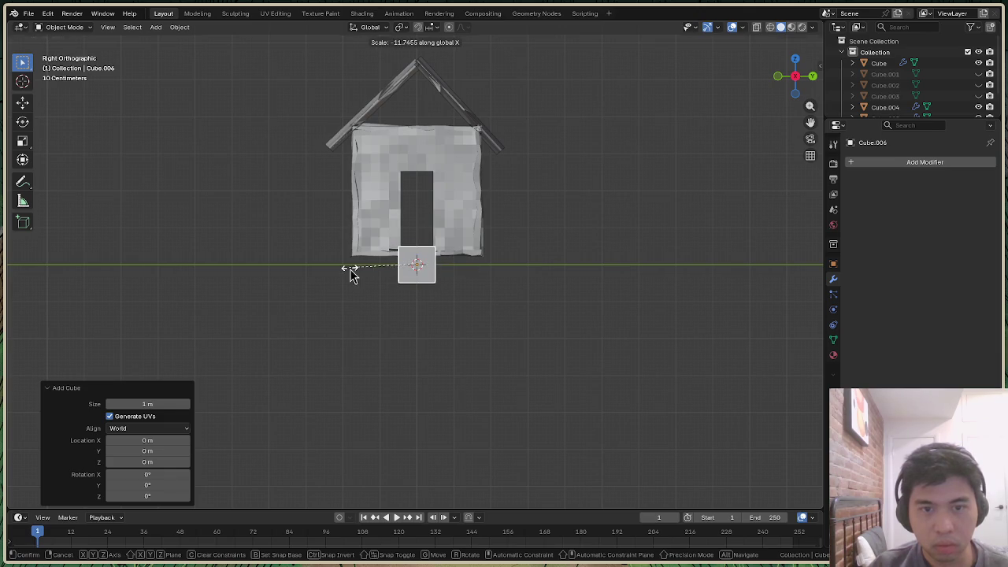
click(441, 313)
key(s)
key(y)
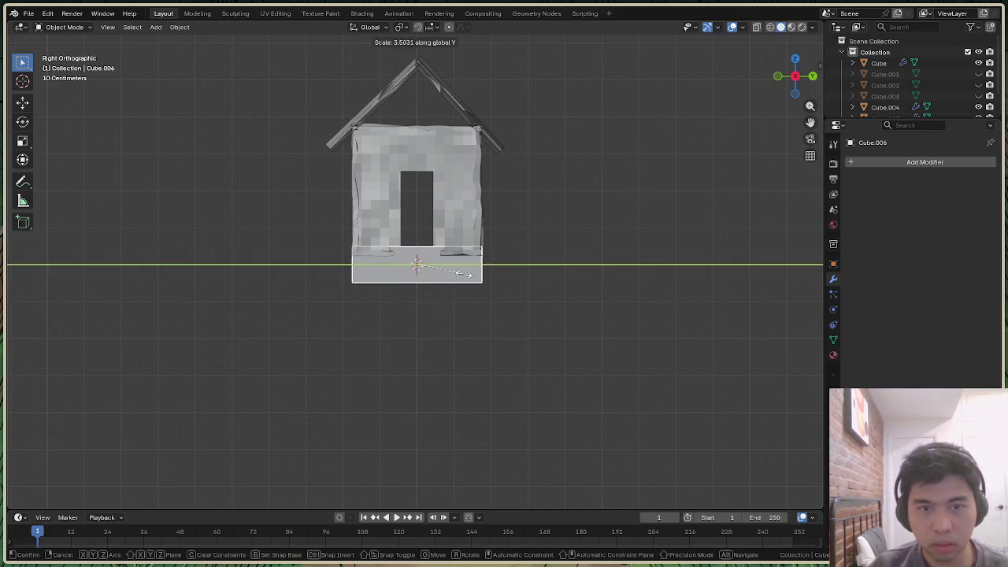
click(460, 284)
Stretch the cube vertically to 1.963 and begin raising it about 4.53 m along Z
key(s)
key(z)
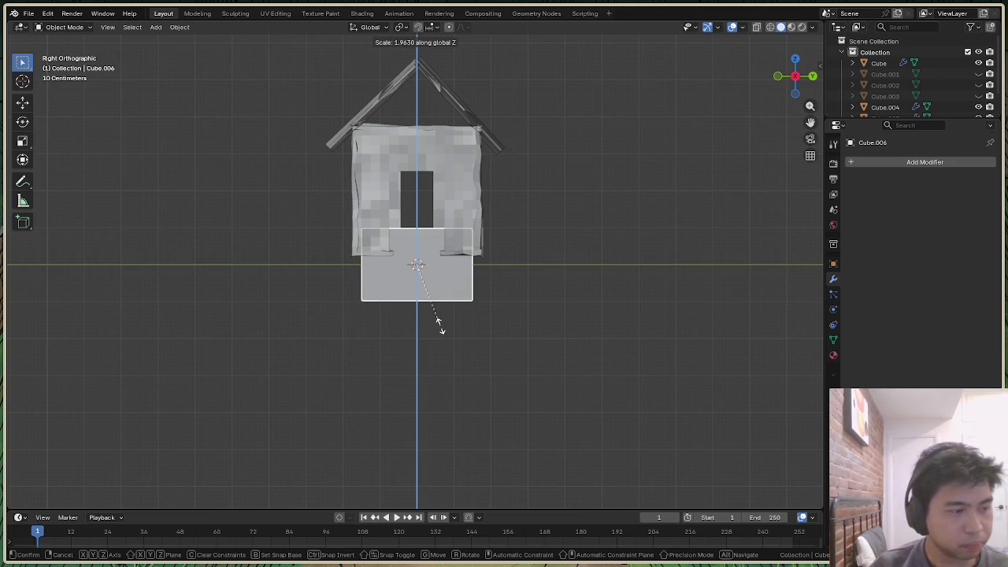
click(438, 321)
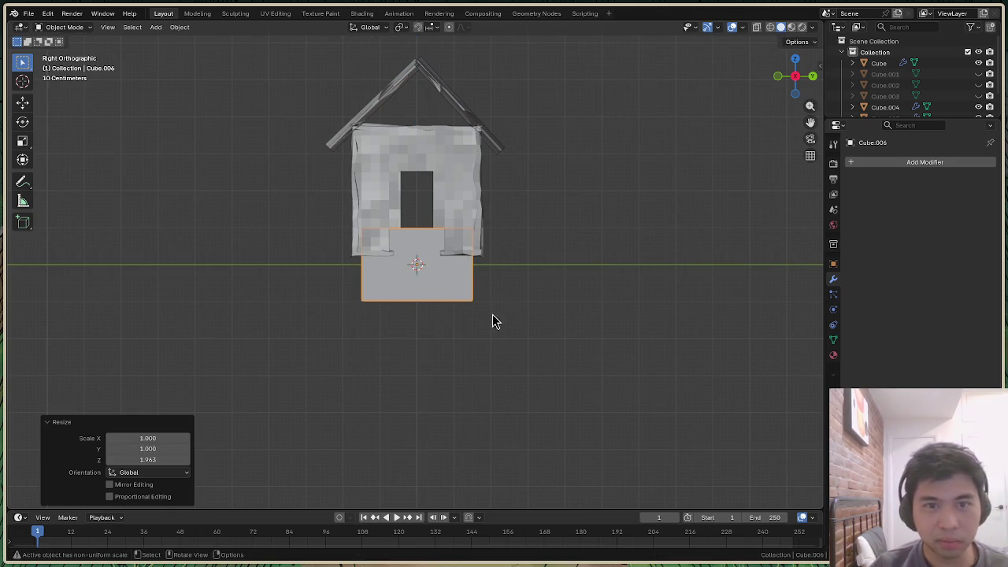
key(s)
key(z)
click(447, 289)
key(g)
key(z)
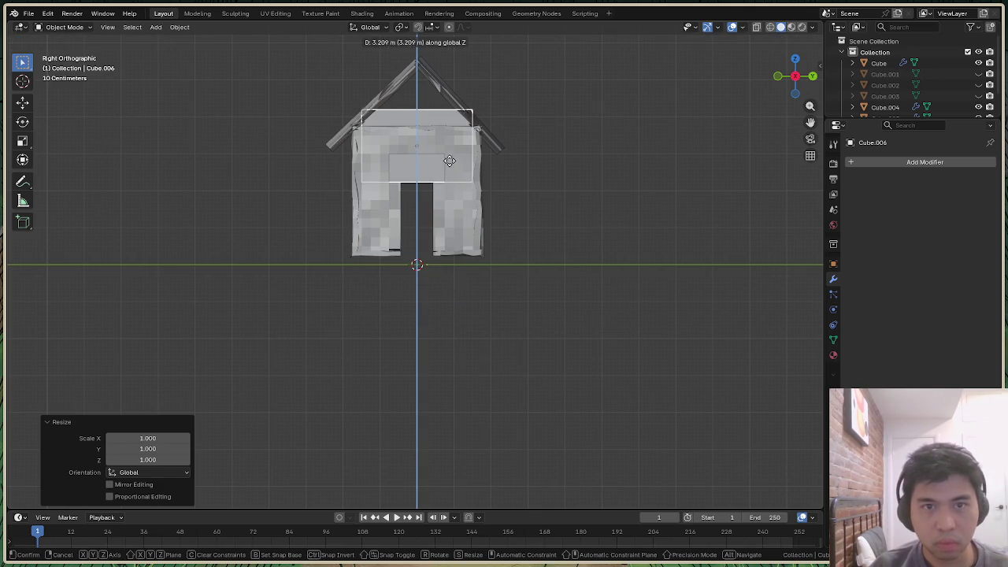
Raise the box 4.6006 m over the roof and narrow it along X to 0.890
click(447, 111)
mouse_move(793, 73)
mouse_down()
mouse_move(775, 83)
mouse_move(794, 79)
mouse_up()
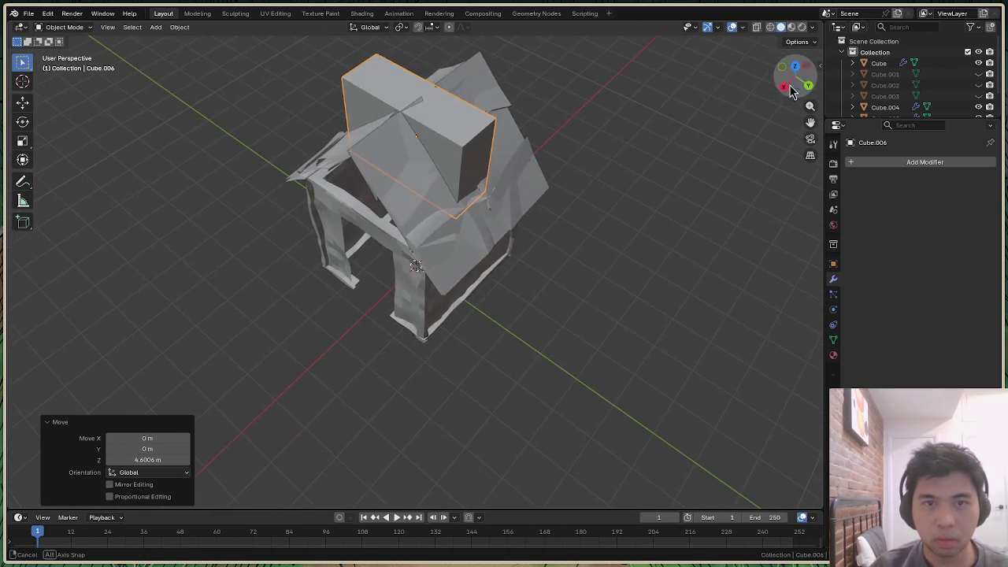
key(s)
key(x)
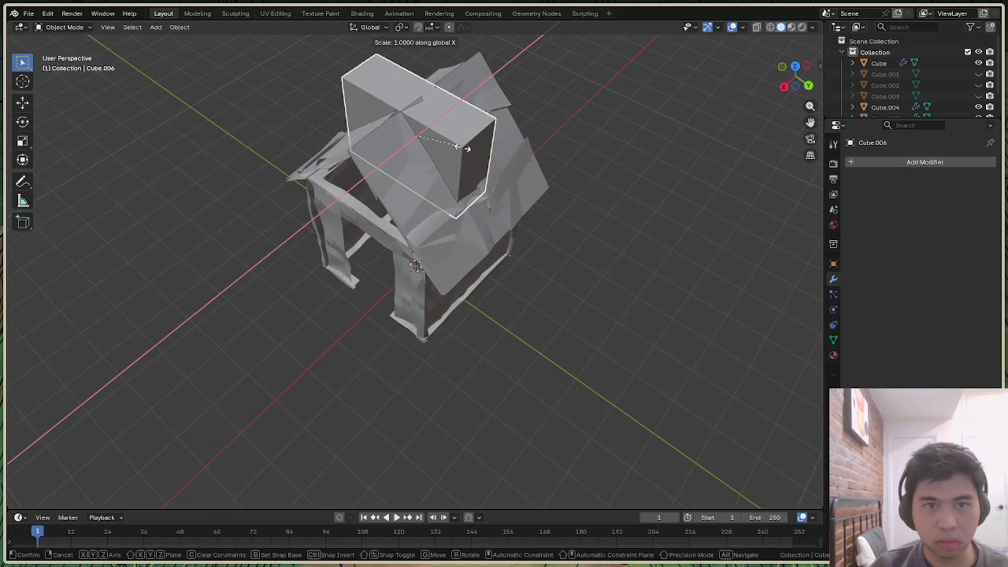
click(460, 153)
Shift the box 1.202 m along X so it sits over one side of the roof
key(g)
key(x)
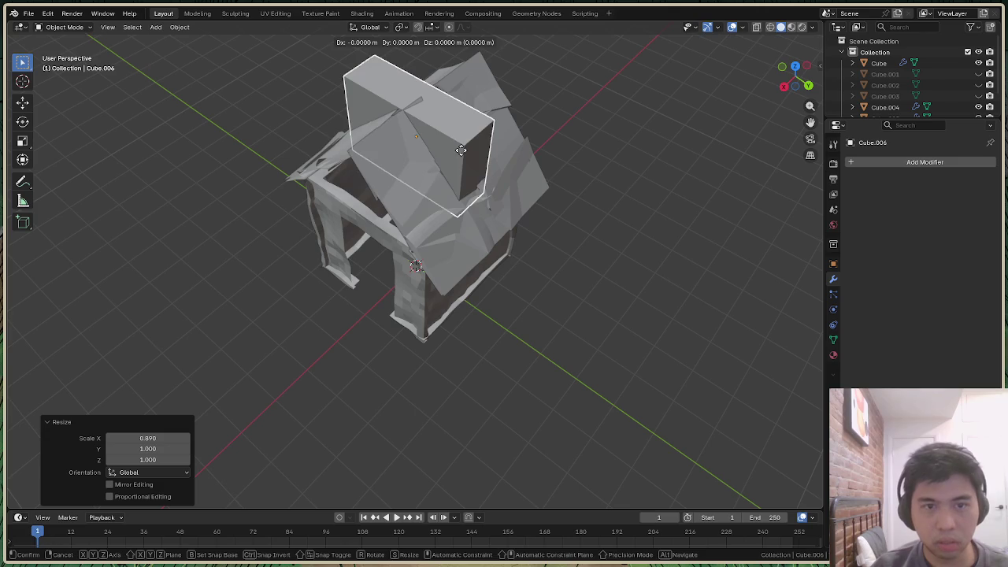
click(417, 185)
drag(795, 77, 756, 110)
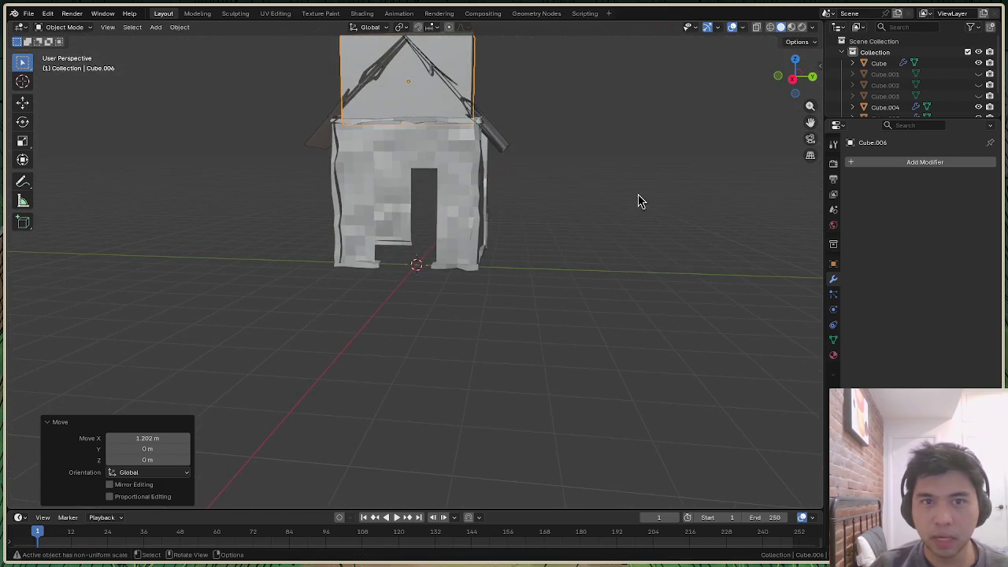
scroll(591, 242, up, 2)
scroll(591, 243, down, 3)
drag(796, 76, 788, 79)
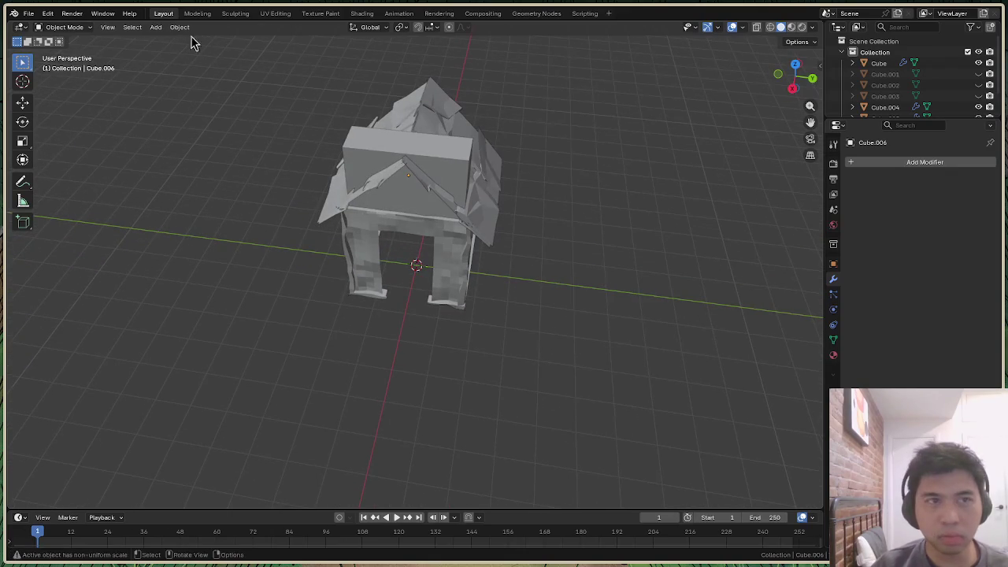
Enter Edit Mode on the box and reposition its selected top edge
click(63, 27)
click(83, 52)
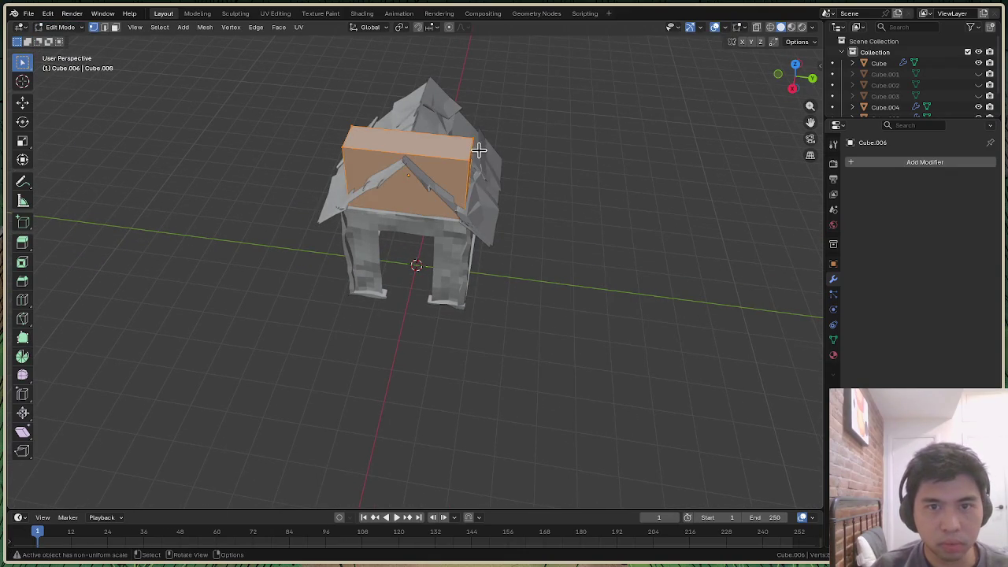
scroll(693, 158, up, 3)
scroll(646, 136, down, 2)
click(646, 136)
scroll(534, 101, up, 1)
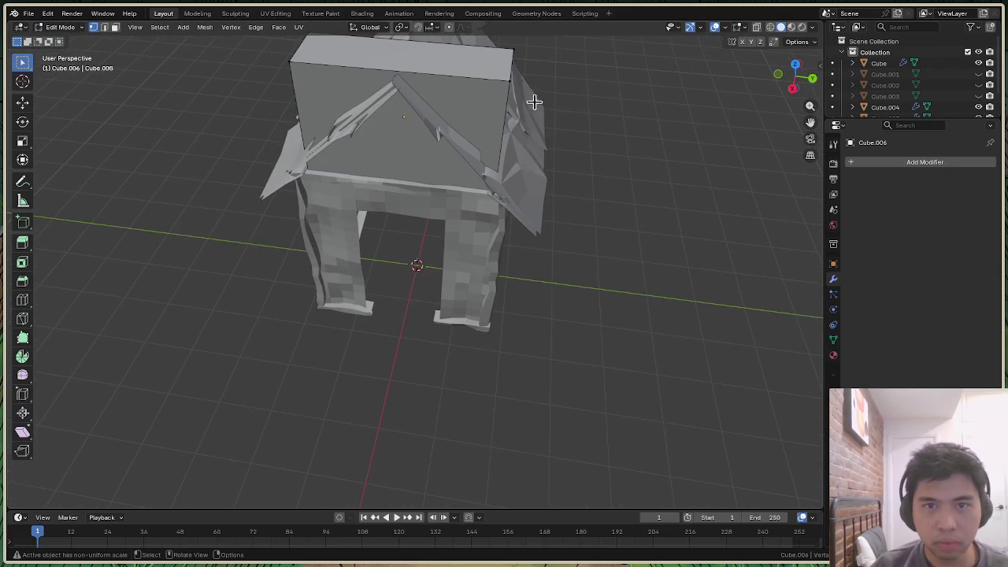
click(648, 107)
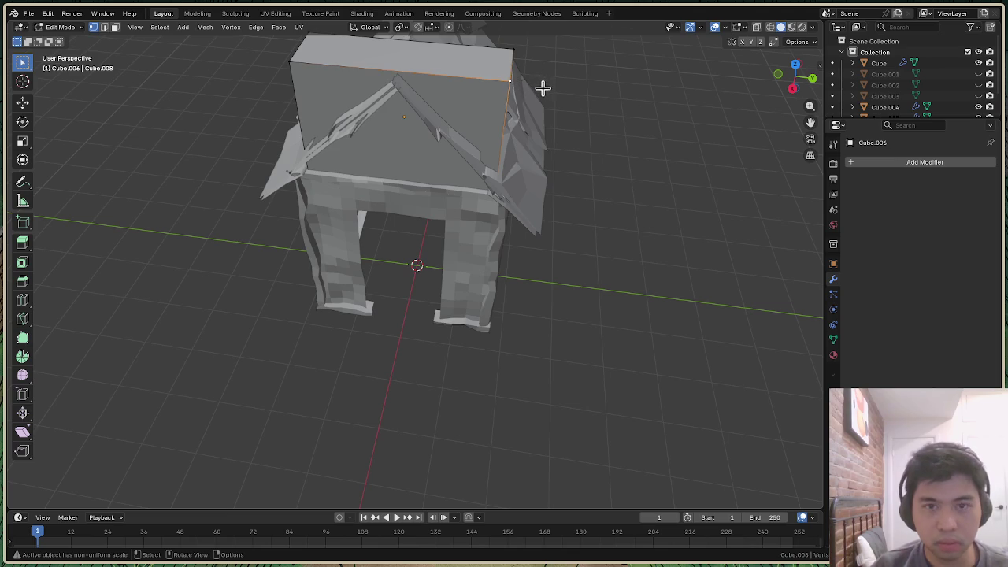
key(g)
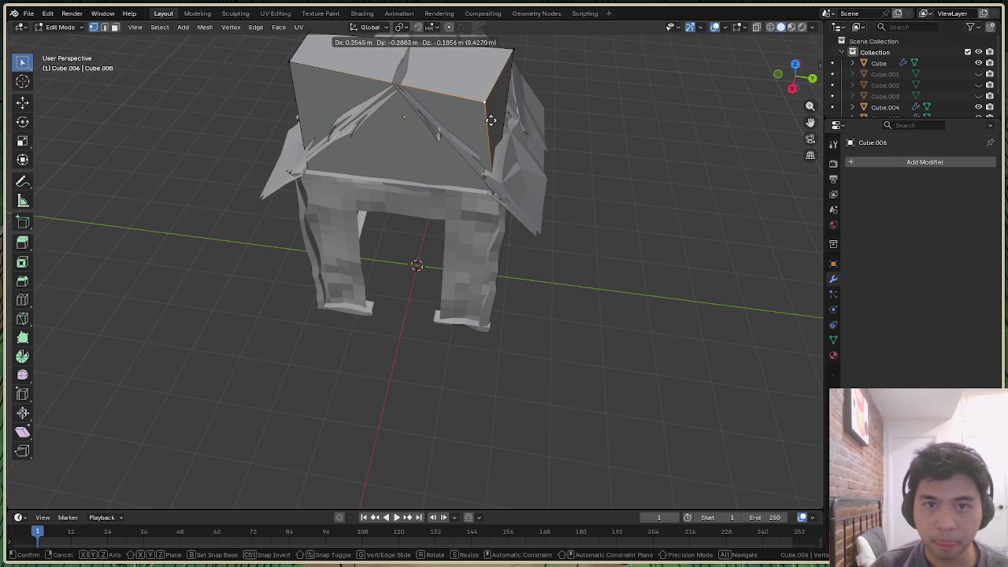
click(490, 120)
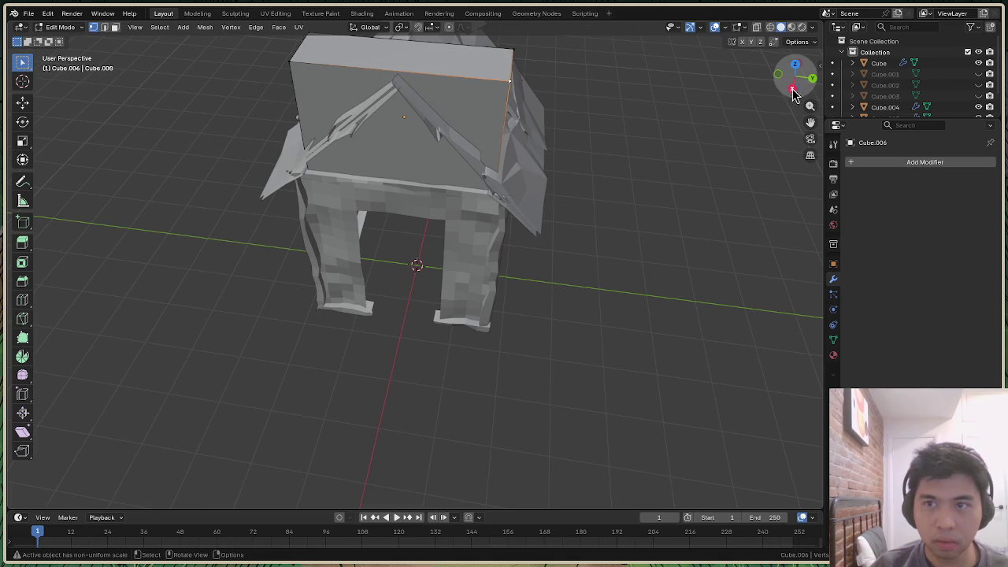
In Right view, lower the selected roof vertices along Z and dissolve them
click(793, 91)
scroll(482, 173, down, 2)
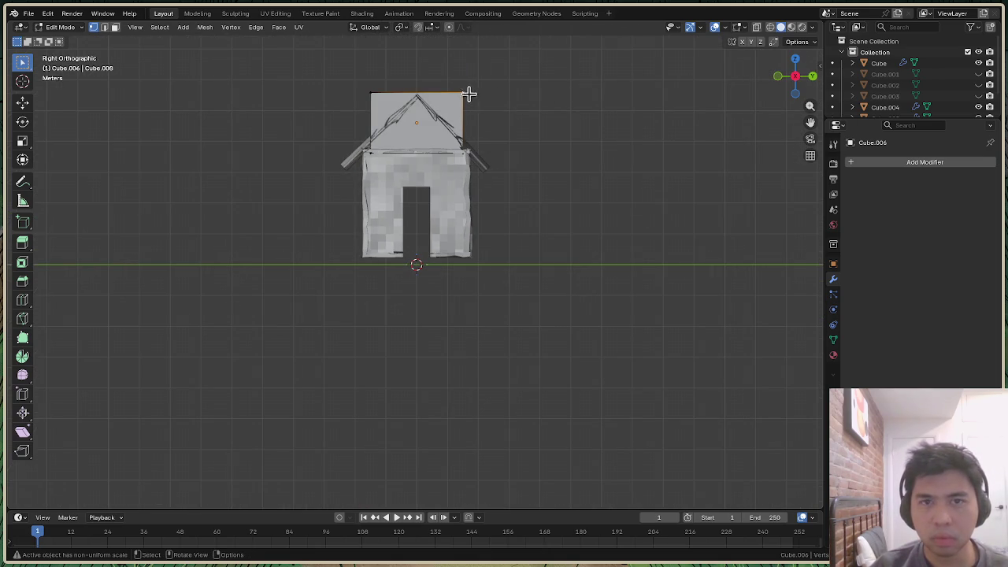
key(g)
key(z)
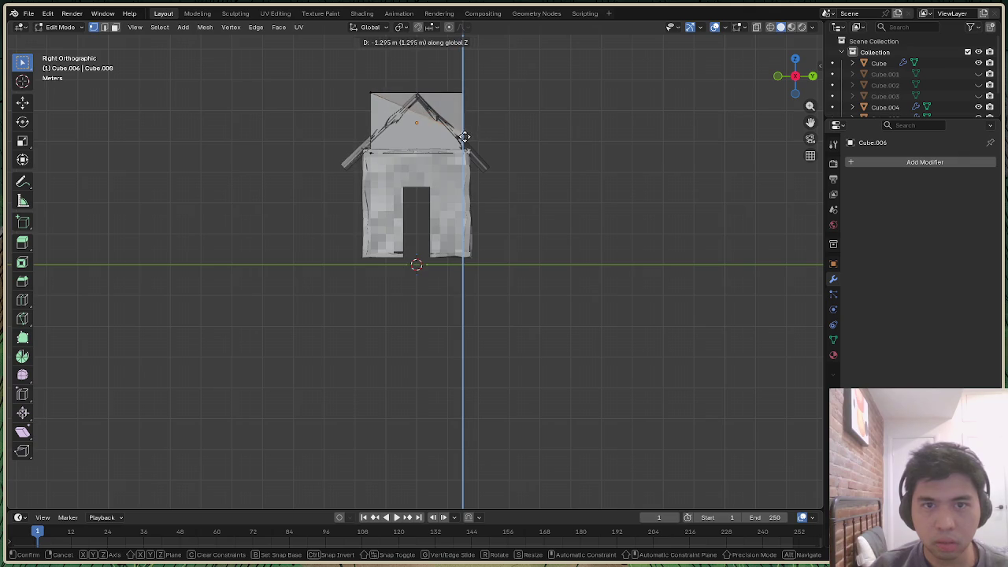
click(462, 141)
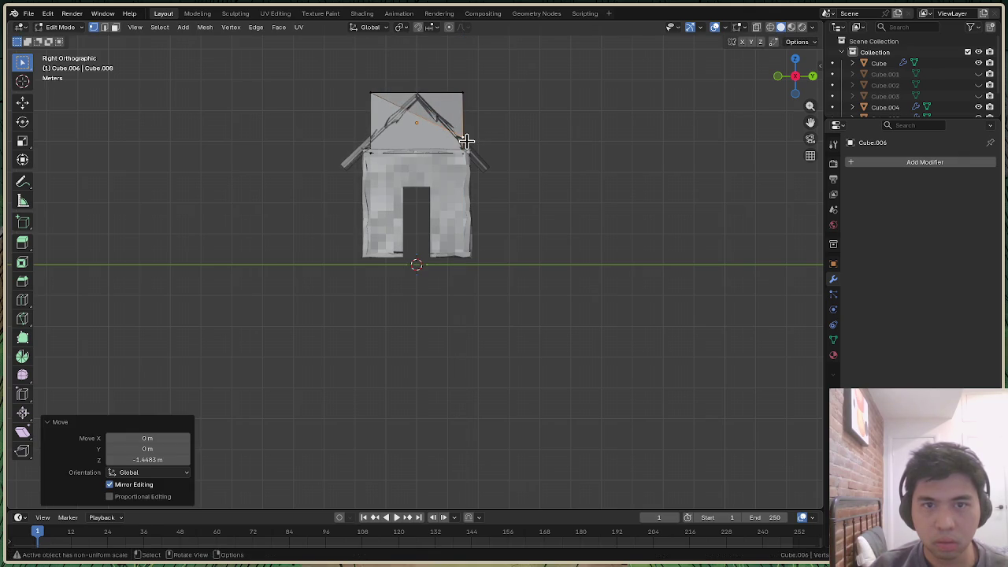
key(ctrl+x)
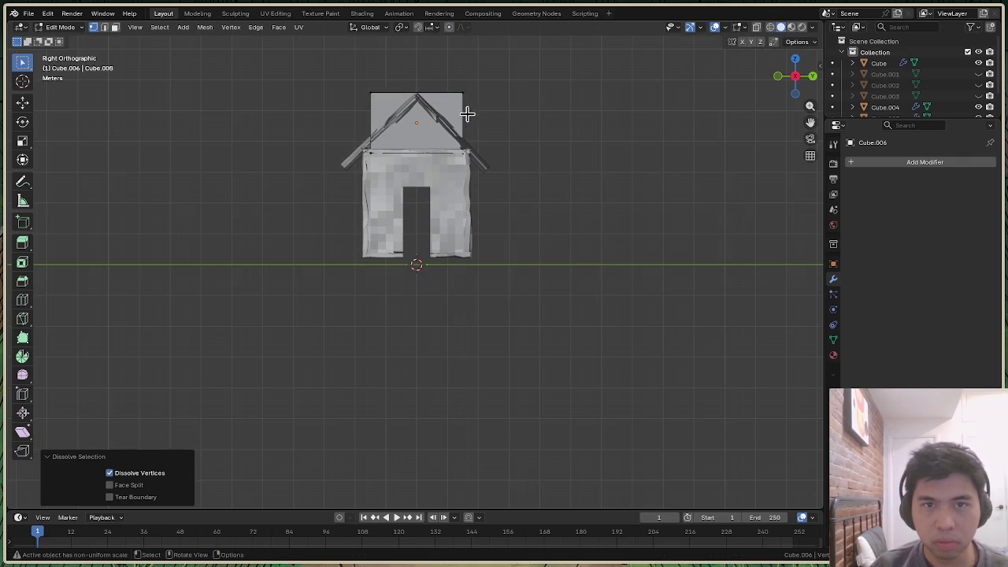
Lower the gable block's top corner 0.2897 m and slide it -1.2098 m along Y
click(462, 92)
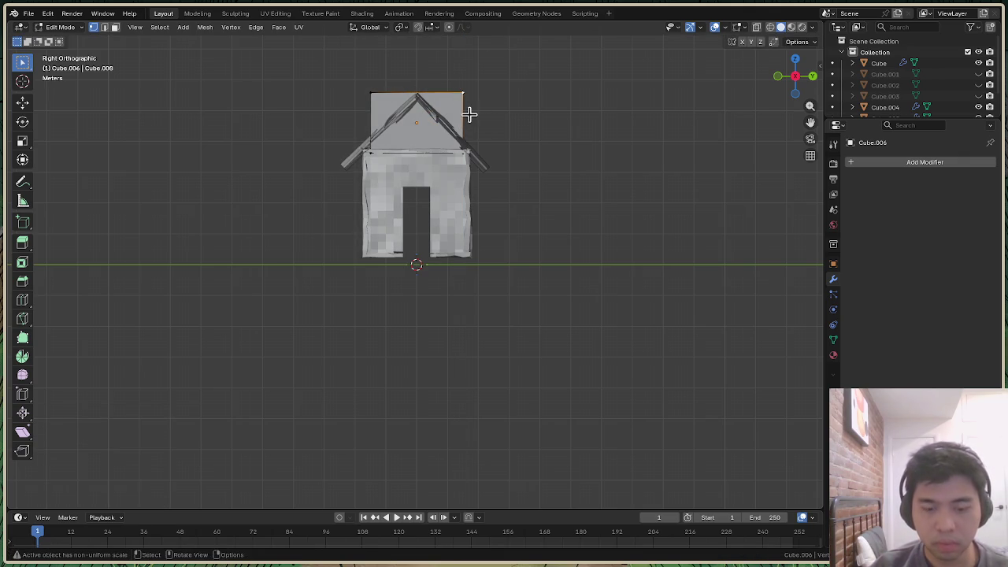
key(g)
key(z)
click(468, 124)
key(g)
key(x)
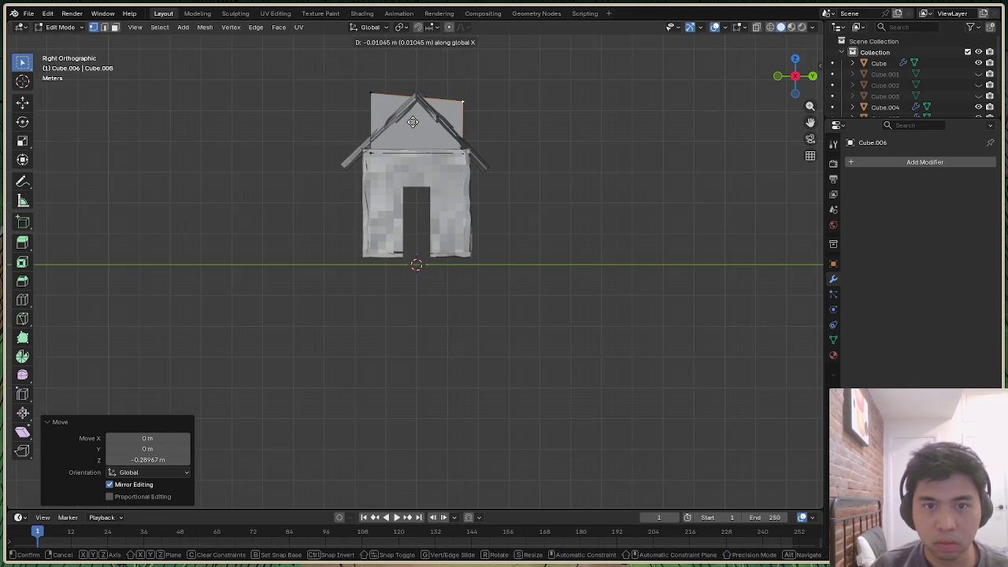
key(y)
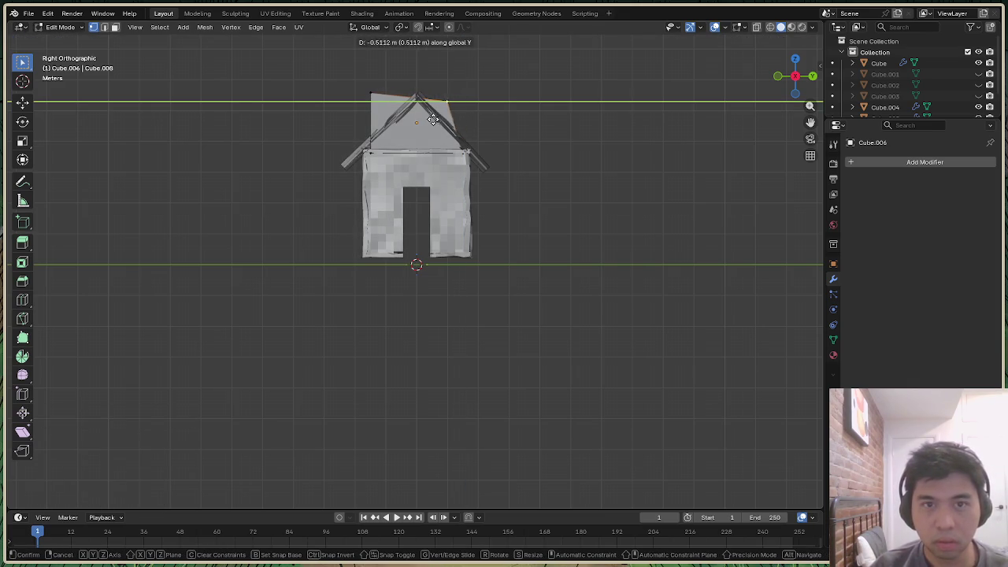
click(415, 123)
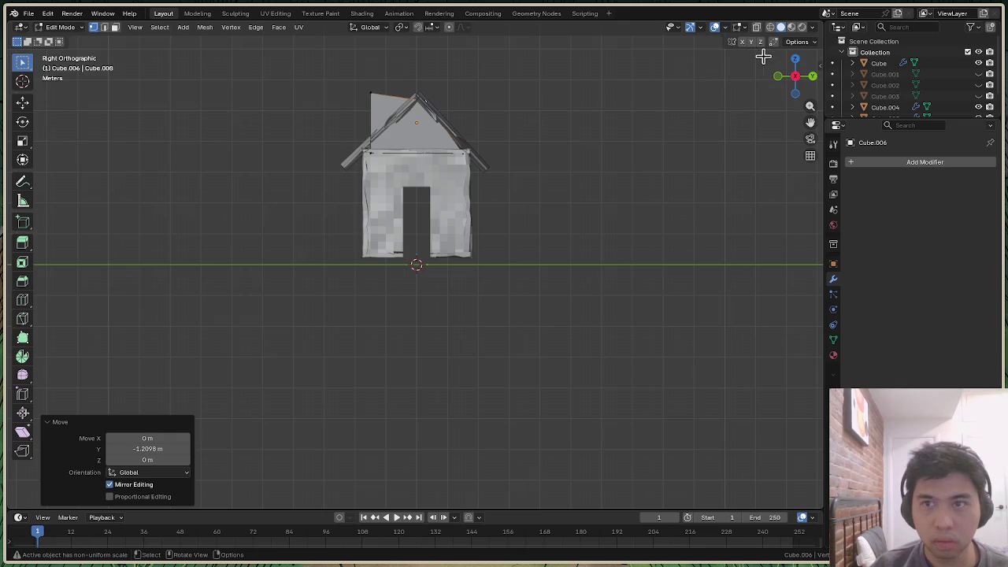
drag(797, 77, 797, 76)
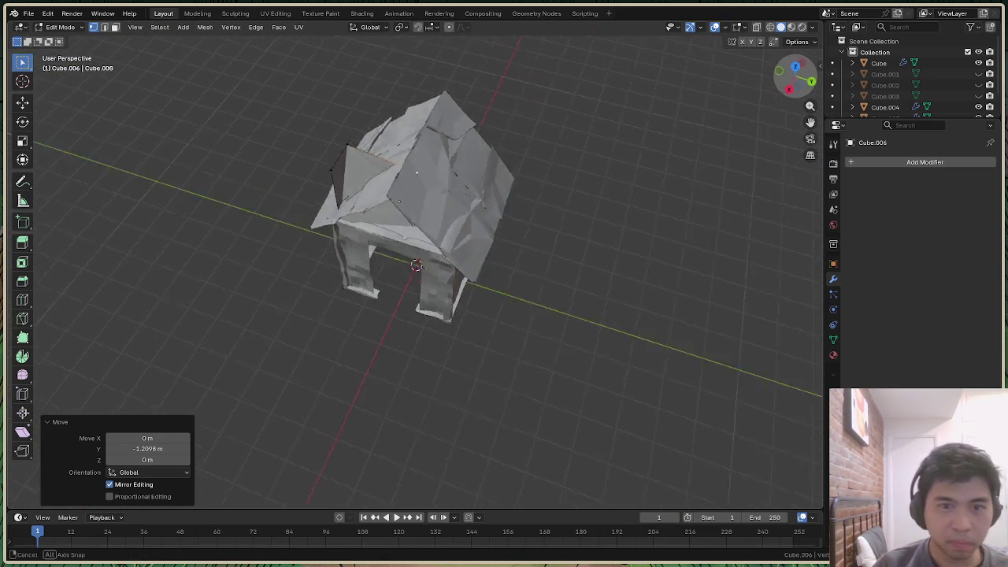
Undo the stray top-face edits and slide the selected corner along Y instead
mouse_move(797, 76)
mouse_down()
mouse_move(748, 74)
mouse_move(798, 76)
mouse_up()
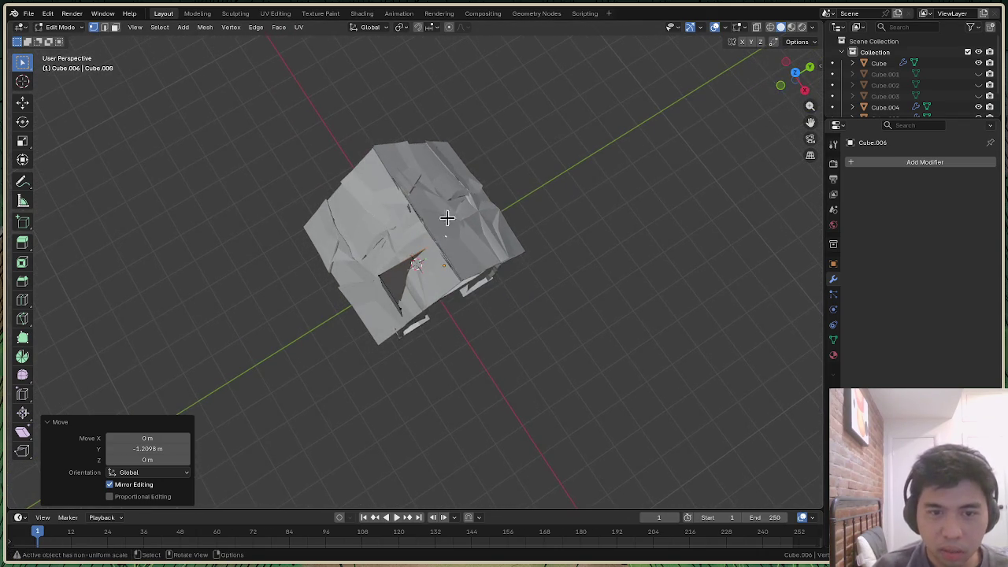
scroll(429, 289, up, 3)
scroll(404, 328, up, 1)
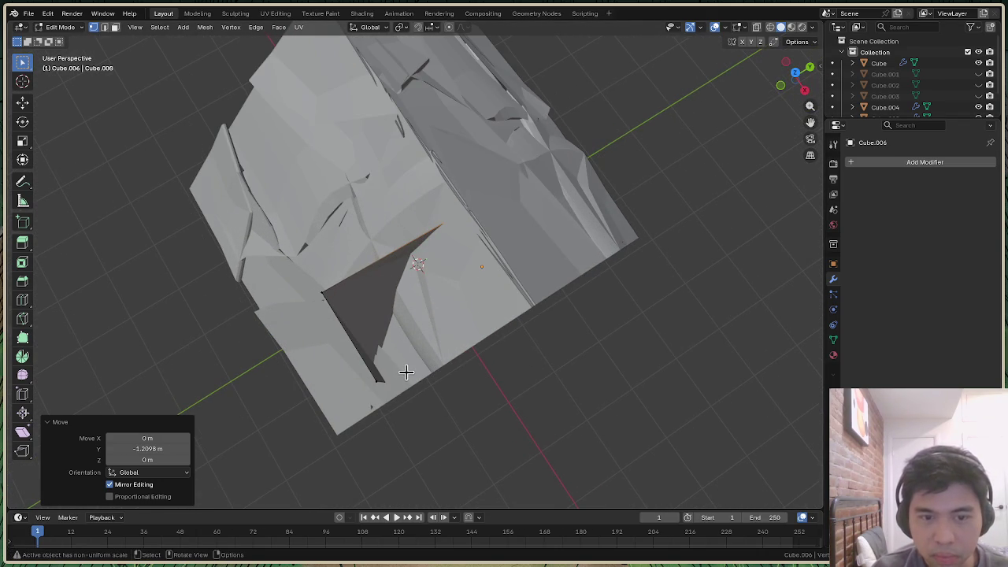
key(ctrl+z)
key(ctrl+z)
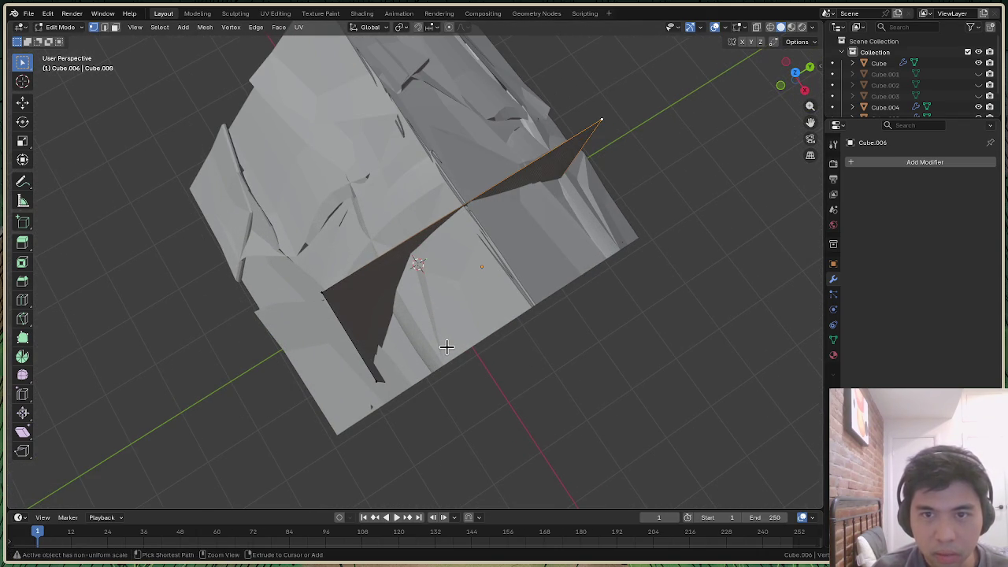
key(ctrl+z)
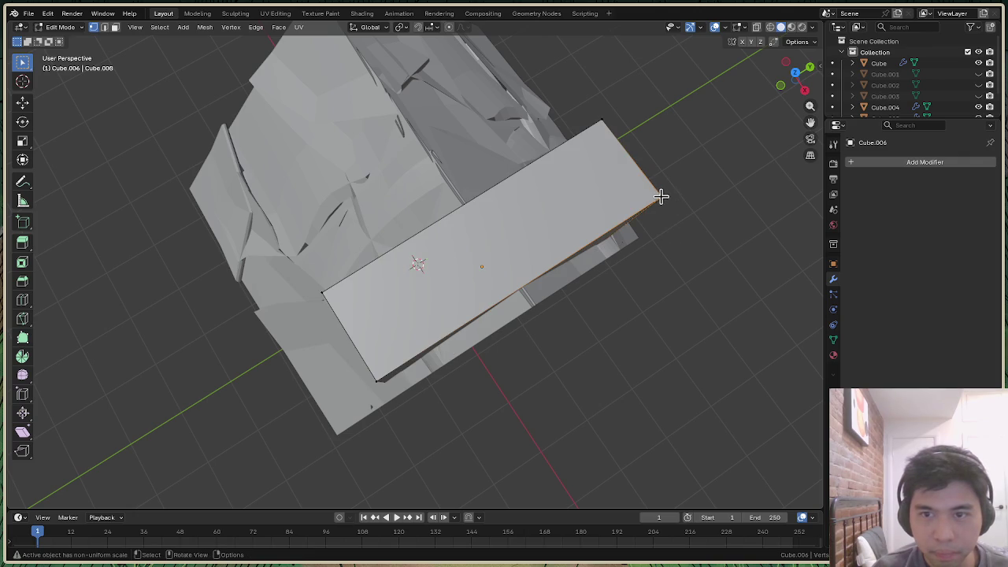
key(g)
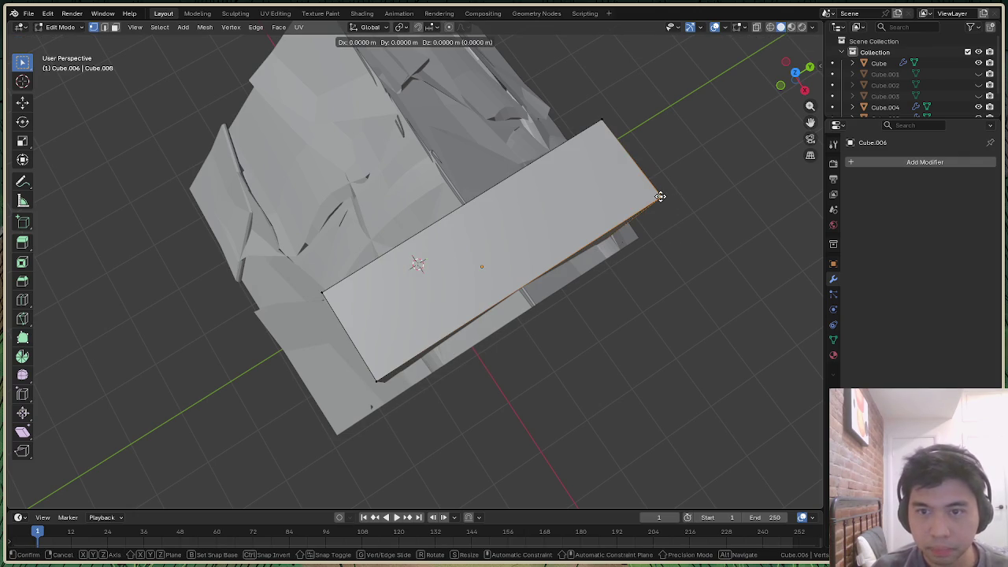
key(z)
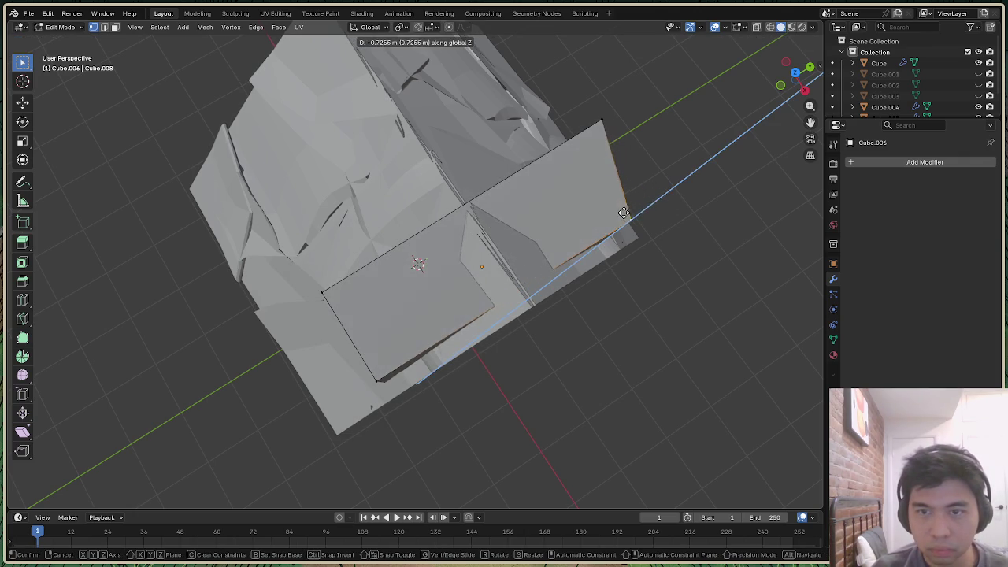
click(624, 212)
key(ctrl+z)
key(g)
key(y)
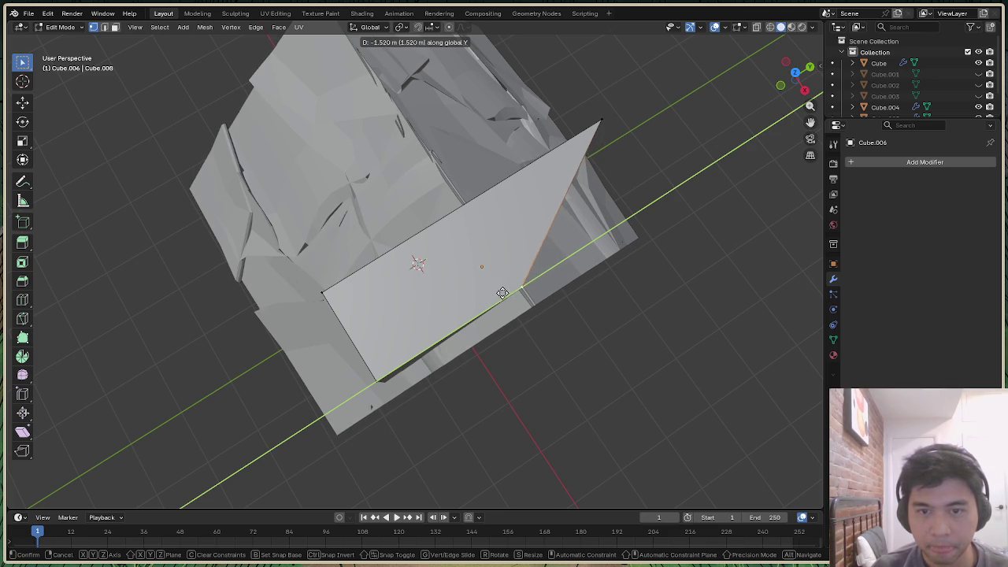
click(503, 293)
Pull the block's far top edge inward -0.84192 m along Y
click(601, 120)
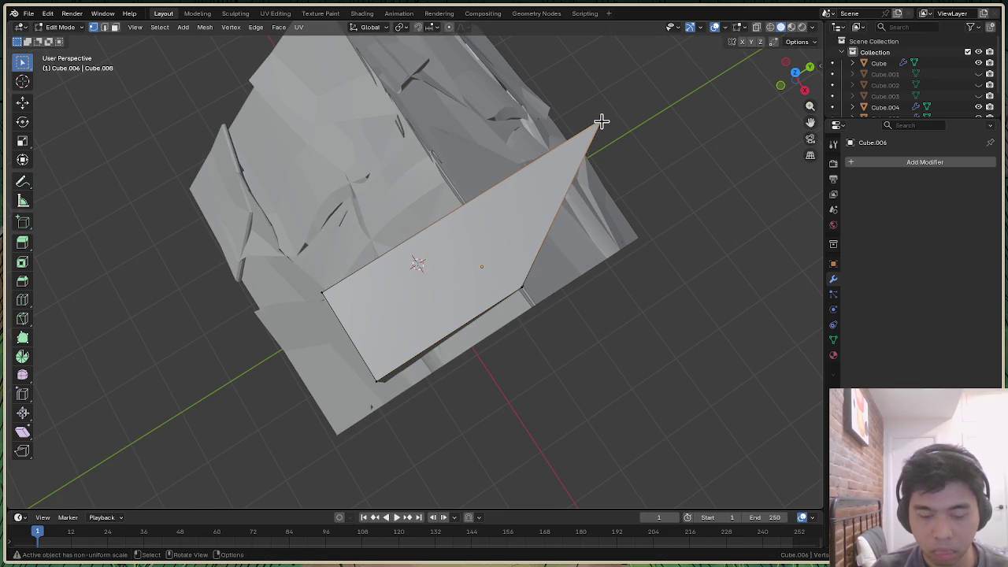
ctrl+right_click(657, 145)
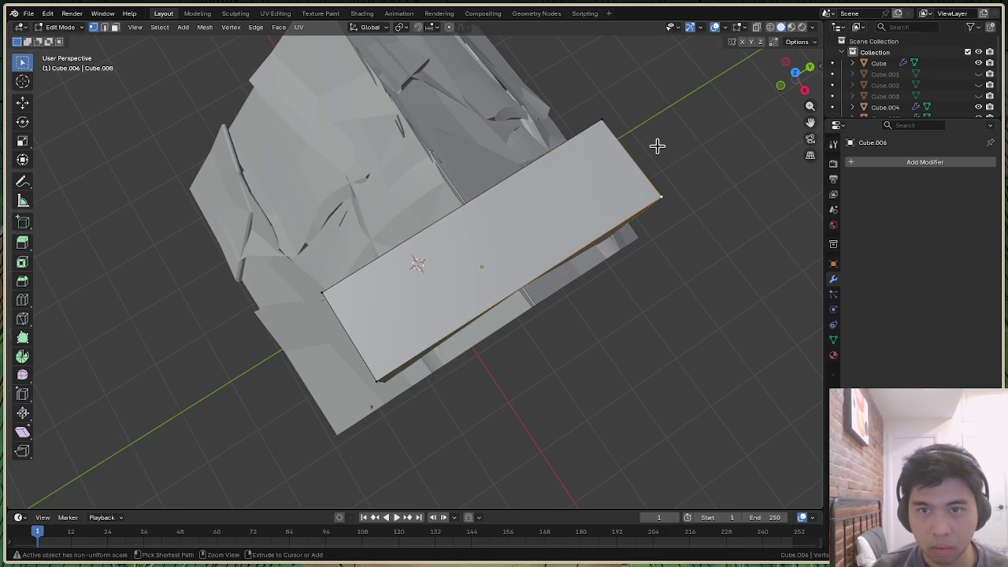
ctrl+click(602, 120)
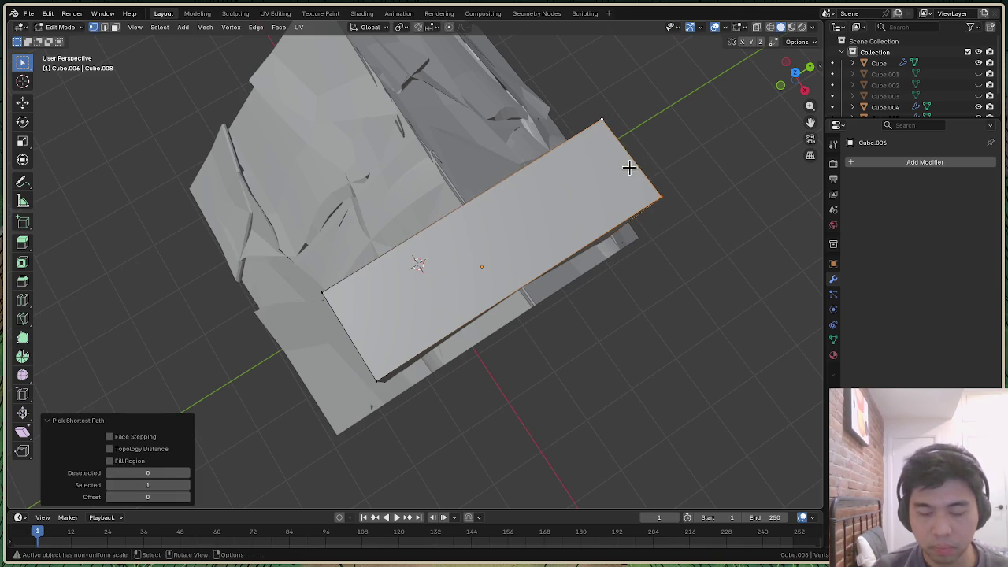
key(g)
key(y)
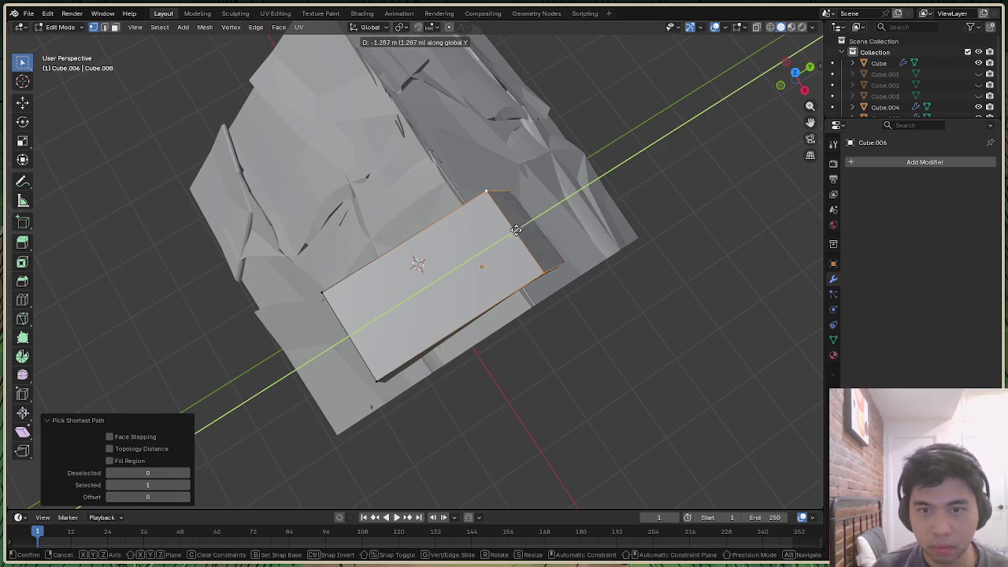
click(561, 223)
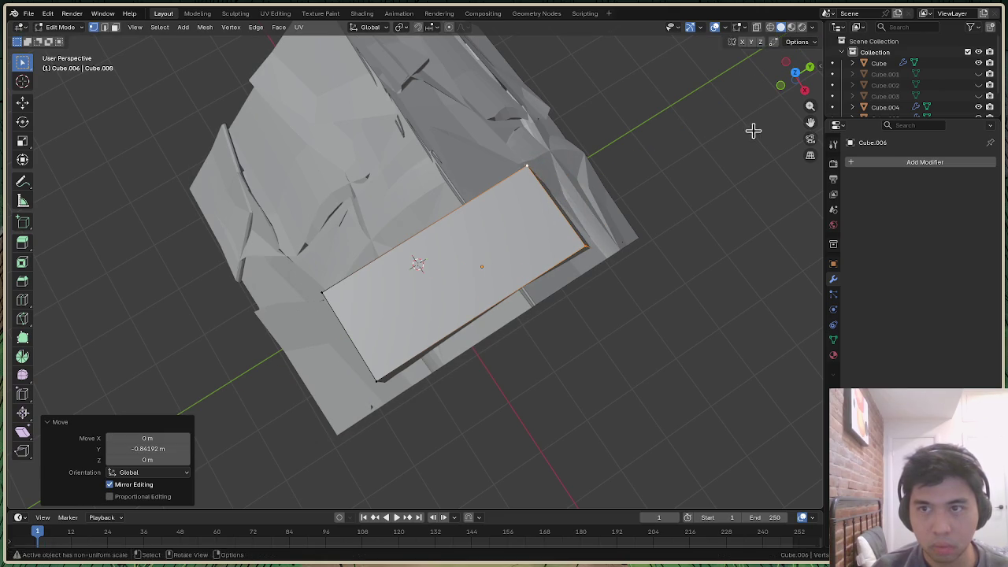
click(805, 93)
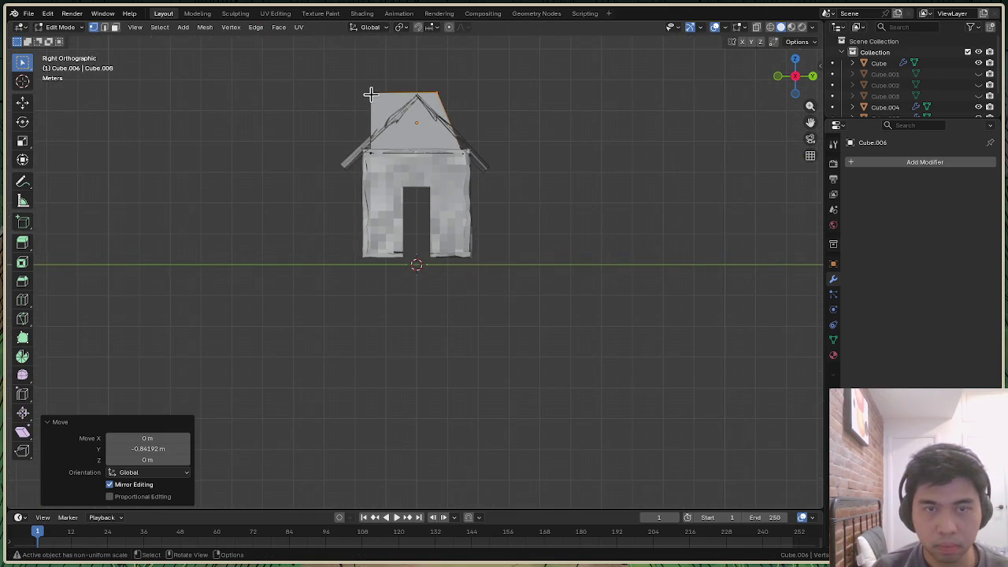
Select two roof vertices and slide them along Y in two moves
click(370, 94)
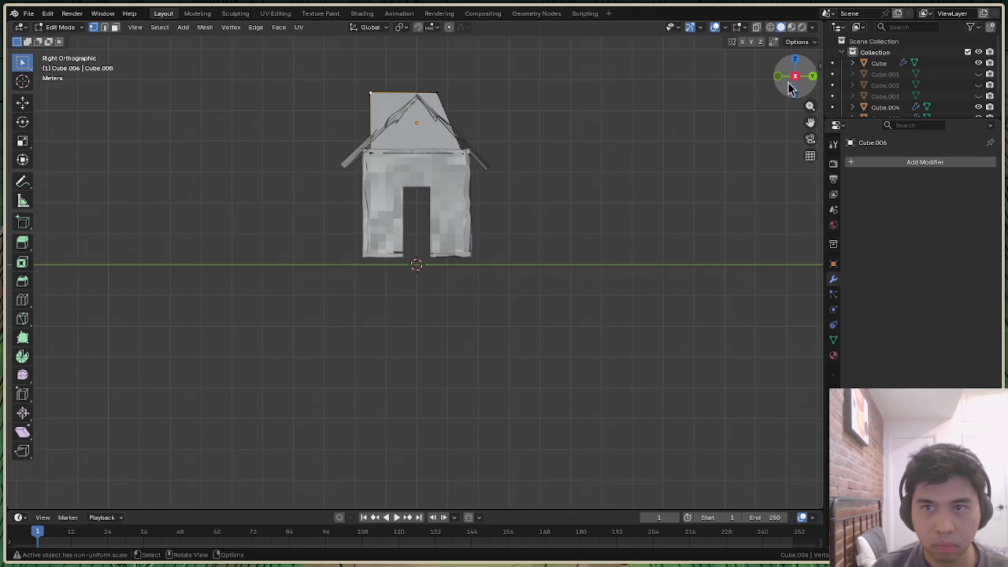
drag(792, 89, 495, 75)
ctrl+click(426, 126)
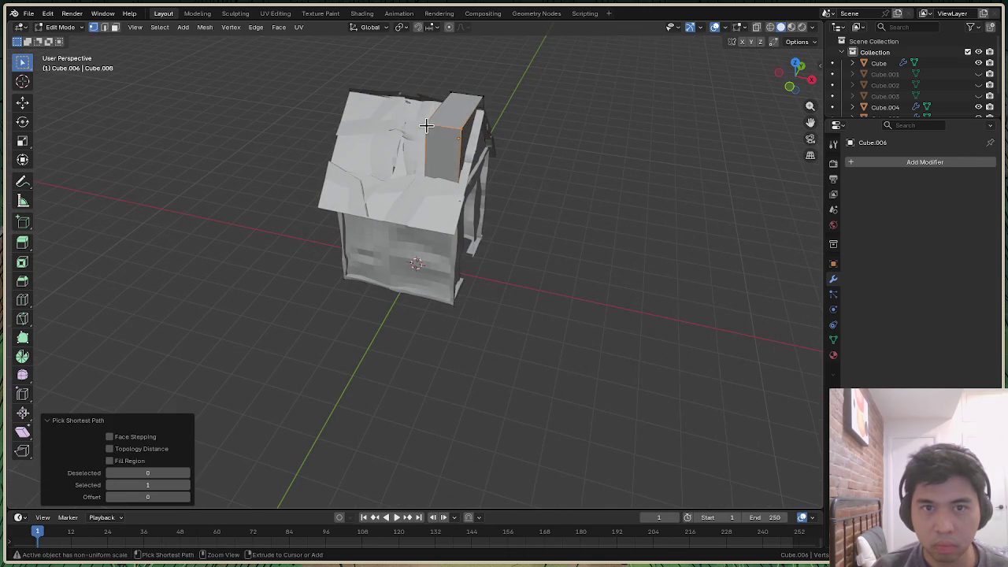
mouse_move(797, 79)
mouse_down()
mouse_move(807, 70)
mouse_move(796, 75)
mouse_up()
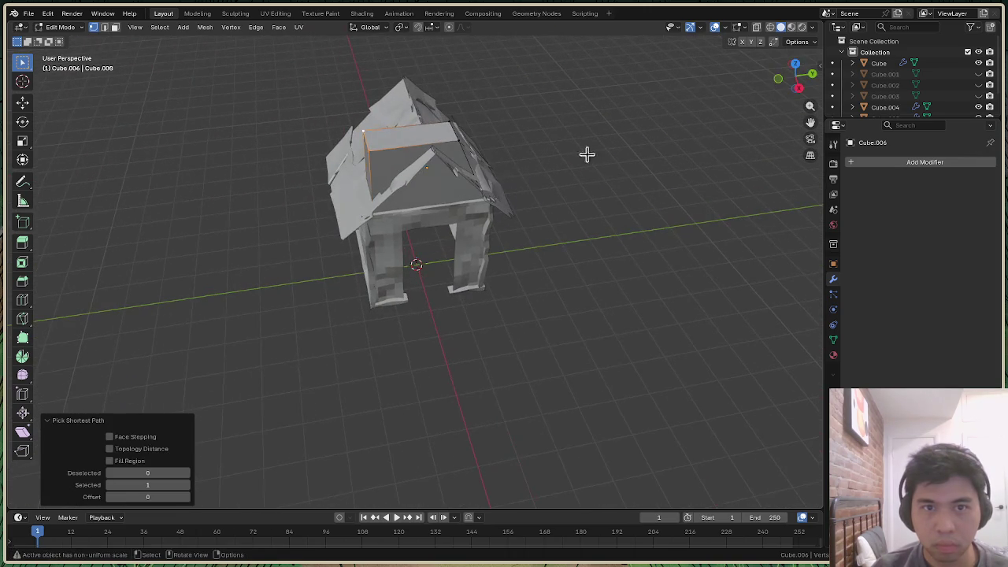
key(g)
key(y)
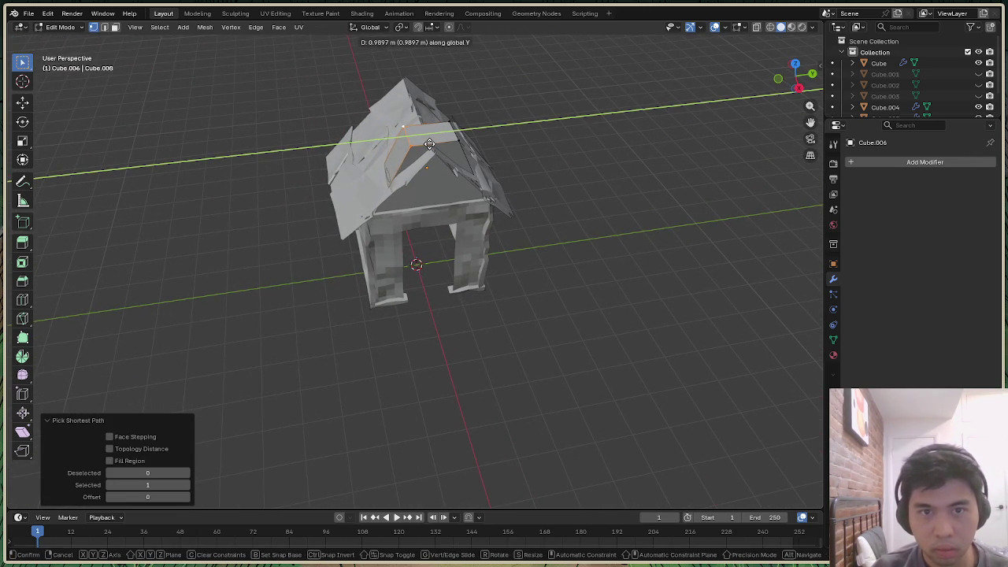
click(430, 144)
drag(799, 74, 796, 77)
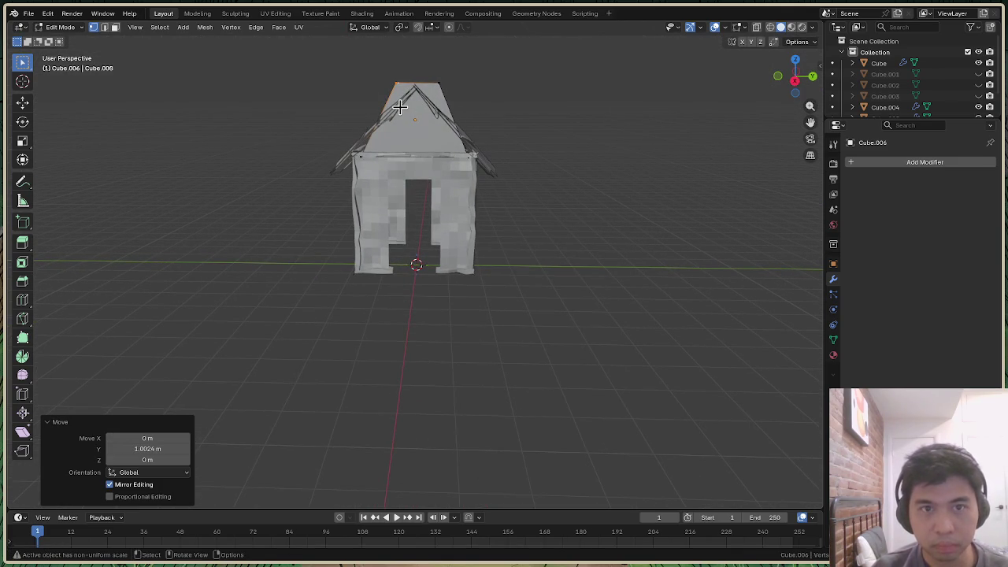
key(g)
key(y)
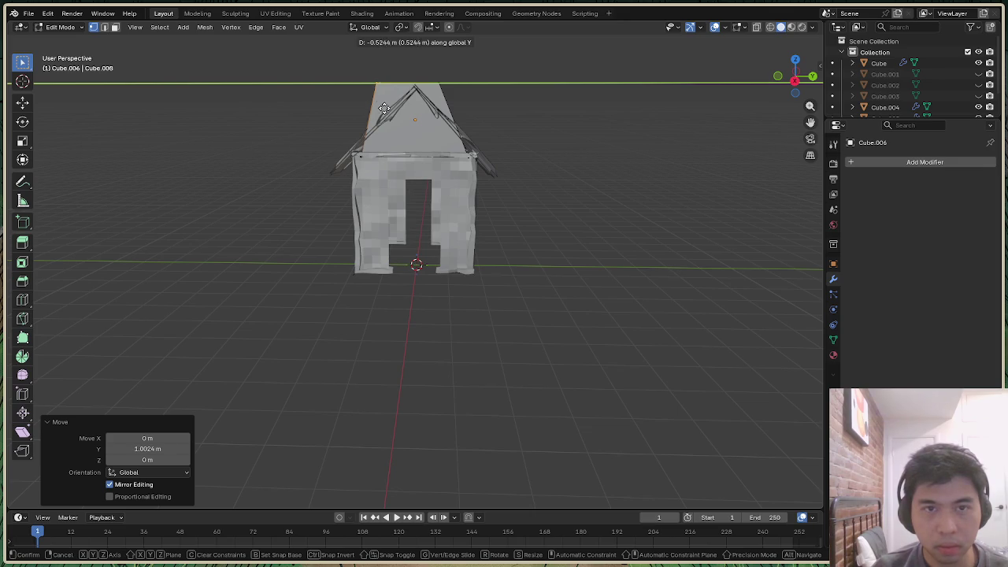
click(396, 108)
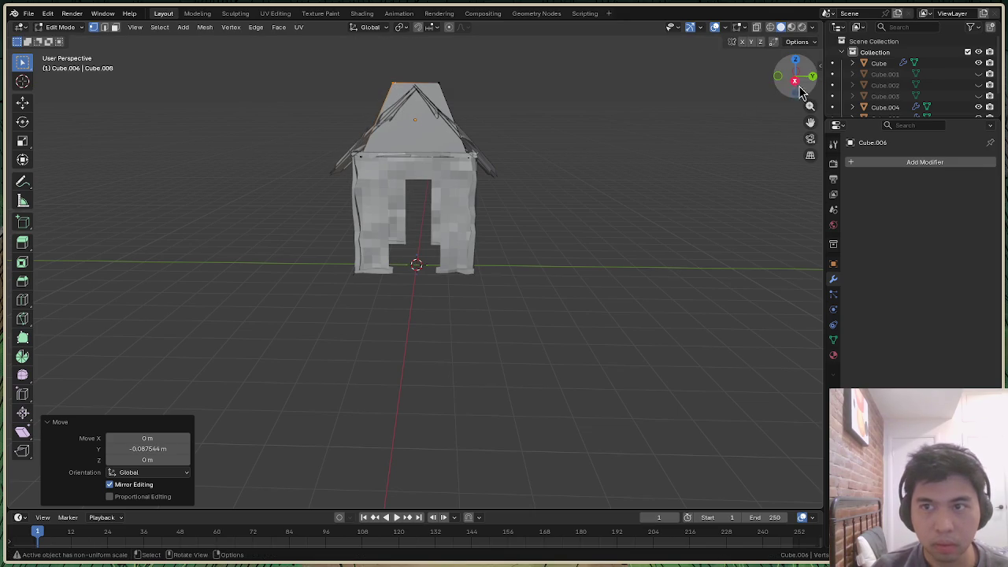
Lower the box's protruding front face -0.75428 m along Z into the house
drag(796, 79, 799, 89)
ctrl+click(455, 240)
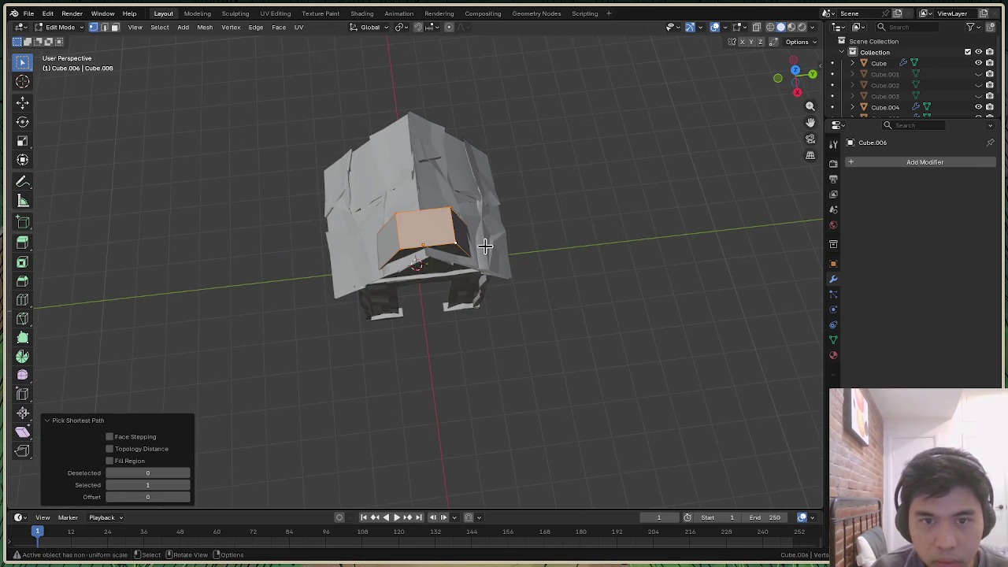
key(g)
key(z)
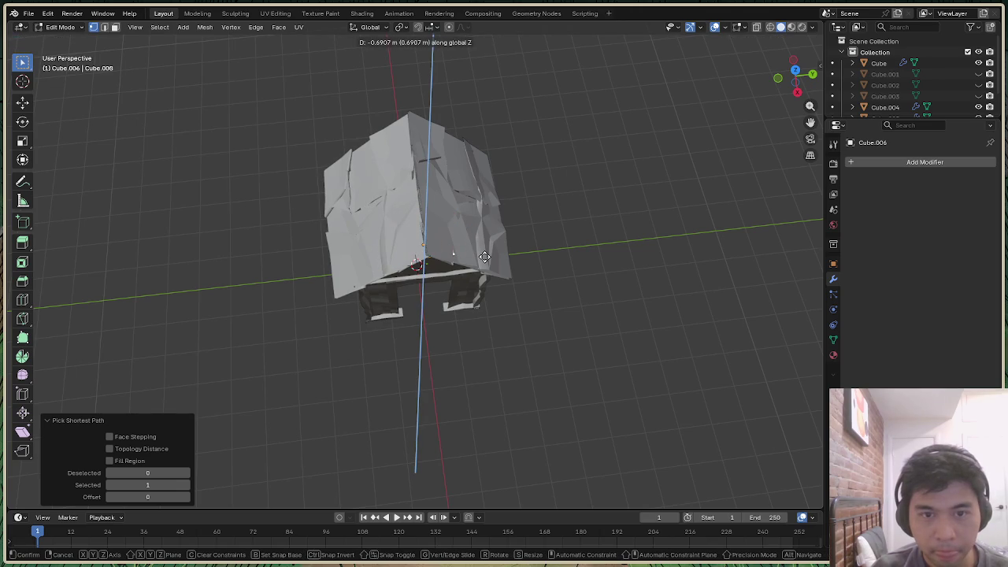
click(484, 257)
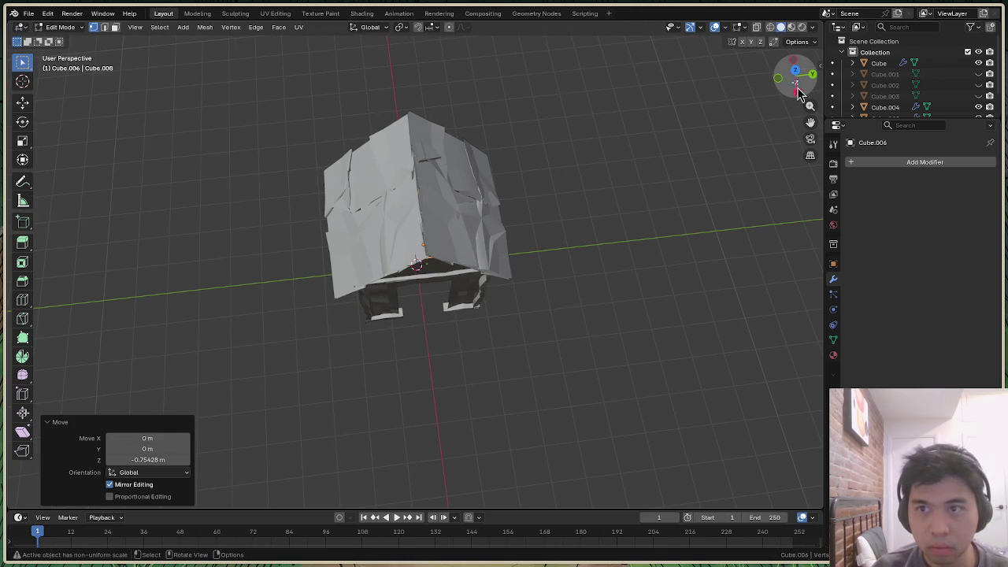
drag(797, 73, 794, 78)
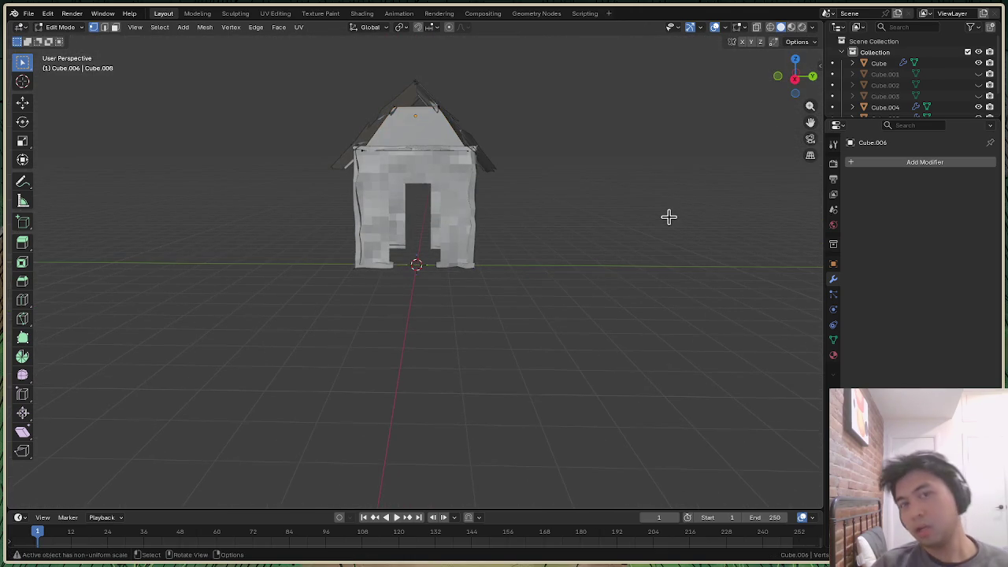
scroll(670, 214, down, 1)
mouse_move(799, 74)
mouse_down()
mouse_move(783, 79)
mouse_move(802, 91)
mouse_up()
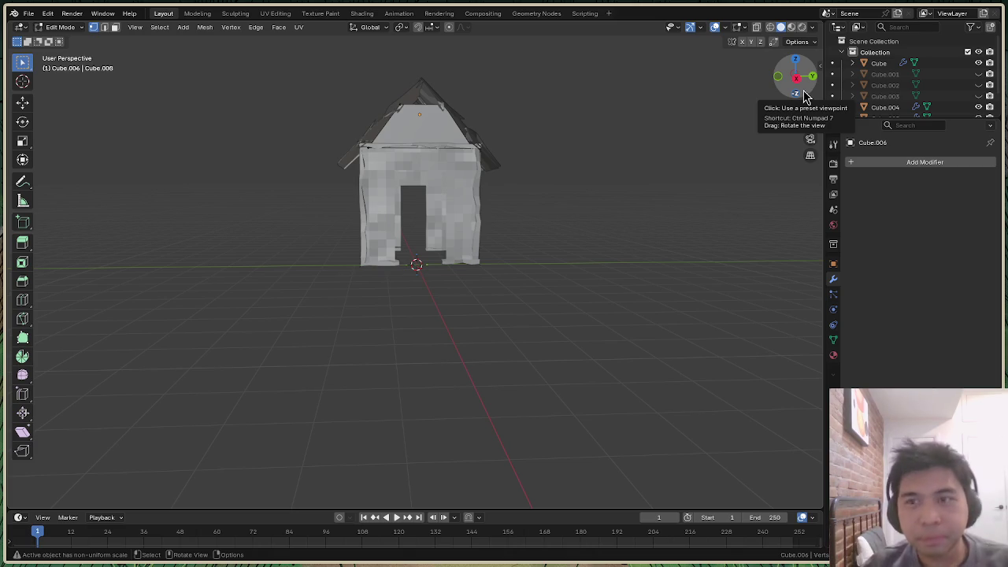
middle_drag(417, 264, 486, 129)
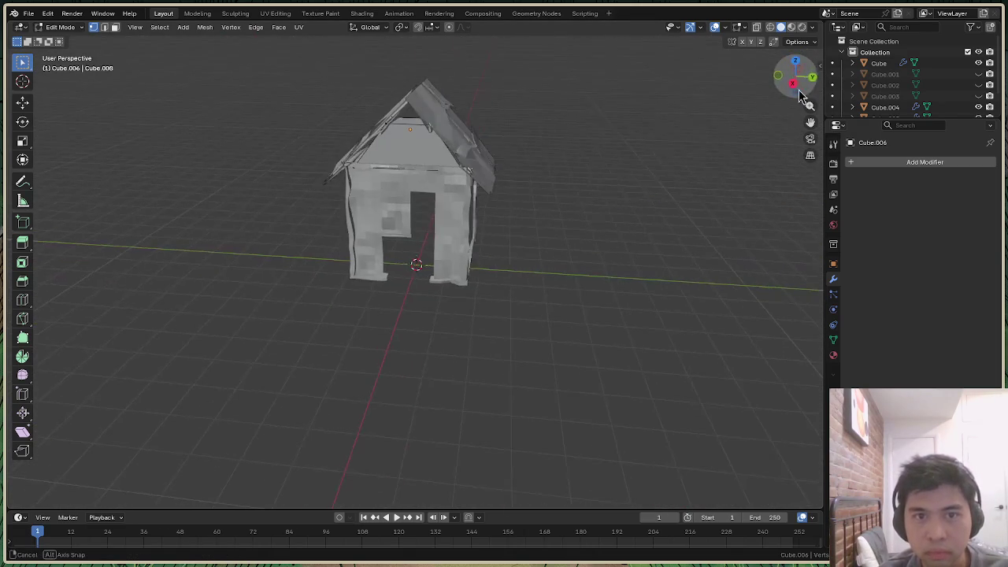
scroll(411, 126, up, 4)
scroll(427, 124, down, 2)
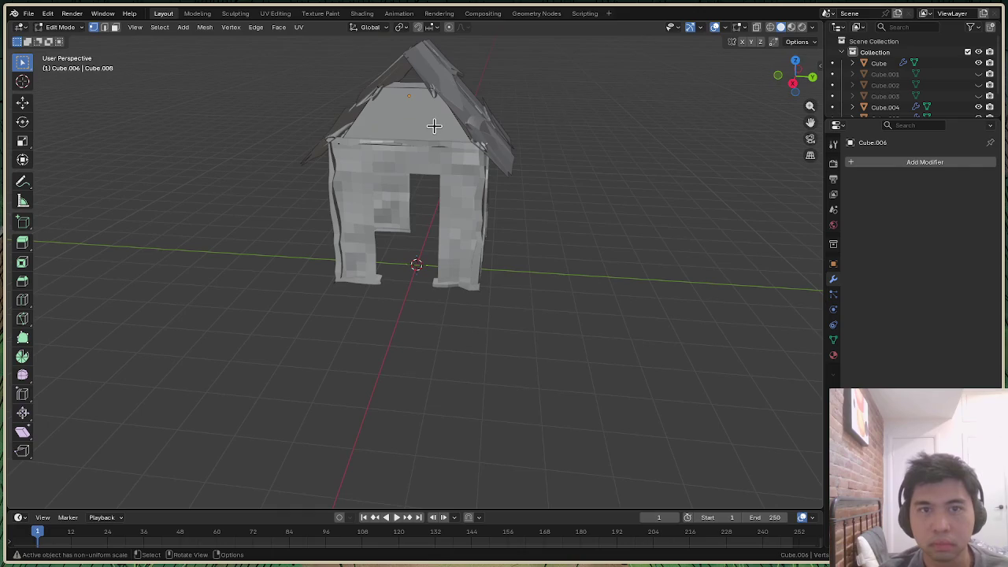
drag(805, 91, 808, 93)
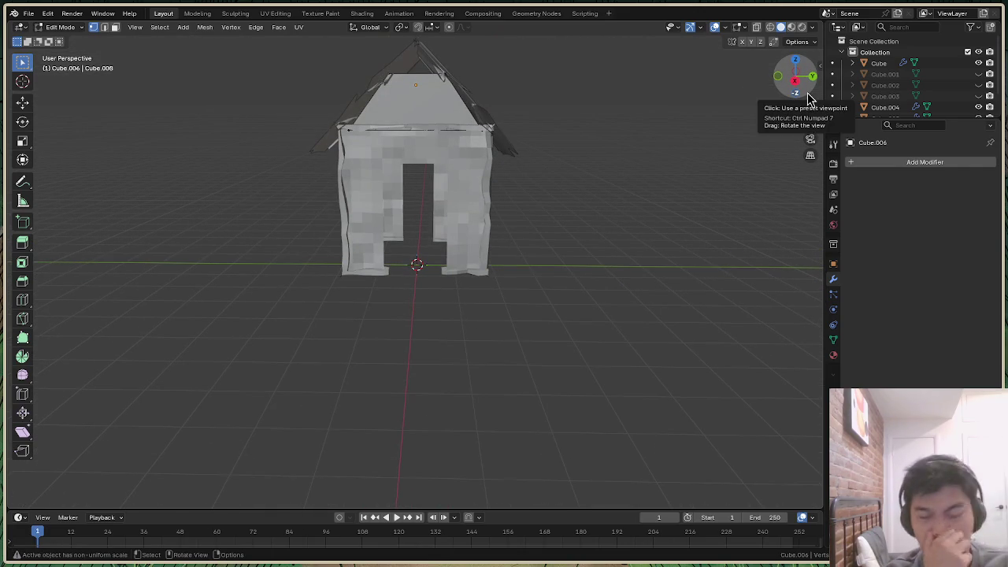
mouse_move(807, 92)
mouse_down()
mouse_move(743, 90)
mouse_move(787, 85)
mouse_move(792, 102)
mouse_move(797, 76)
mouse_move(610, 178)
mouse_up()
scroll(377, 68, up, 2)
scroll(377, 67, up, 3)
scroll(360, 54, down, 2)
scroll(538, 110, down, 2)
scroll(538, 108, up, 1)
scroll(538, 108, up, 1)
scroll(538, 108, down, 1)
drag(777, 93, 792, 82)
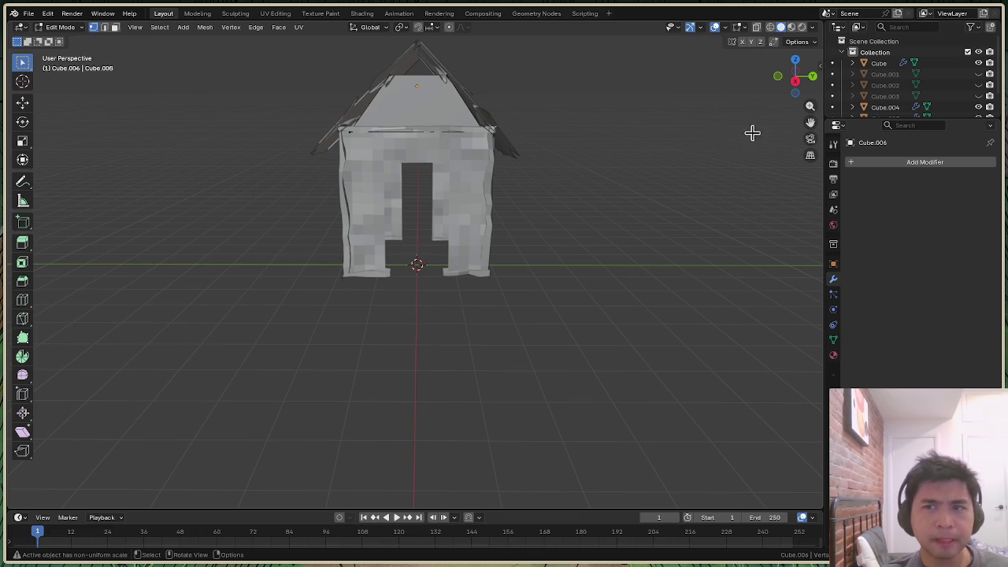
drag(803, 87, 796, 77)
drag(796, 76, 805, 99)
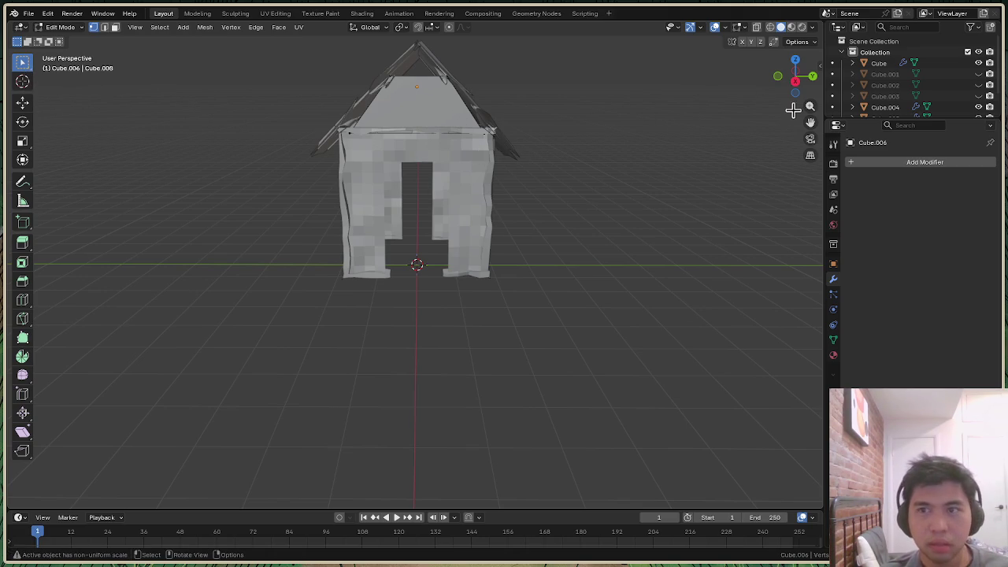
drag(796, 79, 623, 108)
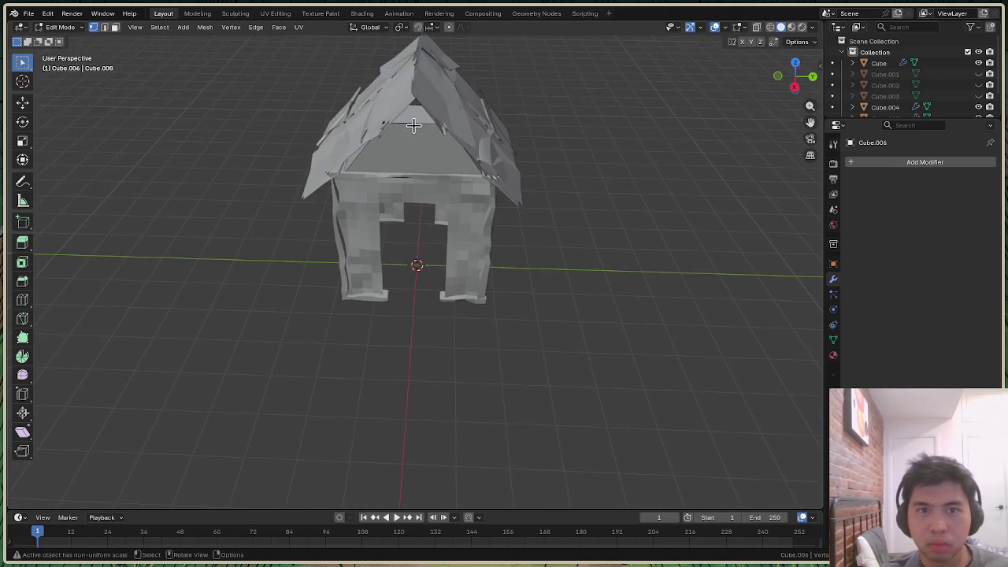
Fill the triangular gable piece into a large quad face in Edit Mode
click(60, 27)
click(67, 37)
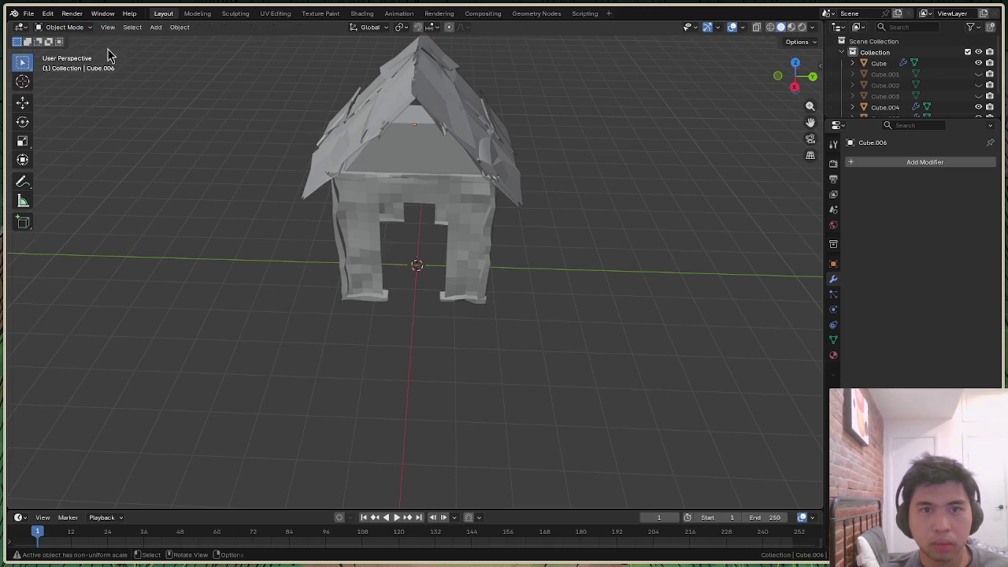
click(436, 163)
mouse_move(799, 74)
mouse_down()
mouse_move(799, 47)
mouse_move(796, 88)
mouse_up()
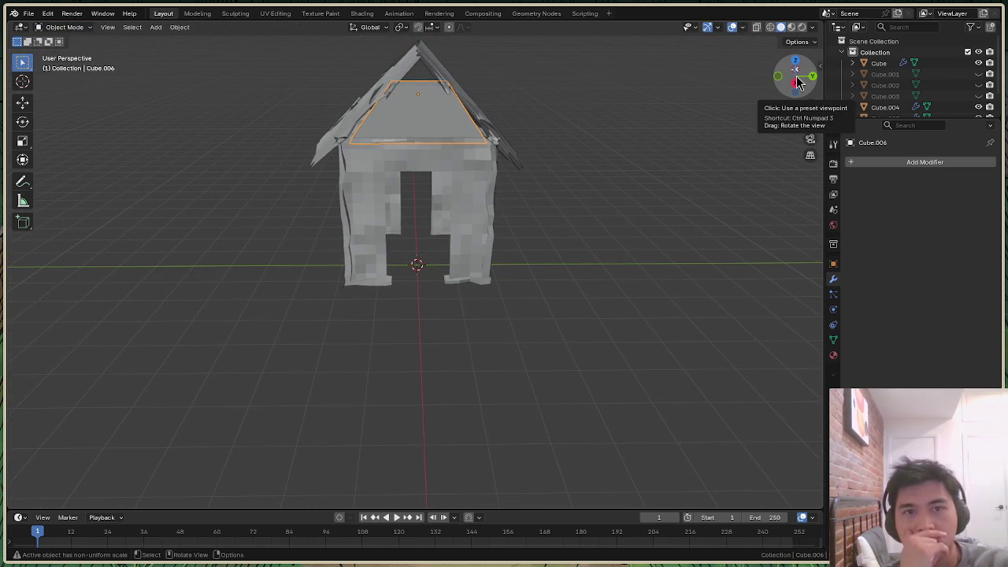
key(Tab)
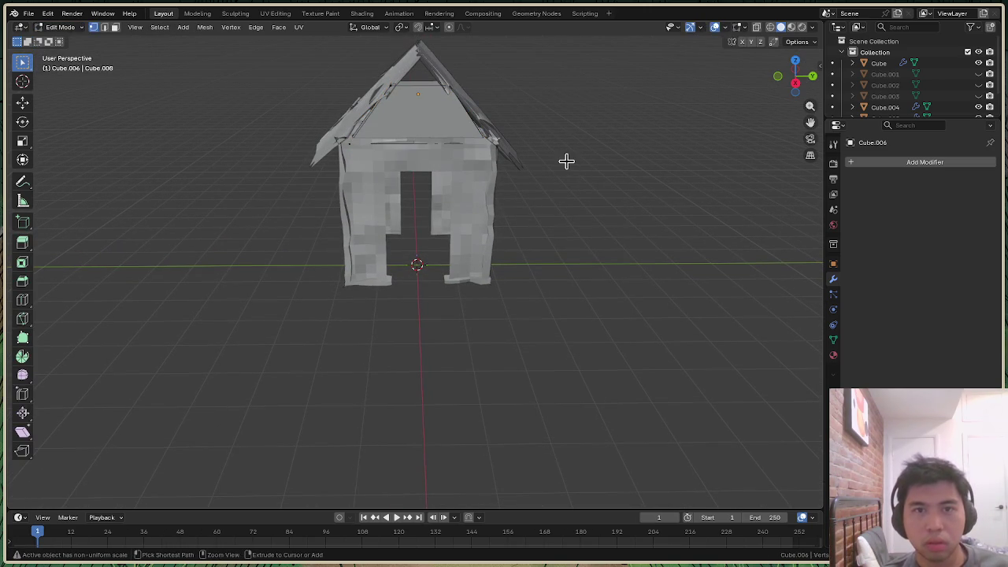
key(f)
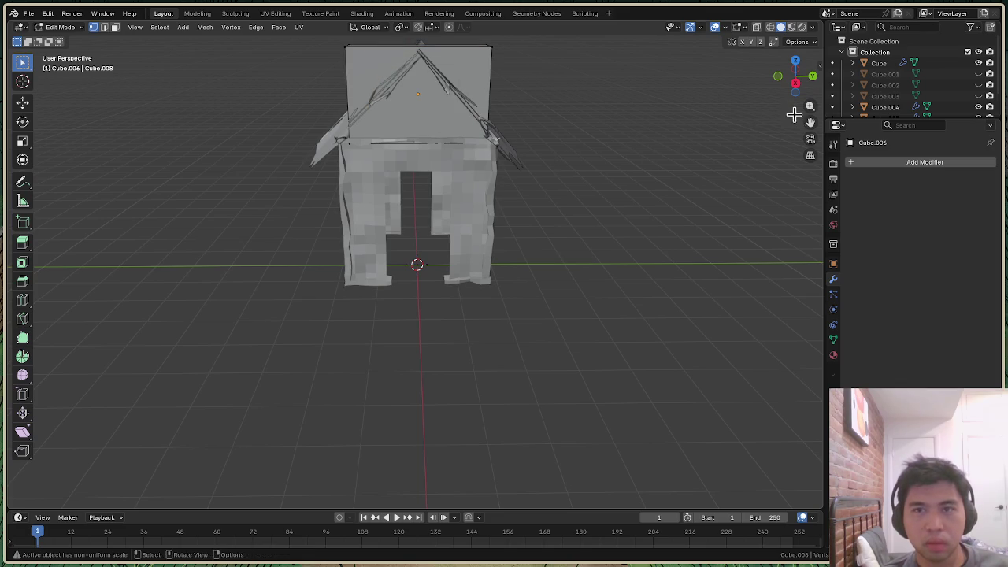
drag(808, 88, 549, 135)
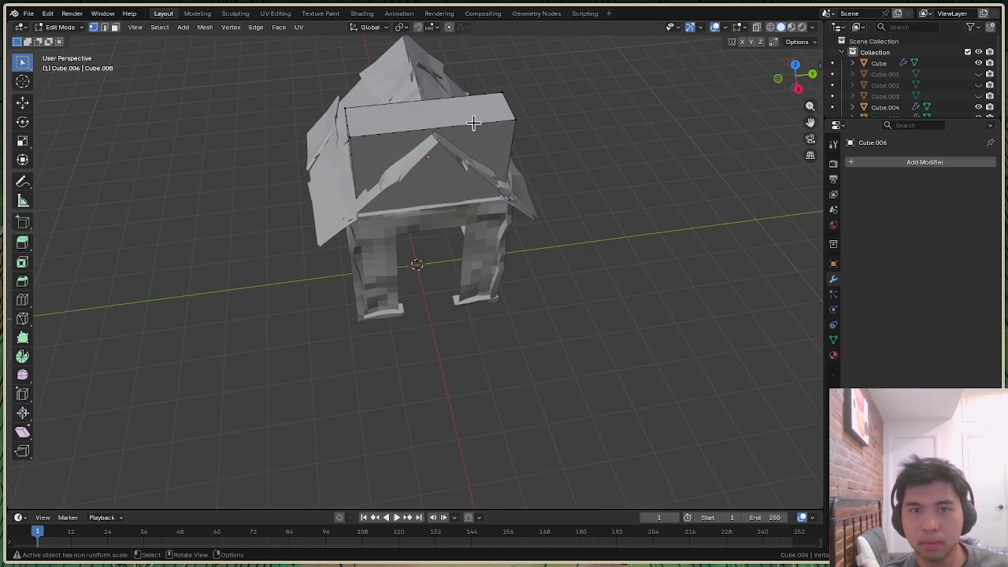
Subdivide the front box's mesh with 1 cut
click(60, 27)
click(63, 39)
click(508, 130)
click(62, 27)
click(68, 48)
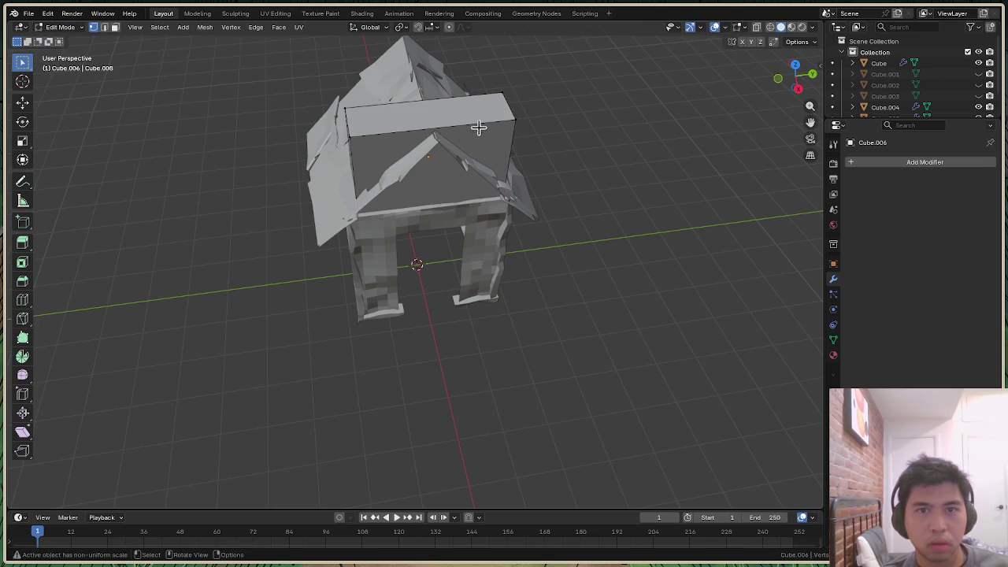
right_click(500, 144)
click(497, 138)
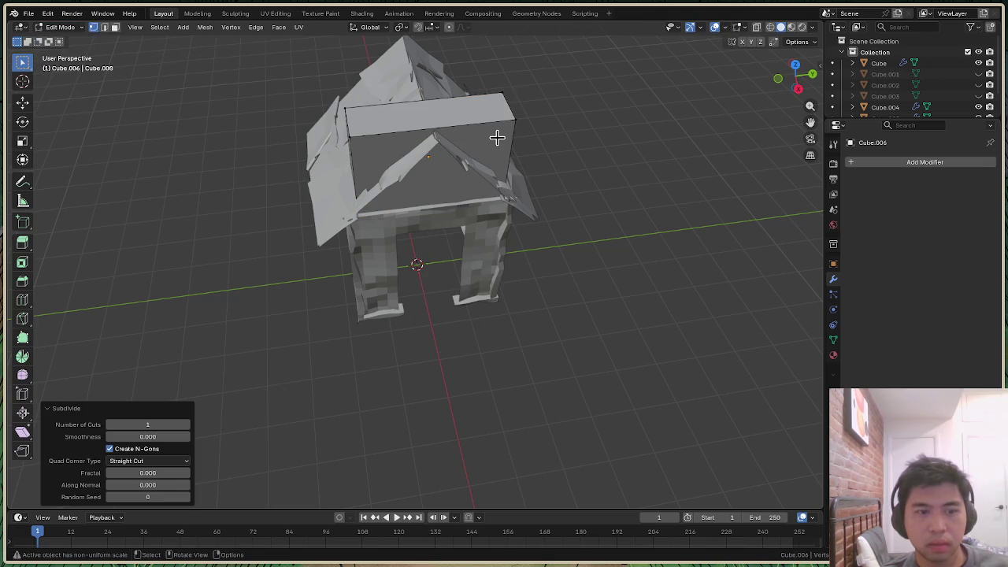
Select two vertical edges of the tall box, then return to Object Mode
drag(811, 79, 698, 99)
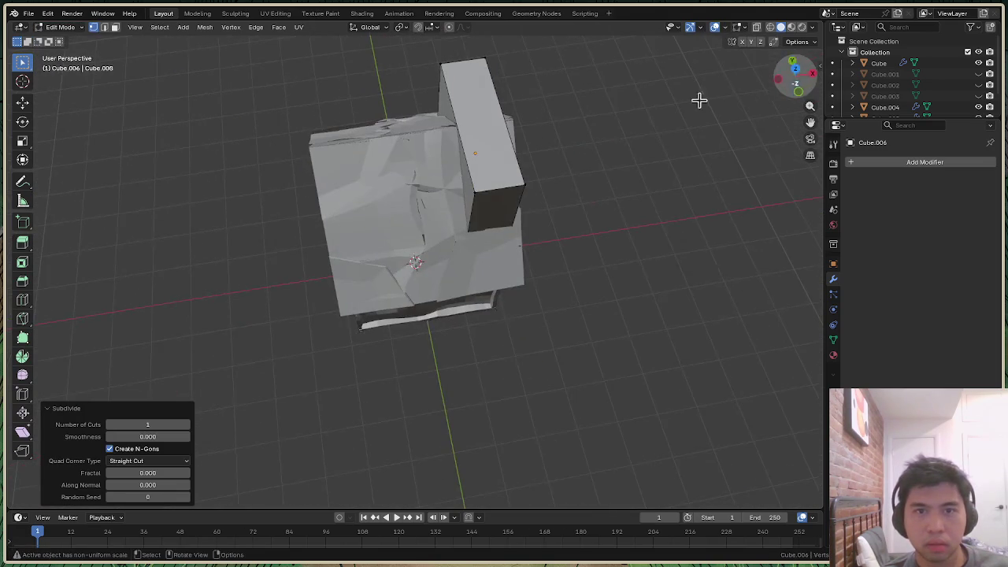
click(491, 175)
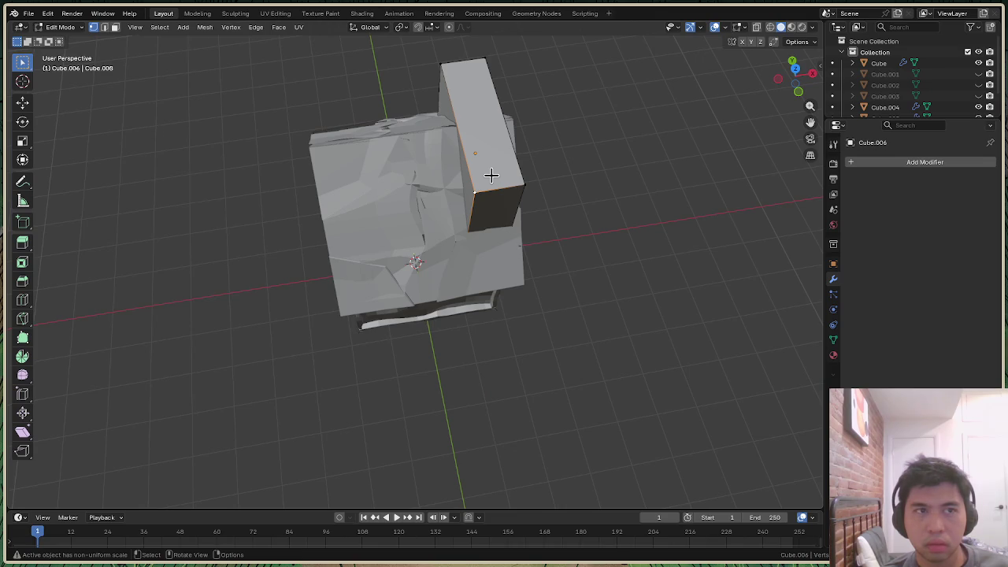
click(506, 200)
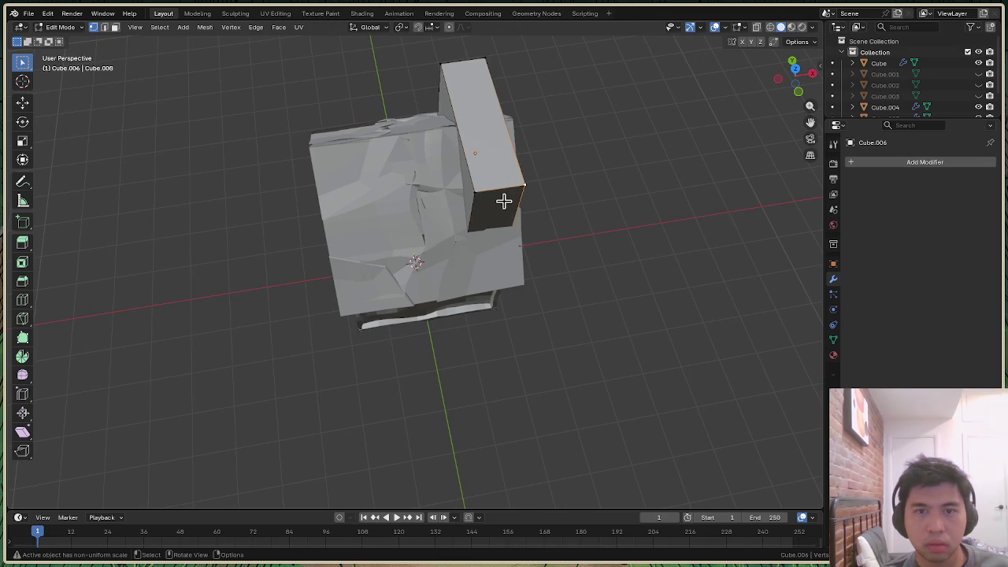
click(61, 27)
click(69, 41)
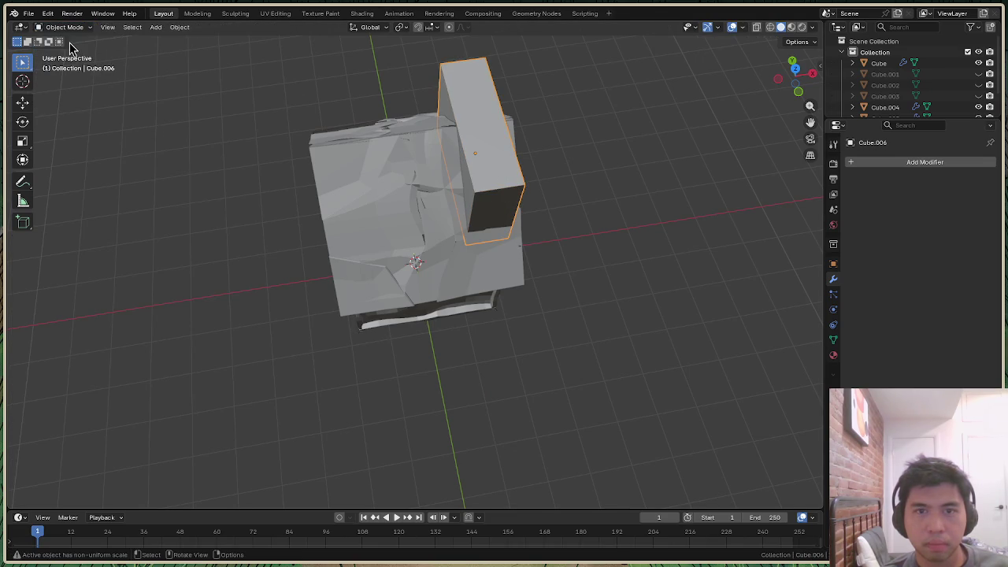
Subdivide the box mesh once more in Edit Mode
drag(792, 78, 536, 164)
right_click(500, 122)
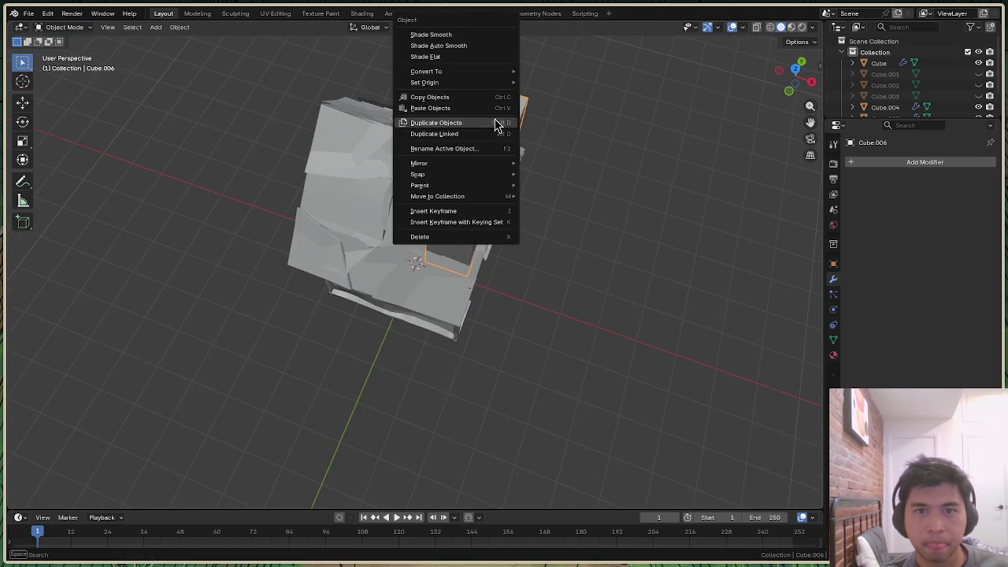
click(64, 27)
click(63, 52)
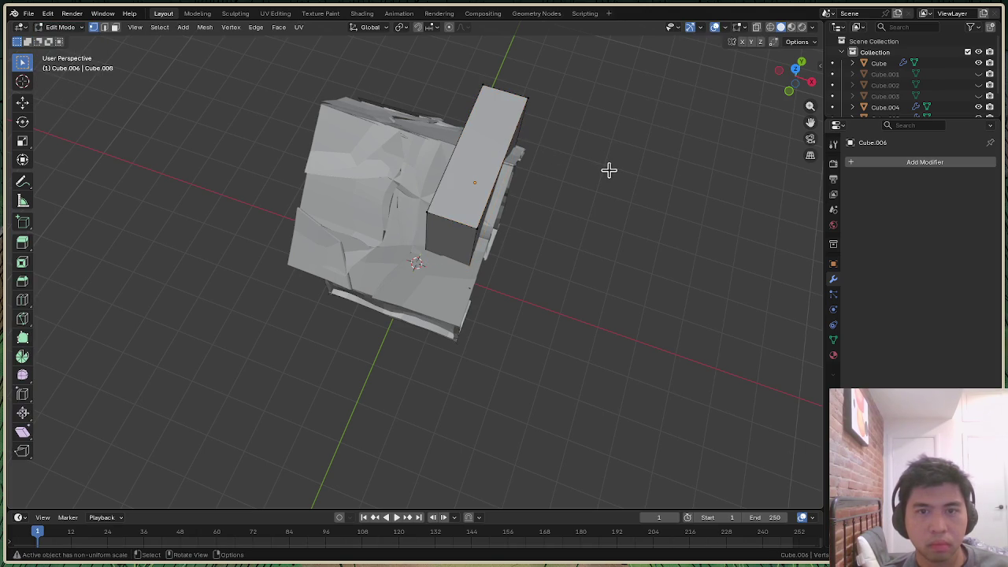
right_click(528, 136)
click(512, 115)
mouse_move(792, 79)
mouse_down()
mouse_move(772, 95)
mouse_move(184, 41)
mouse_up()
Return to Object Mode and delete the tall box piece Cube.006
click(22, 80)
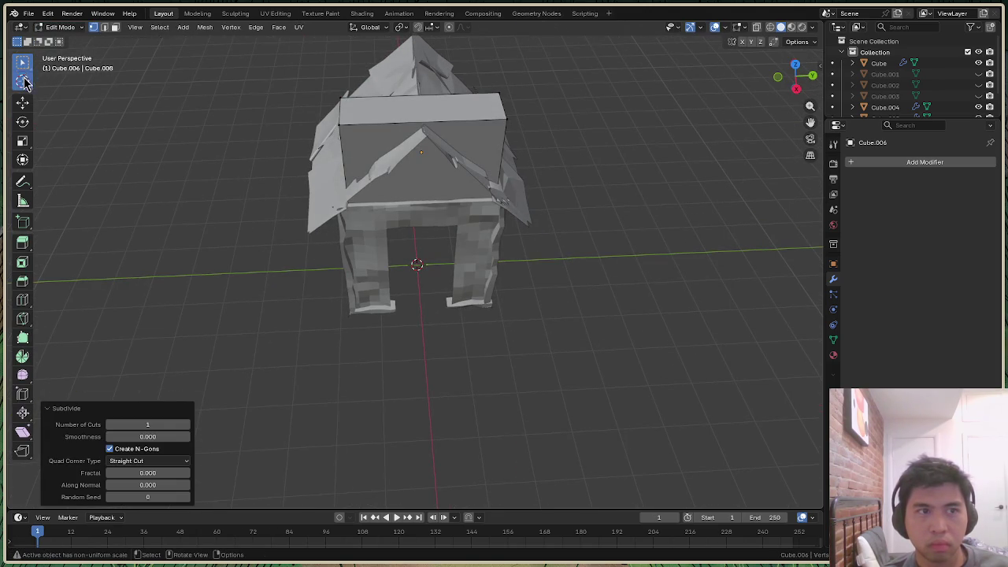
click(22, 63)
click(489, 132)
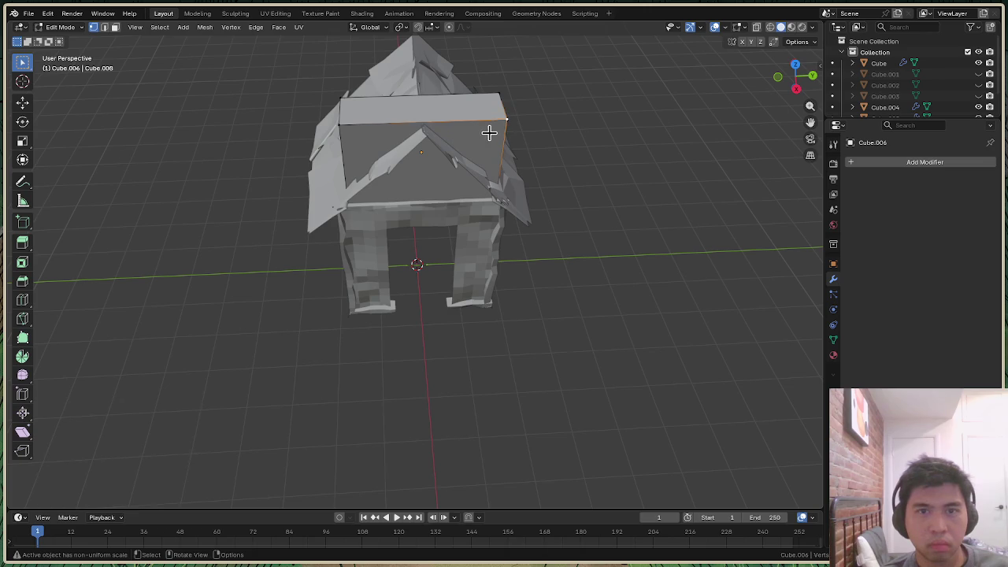
alt+click(432, 133)
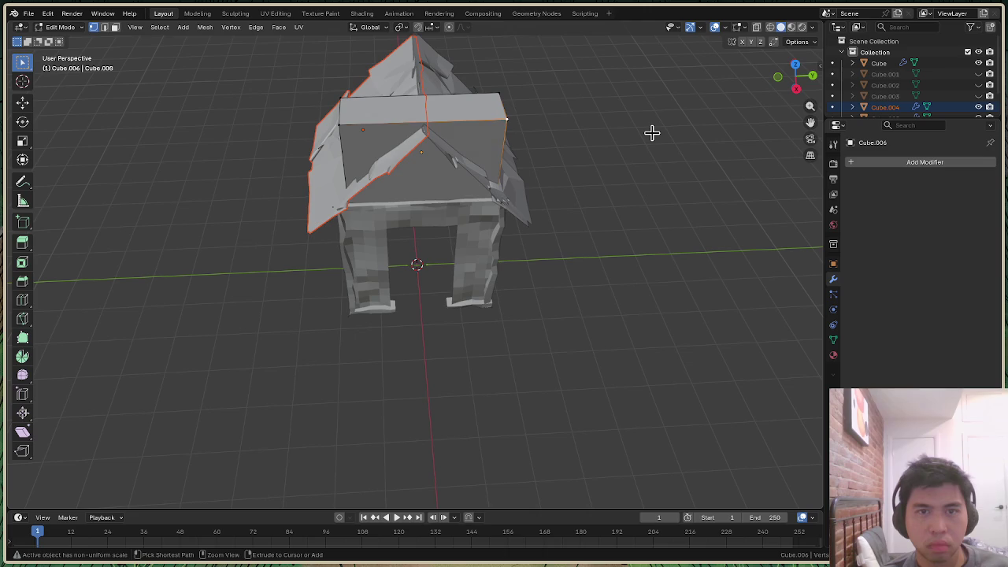
click(60, 26)
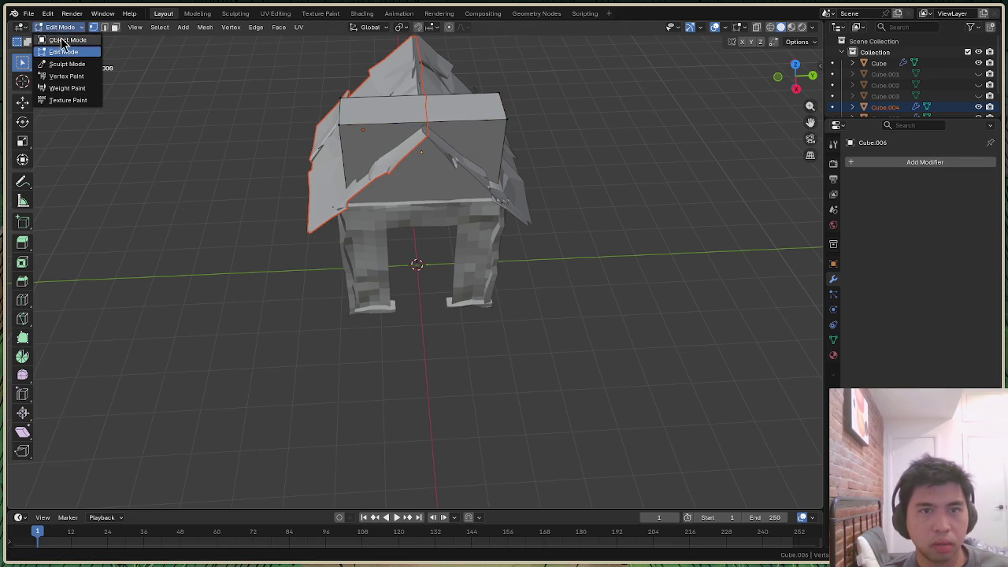
click(59, 38)
key(Delete)
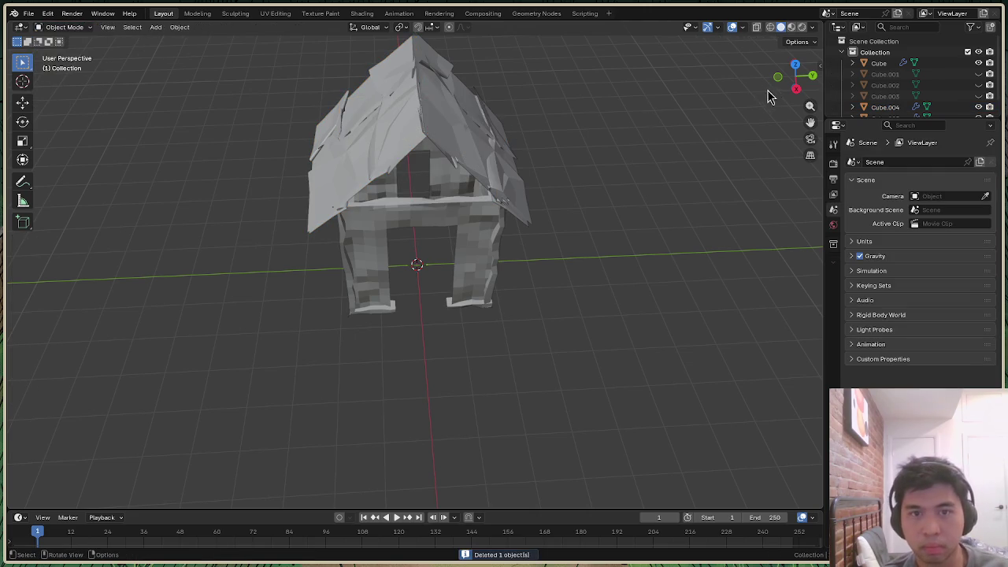
mouse_move(416, 265)
middle_down()
mouse_move(417, 237)
mouse_move(416, 315)
mouse_move(457, 299)
mouse_move(425, 260)
mouse_move(457, 268)
mouse_move(441, 275)
mouse_move(417, 236)
mouse_move(417, 260)
mouse_move(472, 292)
mouse_move(417, 272)
mouse_move(441, 272)
mouse_move(425, 260)
mouse_move(426, 276)
mouse_move(472, 295)
mouse_move(447, 285)
middle_up()
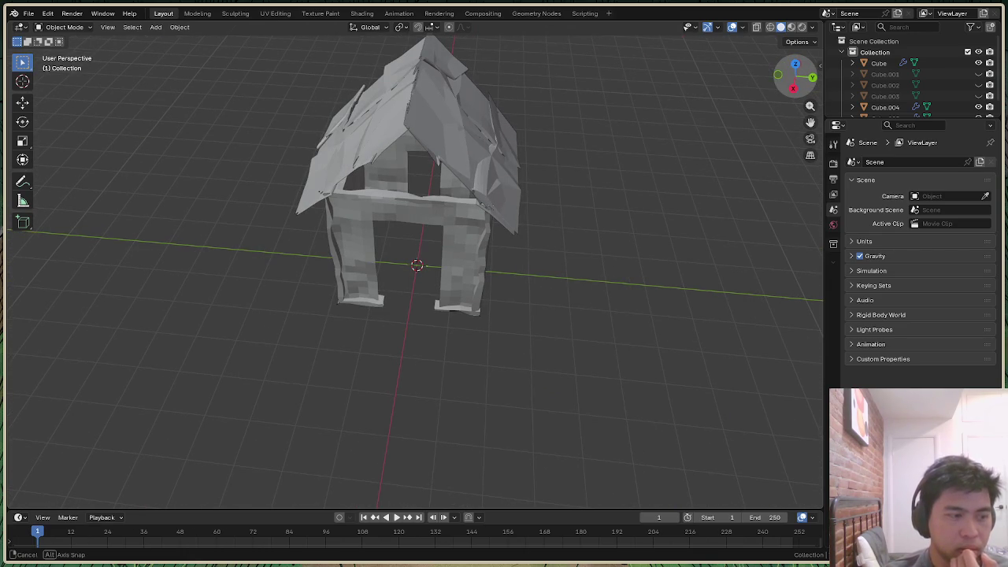
click(73, 31)
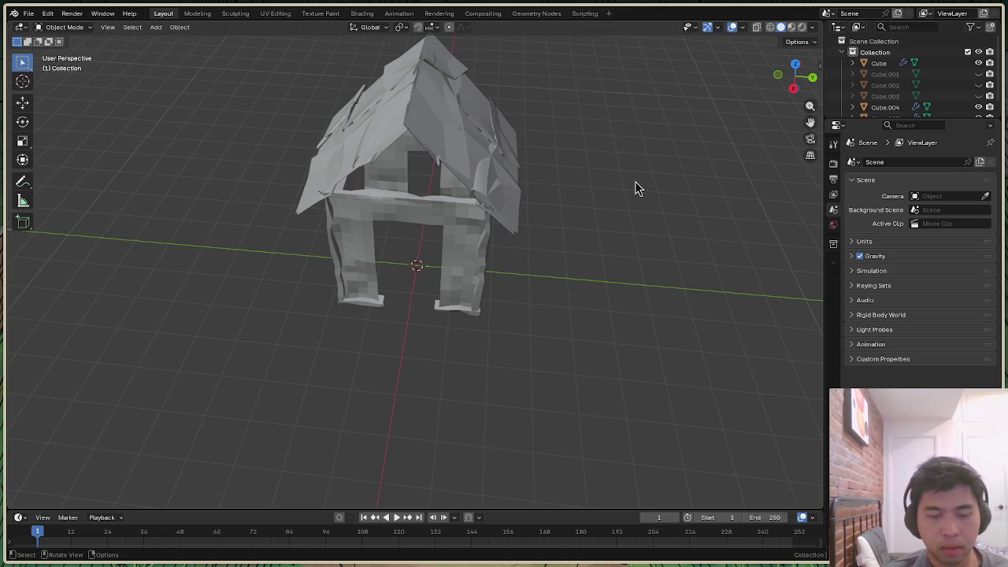
Set Undo Steps to 1024 (clamped to 256) in System preferences and close Preferences
key(shift+a)
click(47, 13)
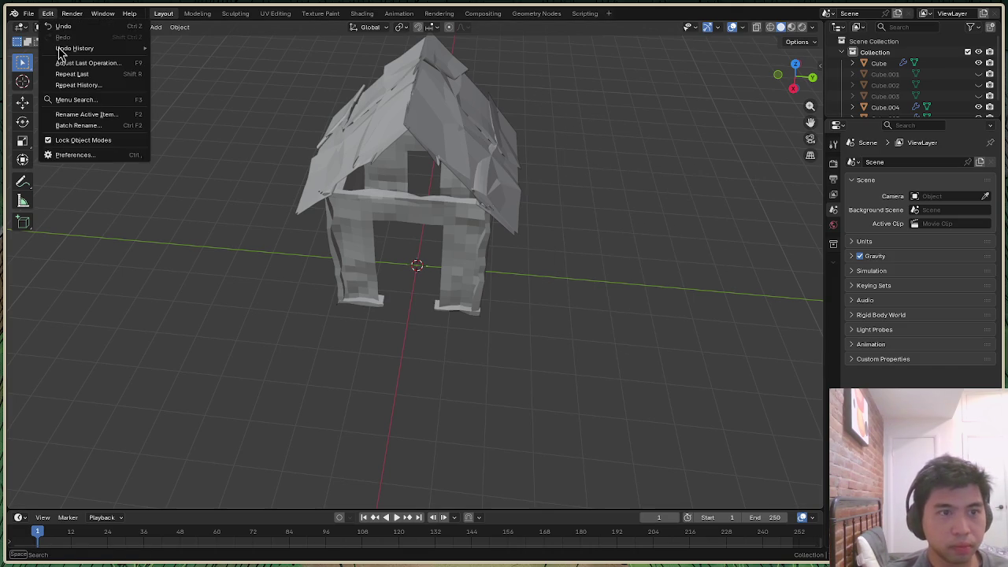
click(102, 157)
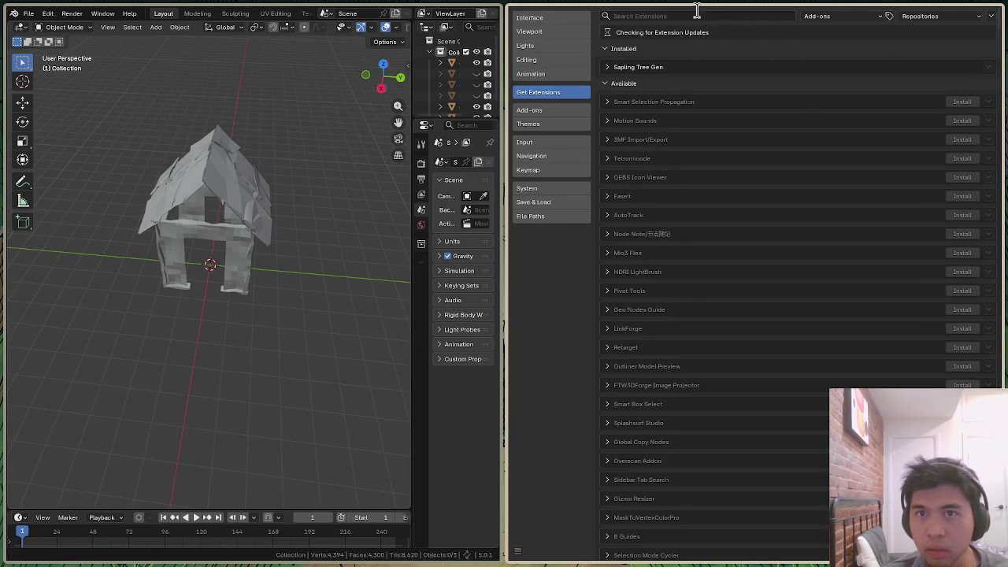
click(697, 14)
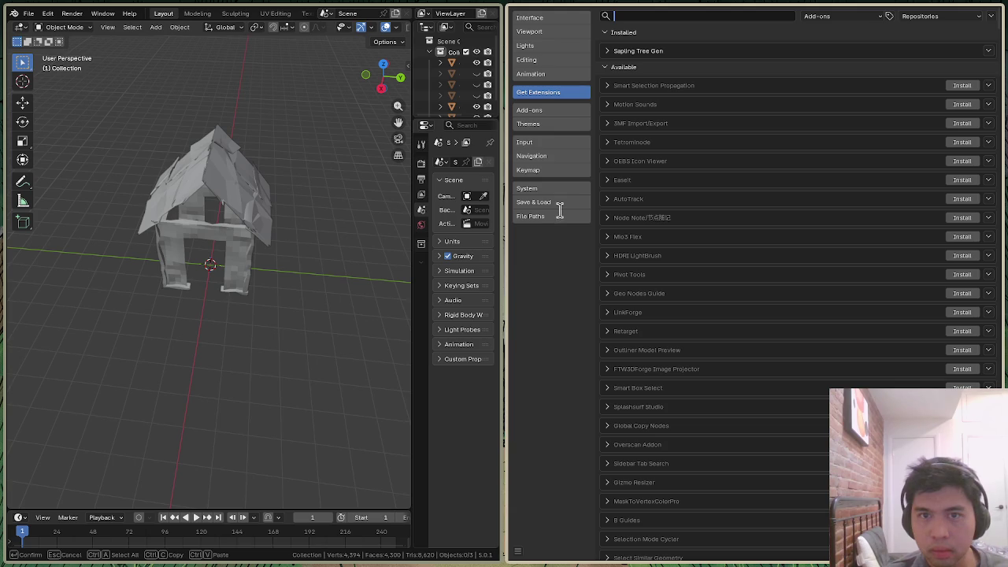
click(559, 206)
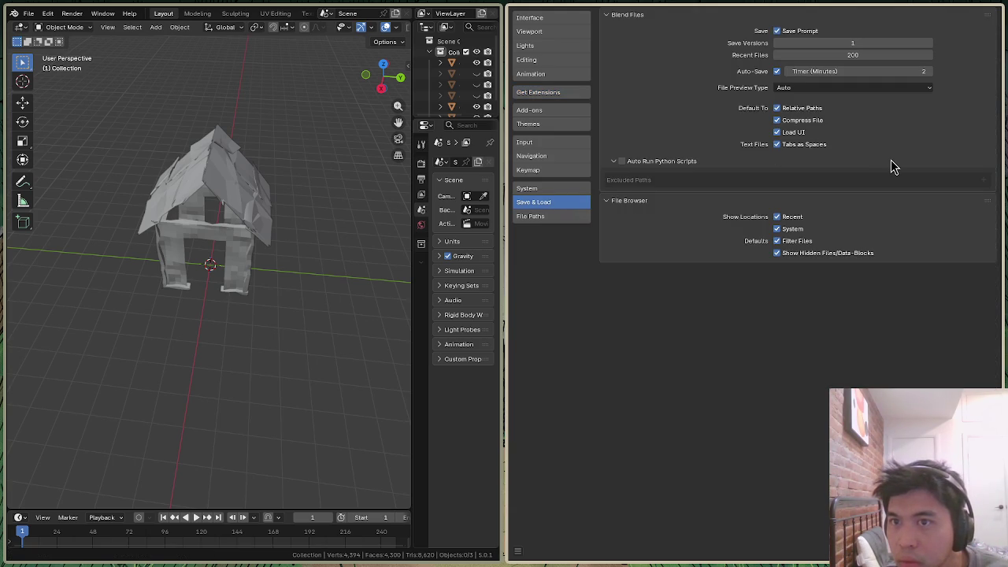
click(554, 192)
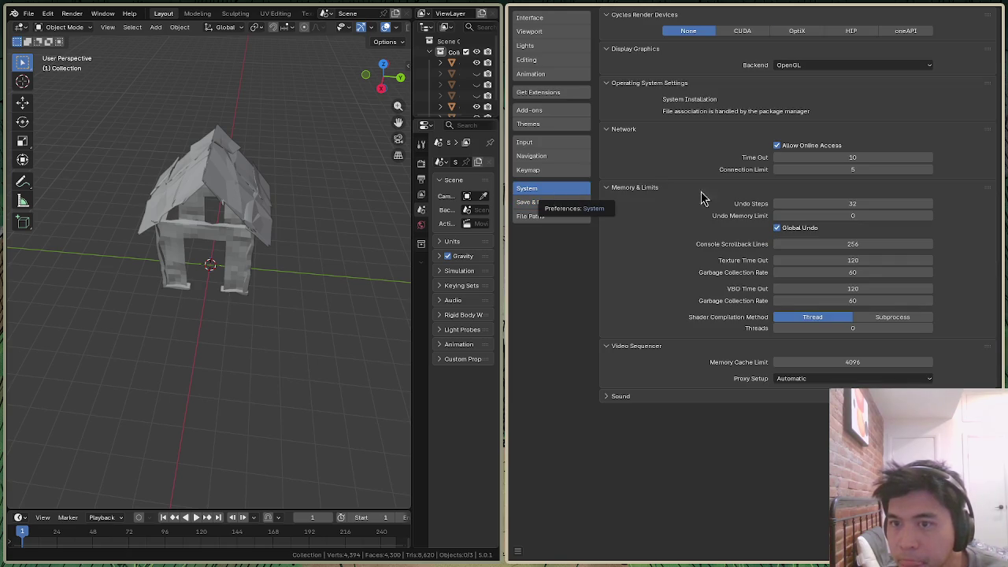
click(877, 203)
text(1024)
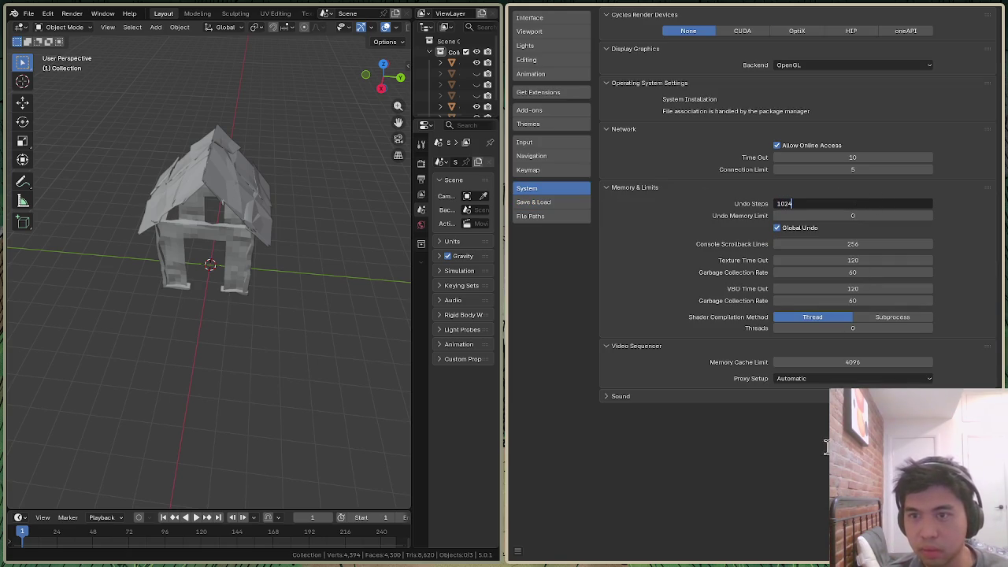
key(Return)
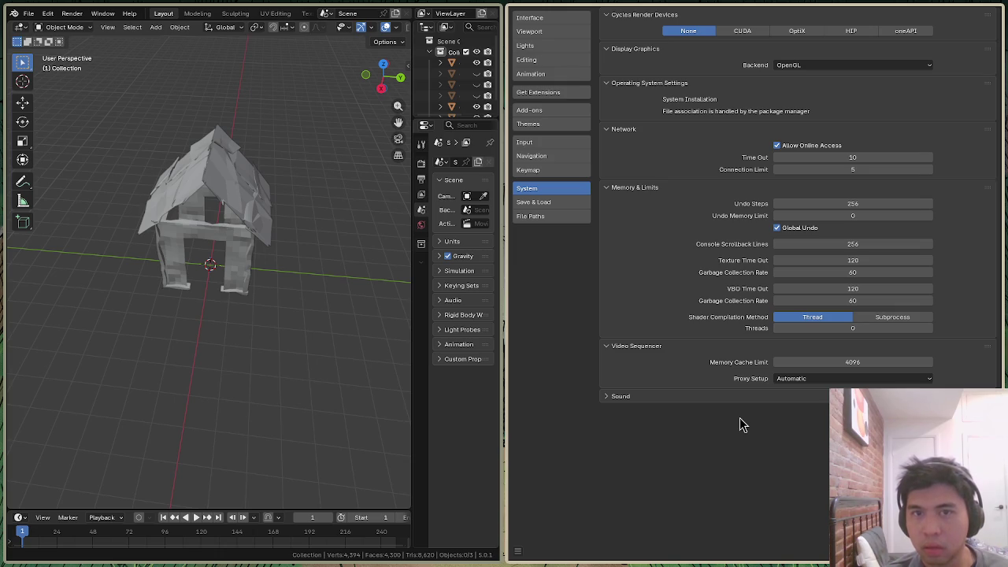
key(alt+F4)
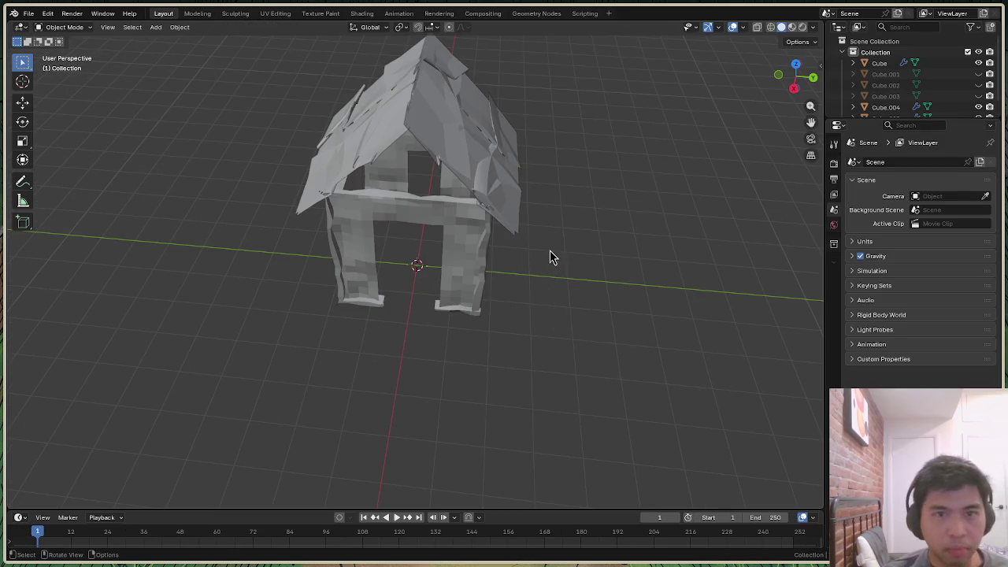
Add a cube at the scene centre and stretch it along Y (≈3.47) to the house's width
click(69, 29)
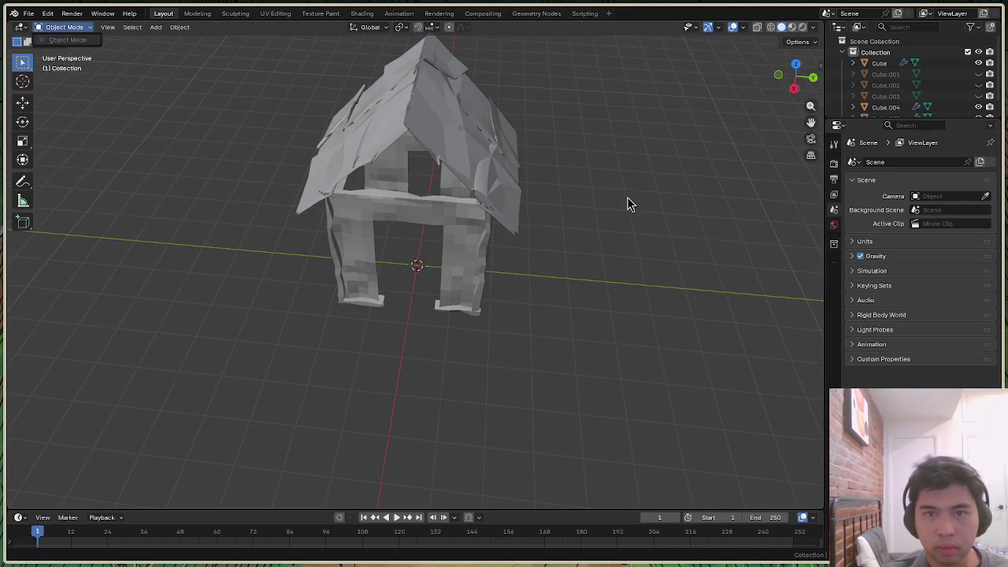
key(shift+a)
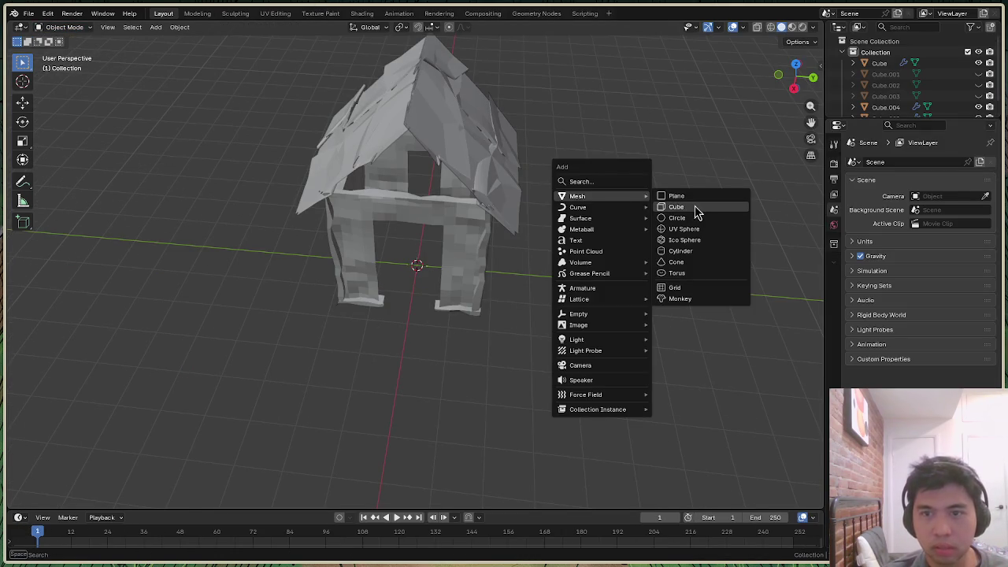
click(695, 206)
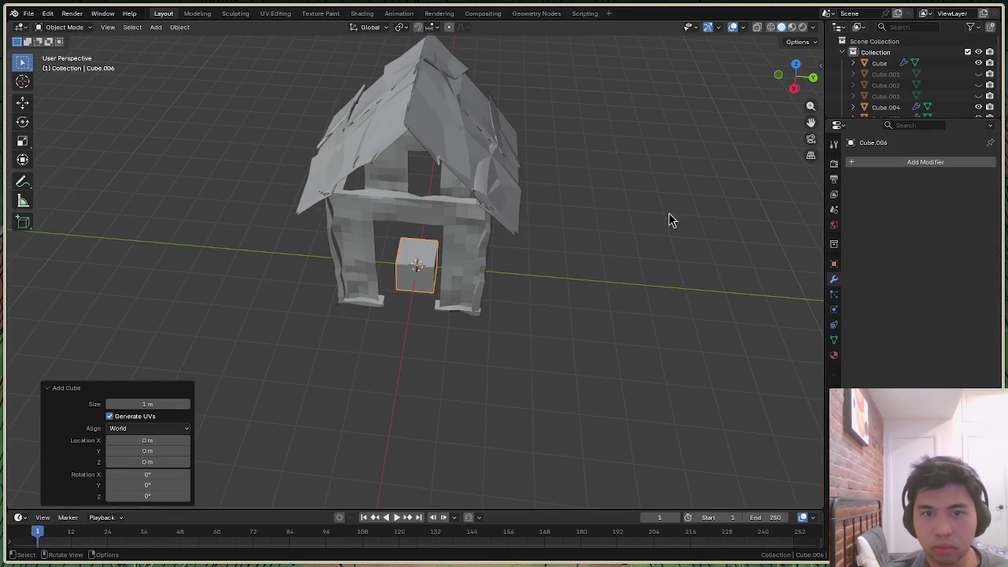
click(794, 89)
key(g)
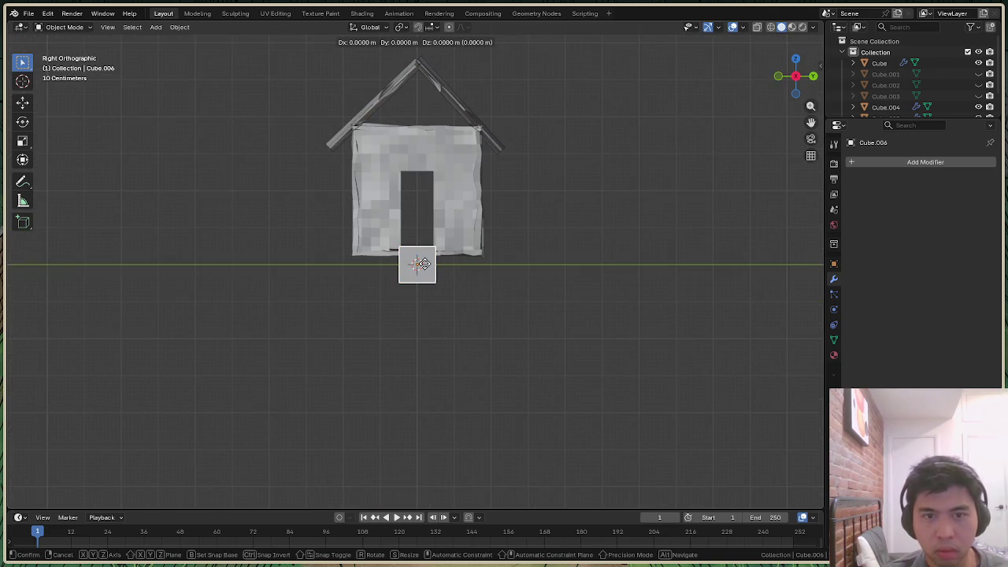
click(423, 263)
key(s)
key(x)
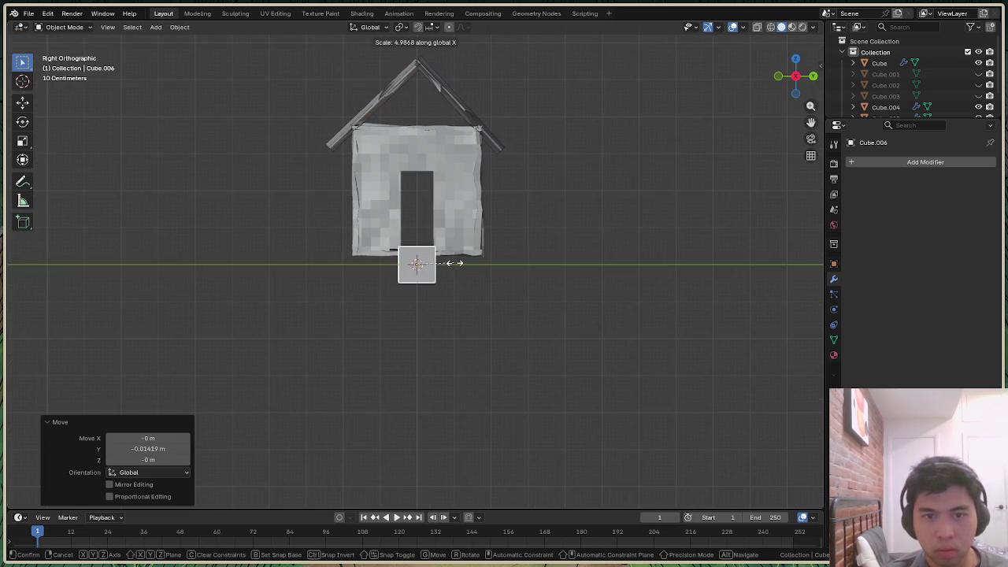
key(Escape)
key(s)
key(y)
click(453, 276)
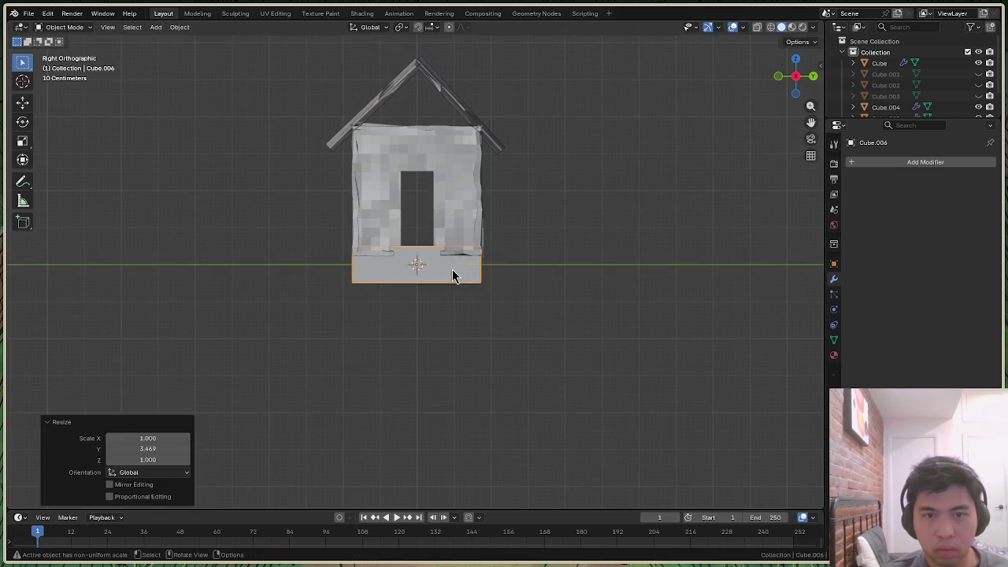
Widen the cube 3.334 along X so it covers the house's base
drag(801, 91, 797, 87)
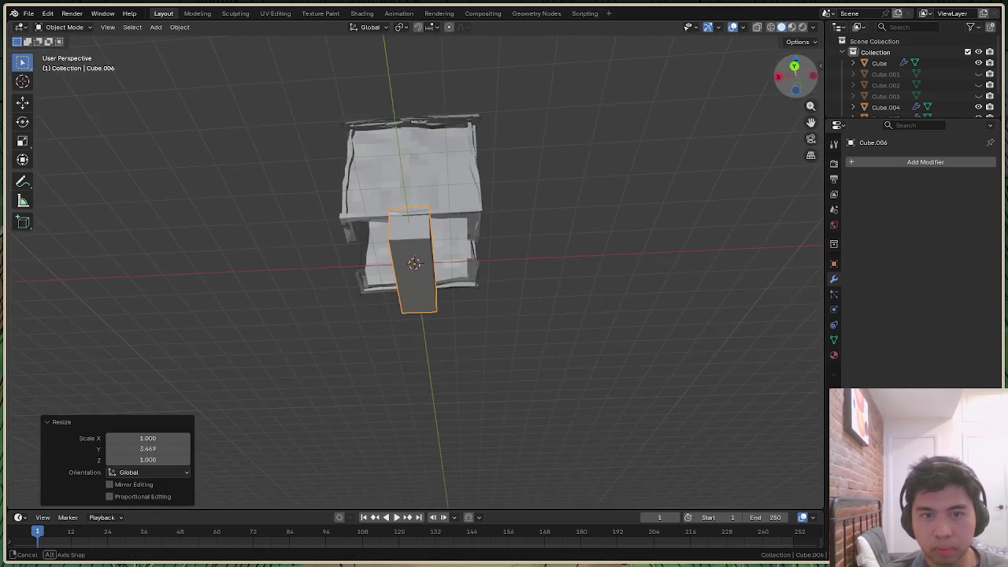
click(797, 87)
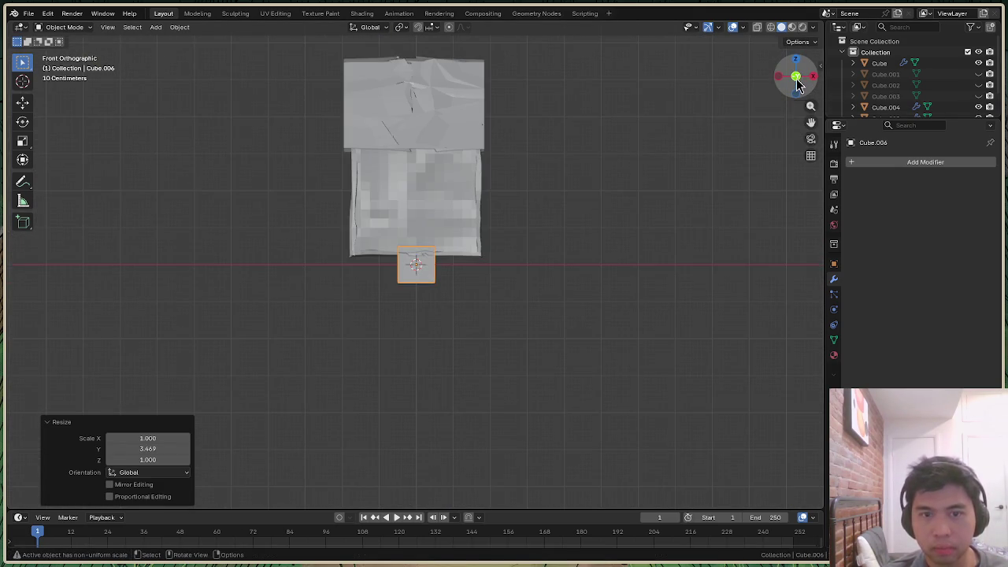
click(796, 93)
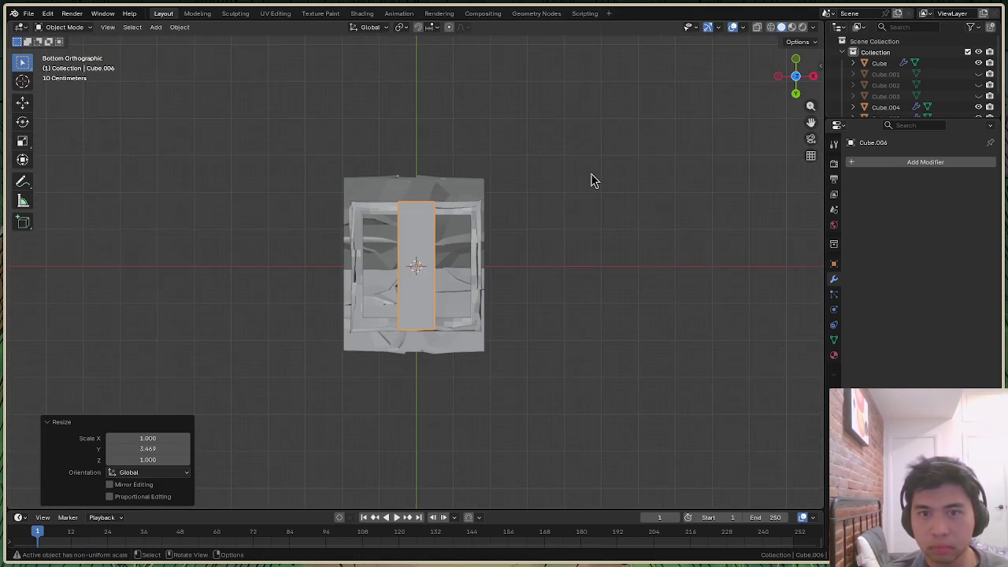
key(s)
click(432, 278)
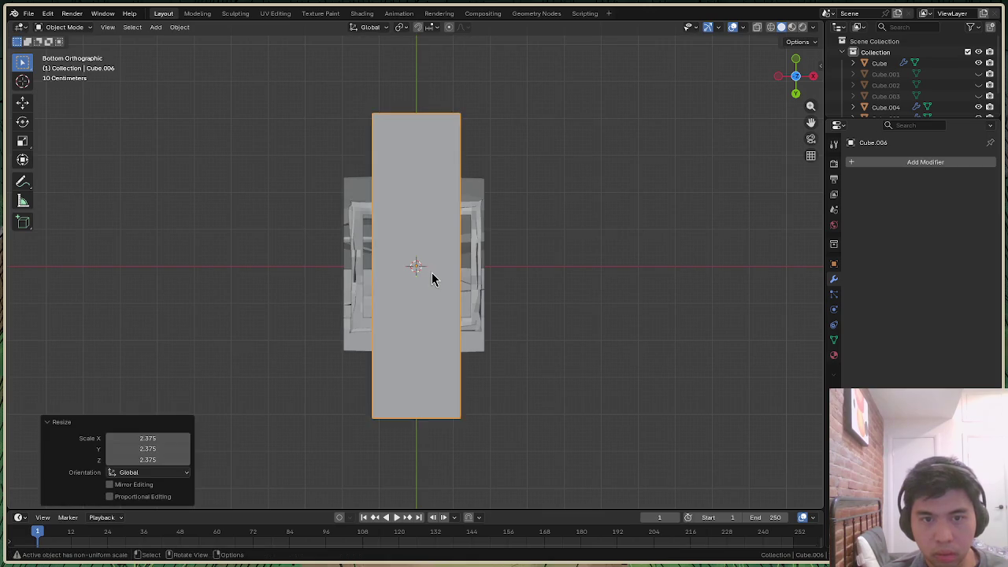
key(ctrl+z)
key(s)
key(z)
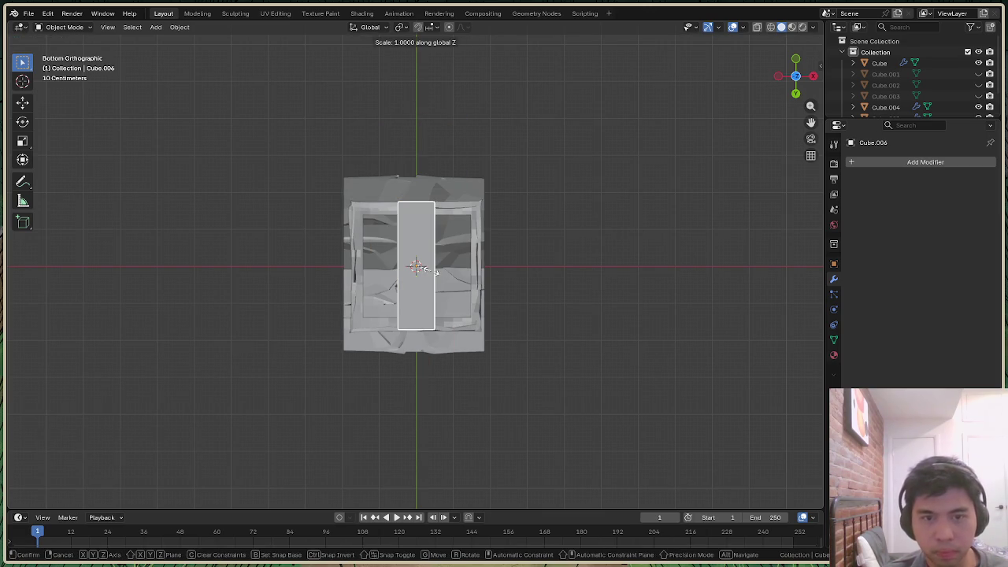
click(425, 269)
key(s)
key(x)
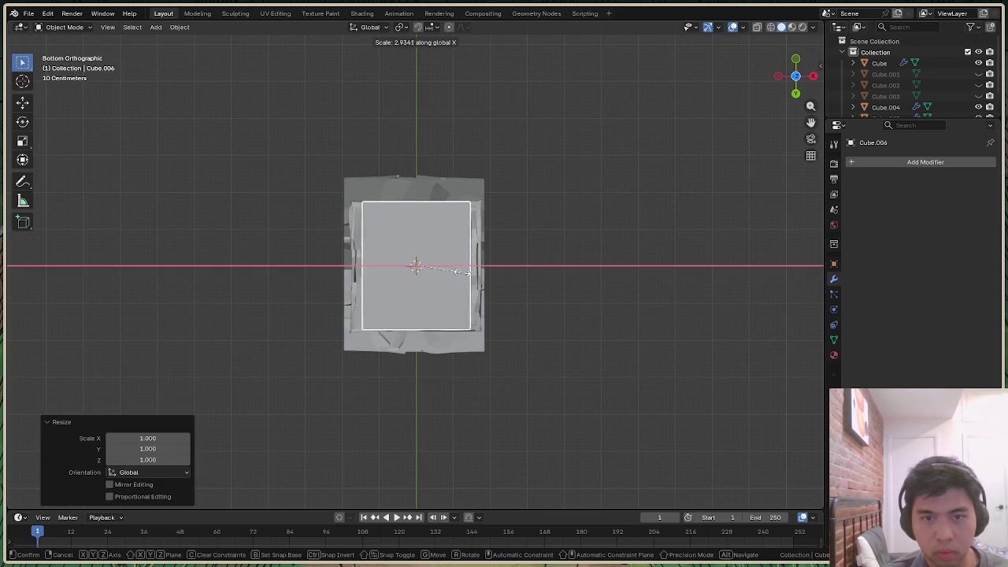
click(470, 273)
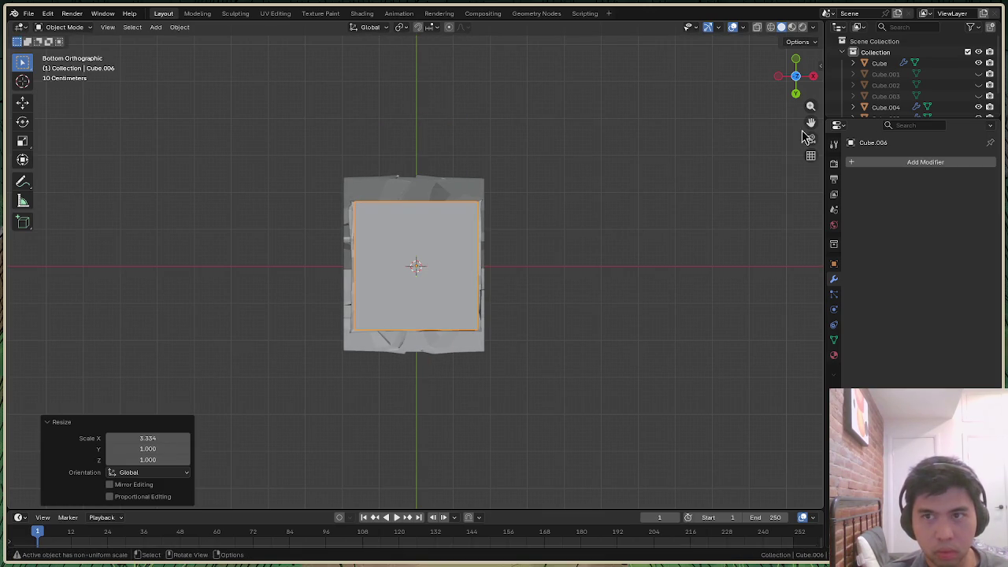
drag(807, 99, 797, 78)
click(437, 303)
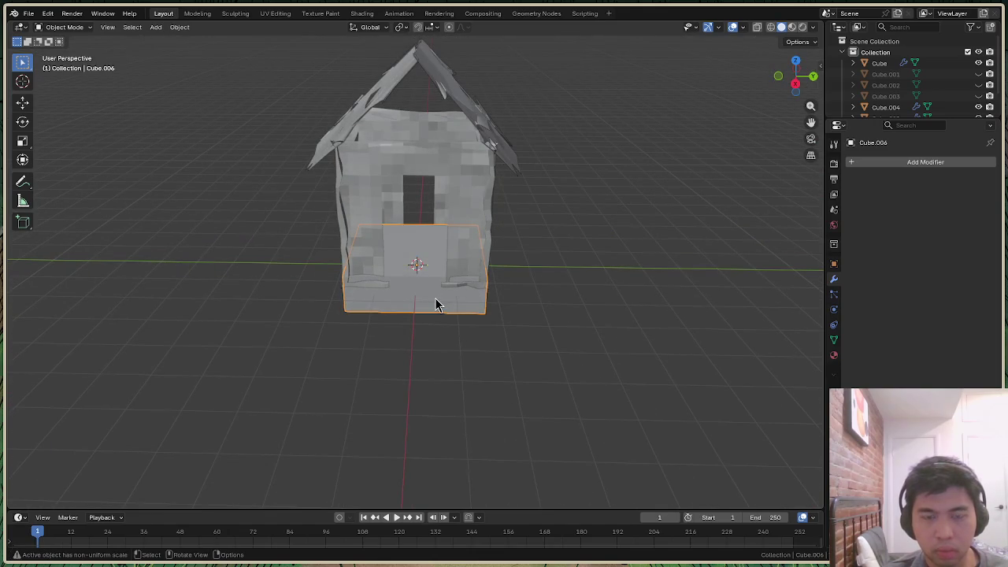
Scale the block taller along Z and raise it 4.6959 m up to the roof
key(s)
key(z)
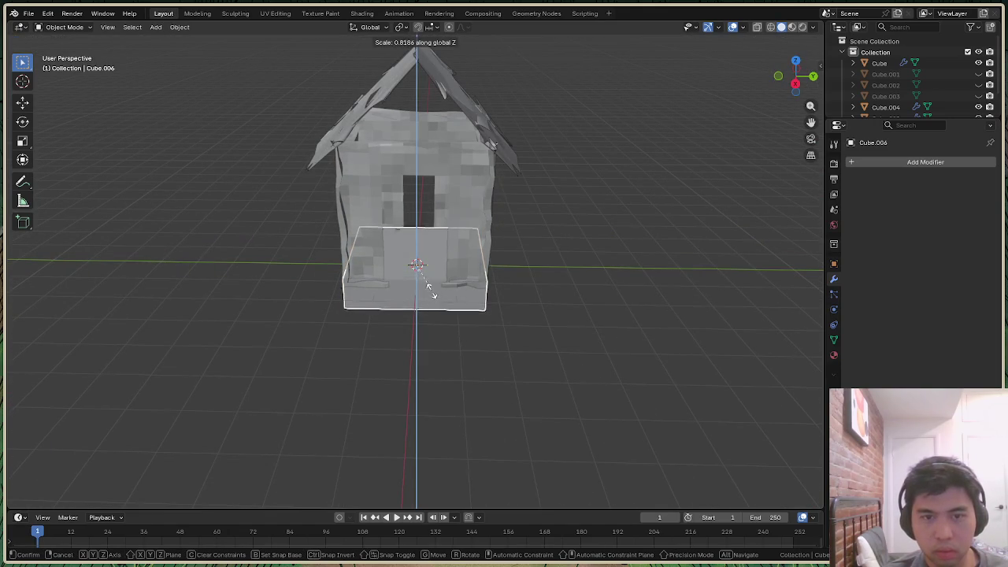
click(443, 333)
key(g)
key(z)
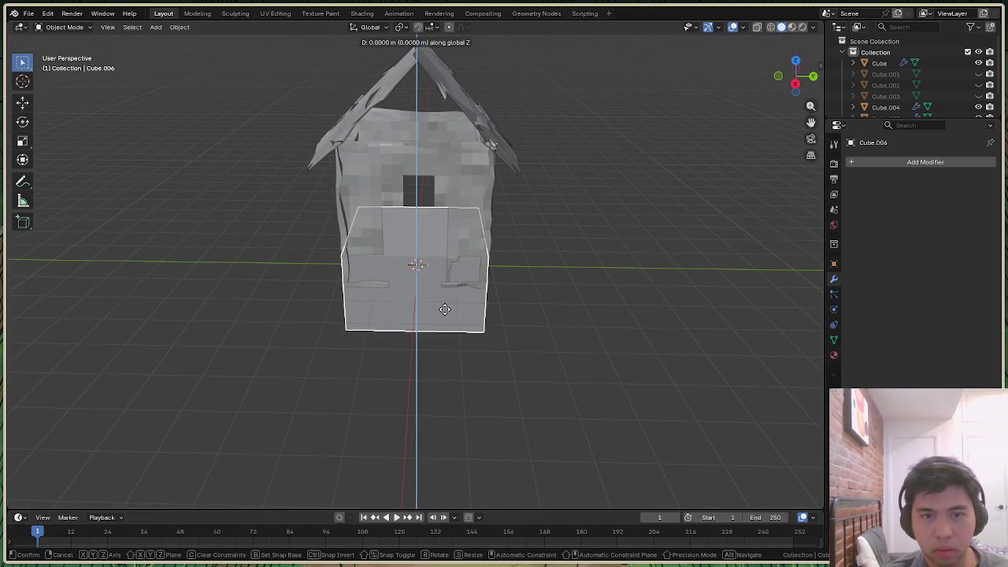
click(473, 110)
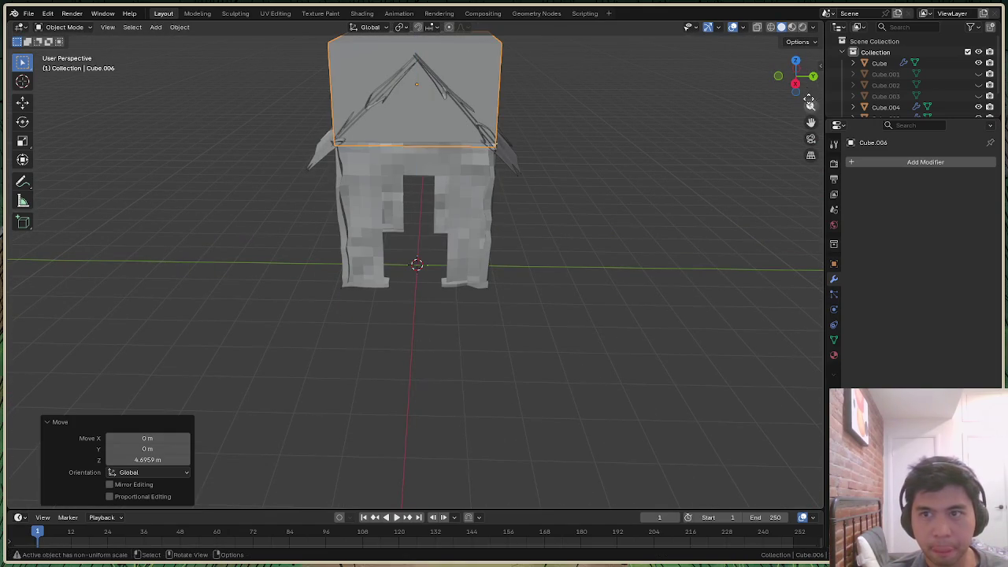
Orbit around the raised block and switch it into Edit Mode
drag(809, 99, 787, 126)
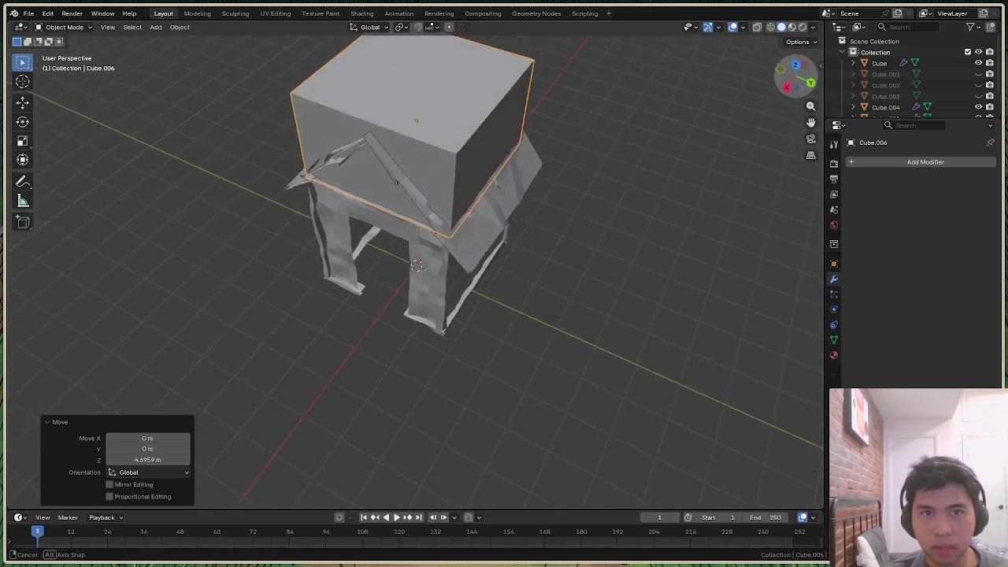
drag(788, 126, 160, 35)
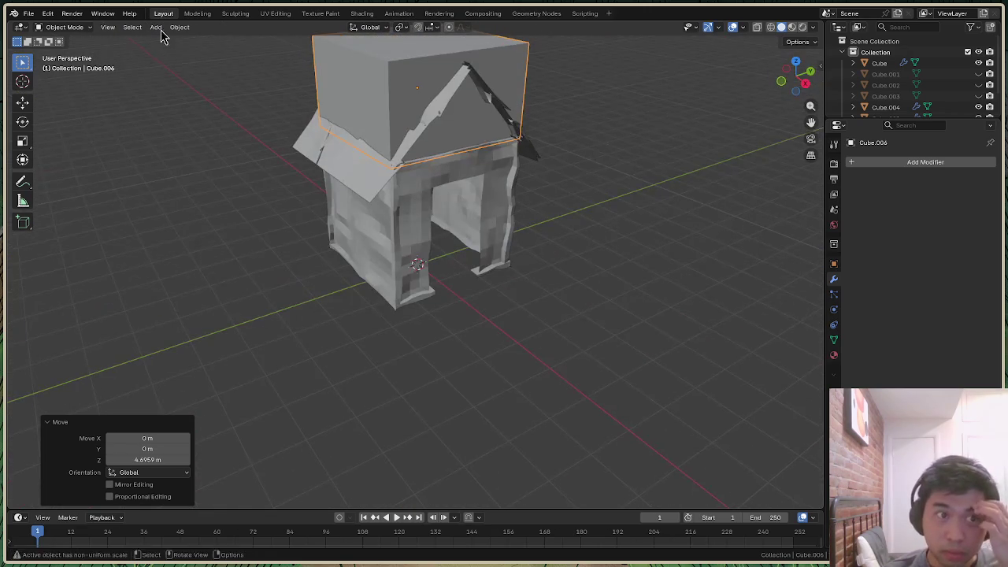
drag(788, 95, 319, 90)
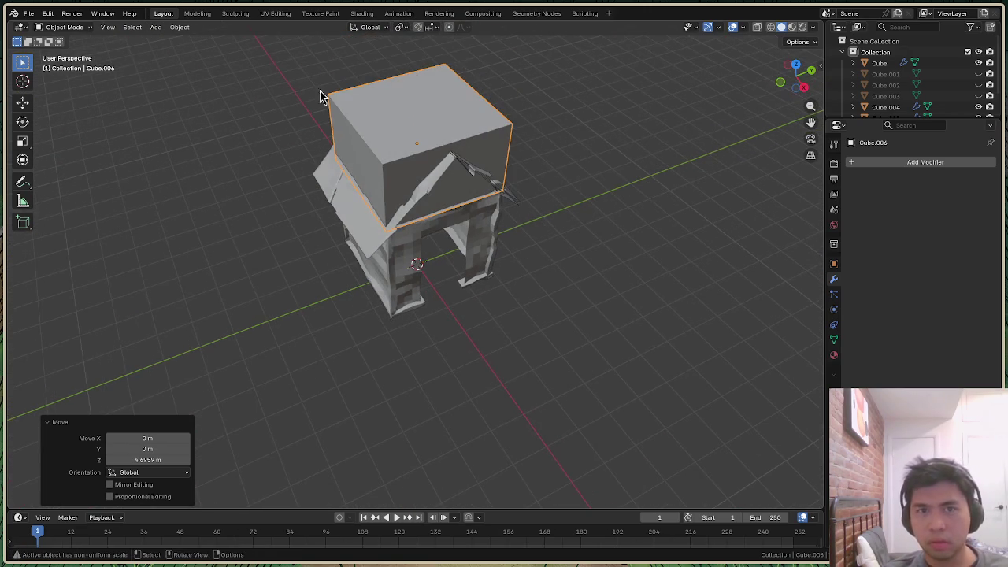
click(63, 27)
click(78, 49)
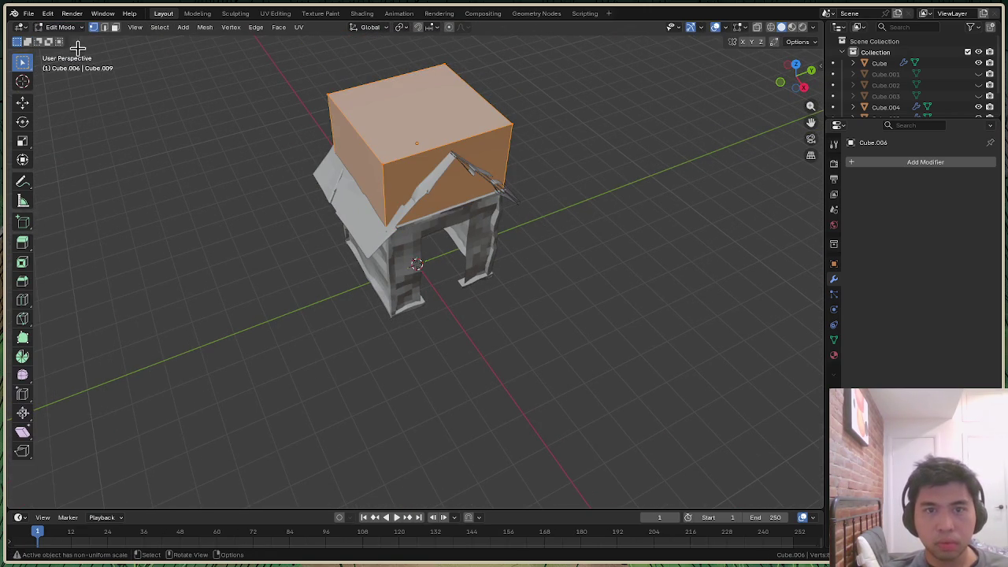
Subdivide the top cube, then undo the subdivision to keep it plain
right_click(476, 128)
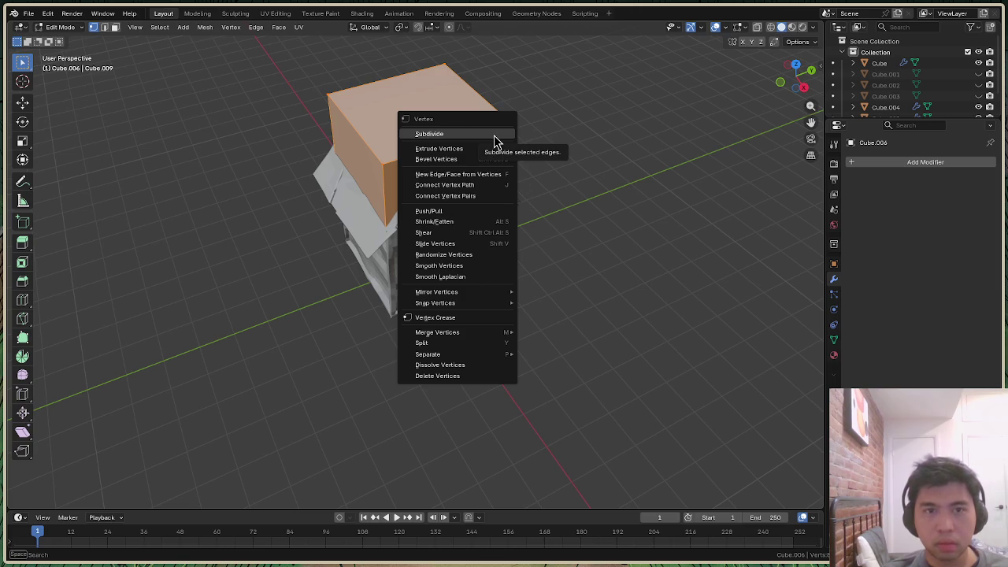
click(495, 137)
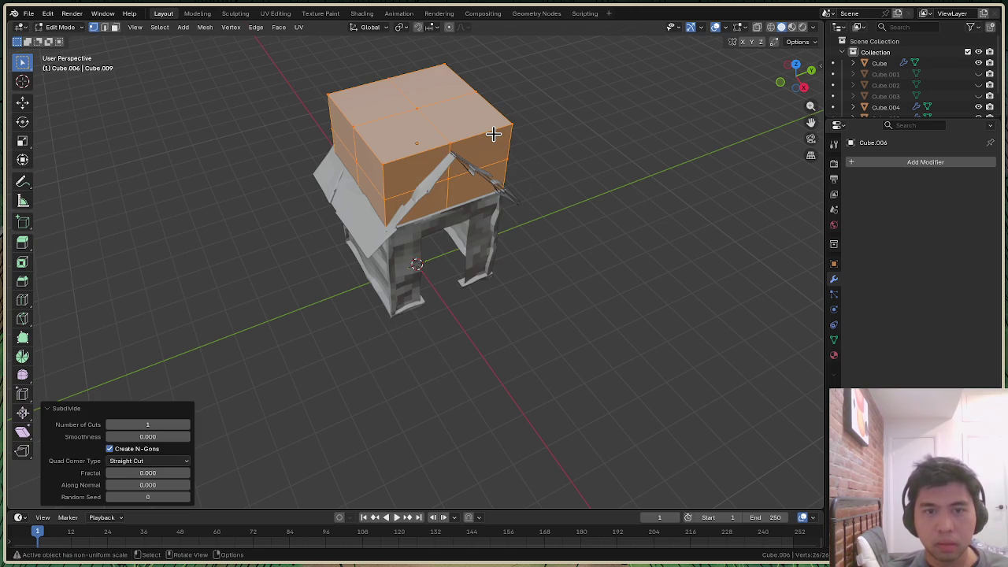
click(653, 152)
key(ctrl+z)
key(ctrl+z)
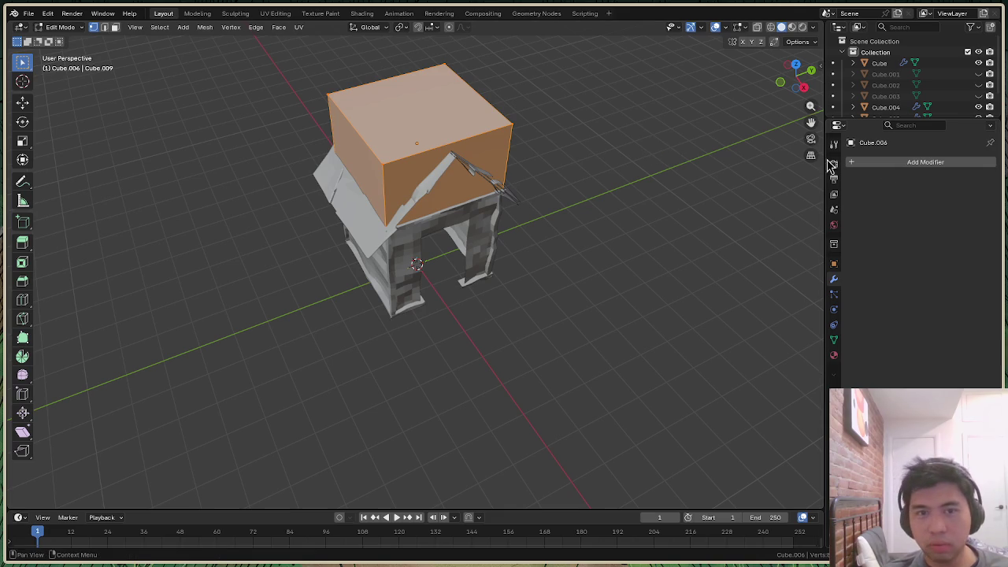
Deselect the cube's faces and return to Object Mode
mouse_move(797, 75)
mouse_down()
mouse_move(776, 78)
mouse_move(788, 79)
mouse_up()
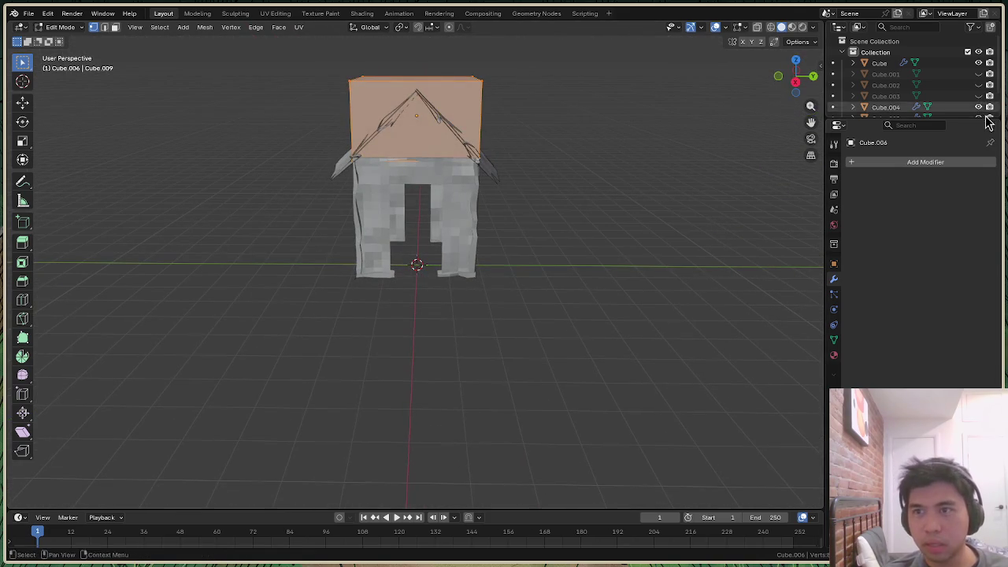
scroll(906, 87, down, 1)
click(551, 143)
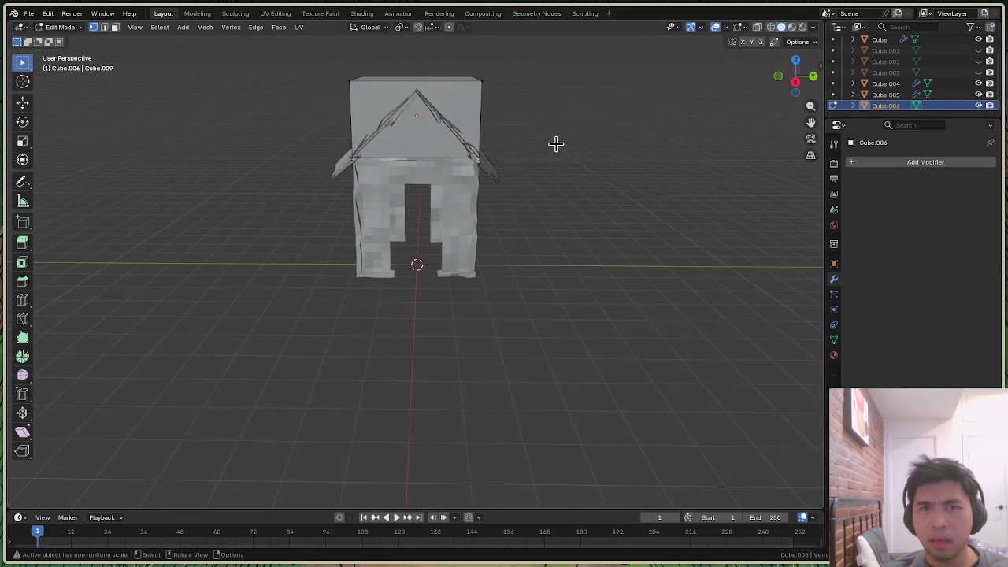
click(71, 27)
click(63, 39)
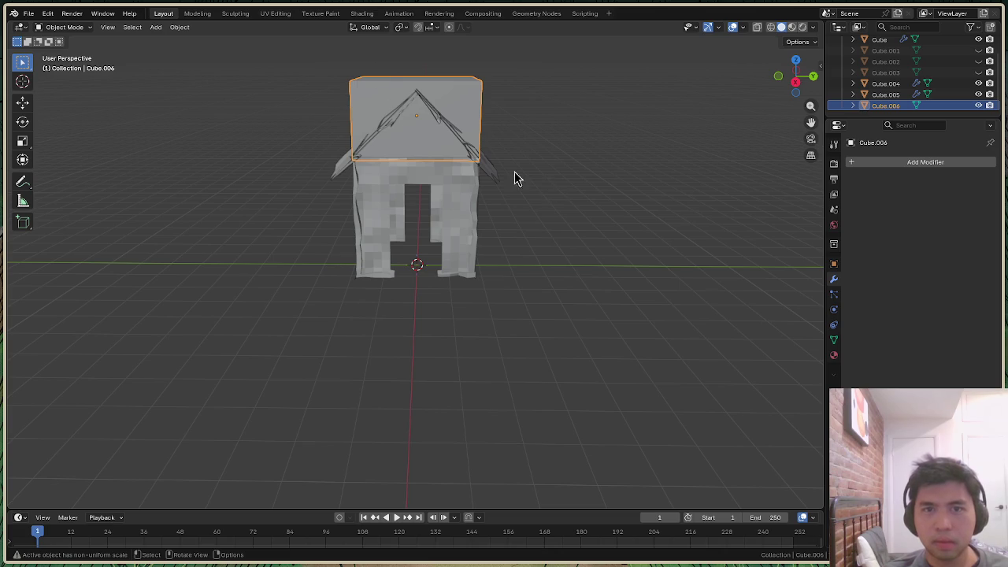
drag(813, 85, 674, 212)
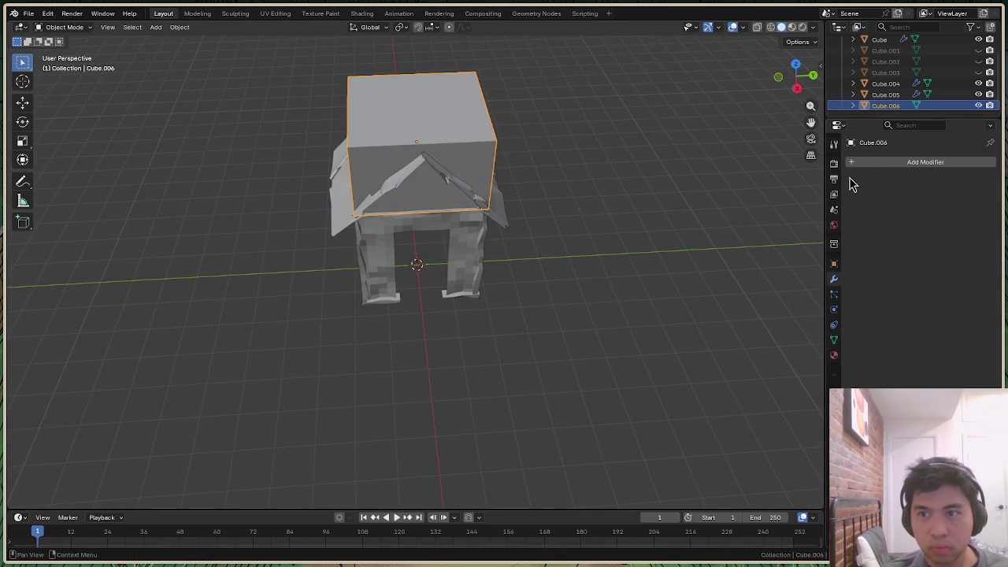
Add a Boolean modifier (Difference, Exact) to Cube.006 via the modifier search 'bool'
click(851, 164)
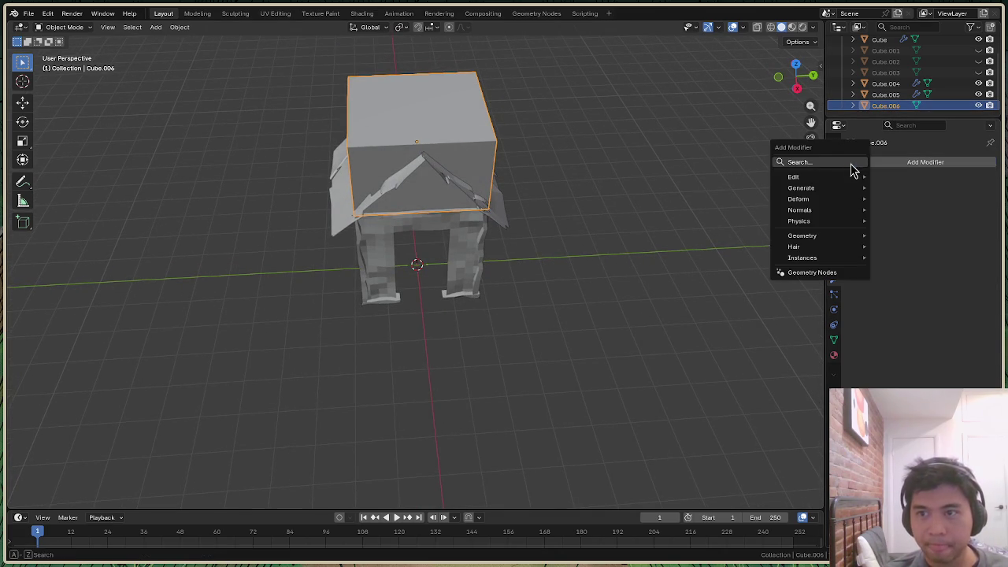
click(819, 159)
text(bool)
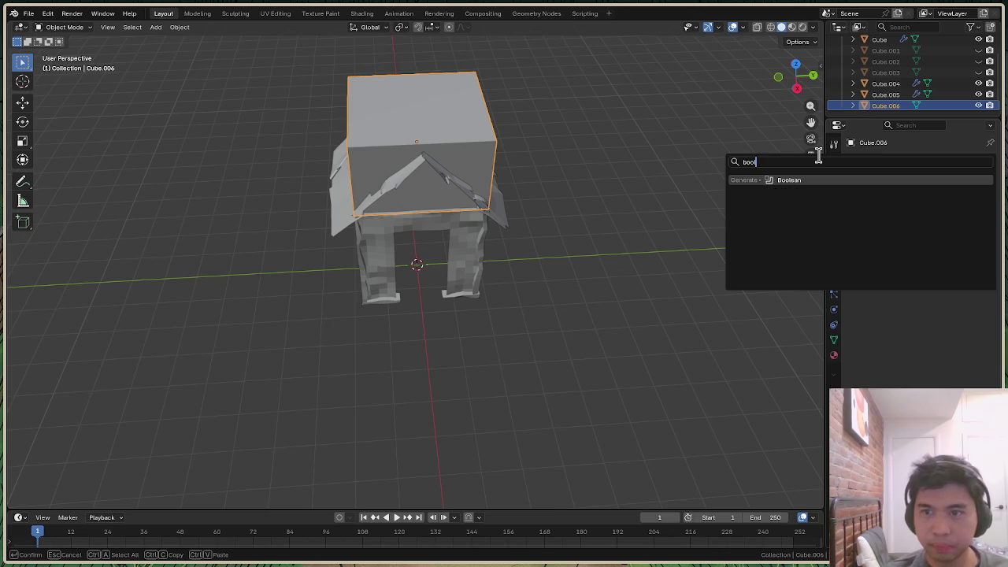
click(810, 179)
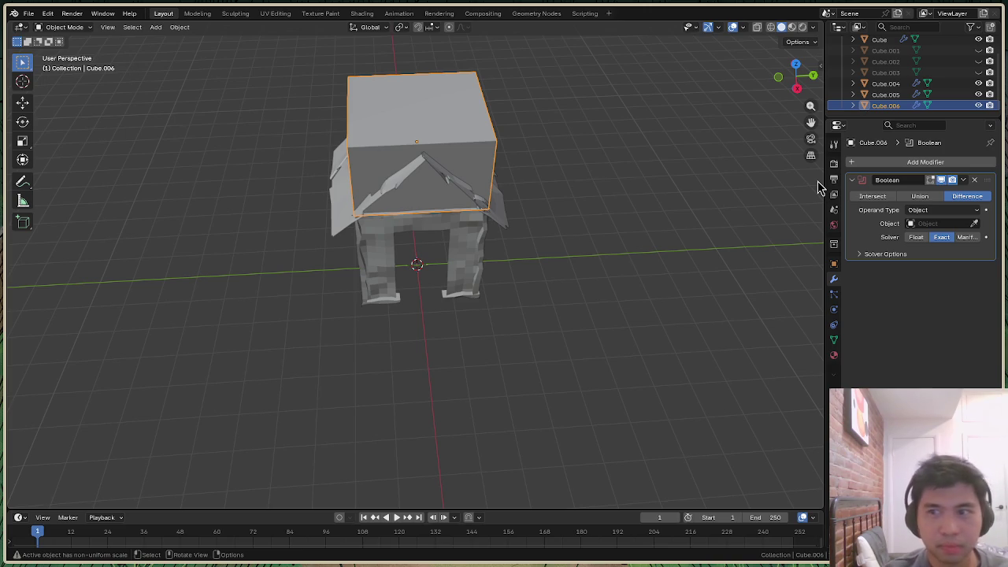
mouse_move(797, 78)
mouse_down()
mouse_move(756, 87)
mouse_move(620, 262)
mouse_up()
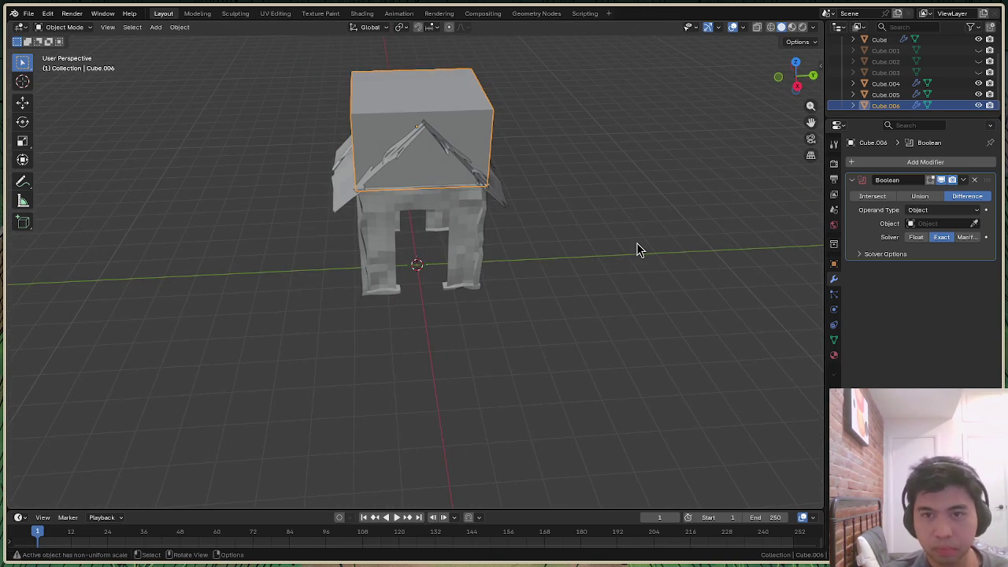
key(shift+a)
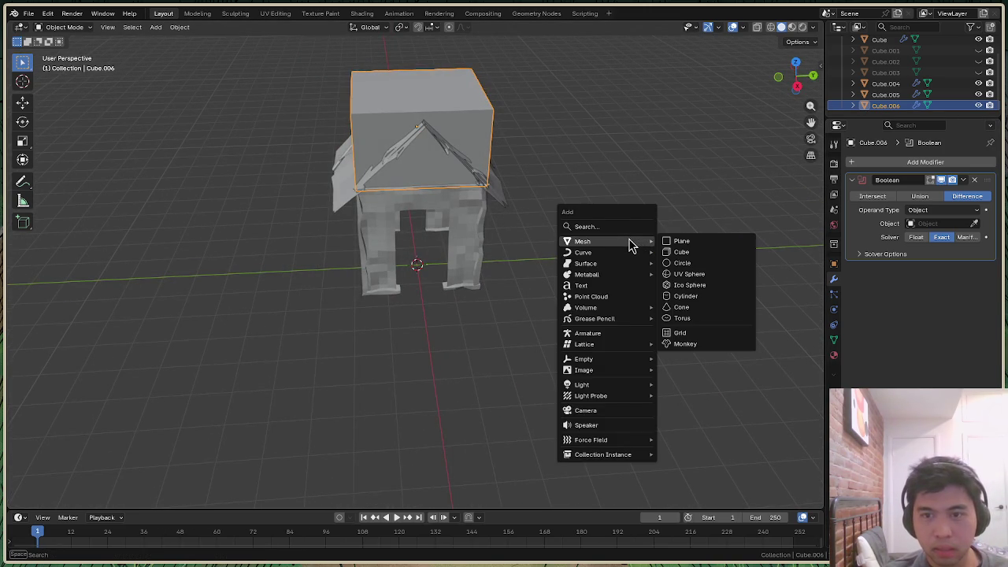
Add a new cube, Cube.007, and stretch it tall along Z
click(690, 253)
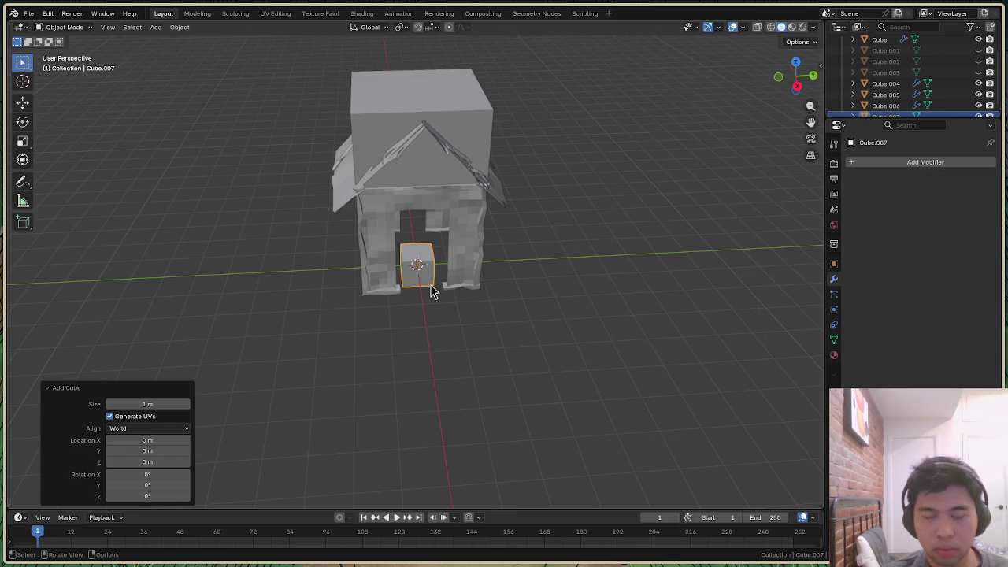
click(796, 86)
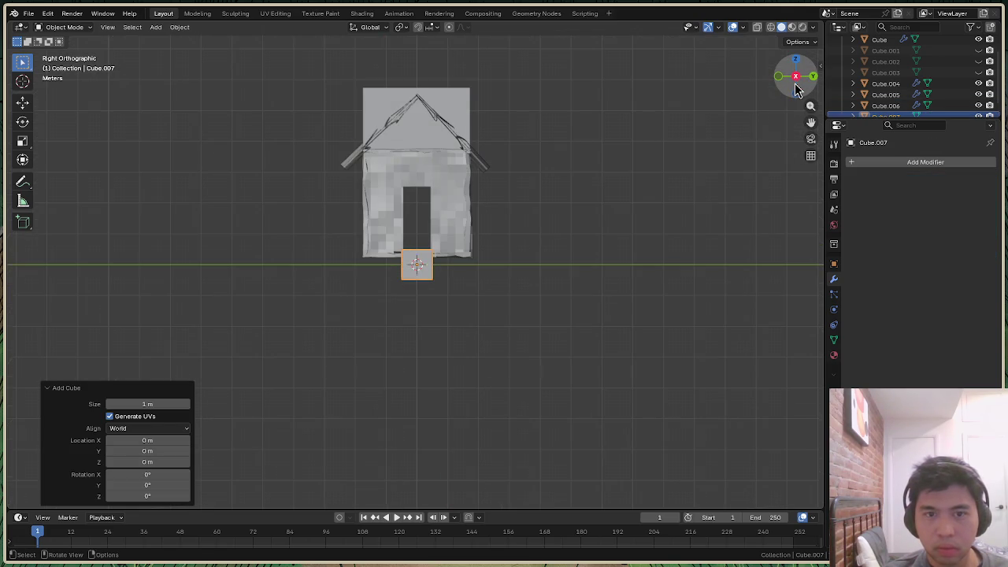
click(428, 270)
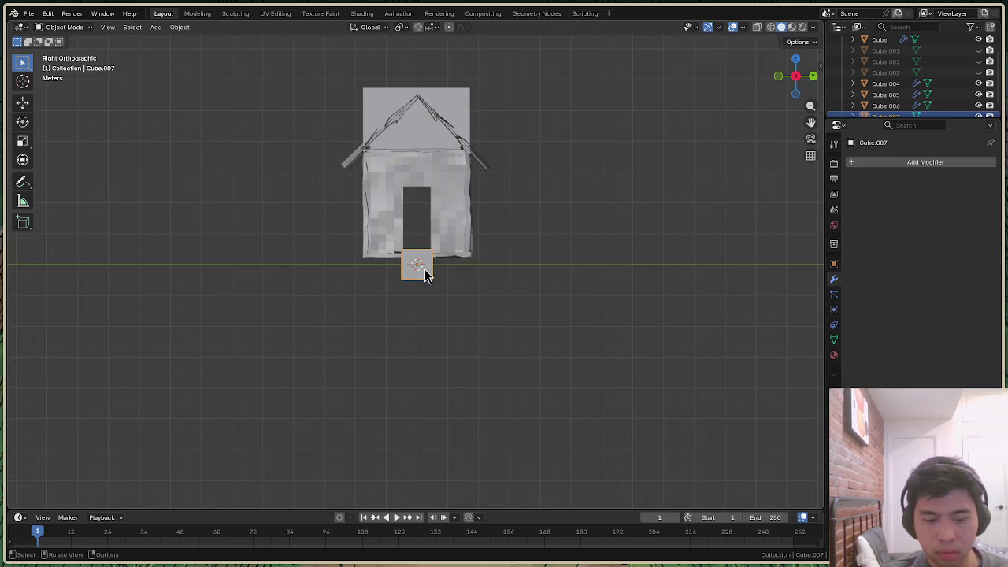
key(s)
key(x)
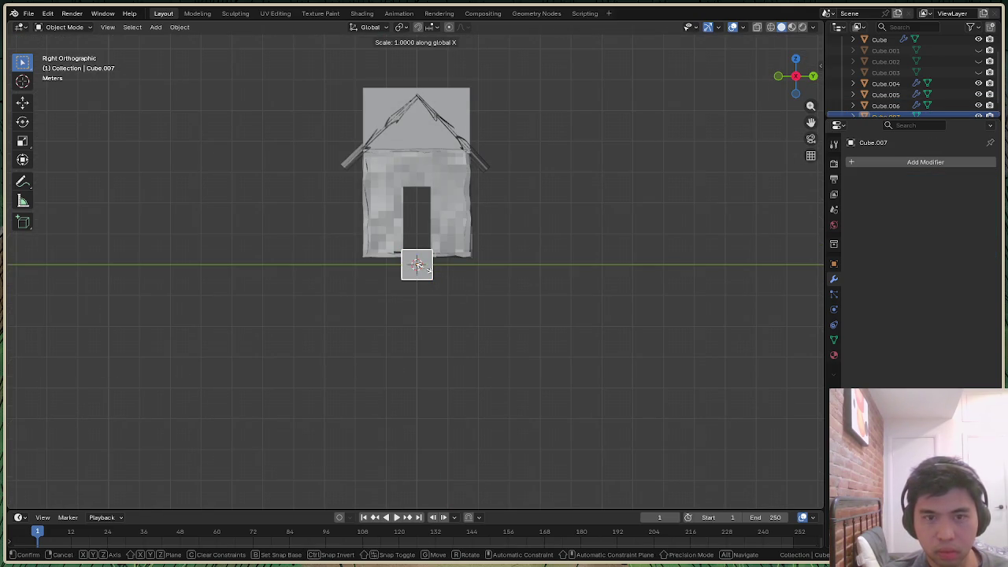
click(439, 270)
key(ctrl+z)
key(s)
key(y)
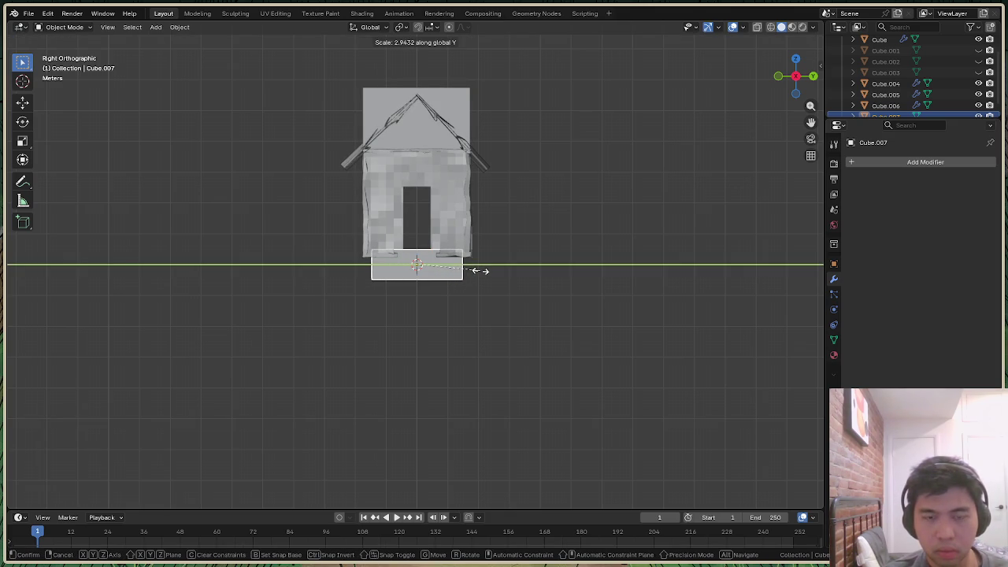
click(480, 272)
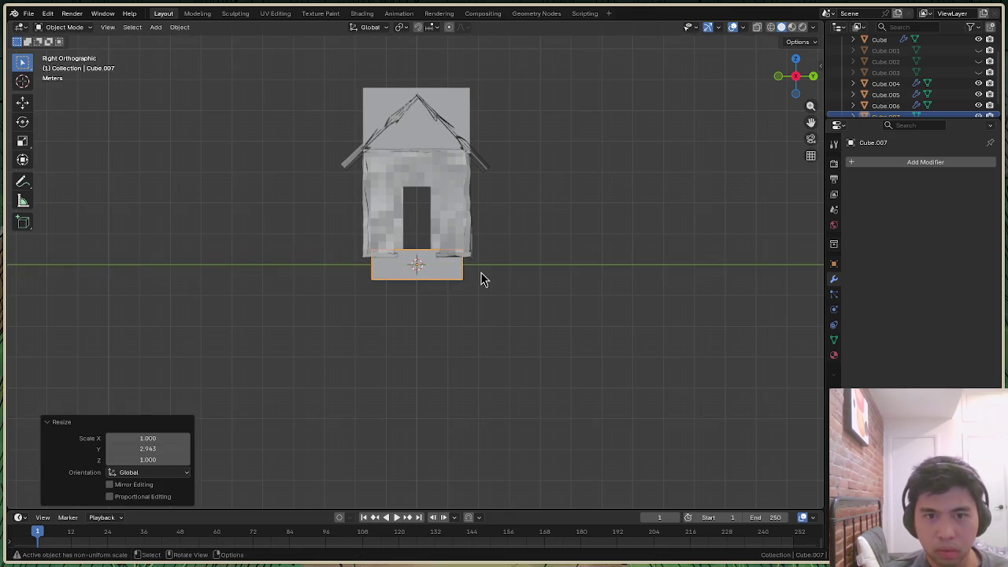
key(ctrl+z)
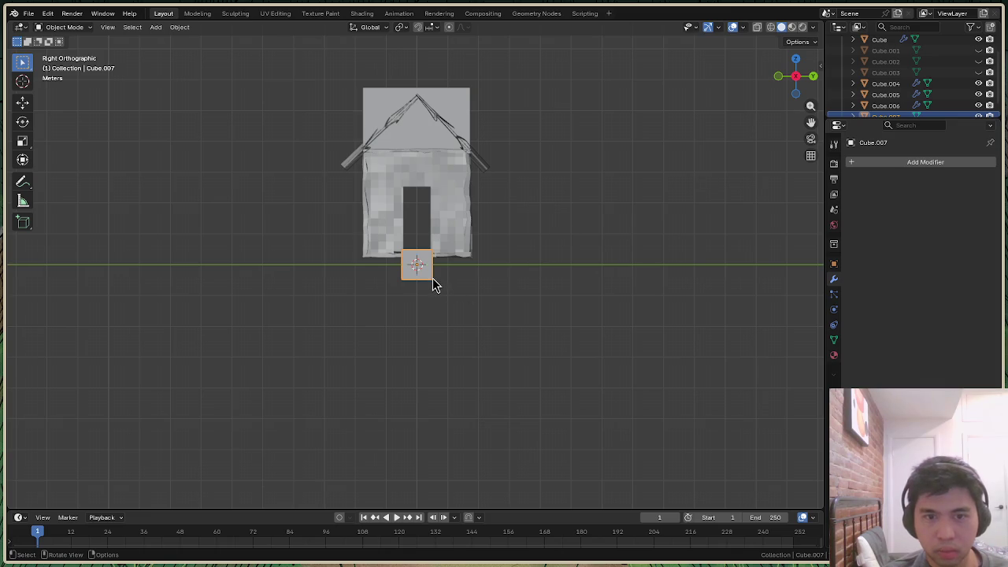
key(s)
key(z)
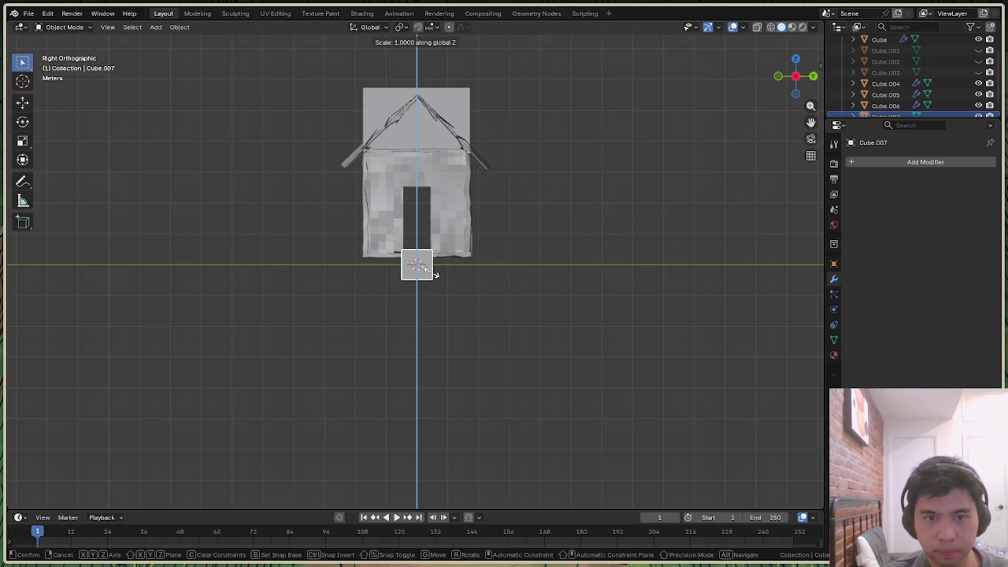
click(434, 344)
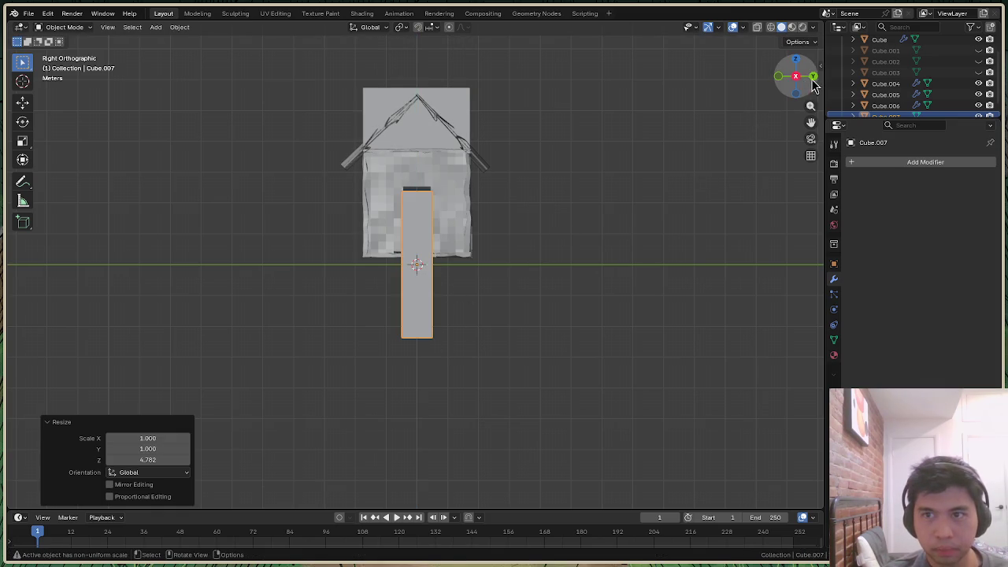
Widen the slab 3.411 along X from the top view
click(795, 62)
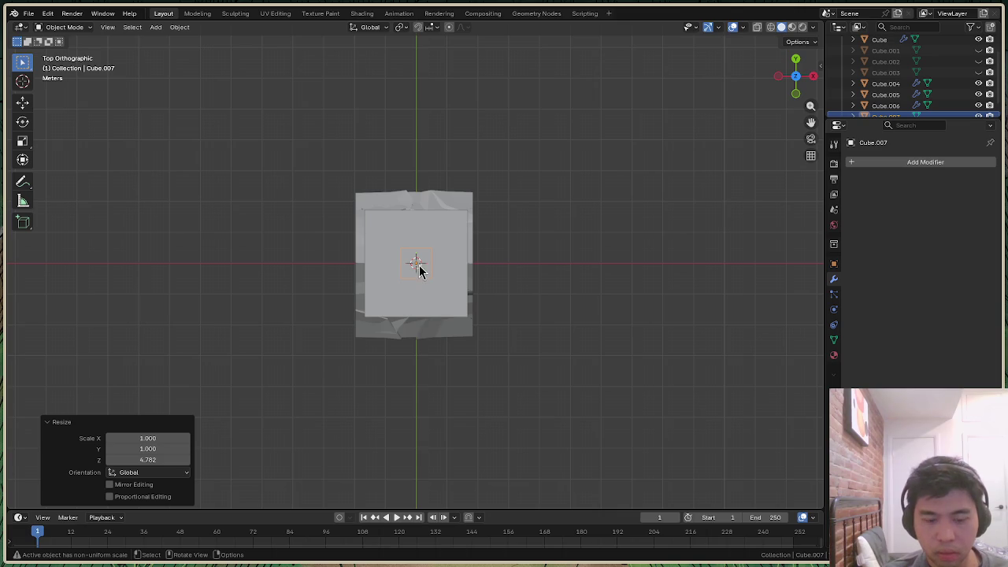
key(s)
key(x)
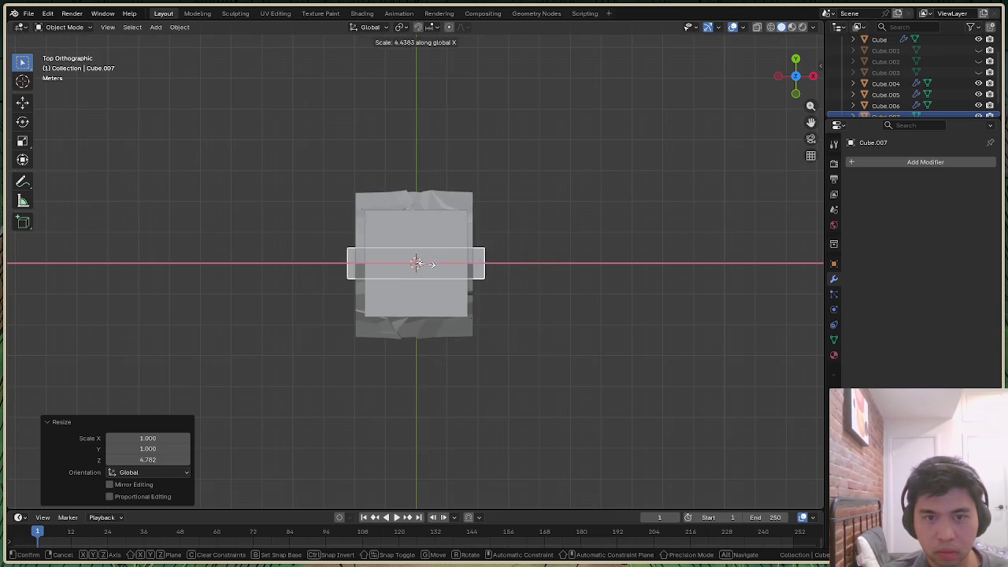
click(421, 264)
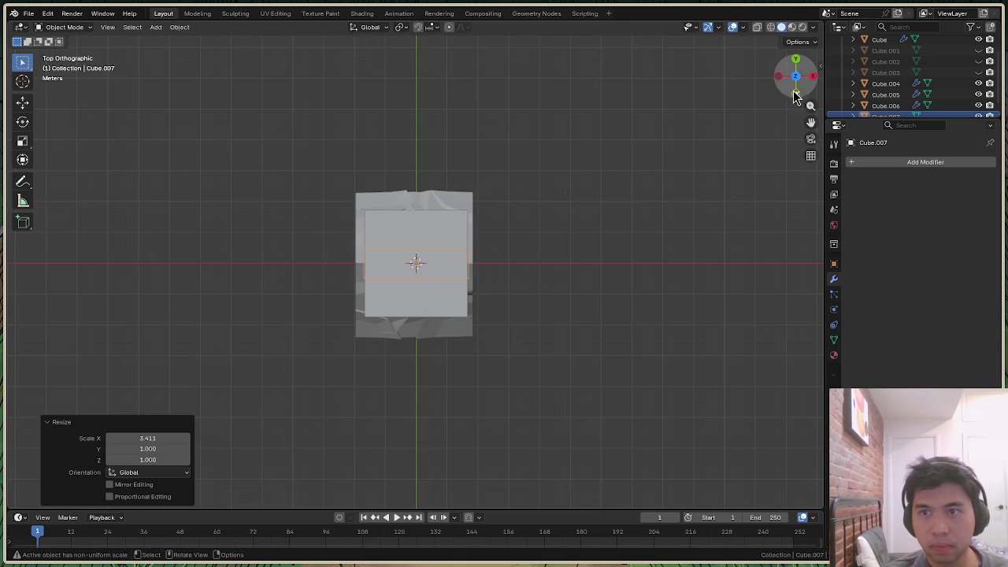
mouse_move(797, 79)
mouse_down()
mouse_move(811, 88)
mouse_move(796, 79)
mouse_up()
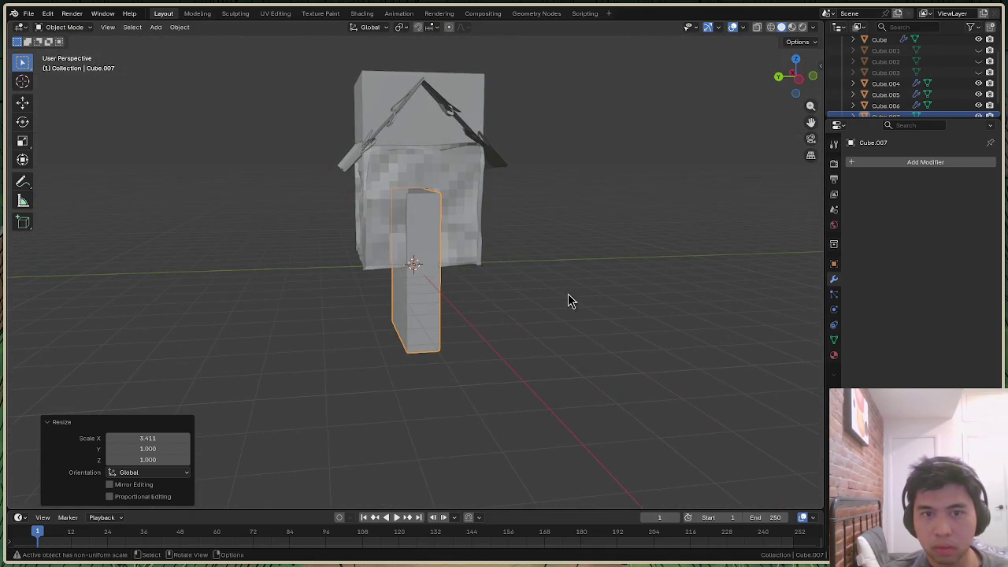
Raise the slab about 5.98 m along Z and shift it 2.248 m along Y
key(g)
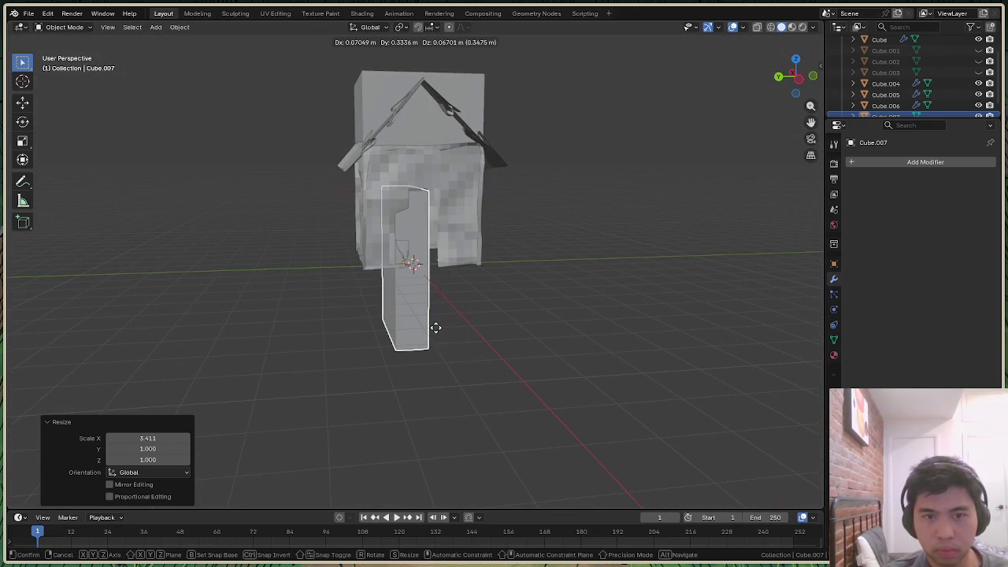
key(Escape)
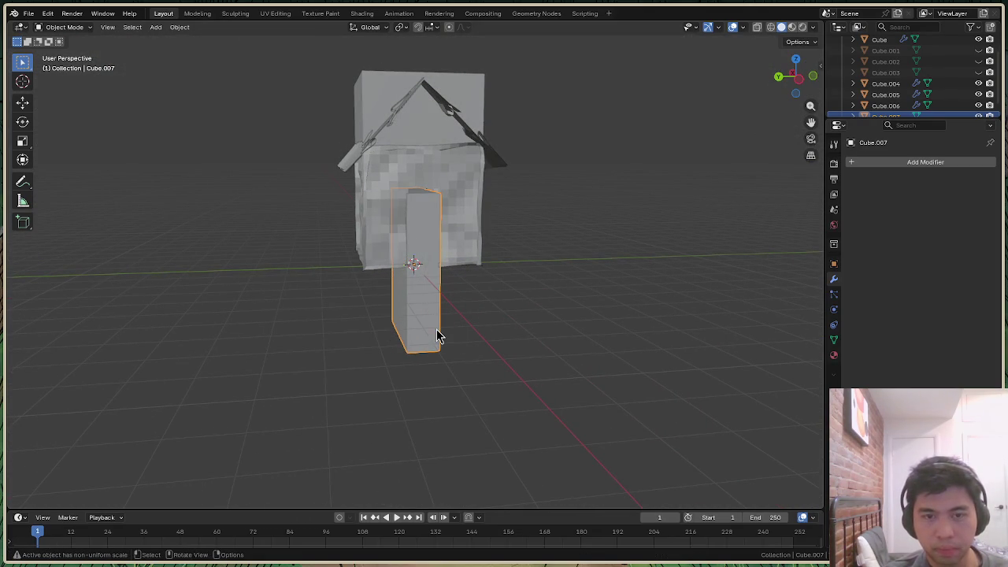
key(g)
key(z)
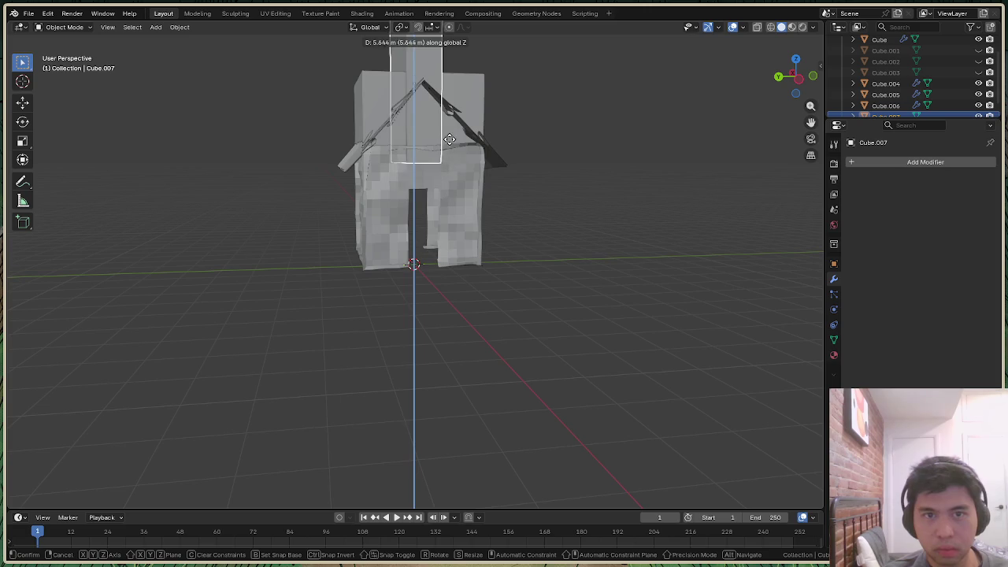
click(453, 144)
key(g)
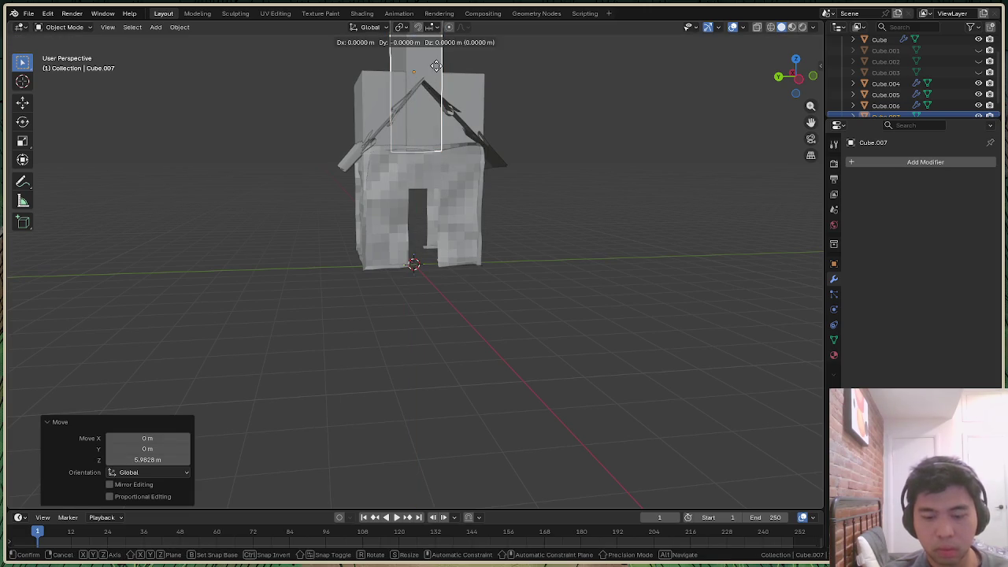
key(y)
click(728, 76)
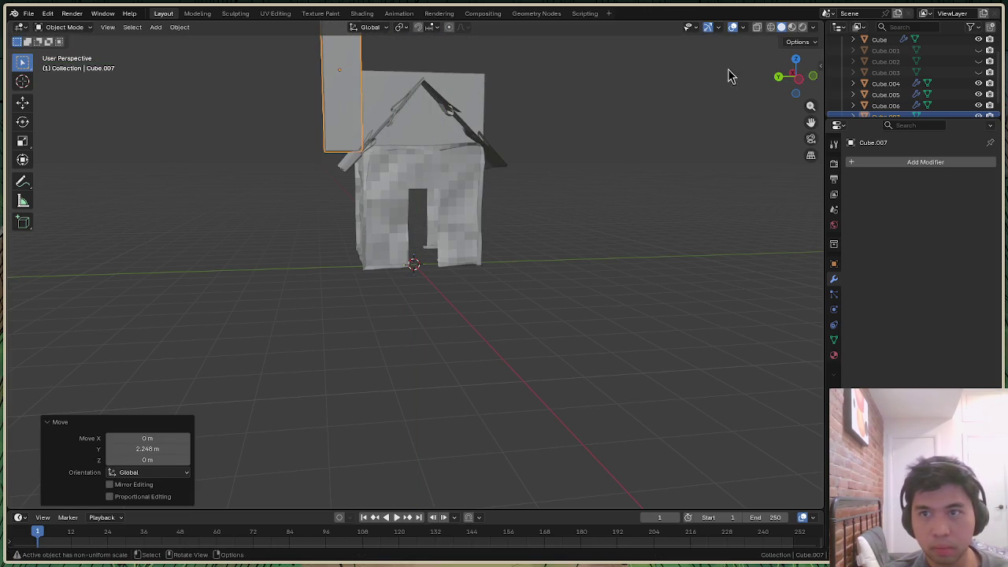
Tilt the roof slab 33.7° on X, lower it about 2 m, then tilt another 8.2°
drag(791, 77, 768, 79)
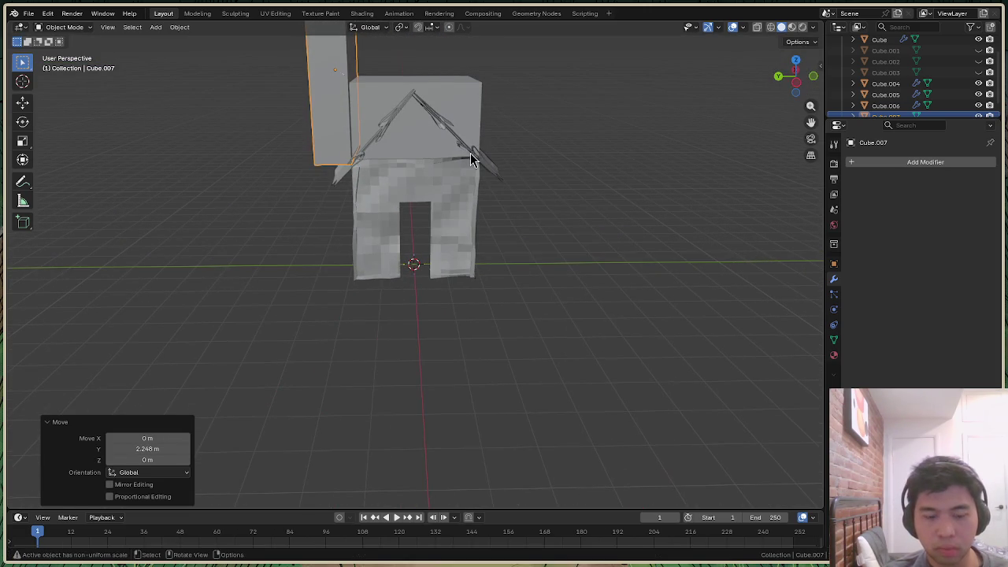
key(r)
key(x)
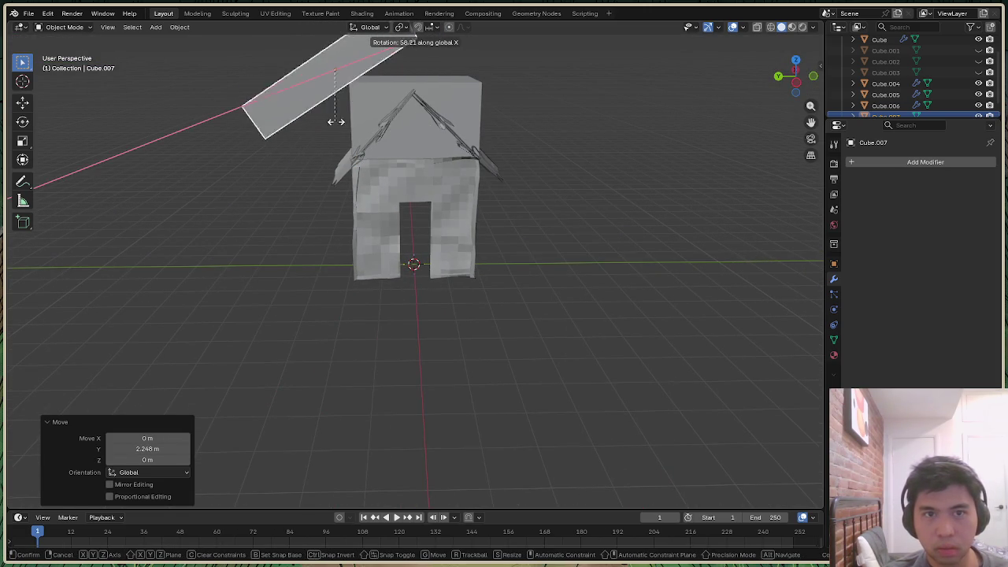
click(363, 134)
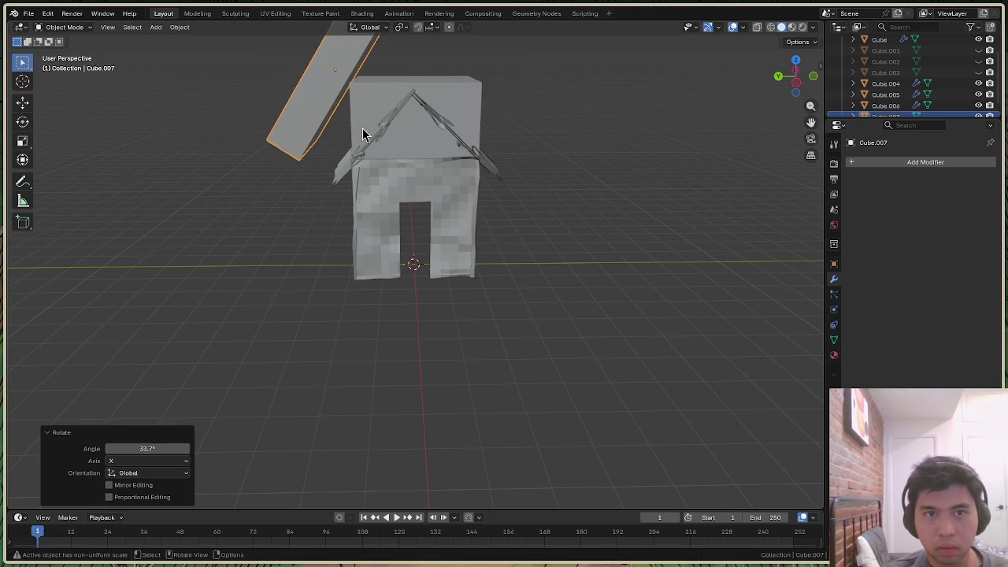
drag(795, 79, 540, 79)
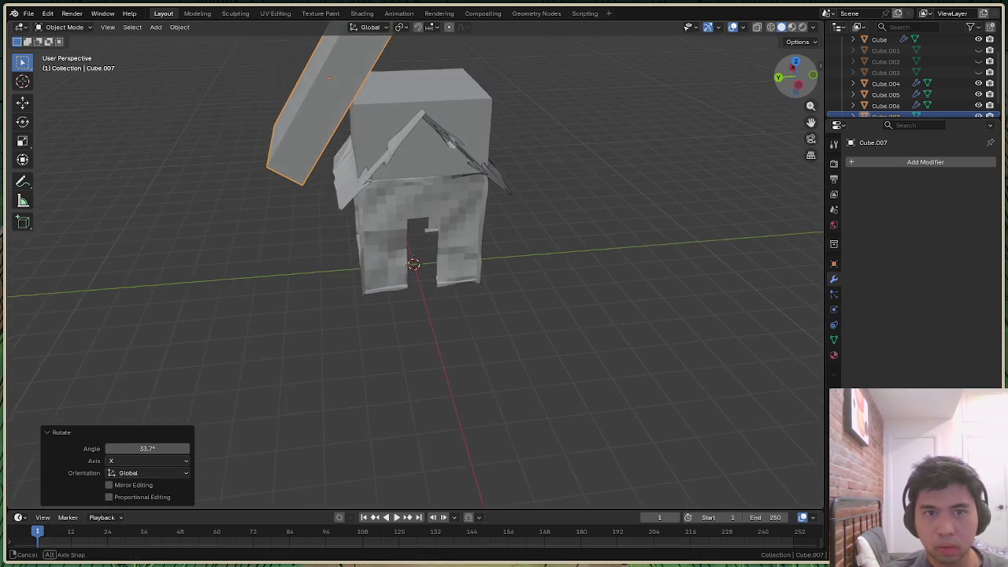
key(g)
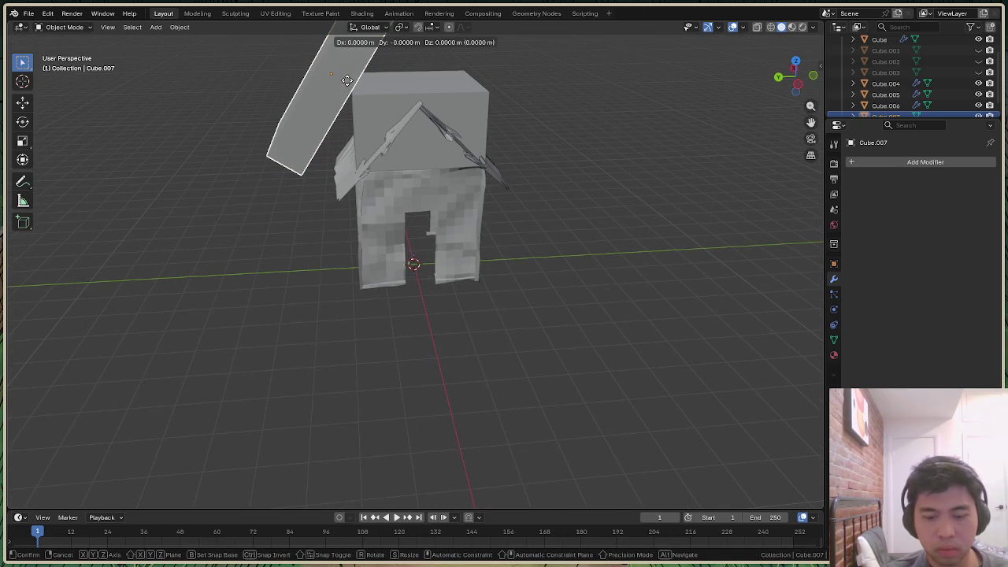
key(z)
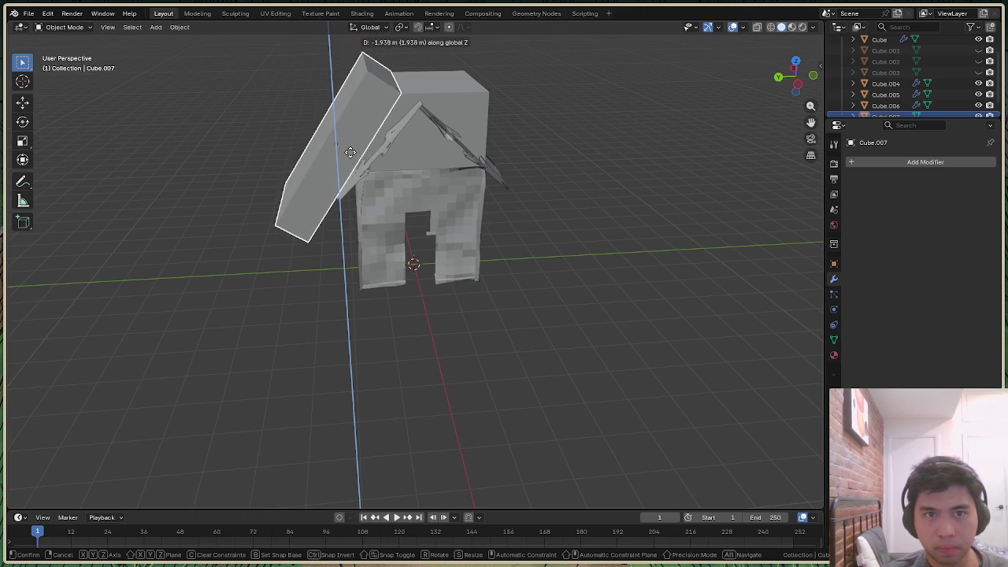
click(351, 154)
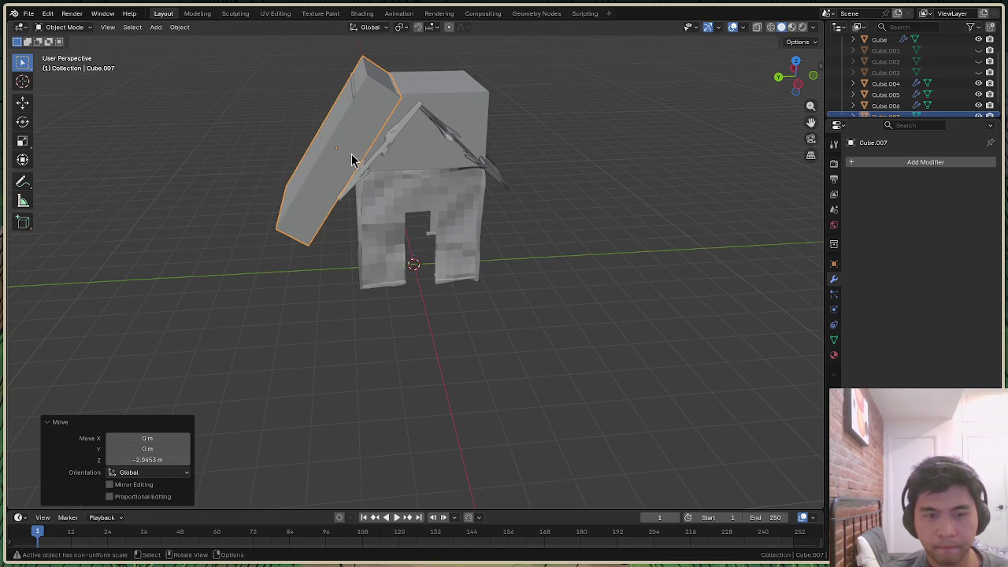
key(r)
key(x)
click(350, 160)
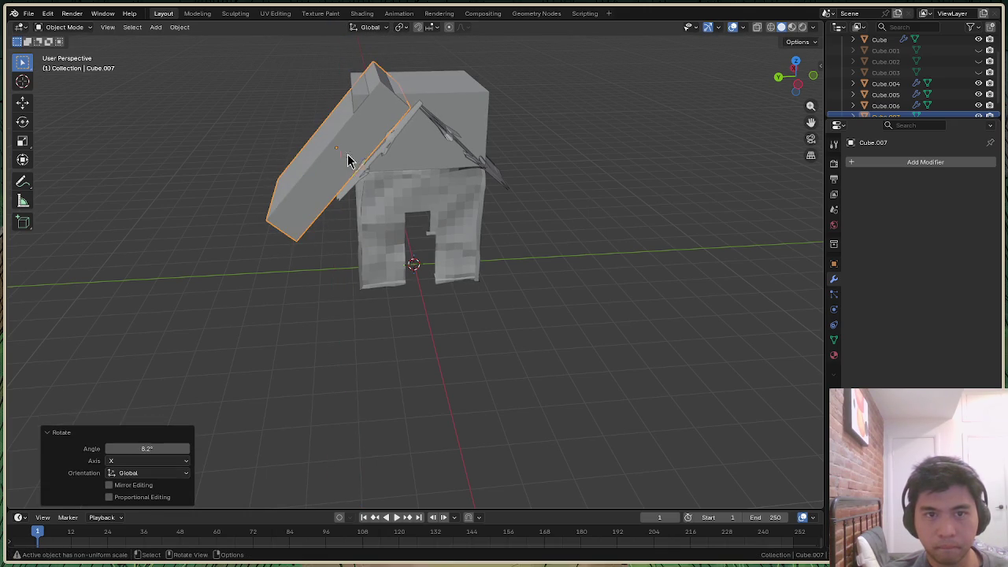
click(364, 157)
Shift the slab slightly along Y and raise it about one metre in left view
key(g)
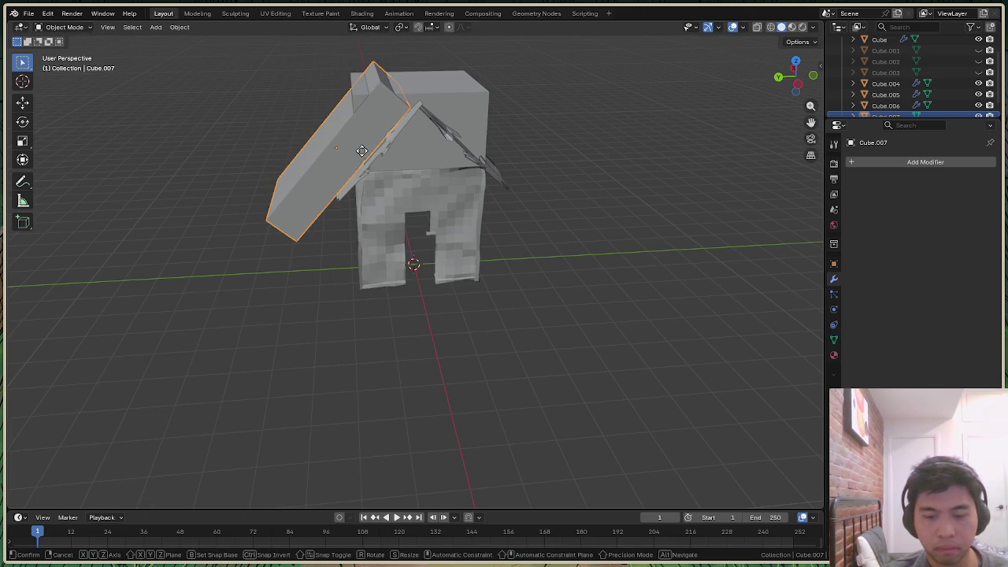
key(y)
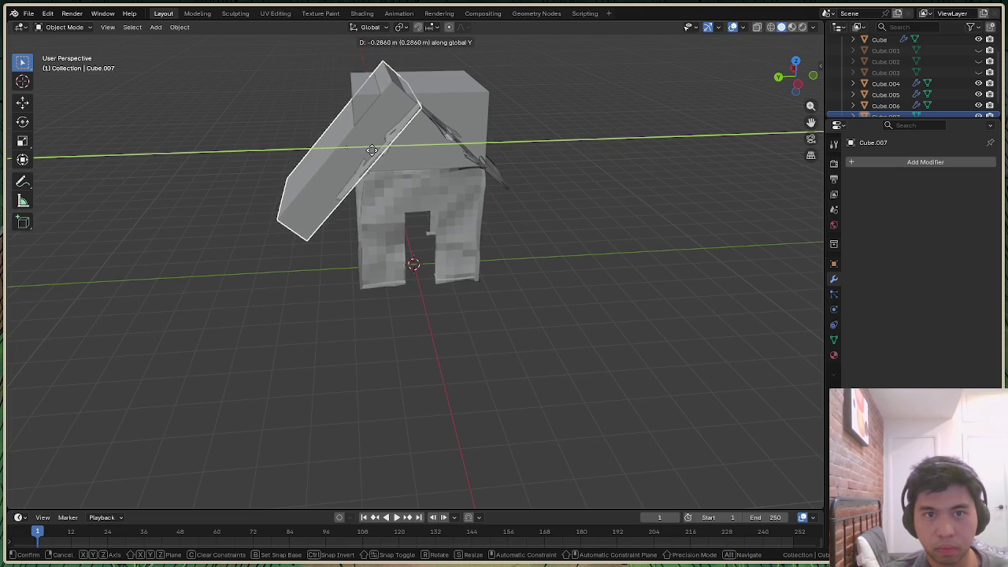
click(371, 151)
click(801, 85)
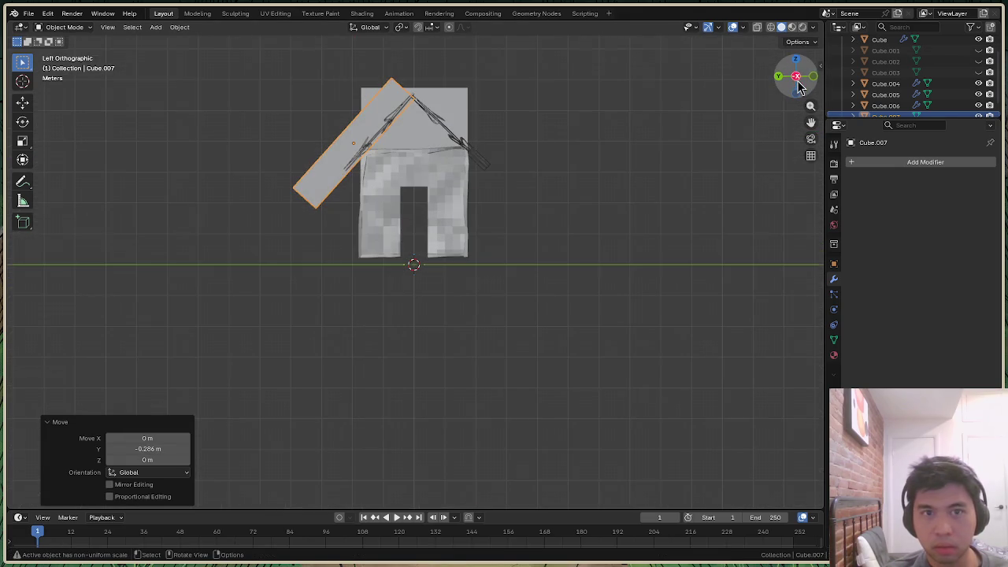
click(313, 190)
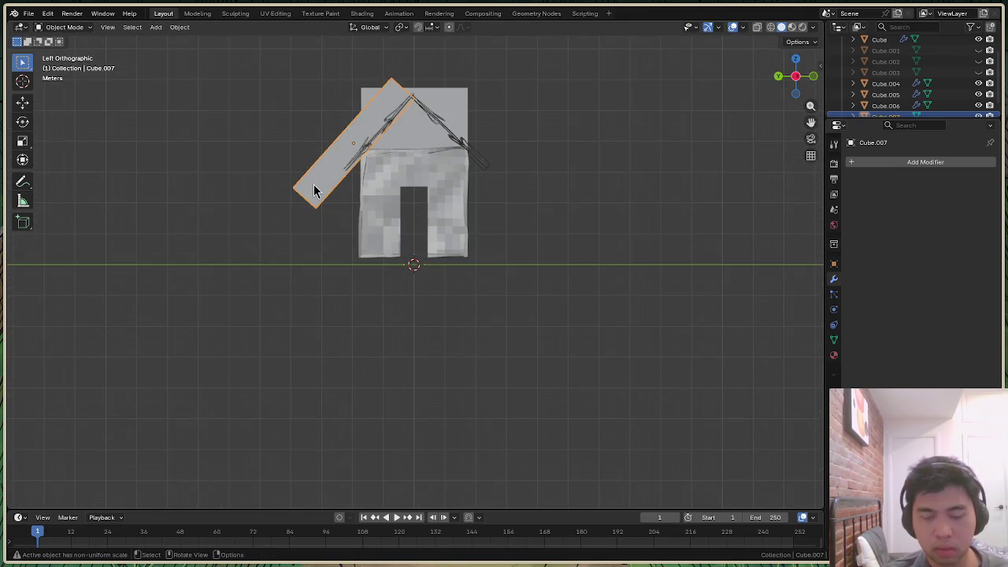
key(g)
key(z)
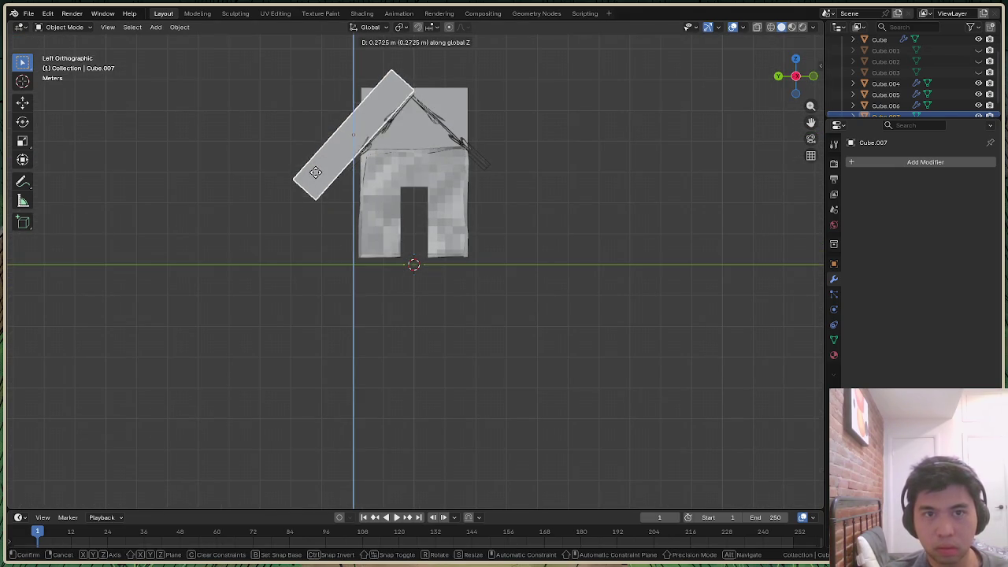
click(319, 155)
click(340, 149)
Scale the roof slab uniformly by 2.106
key(s)
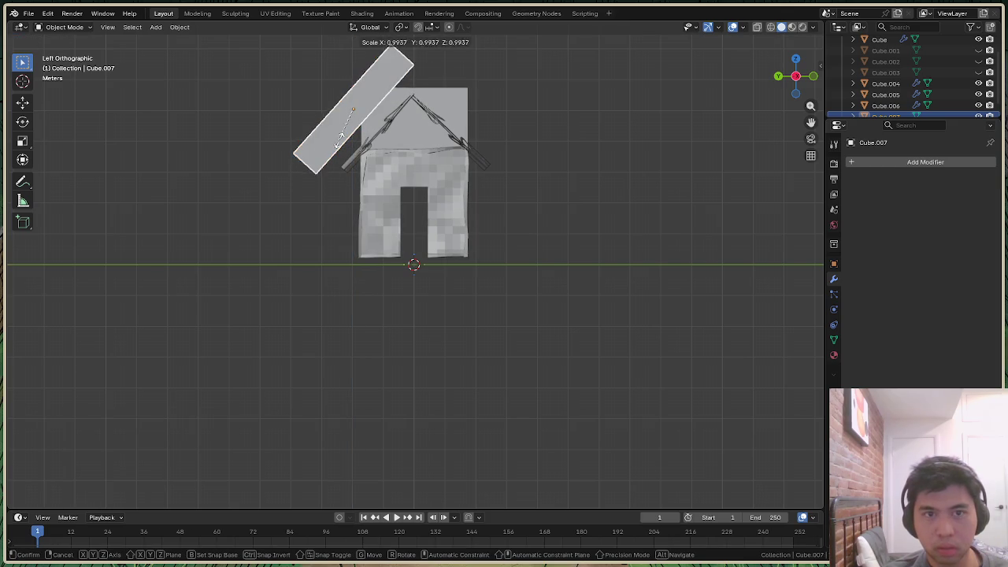
click(401, 169)
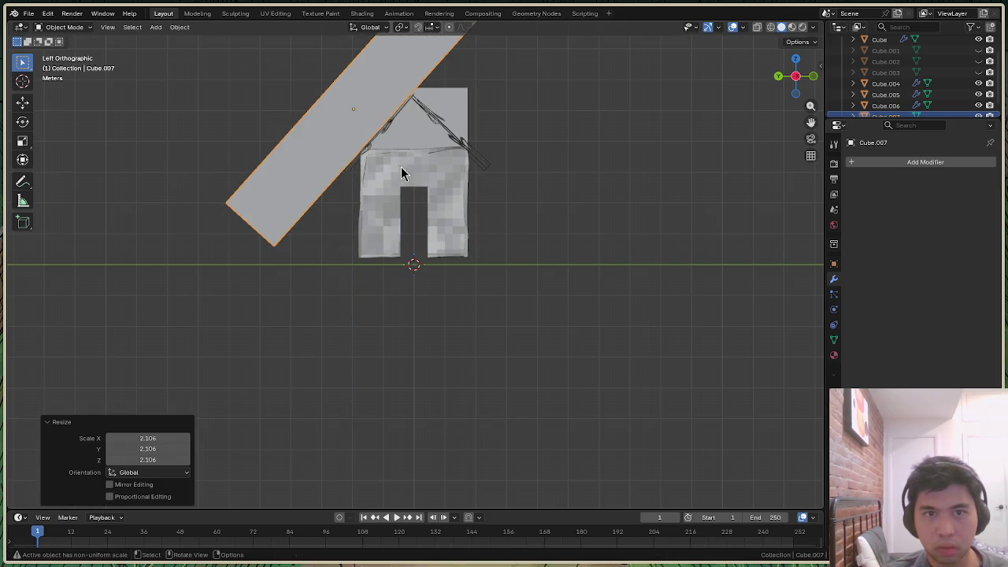
mouse_move(816, 94)
mouse_down()
mouse_move(780, 111)
mouse_move(795, 79)
mouse_move(809, 94)
mouse_up()
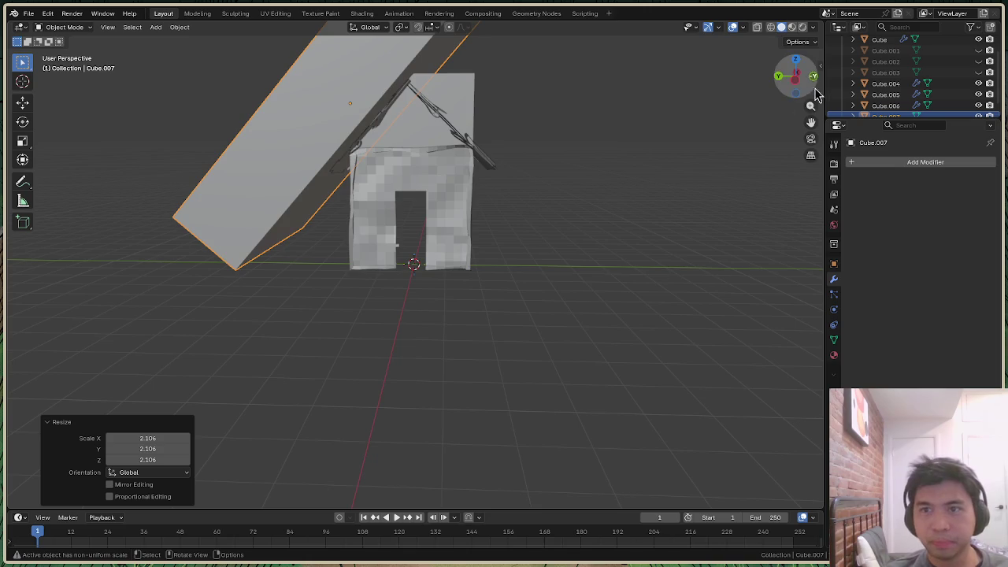
drag(816, 95, 772, 93)
right_click(284, 192)
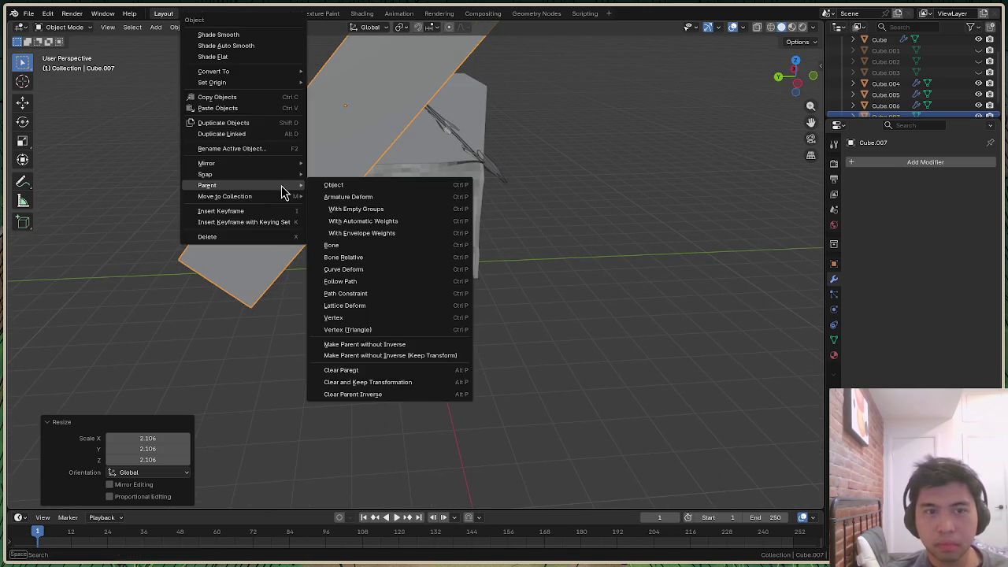
click(270, 253)
right_click(270, 253)
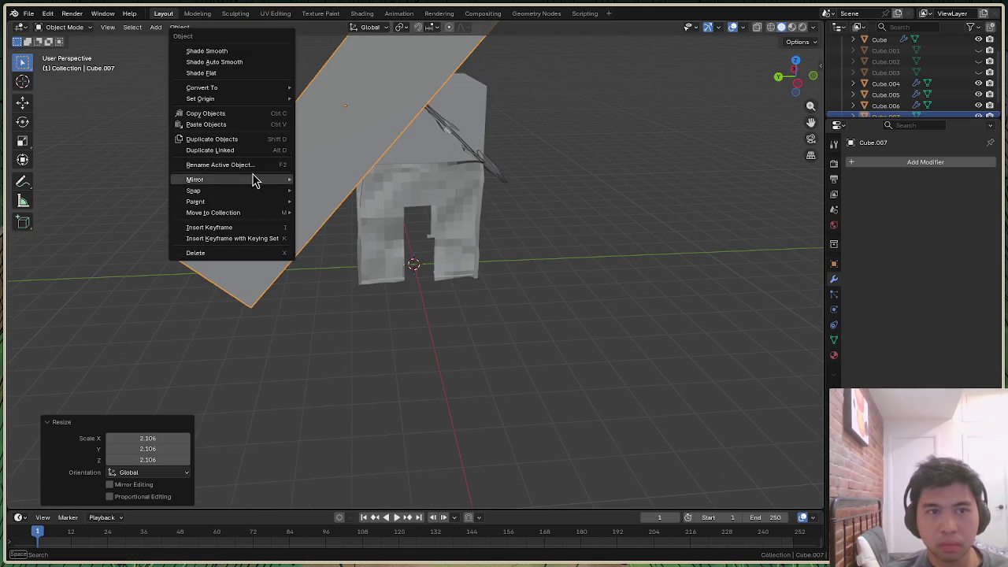
click(252, 140)
click(271, 155)
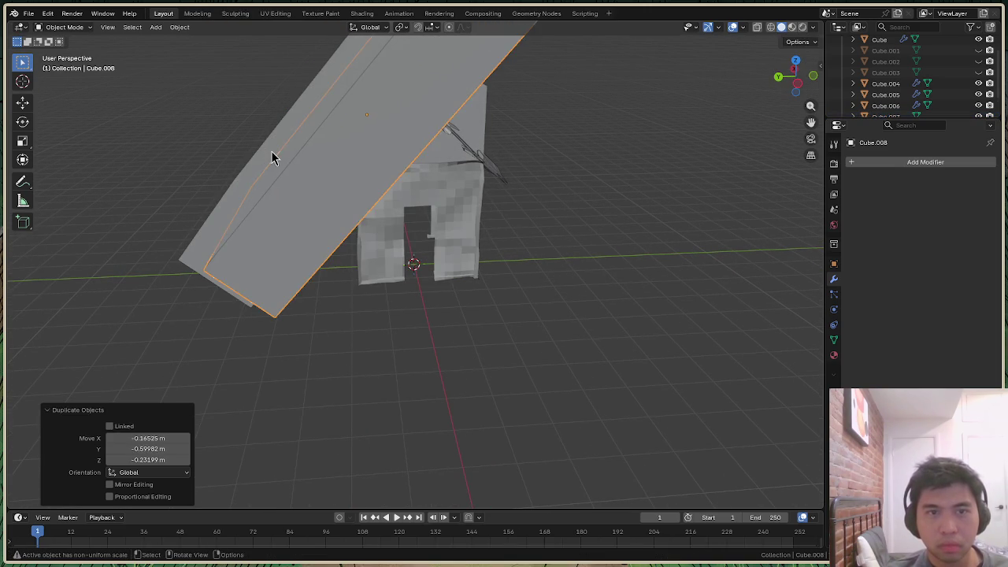
key(ctrl+z)
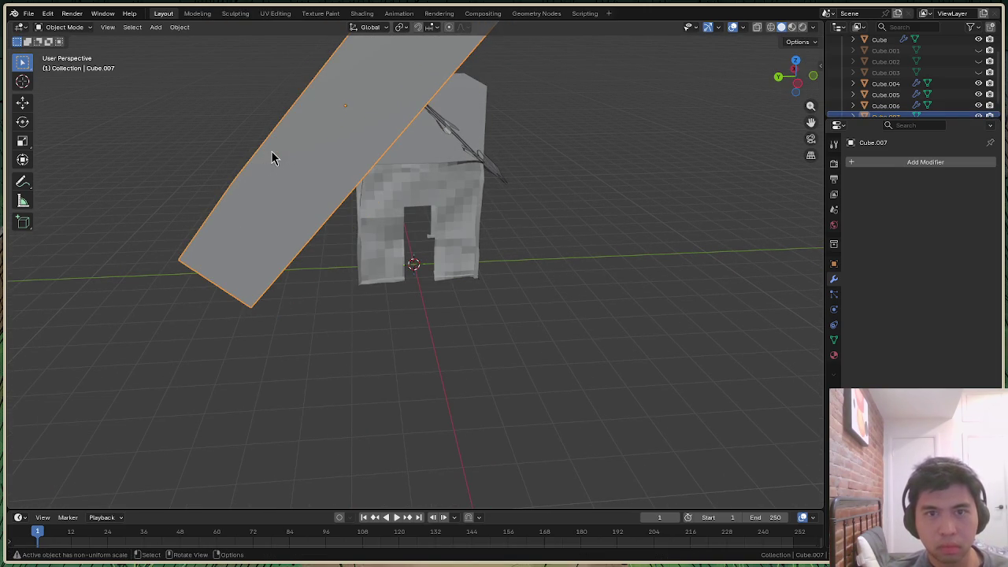
key(shift+d)
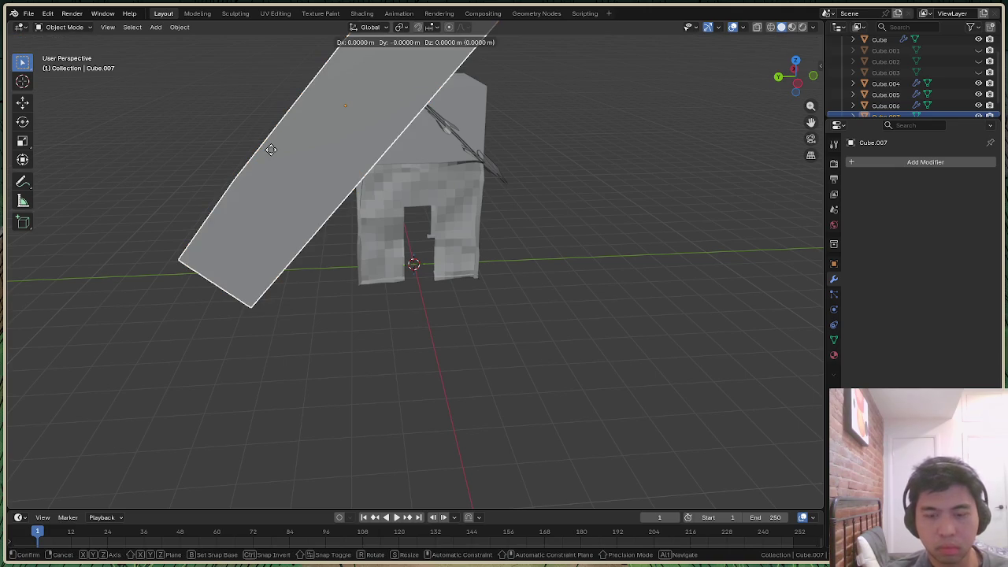
right_click(327, 147)
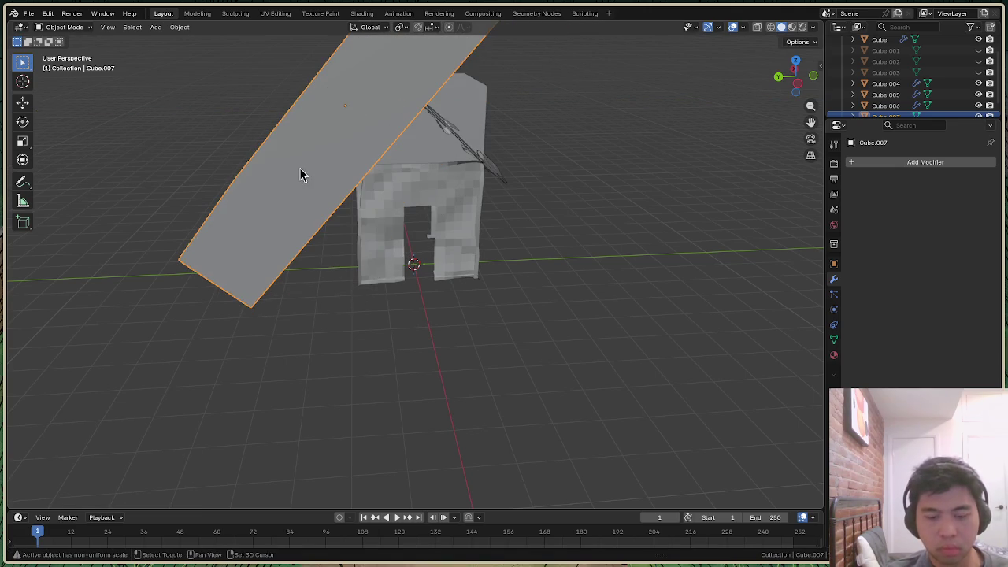
key(shift+d)
key(y)
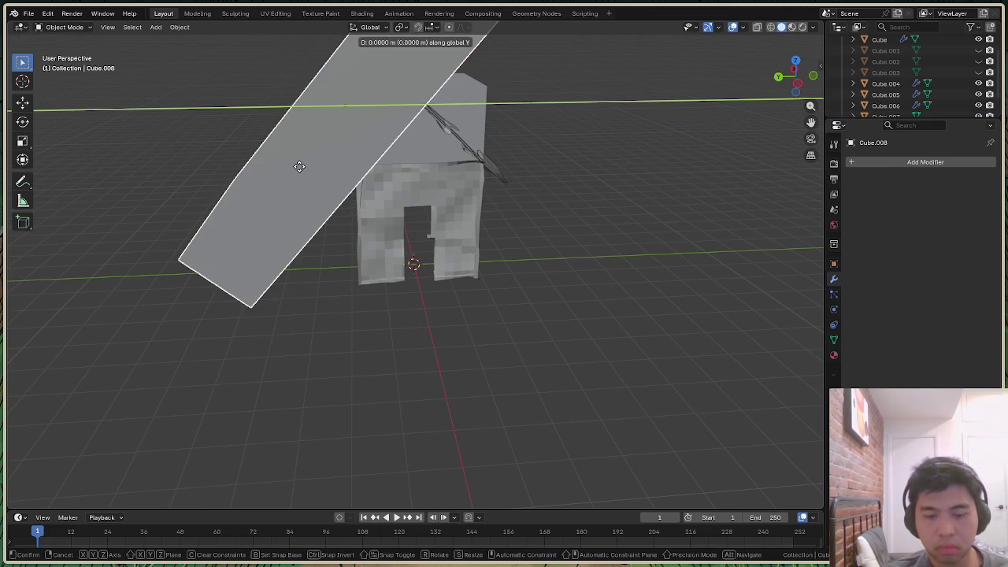
right_click(326, 162)
key(ctrl+z)
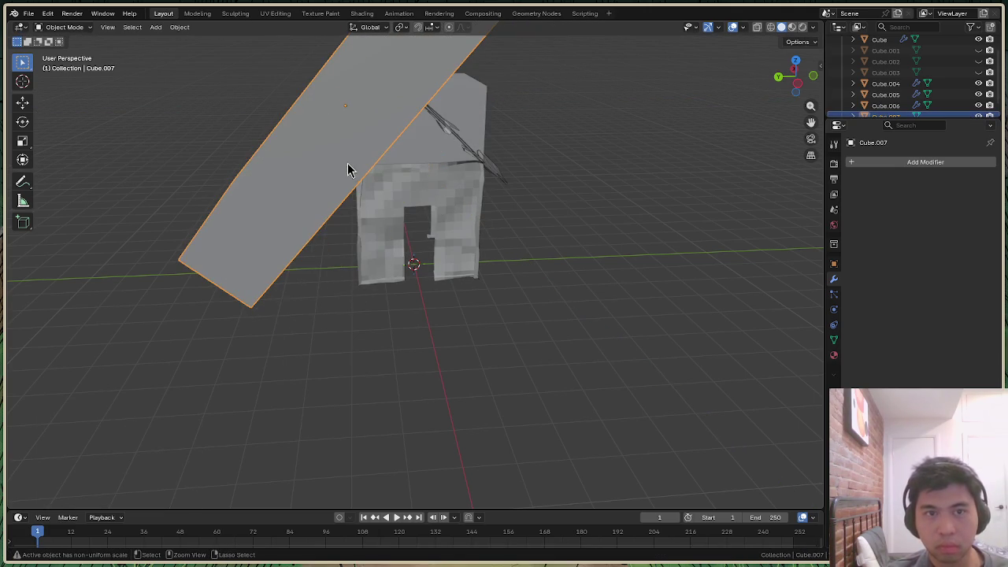
key(g)
key(y)
click(464, 160)
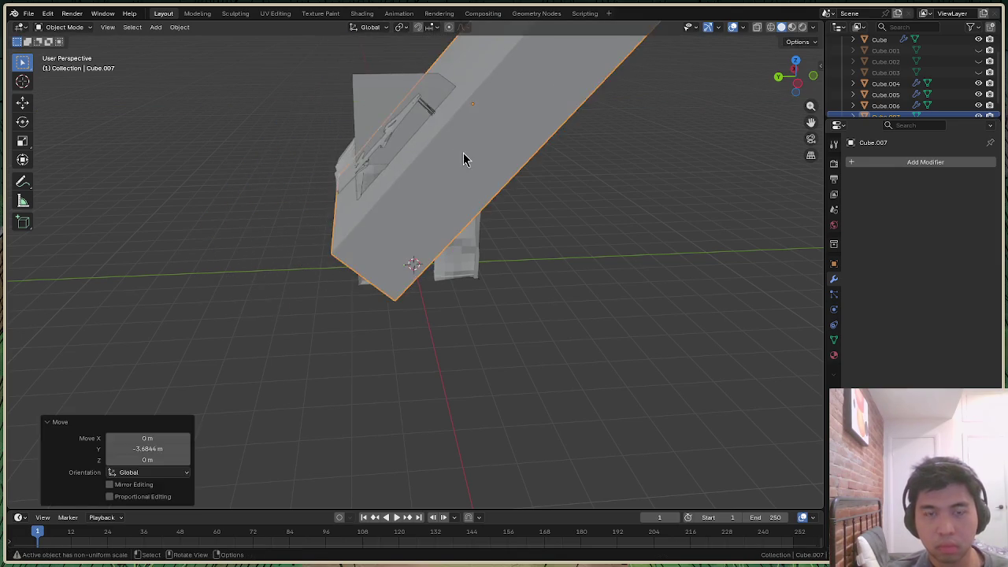
key(ctrl+z)
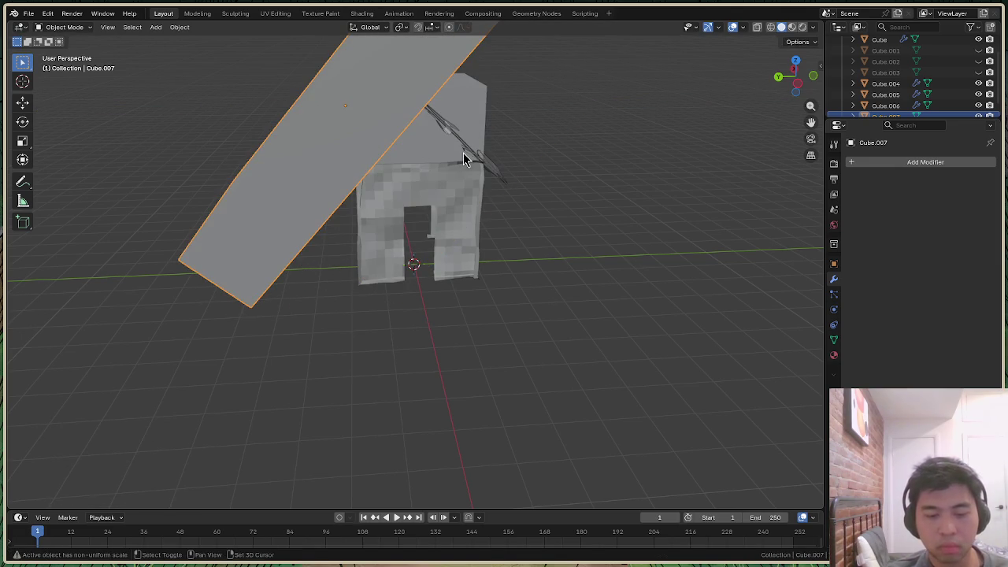
key(shift+d)
right_click(463, 152)
Move the copied slab across the house along Y and rotate it about X onto the opposite slope
key(g)
key(y)
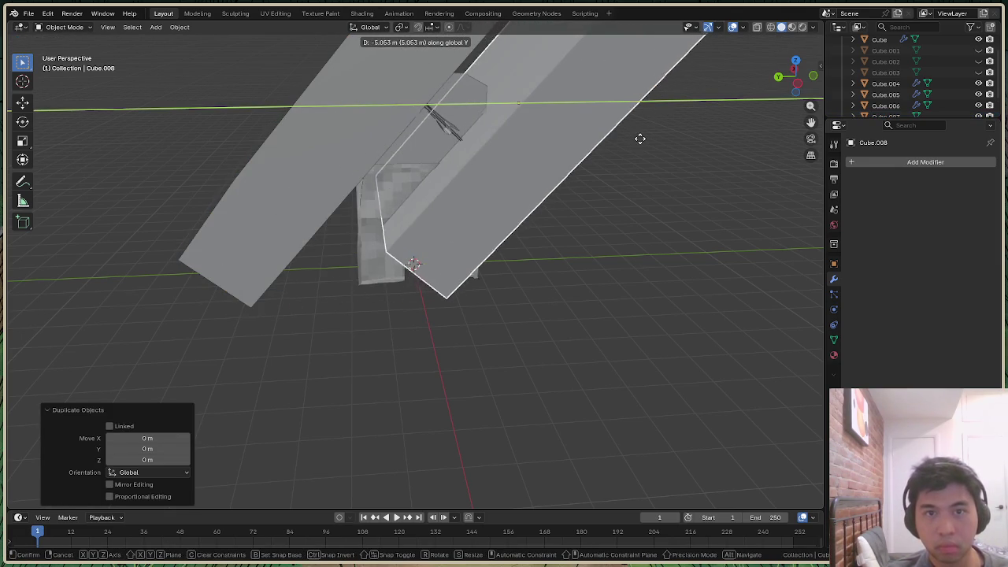
click(592, 131)
key(r)
key(x)
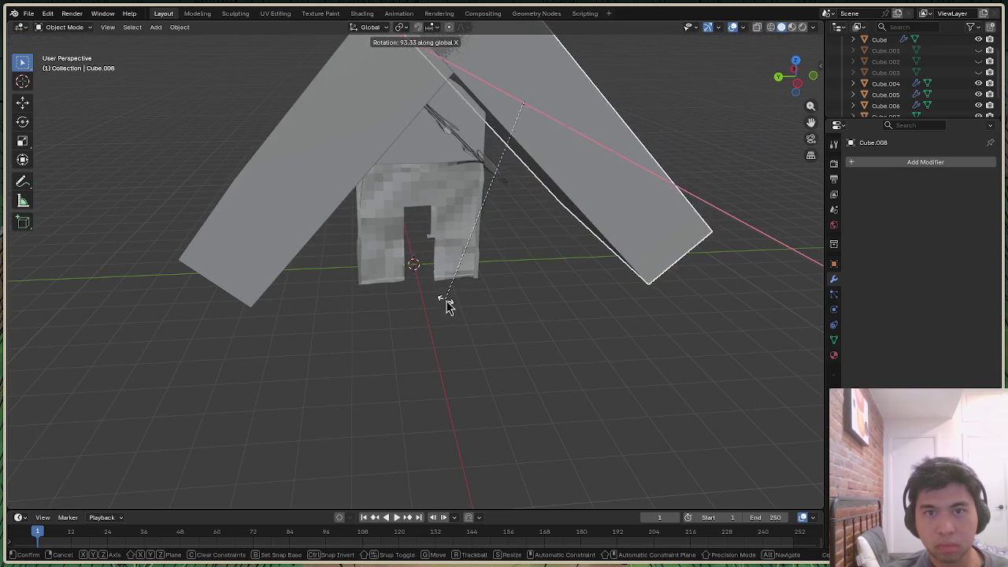
click(446, 302)
From a side orthographic view, duplicate the slab again and slide the new copy along Y
click(795, 75)
click(564, 145)
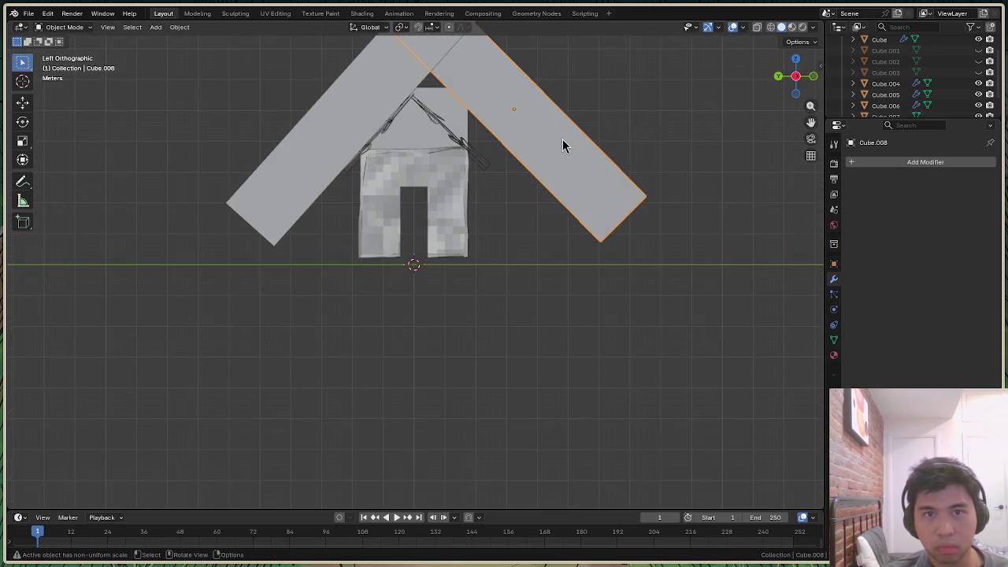
key(shift+d)
right_click(560, 141)
click(560, 142)
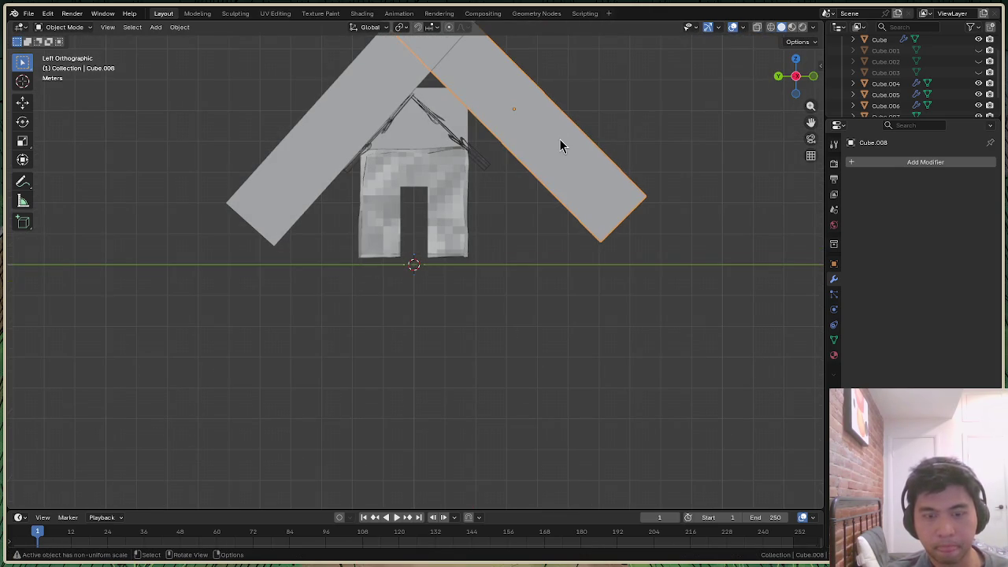
key(g)
key(y)
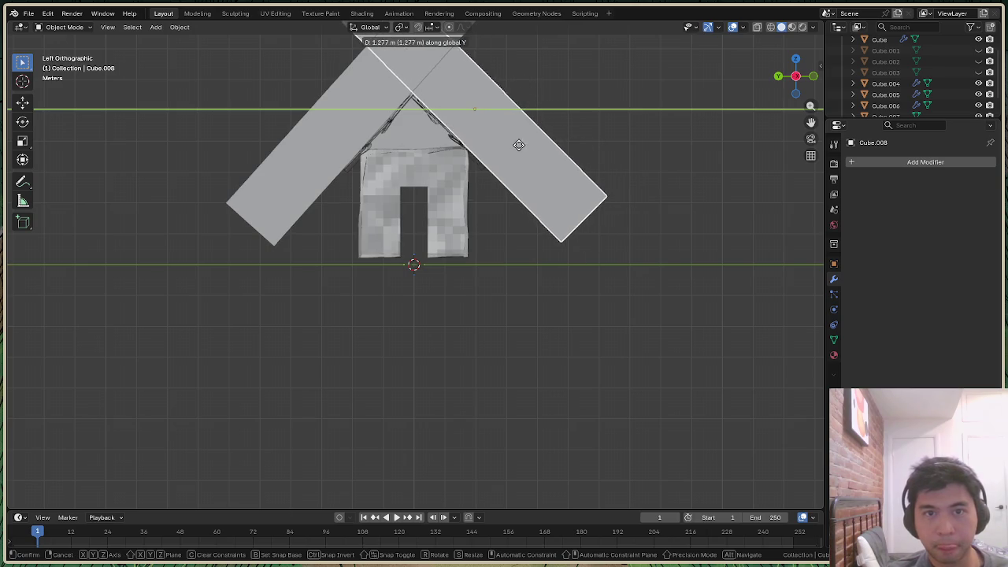
click(517, 145)
scroll(917, 114, down, 1)
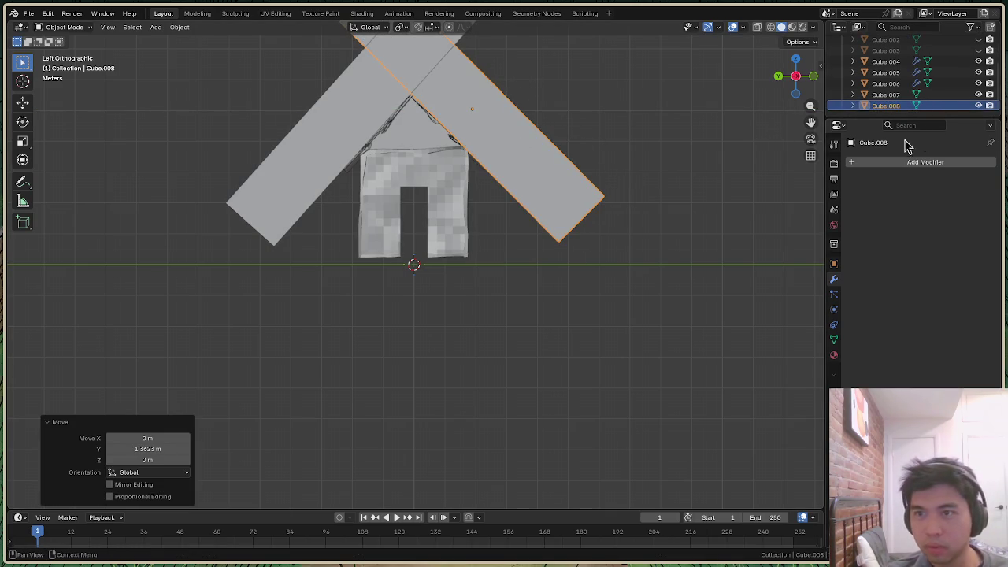
click(888, 83)
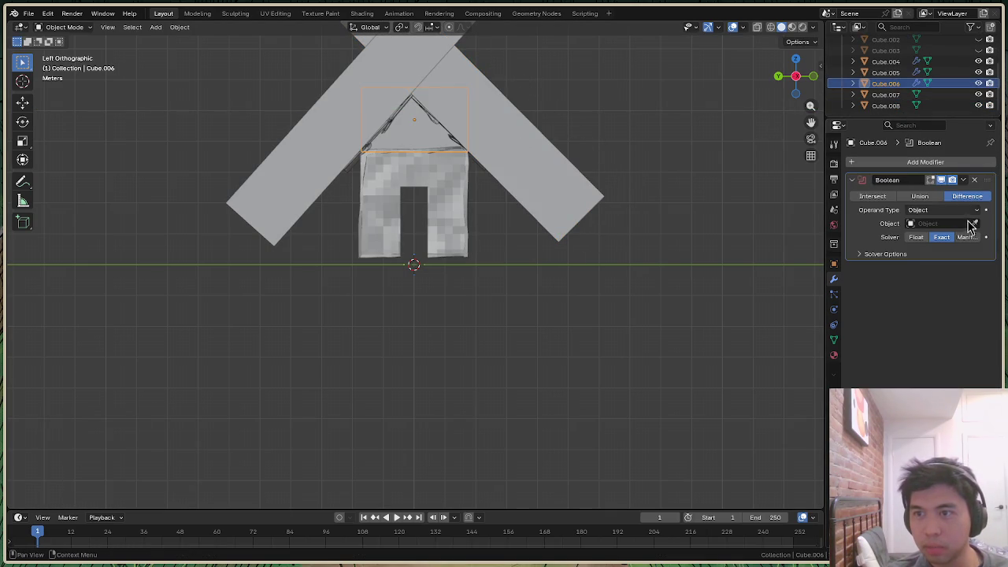
Set Cube.007 as the Boolean cutter, add a second Boolean targeting Cube.008, and hide both planks
click(275, 189)
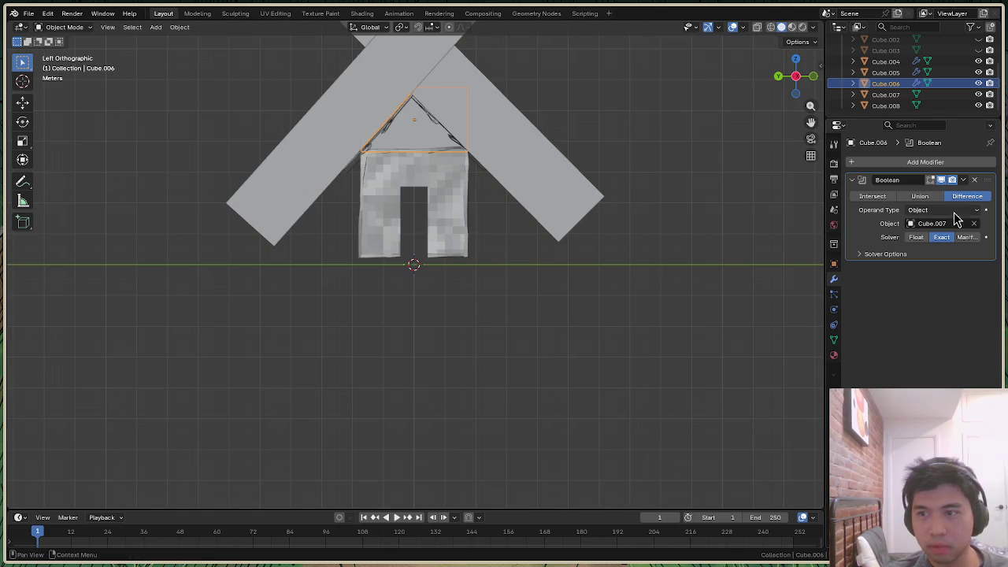
click(978, 94)
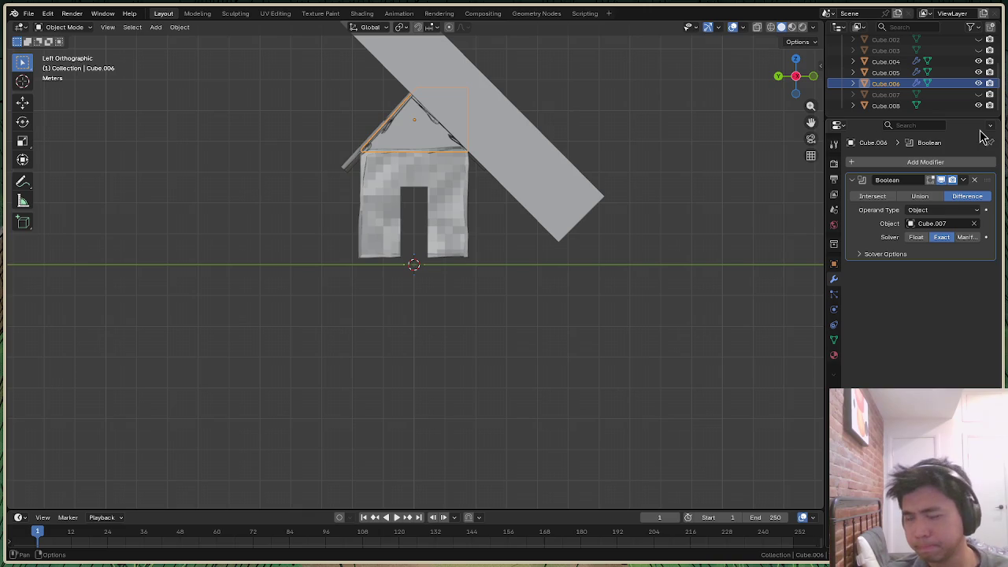
click(873, 163)
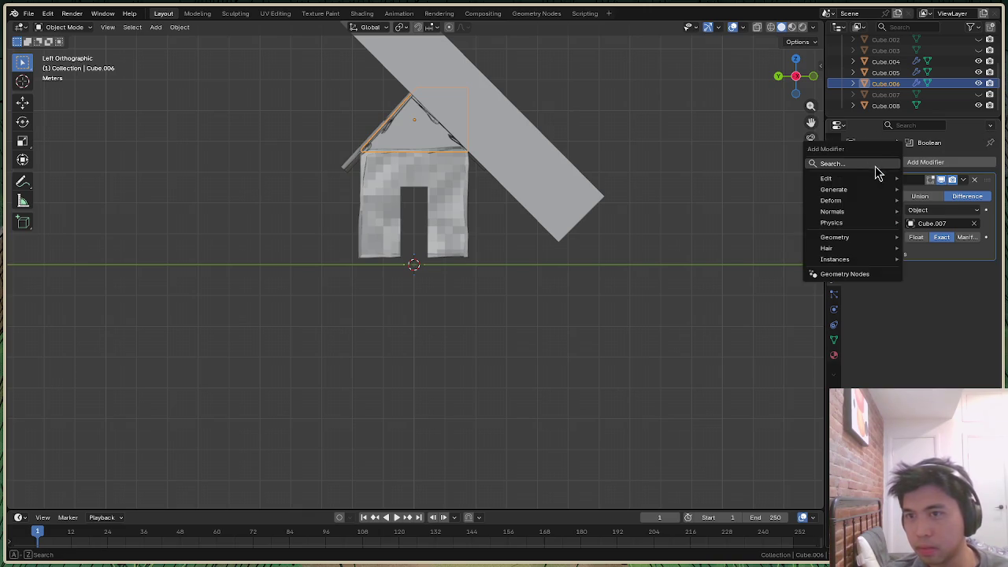
text(bool)
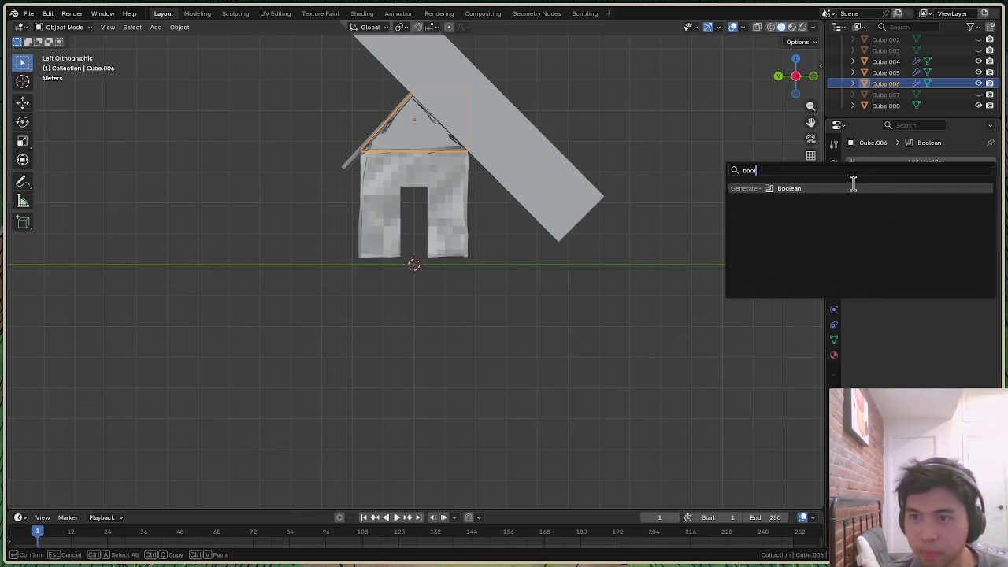
click(853, 188)
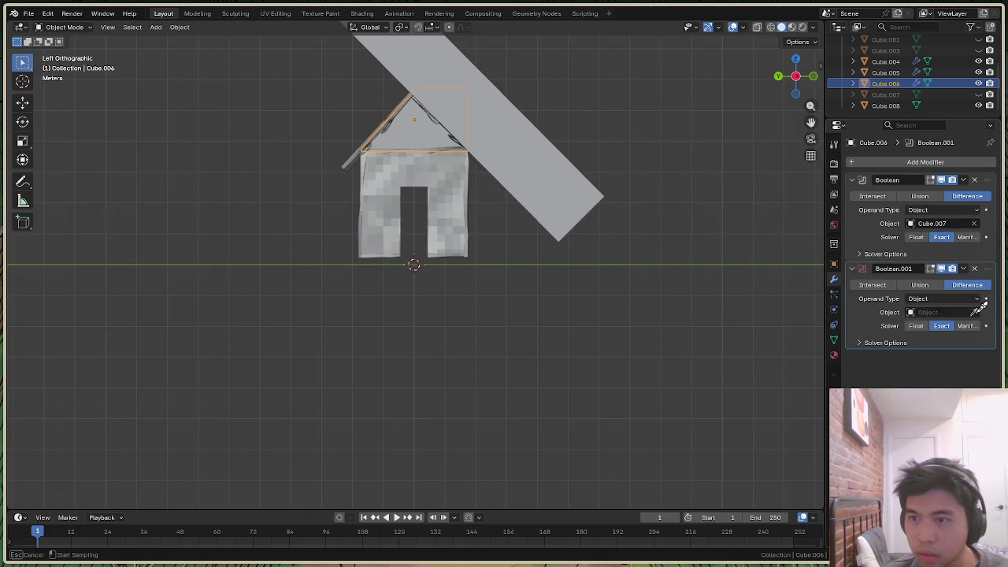
click(587, 209)
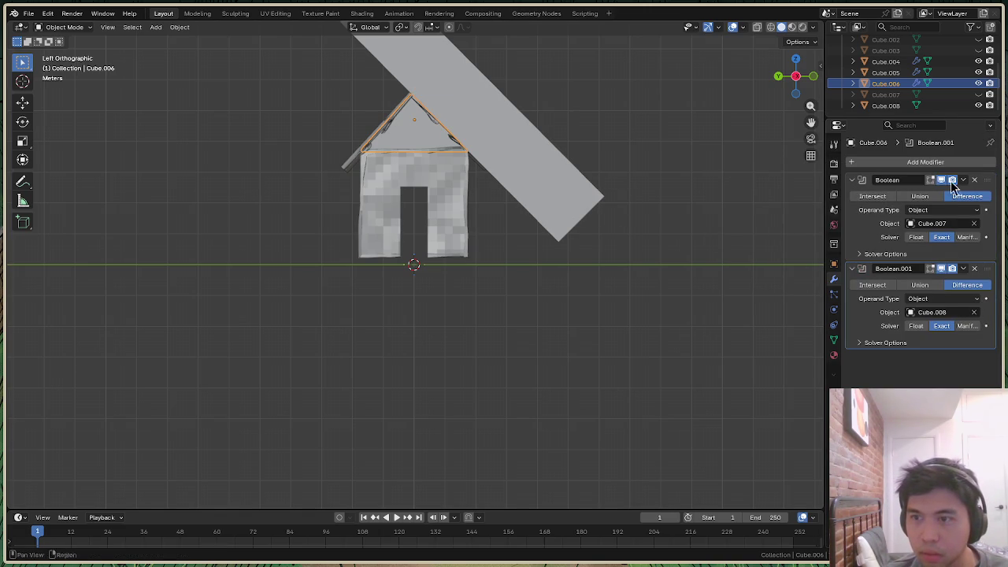
click(979, 105)
drag(803, 93, 807, 100)
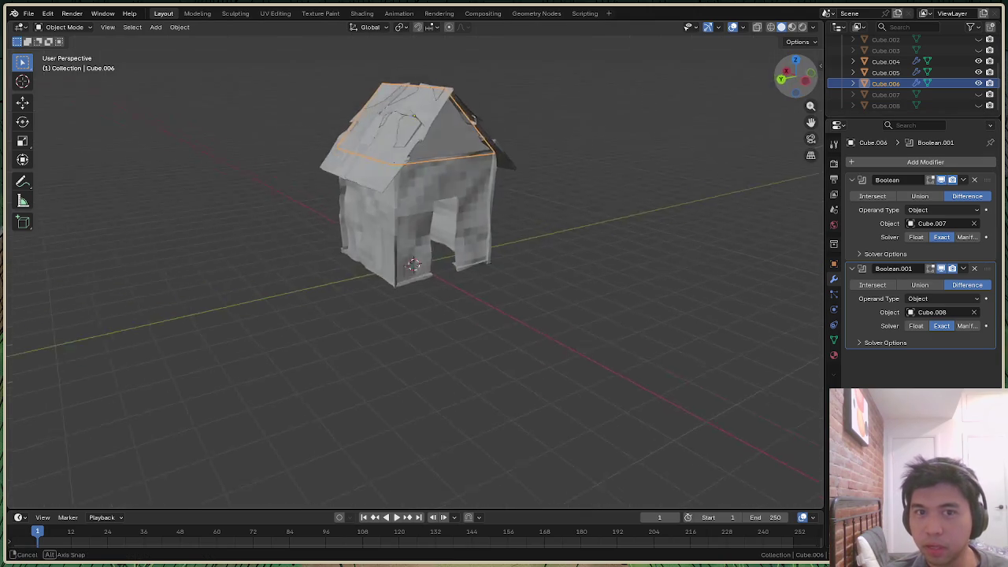
click(551, 155)
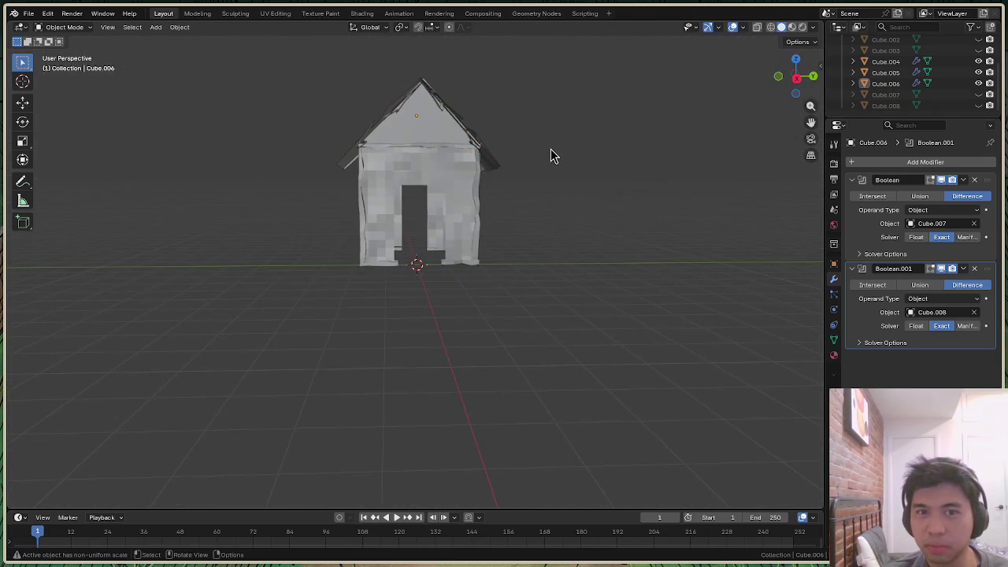
drag(799, 98, 810, 109)
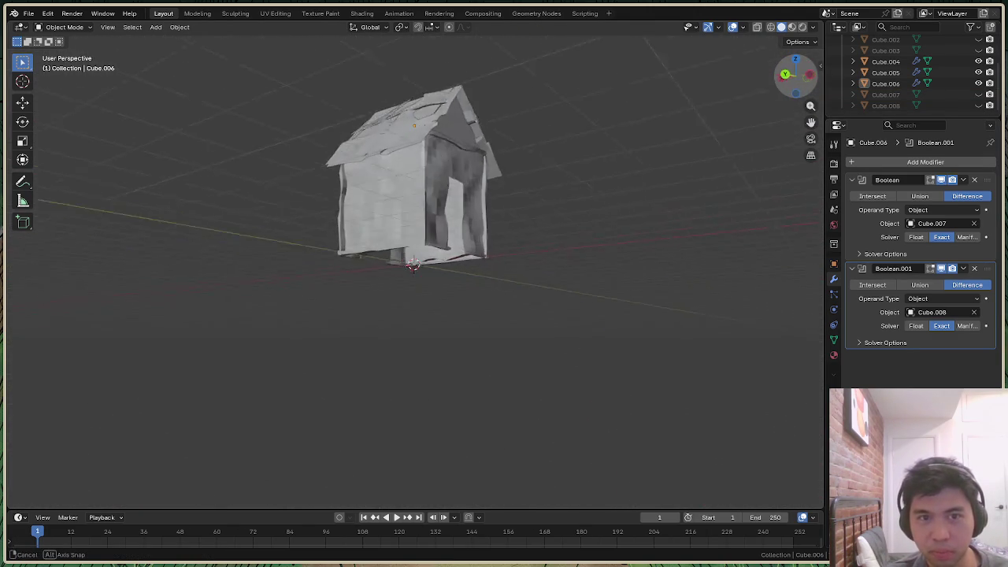
drag(810, 109, 423, 101)
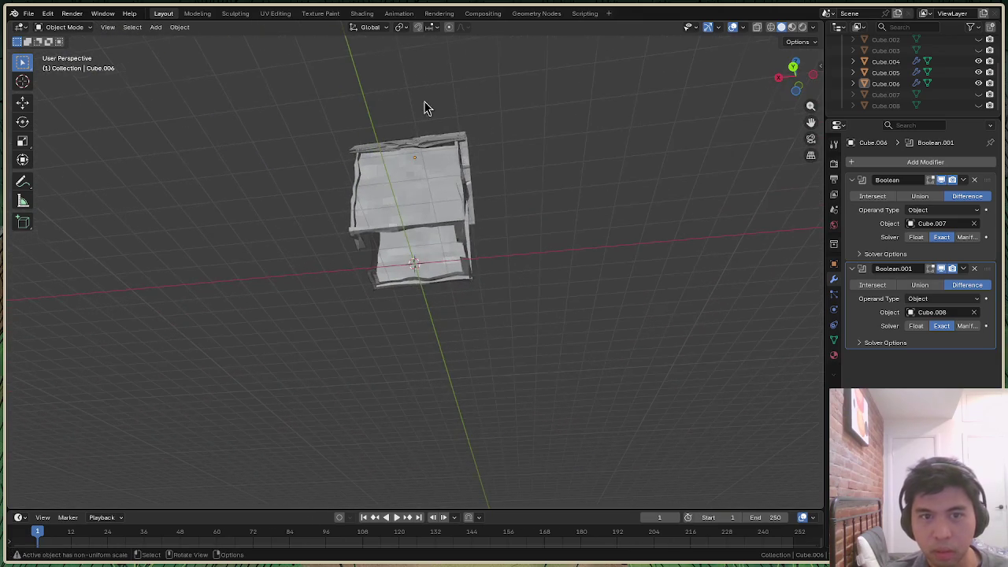
scroll(458, 94, up, 1)
mouse_move(812, 100)
mouse_down()
mouse_move(803, 82)
mouse_move(798, 99)
mouse_up()
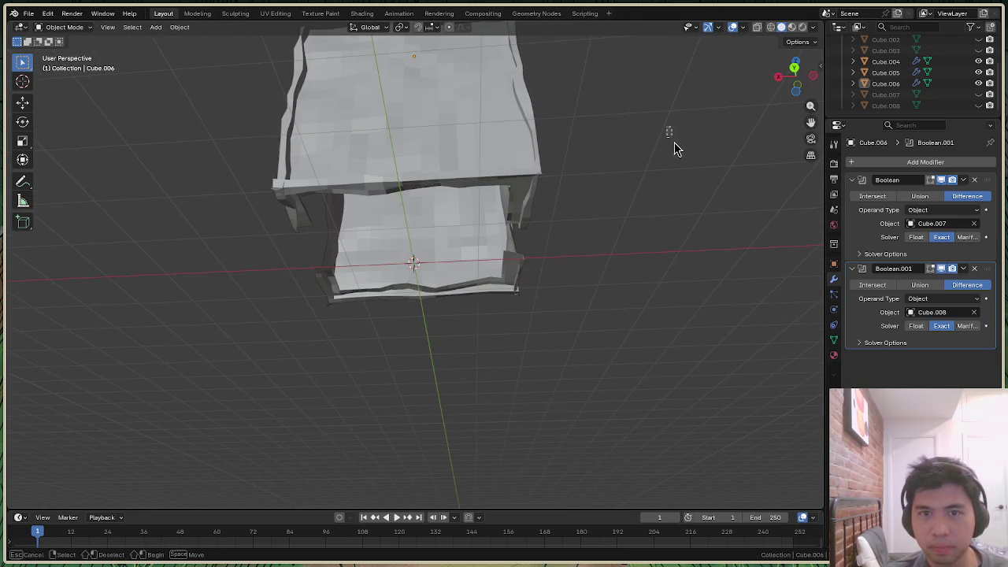
mouse_move(811, 123)
mouse_down()
mouse_move(804, 136)
mouse_move(533, 74)
mouse_up()
drag(796, 79, 796, 85)
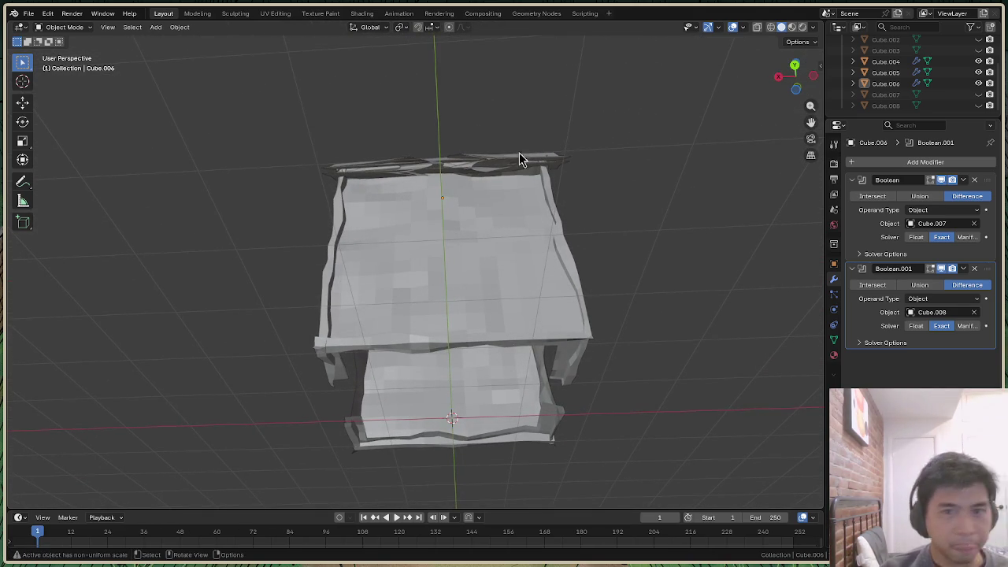
scroll(489, 142, up, 2)
scroll(452, 134, up, 3)
scroll(556, 83, up, 2)
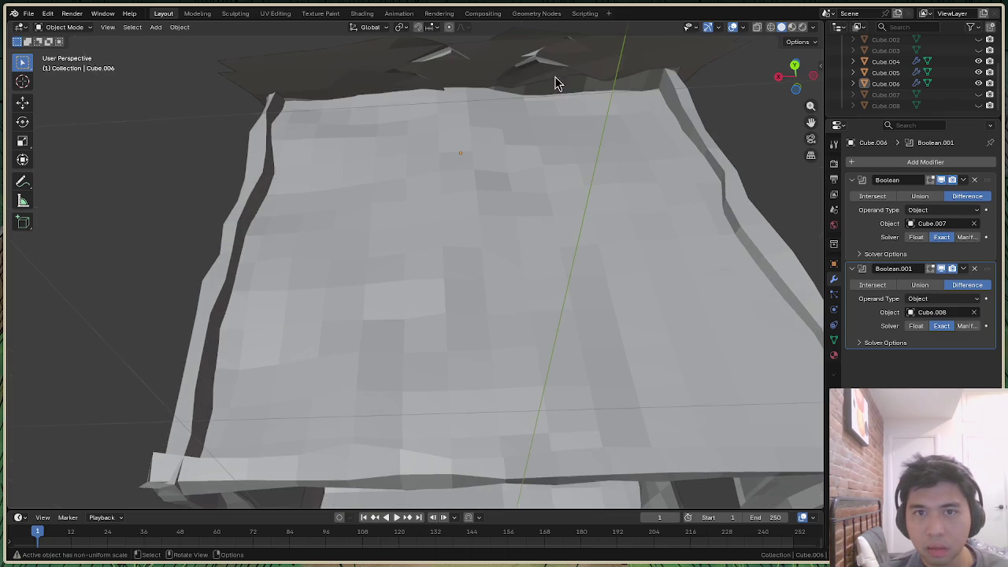
mouse_move(556, 83)
middle_down()
mouse_move(512, 158)
mouse_move(490, 80)
middle_up()
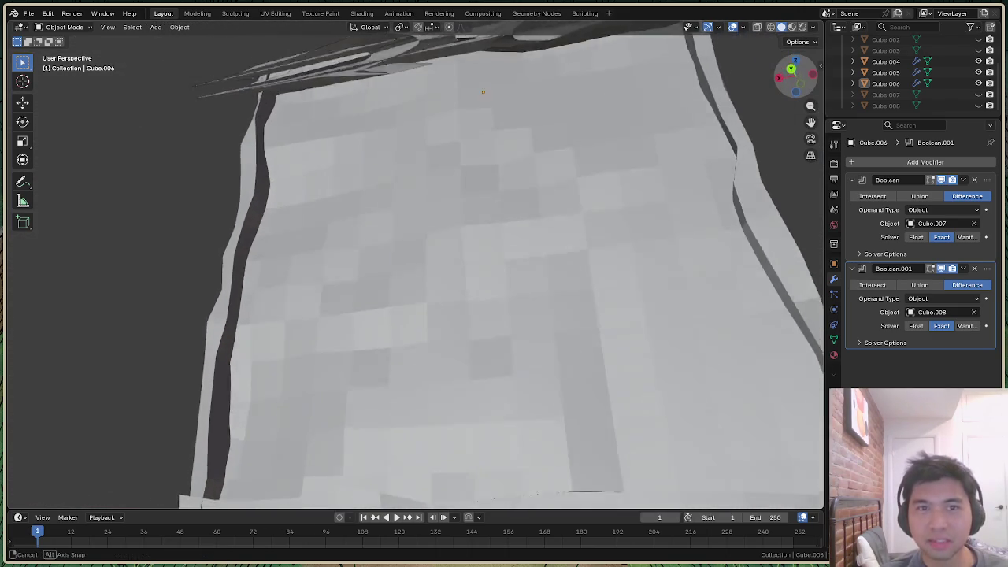
mouse_move(490, 79)
middle_down()
mouse_move(463, 96)
mouse_move(695, 75)
middle_up()
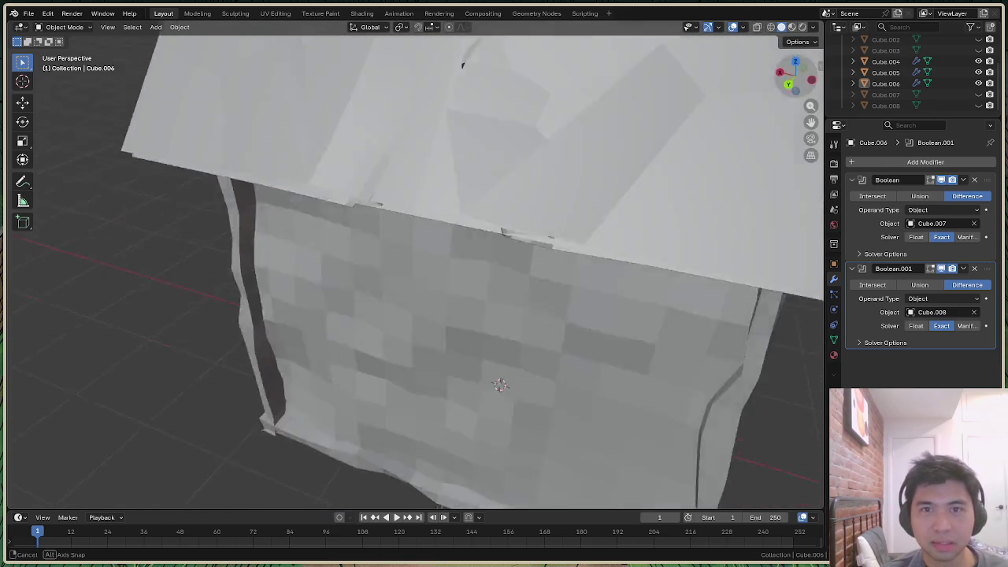
scroll(677, 91, down, 2)
scroll(709, 101, down, 2)
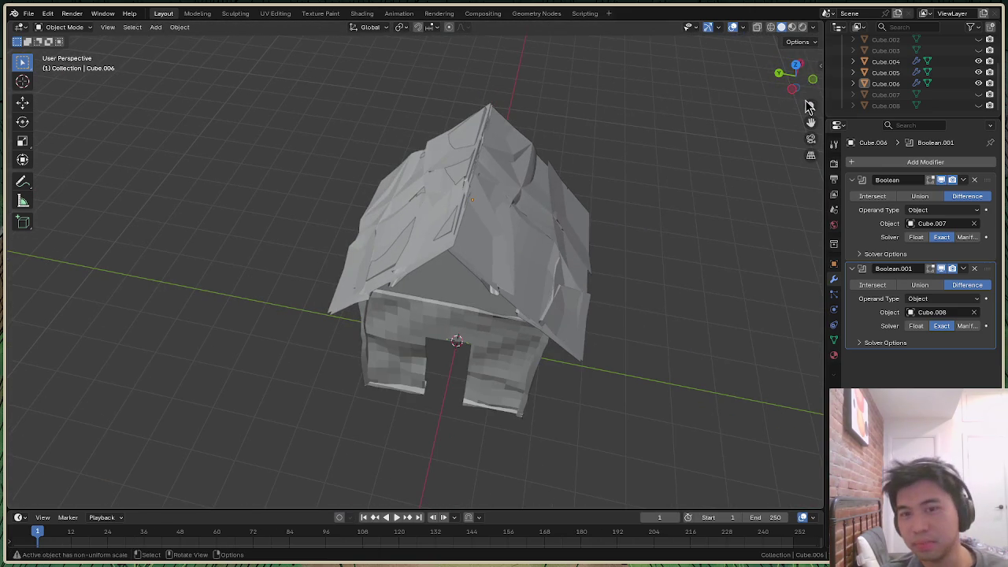
drag(811, 100, 802, 76)
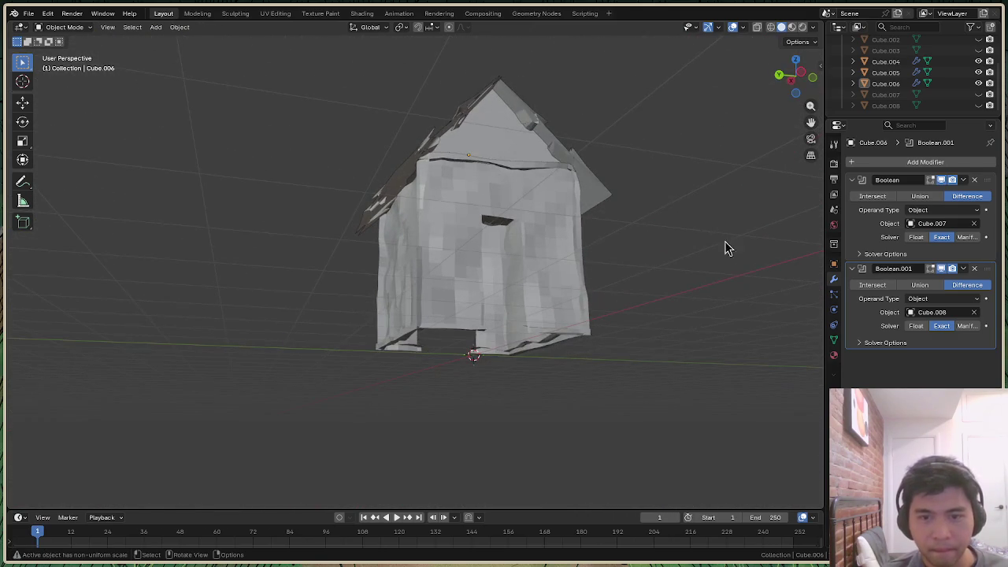
scroll(540, 317, up, 2)
scroll(605, 385, up, 2)
scroll(637, 402, up, 2)
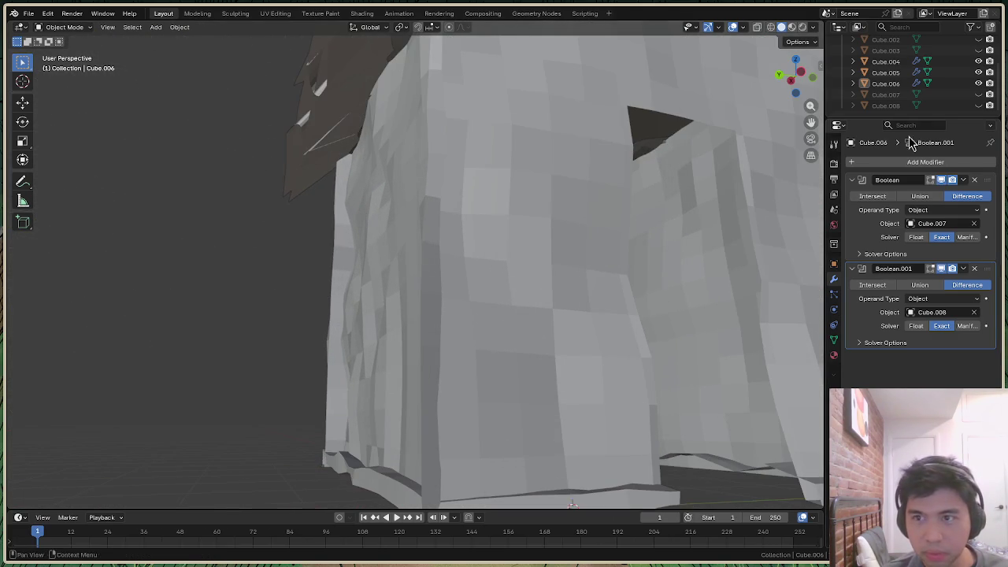
drag(802, 78, 791, 94)
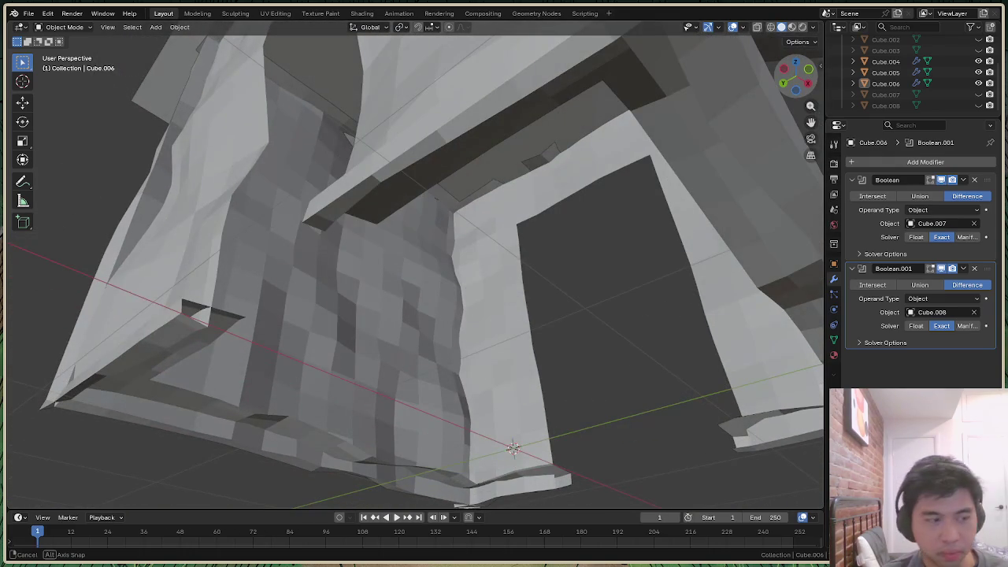
drag(792, 94, 797, 79)
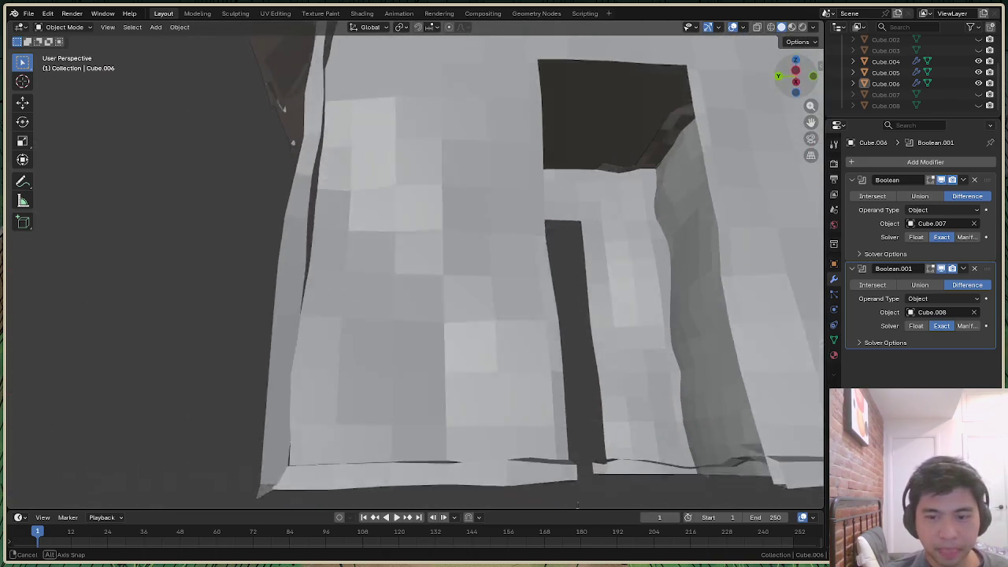
drag(797, 78, 649, 235)
scroll(648, 235, down, 10)
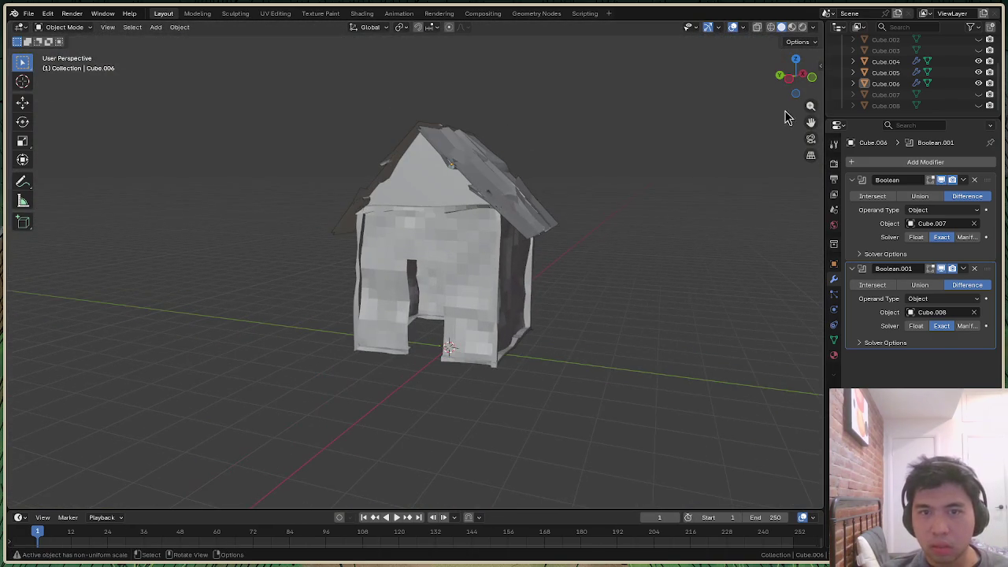
drag(795, 77, 794, 76)
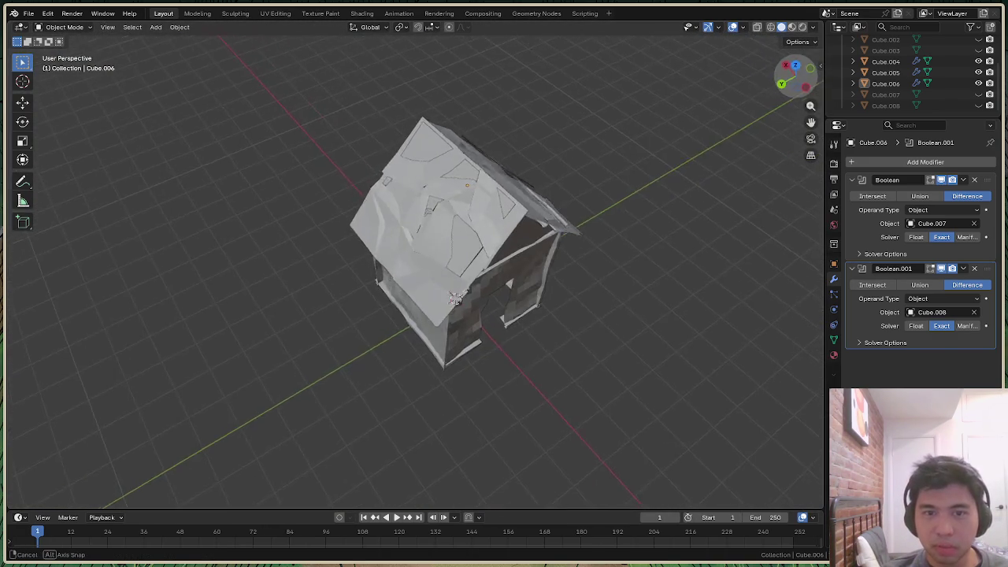
drag(794, 75, 759, 100)
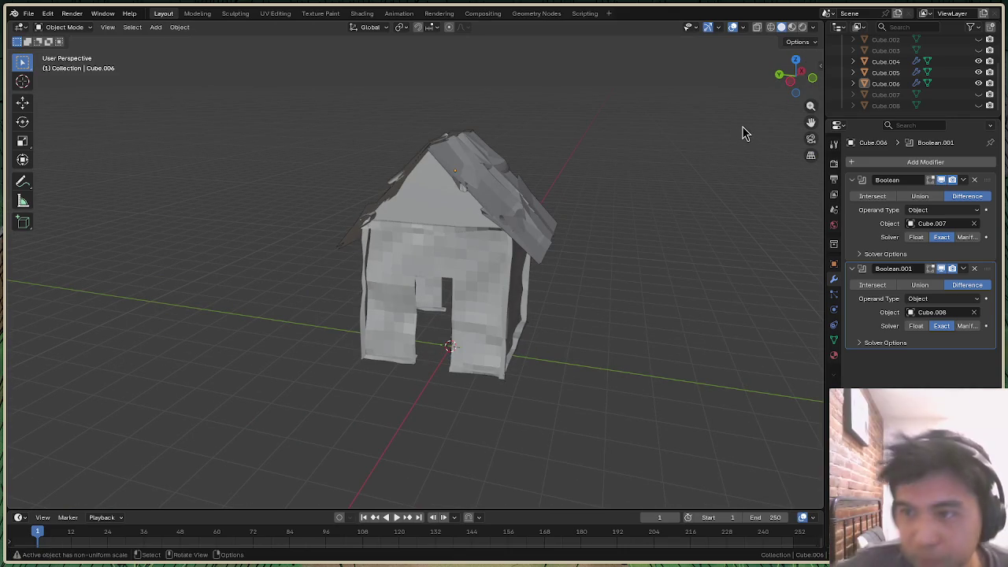
scroll(888, 94, up, 4)
scroll(894, 94, down, 2)
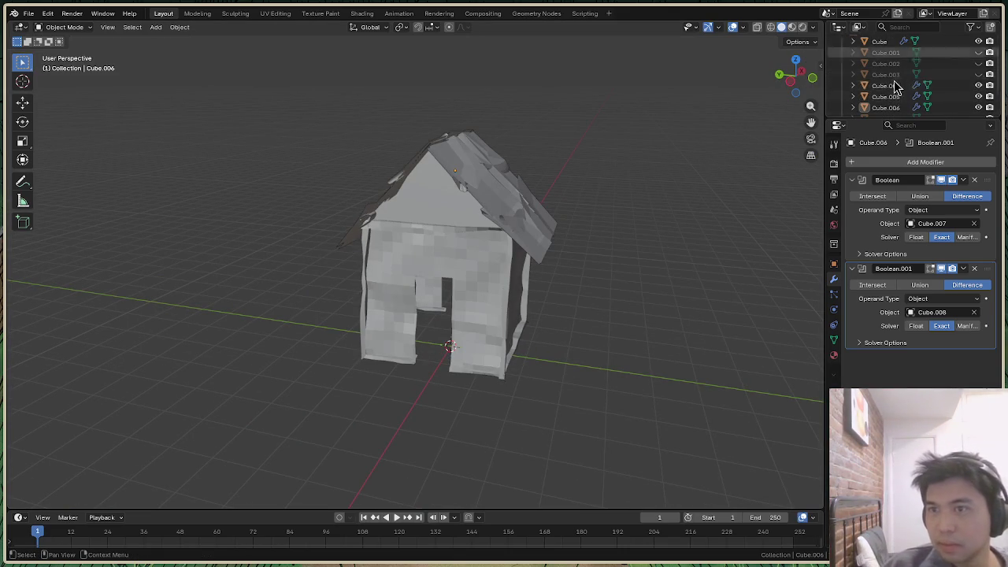
Select the left roof slab Cube.005, remove its displacement, and go to the Geometry Nodes workspace
click(893, 87)
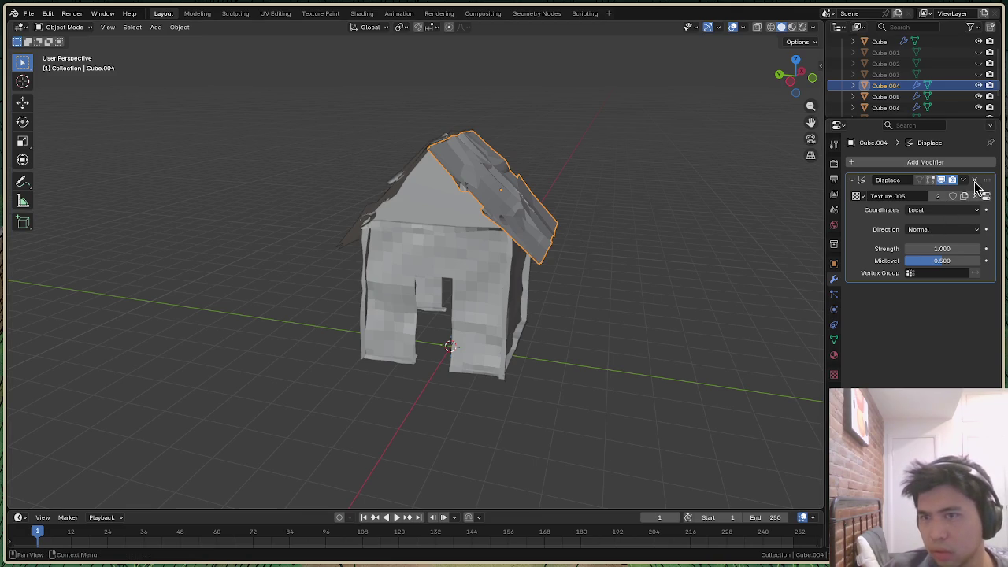
drag(799, 74, 473, 253)
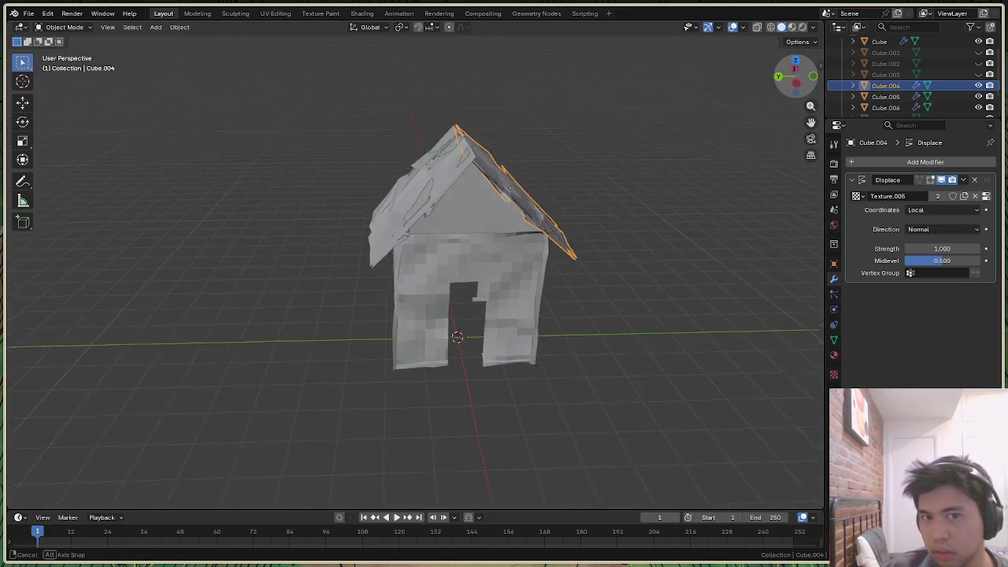
click(386, 257)
click(972, 180)
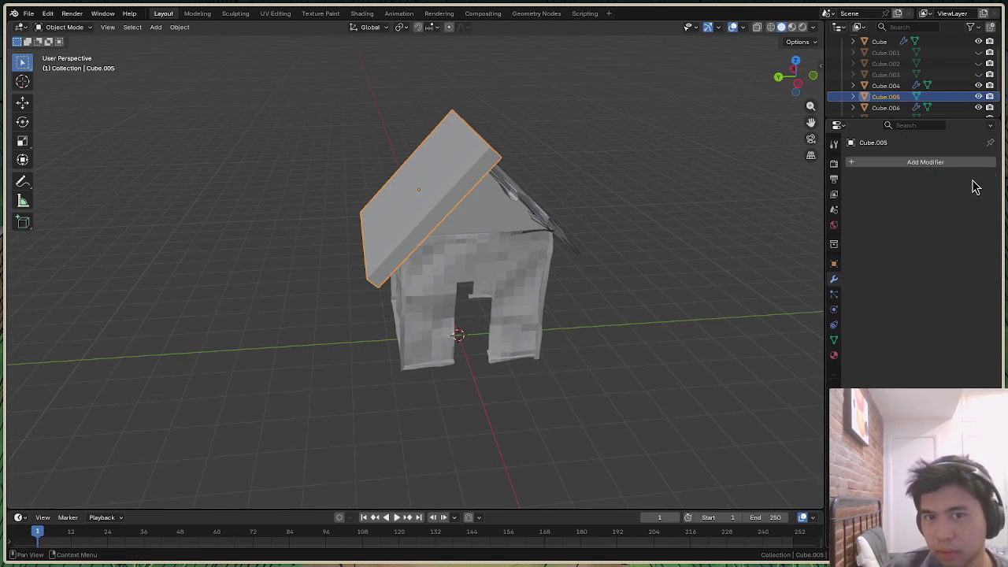
drag(818, 94, 819, 98)
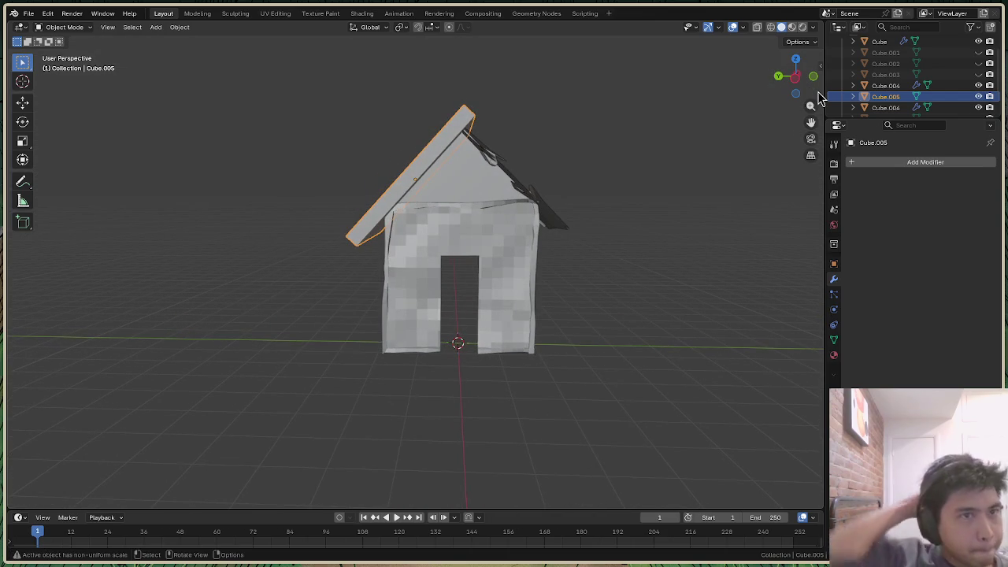
click(536, 14)
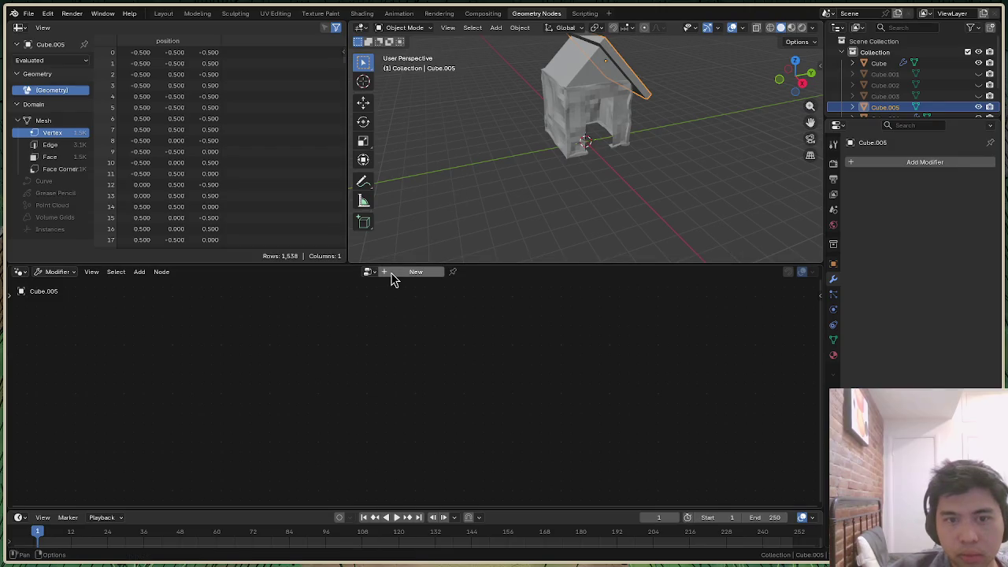
Create a new node tree and insert a Set Position node between Group Input and Output
click(390, 273)
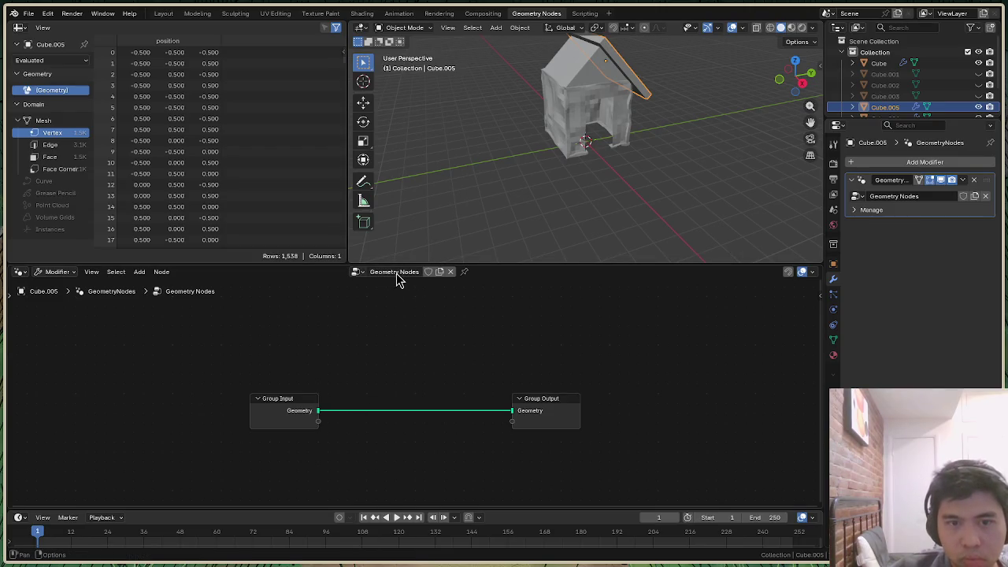
click(141, 272)
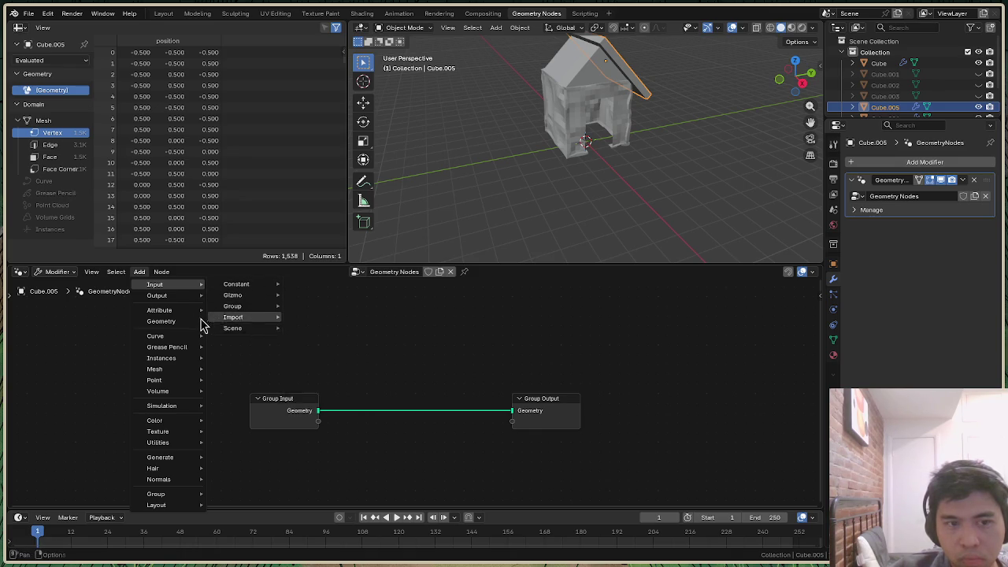
mouse_move(232, 343)
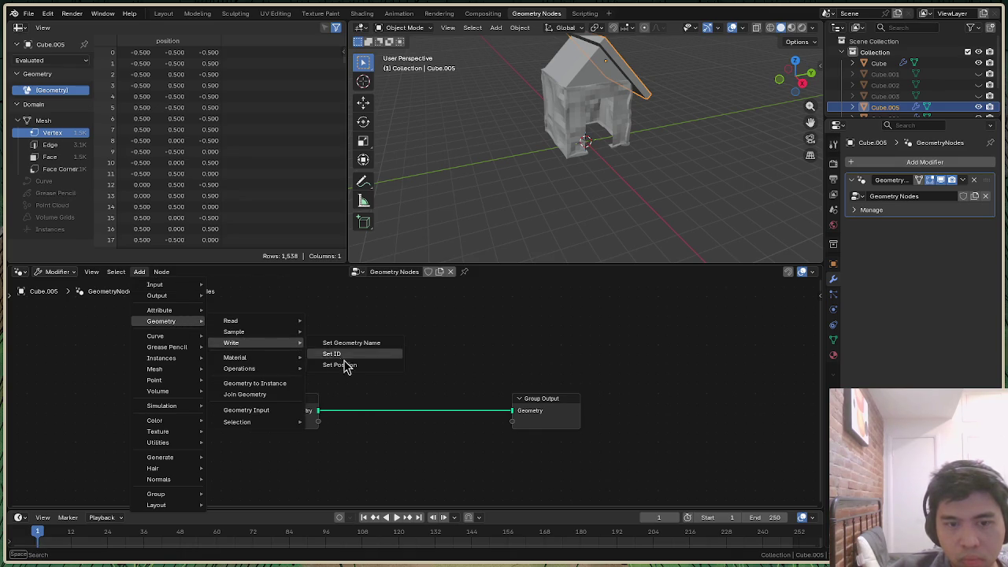
click(343, 364)
click(394, 374)
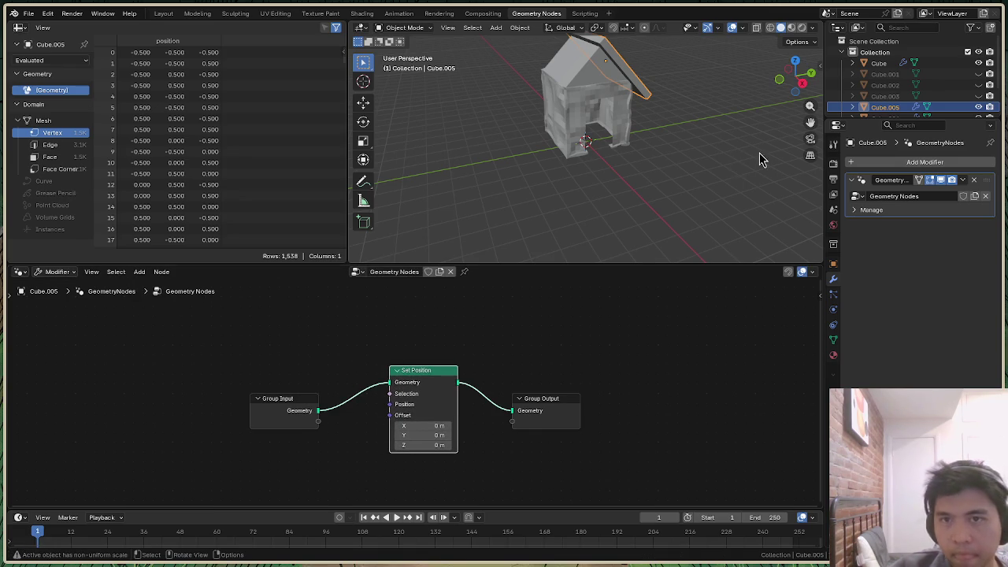
mouse_move(795, 79)
mouse_down()
mouse_move(783, 80)
mouse_move(795, 79)
mouse_up()
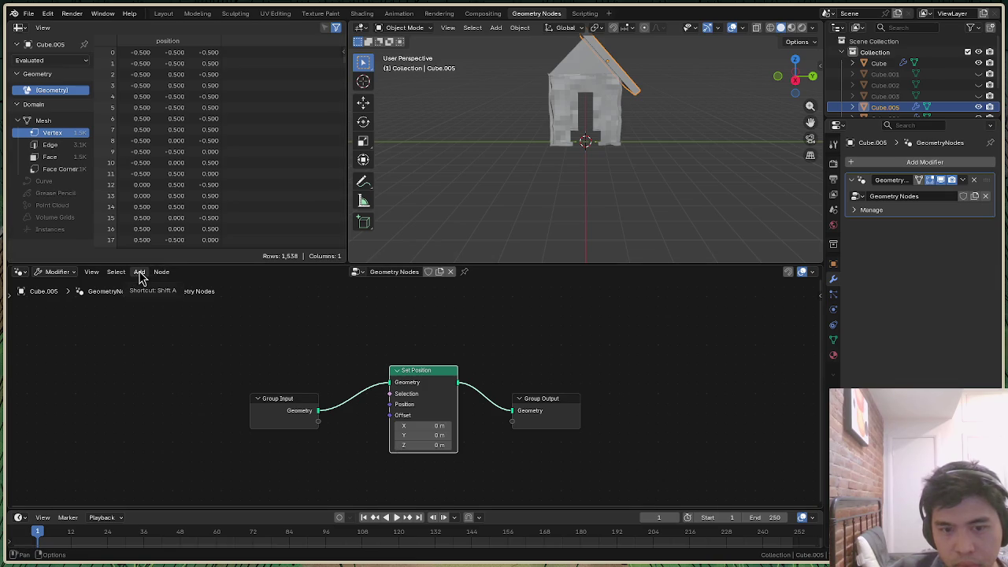
Feed a Combine XYZ node into Set Position's Offset input
drag(390, 418, 331, 445)
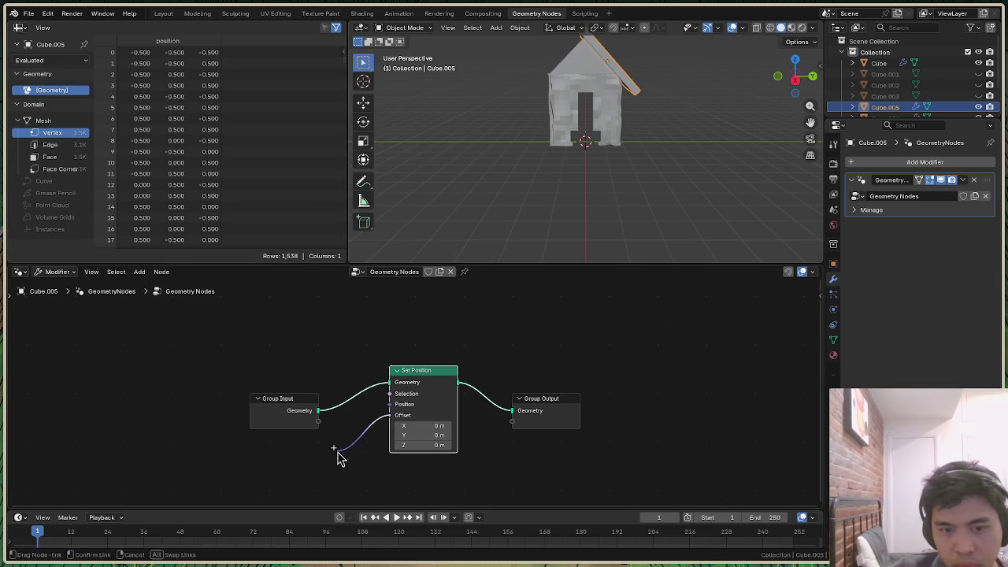
text(com)
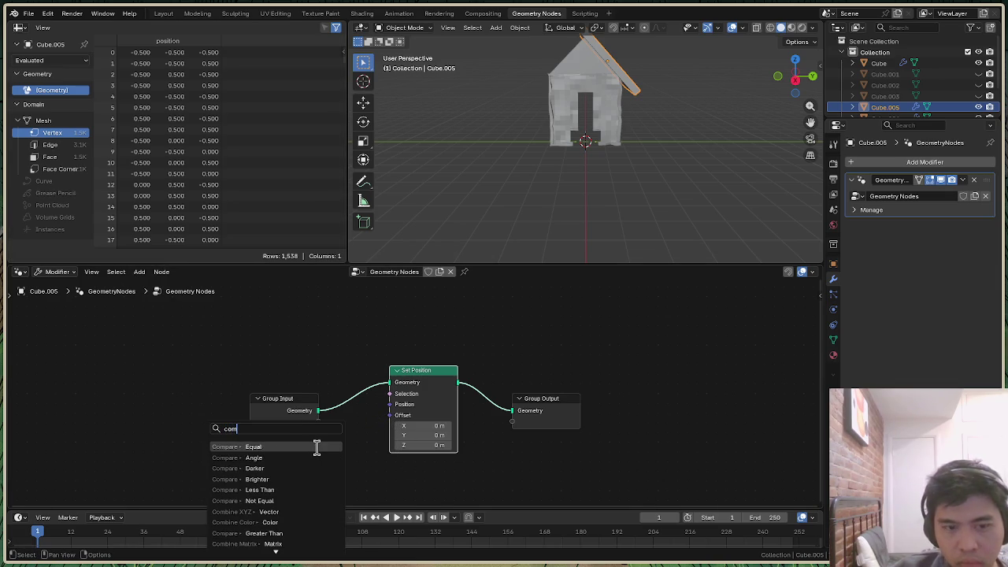
text(b)
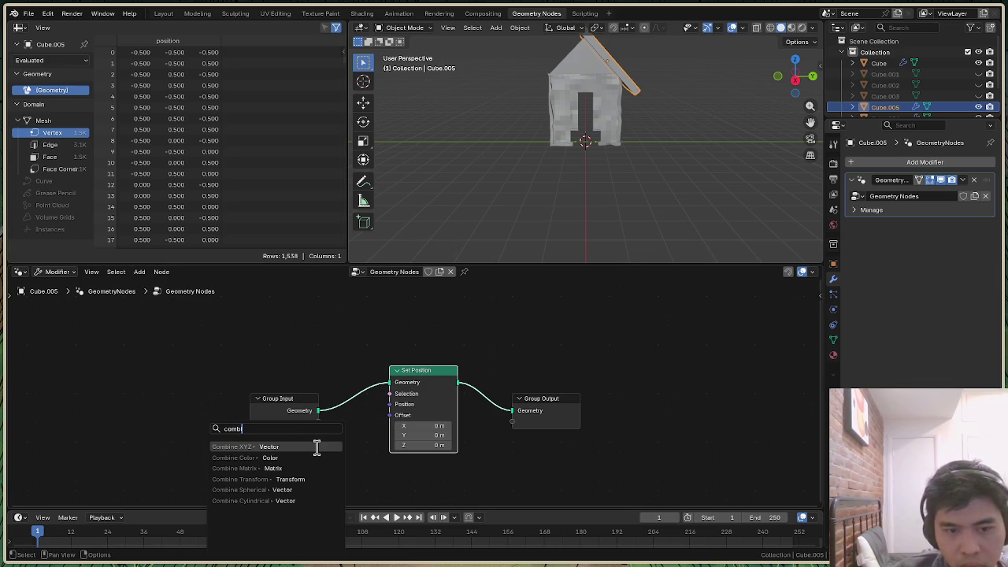
click(316, 447)
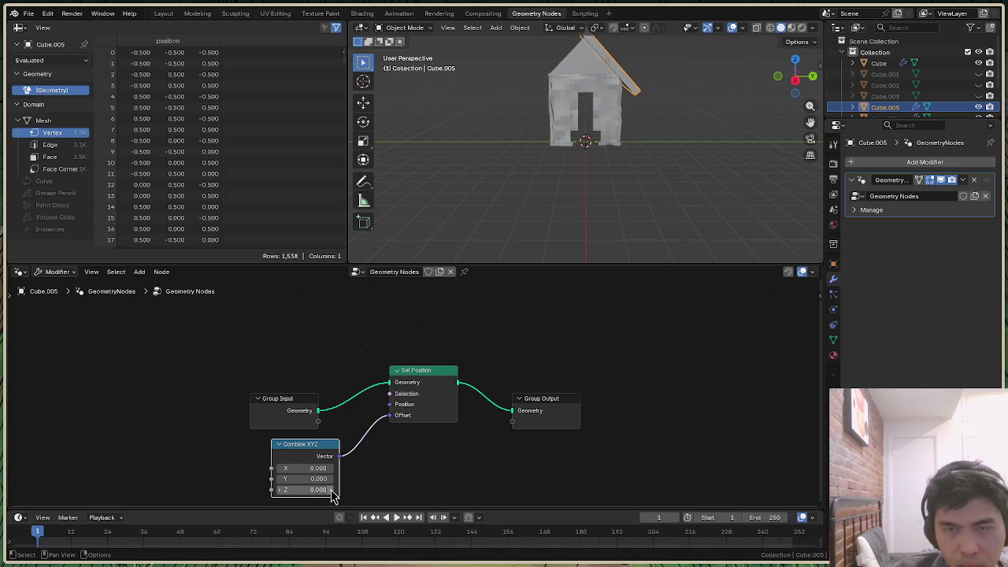
mouse_move(811, 105)
mouse_down()
mouse_move(810, 55)
mouse_move(811, 118)
mouse_up()
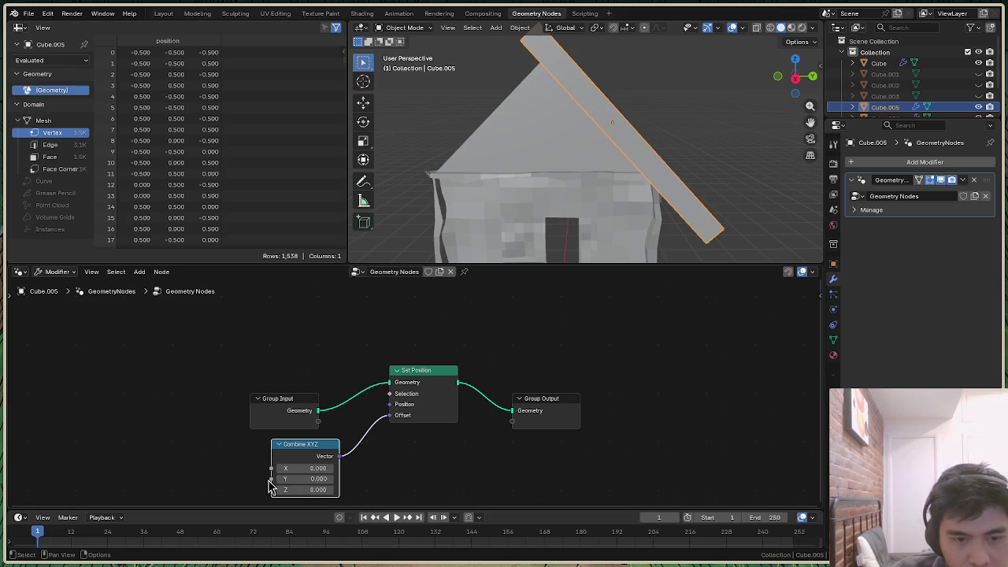
Add a Noise Texture node linked into Combine XYZ's Y input
mouse_move(271, 480)
mouse_down()
mouse_move(201, 446)
mouse_move(223, 447)
mouse_up()
text(noise)
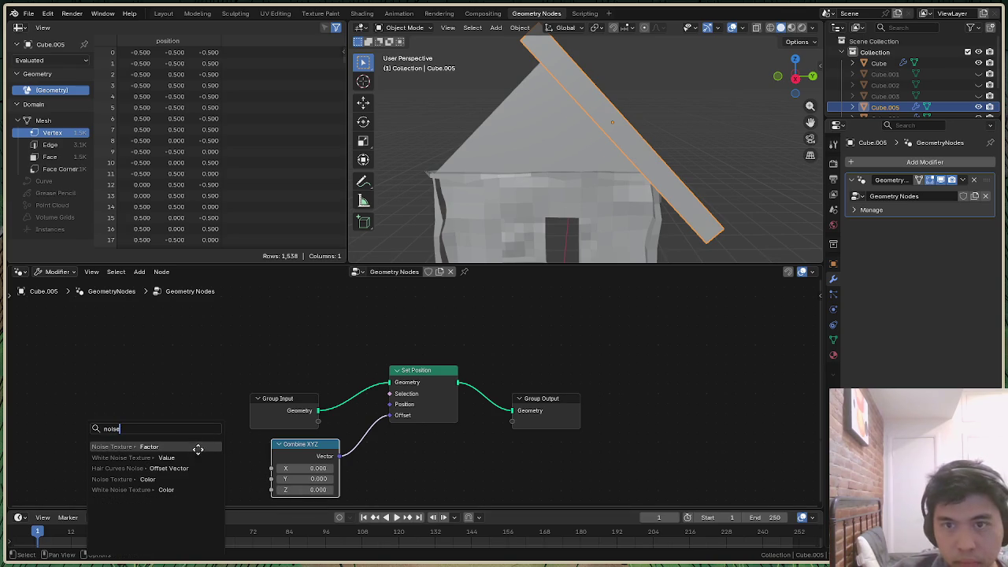
click(197, 447)
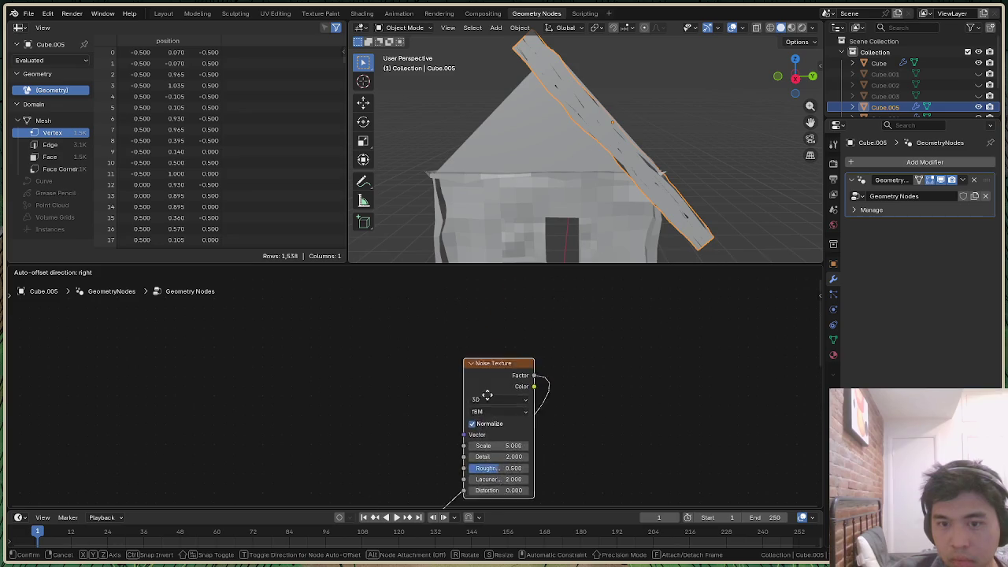
click(288, 405)
drag(796, 78, 805, 76)
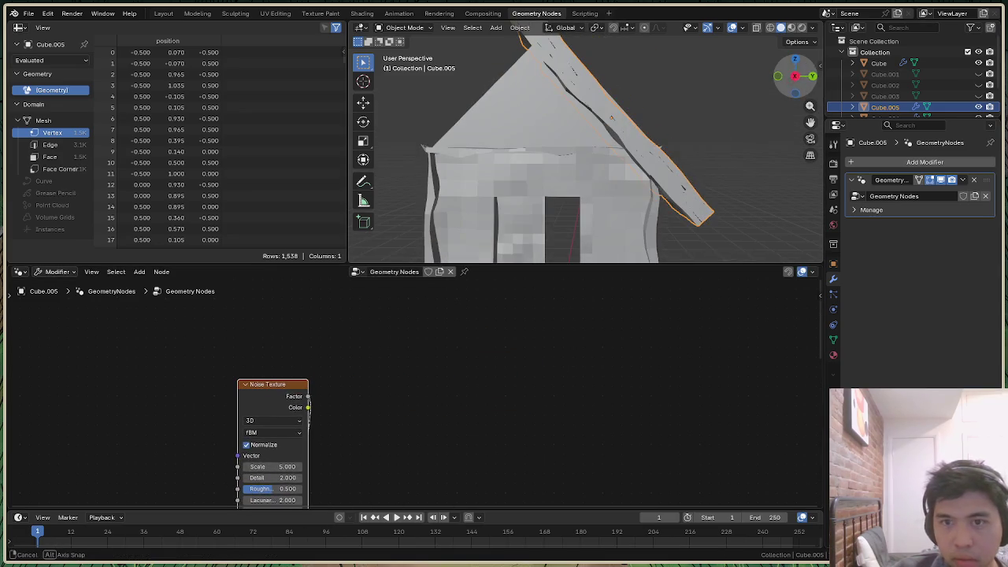
middle_drag(299, 387, 202, 457)
scroll(319, 384, down, 4)
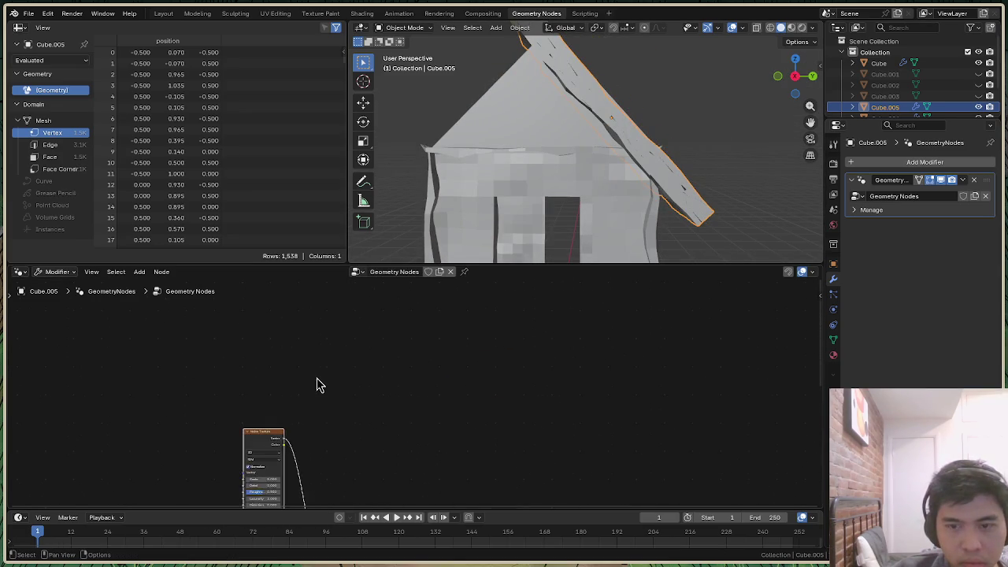
shift+scroll(815, 418, down, 2)
shift+scroll(363, 401, down, 2)
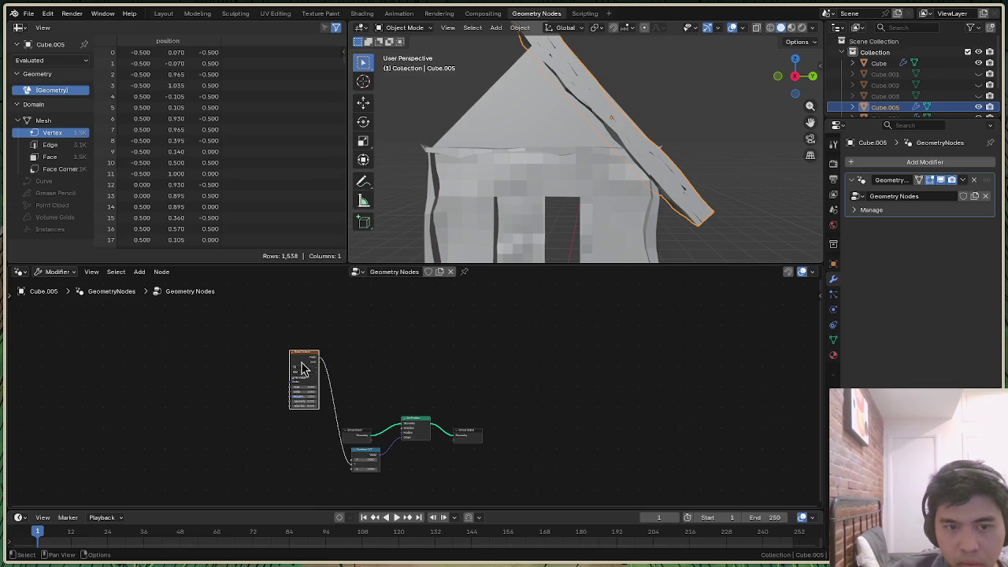
Arrange the Noise Texture, Group Input and Combine XYZ nodes tidily in the editor
drag(293, 369, 272, 388)
scroll(370, 435, up, 1)
scroll(371, 435, up, 1)
scroll(373, 435, up, 1)
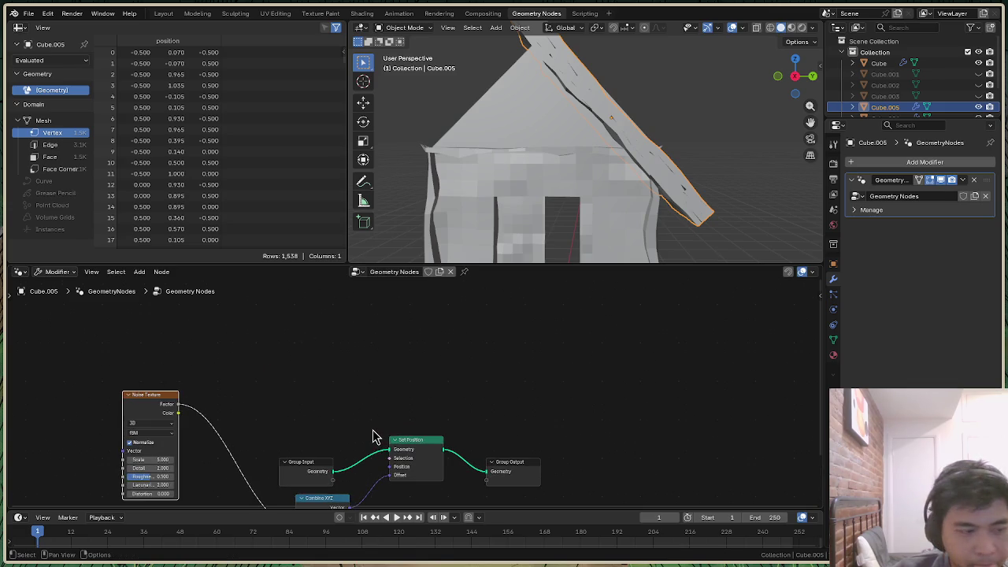
scroll(372, 437, up, 1)
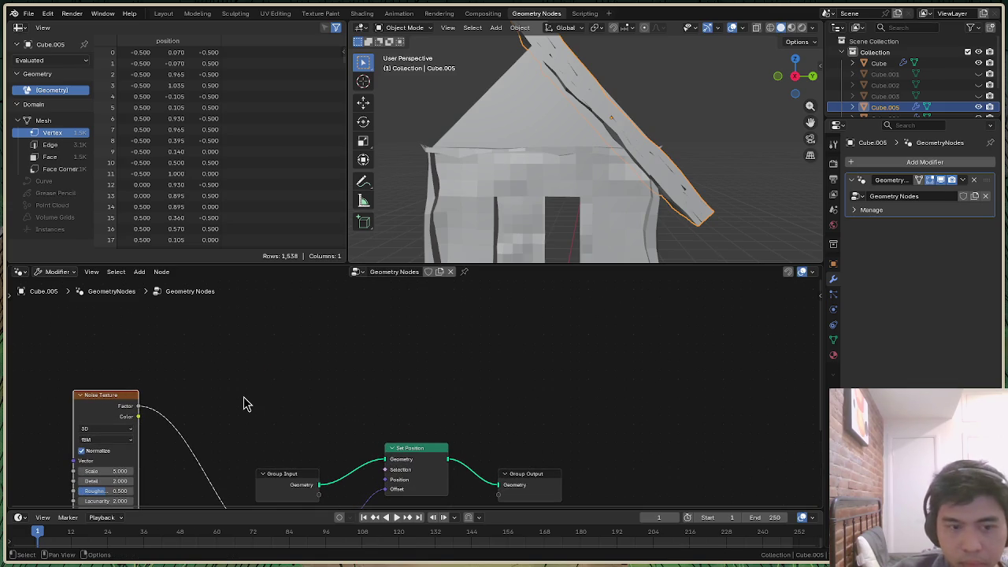
scroll(244, 404, down, 1)
drag(145, 404, 164, 402)
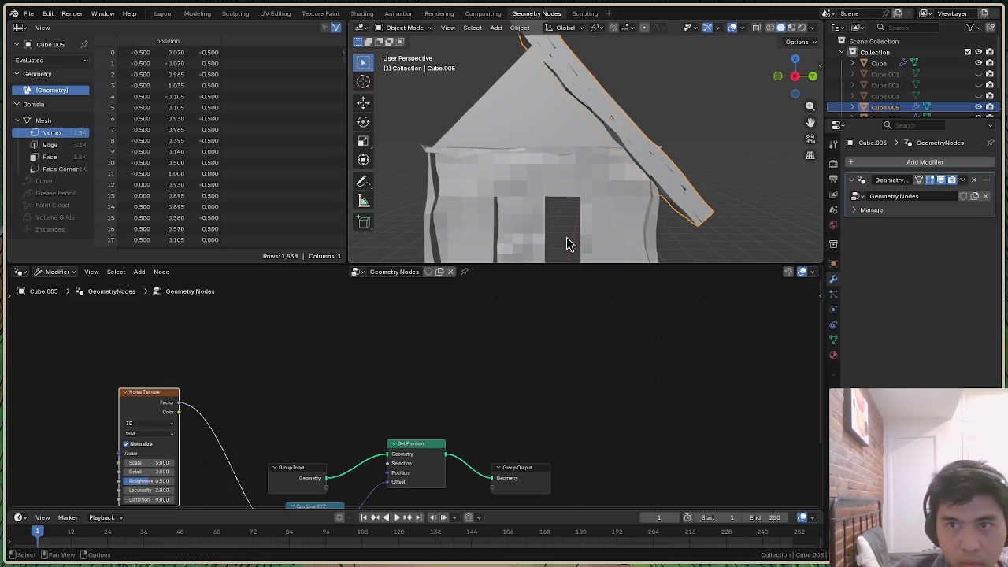
drag(795, 76, 787, 110)
drag(796, 76, 763, 94)
drag(157, 398, 174, 388)
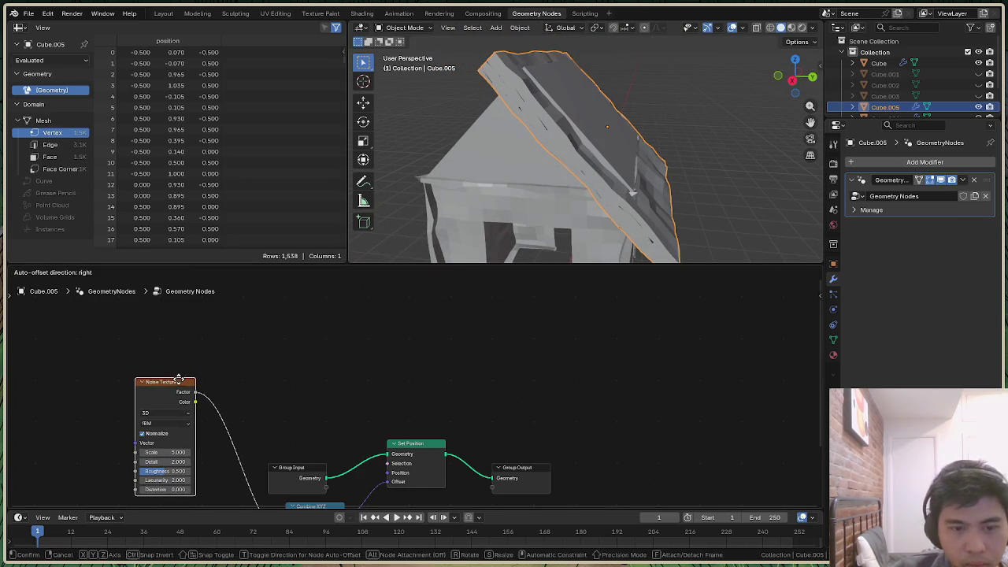
scroll(453, 337, down, 1)
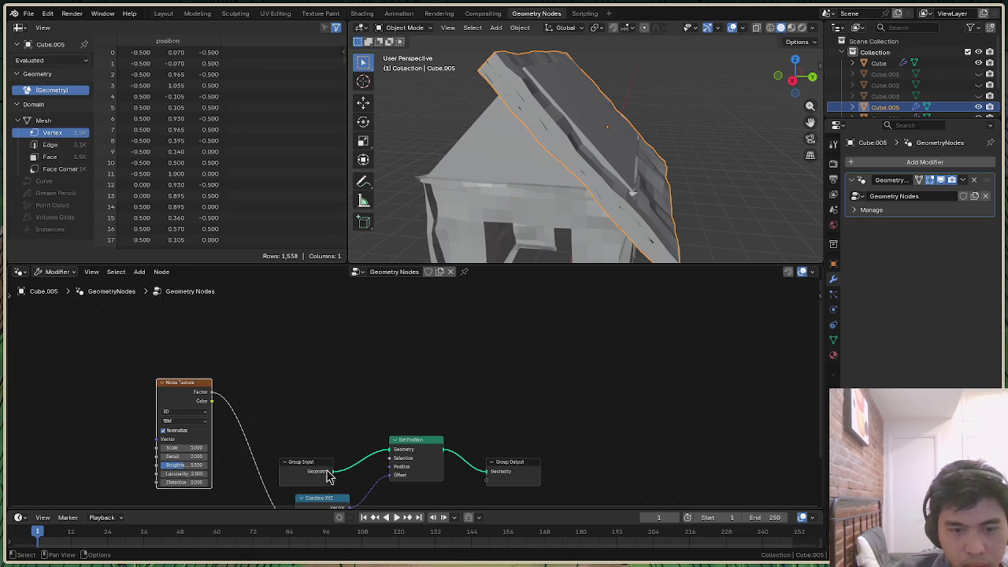
drag(327, 472, 329, 450)
drag(323, 498, 352, 464)
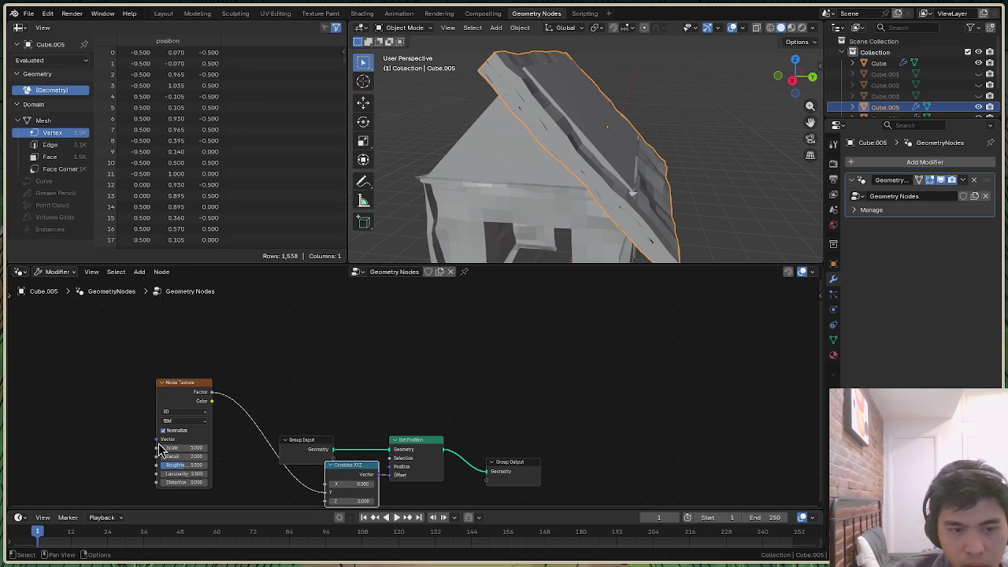
Wire the Noise Texture output into Combine XYZ and tune Scale to 1.9 with Normalize on
mouse_move(174, 447)
mouse_down()
mouse_move(193, 456)
mouse_move(175, 472)
mouse_move(201, 468)
mouse_up()
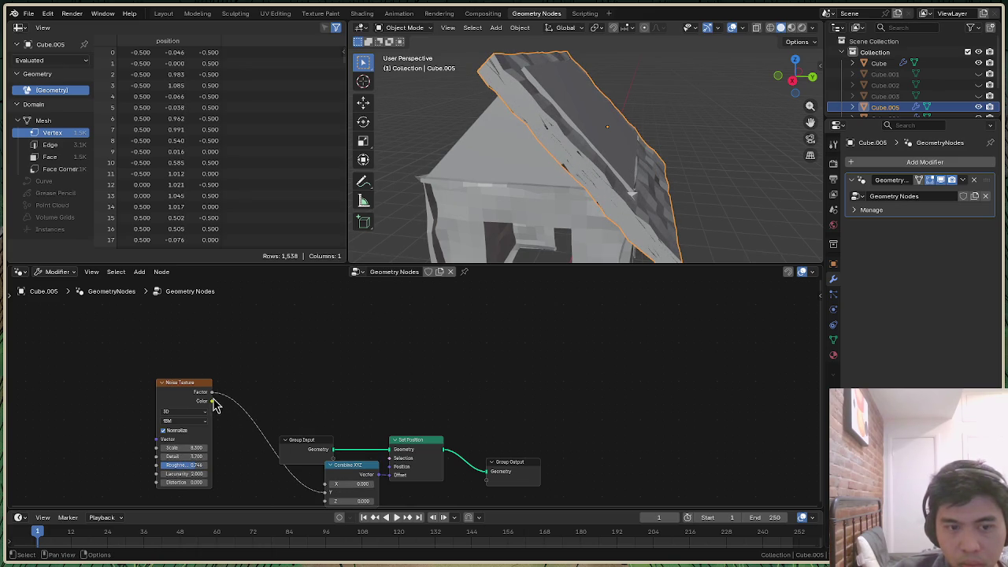
mouse_move(290, 490)
mouse_down()
mouse_move(320, 492)
mouse_move(313, 470)
mouse_move(322, 459)
mouse_up()
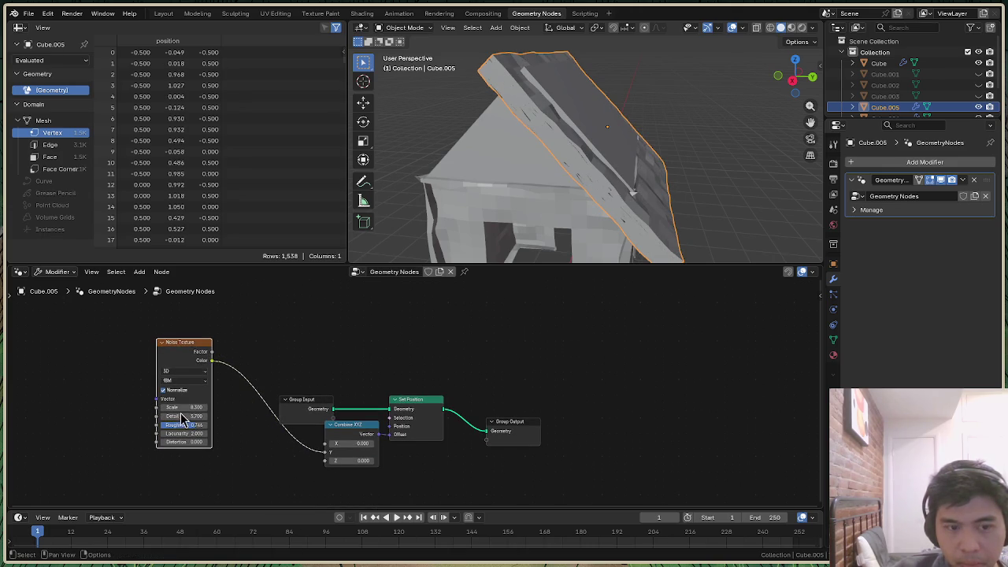
mouse_move(181, 407)
mouse_down()
mouse_move(175, 416)
mouse_move(197, 433)
mouse_move(179, 441)
mouse_up()
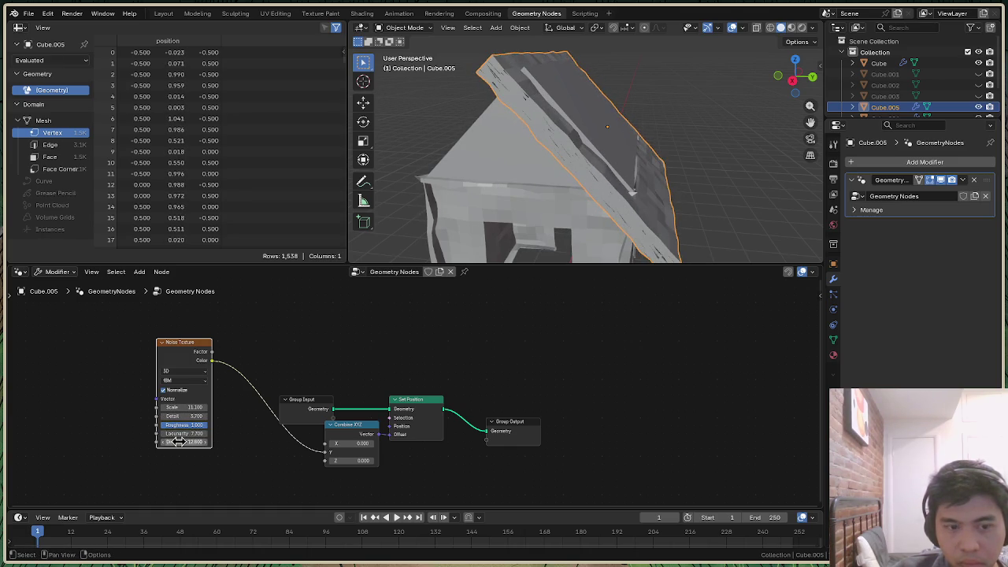
click(164, 391)
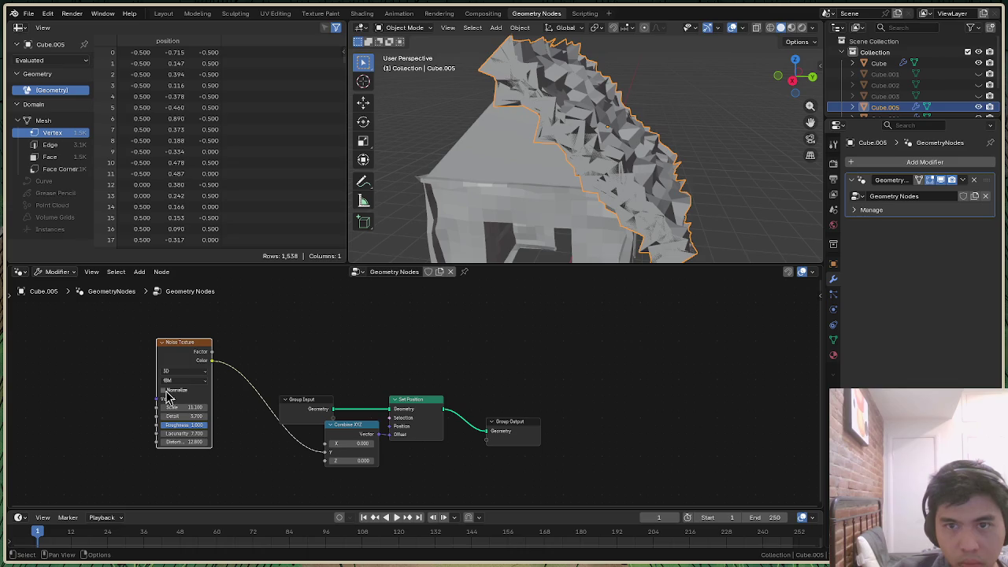
mouse_move(189, 408)
mouse_down()
mouse_move(230, 438)
mouse_move(169, 416)
mouse_move(195, 431)
mouse_move(186, 416)
mouse_move(191, 434)
mouse_up()
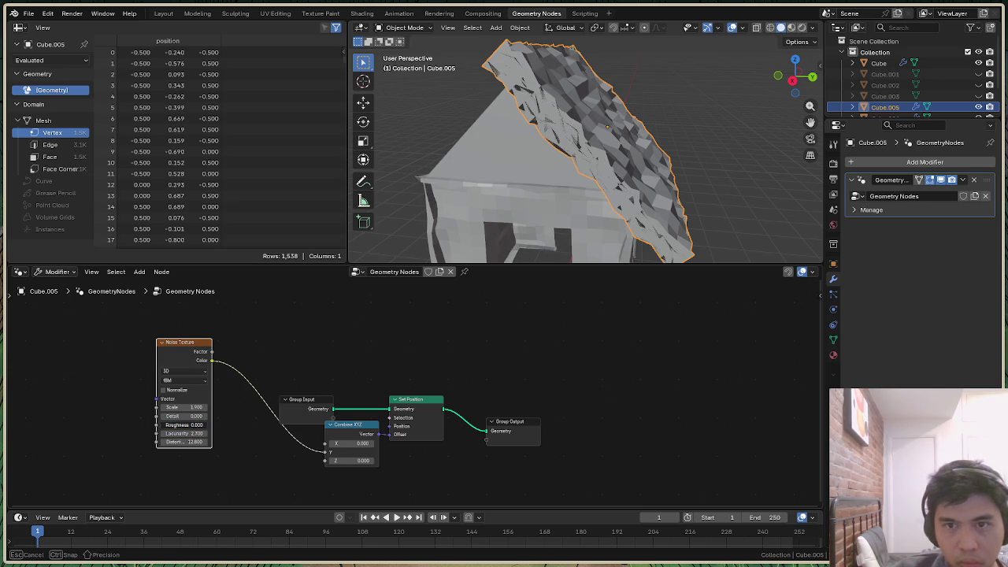
click(164, 392)
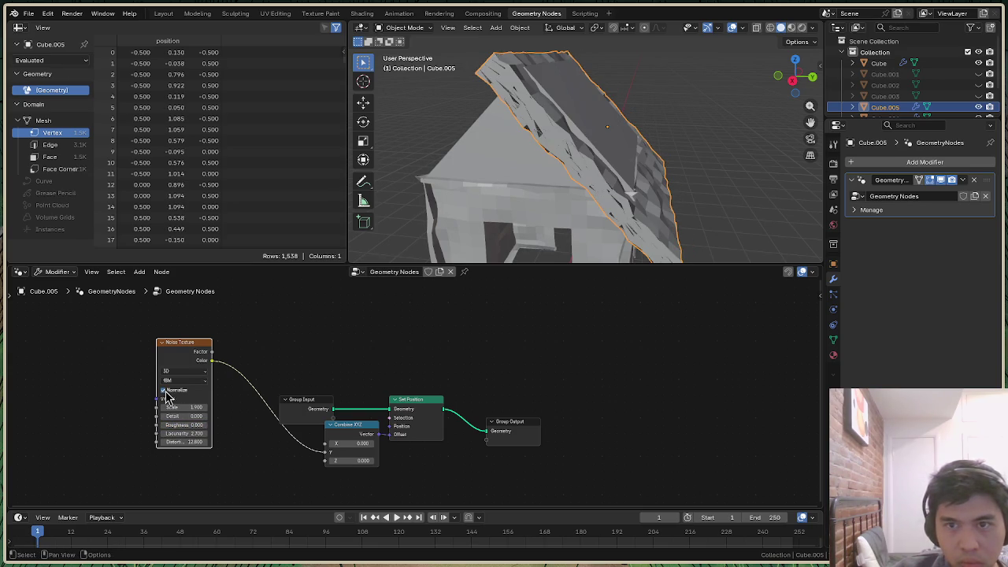
mouse_move(794, 76)
mouse_down()
mouse_move(787, 86)
mouse_move(794, 78)
mouse_up()
click(186, 371)
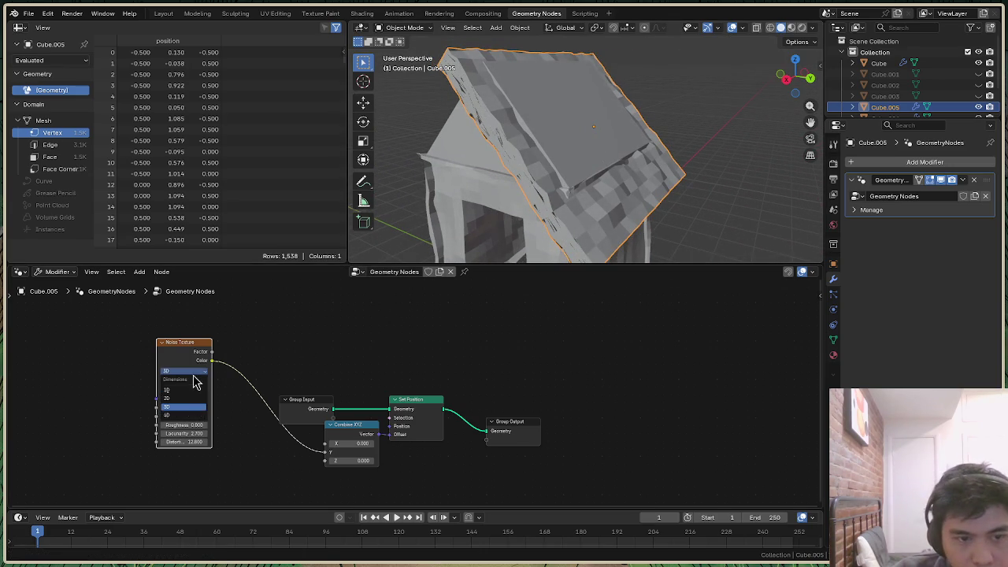
Keep the noise 3D and change its type to Hetero Terrain, trying Multifractal first
click(184, 371)
click(182, 380)
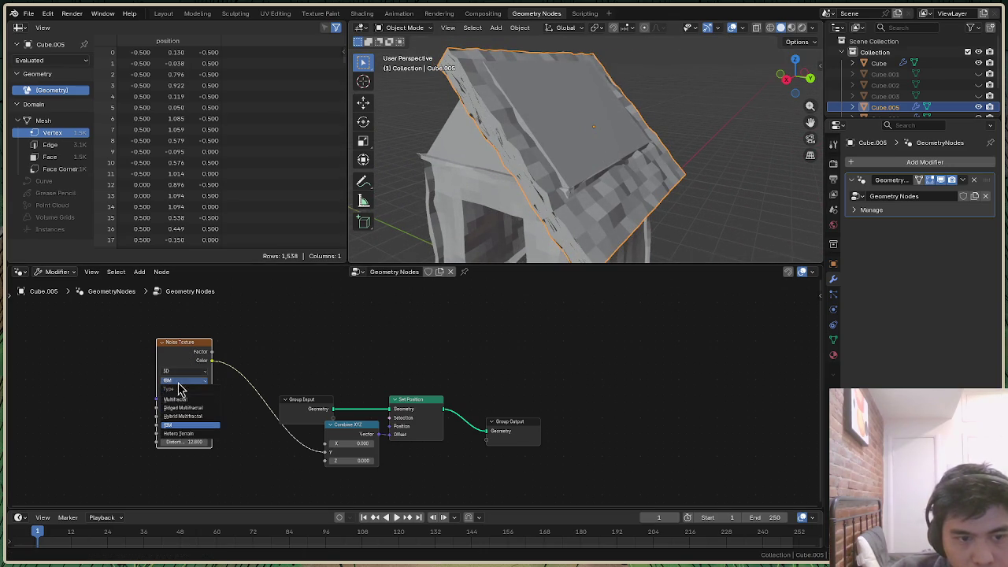
click(188, 400)
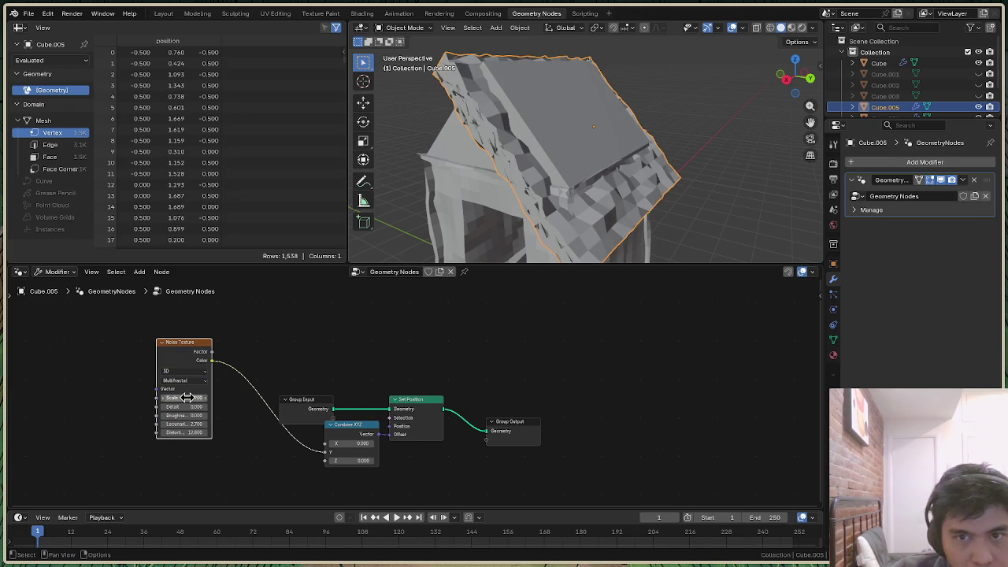
click(192, 383)
click(187, 434)
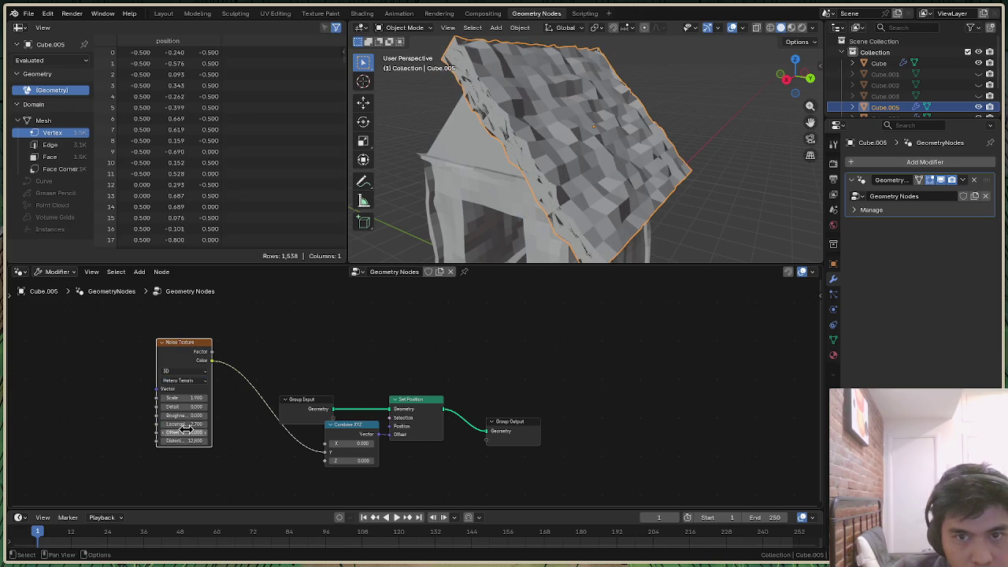
Orbit around the roughened roof to inspect it and raise Lacunarity to 4.000
mouse_move(587, 150)
middle_down()
mouse_move(552, 149)
mouse_move(598, 133)
mouse_move(551, 138)
mouse_move(583, 126)
mouse_move(664, 128)
middle_up()
scroll(666, 134, up, 4)
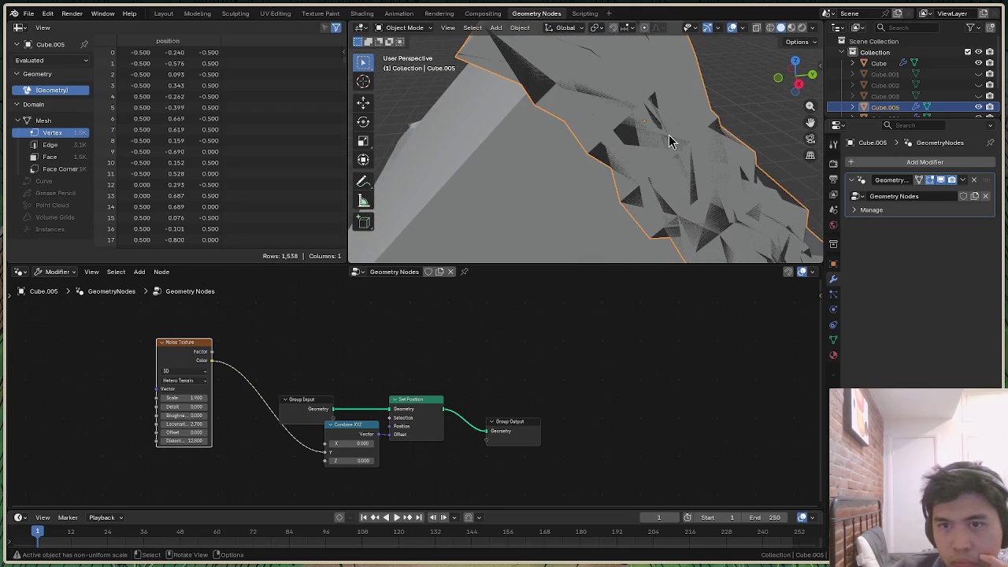
drag(797, 77, 797, 77)
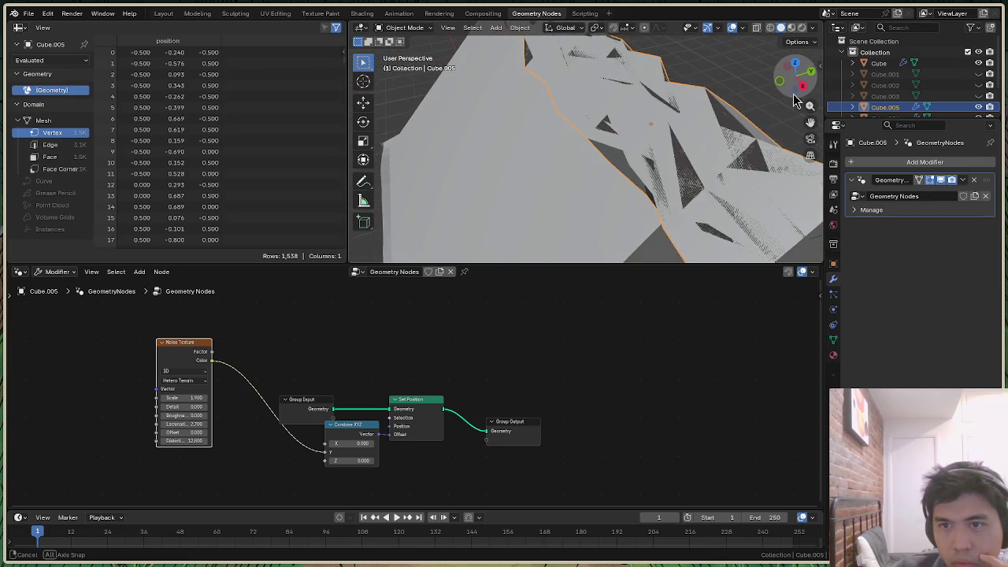
drag(798, 77, 587, 183)
scroll(587, 182, down, 2)
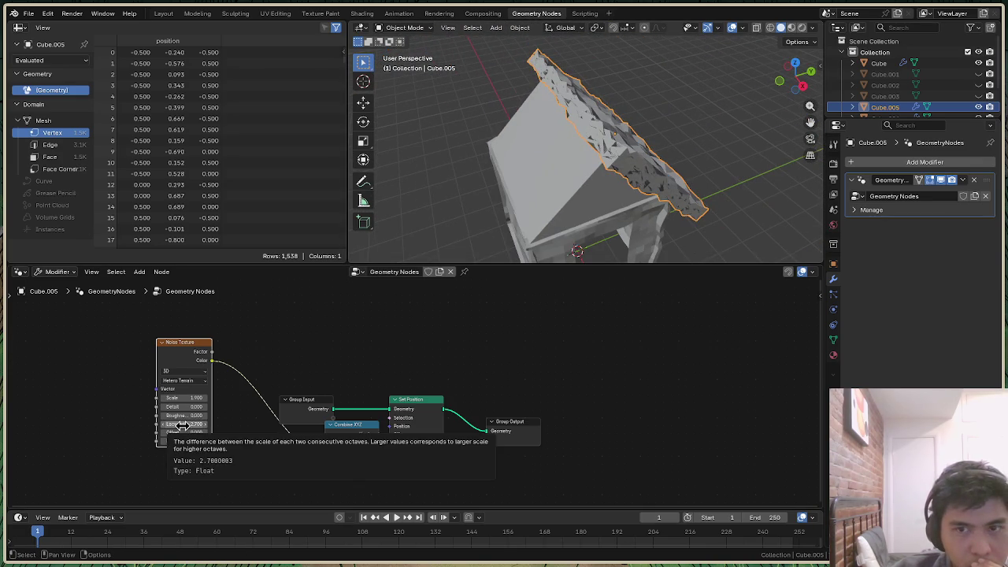
mouse_move(180, 423)
mouse_down()
mouse_move(206, 423)
mouse_move(174, 423)
mouse_move(221, 398)
mouse_move(158, 407)
mouse_move(165, 440)
mouse_move(156, 441)
mouse_up()
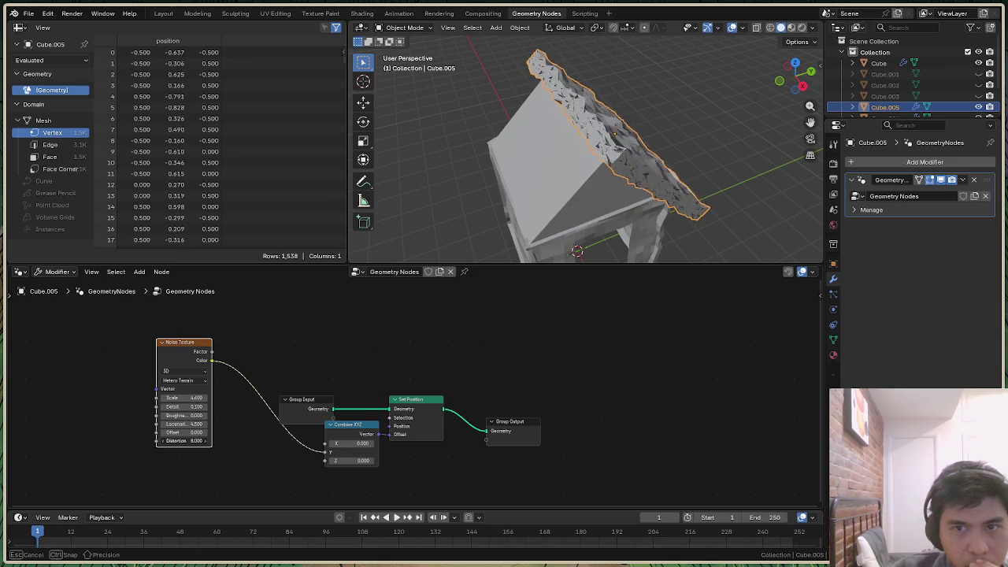
Inspect the displaced roof from several angles, then return to the Layout workspace
mouse_move(795, 77)
mouse_down()
mouse_move(787, 88)
mouse_move(791, 79)
mouse_up()
scroll(509, 113, up, 3)
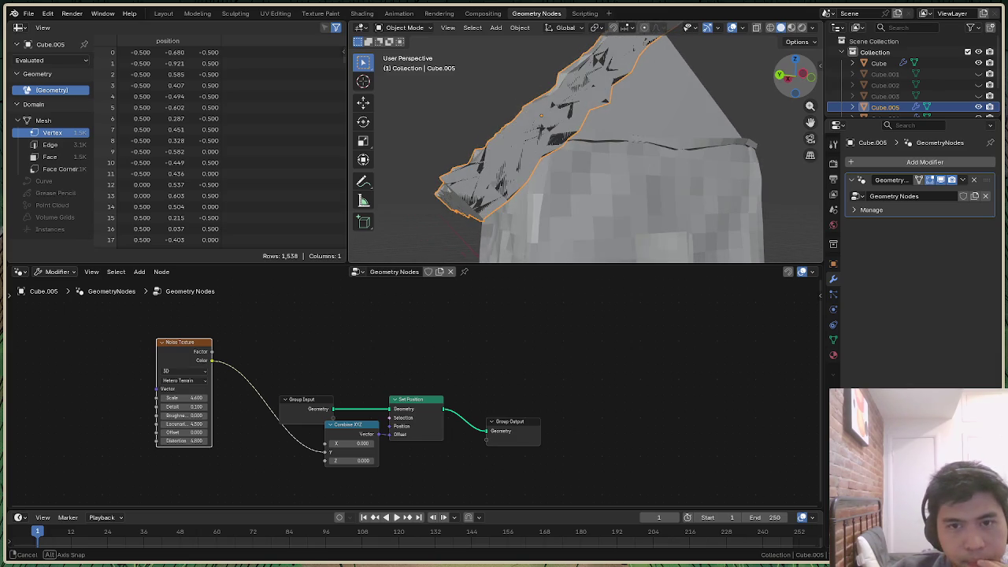
drag(791, 79, 798, 91)
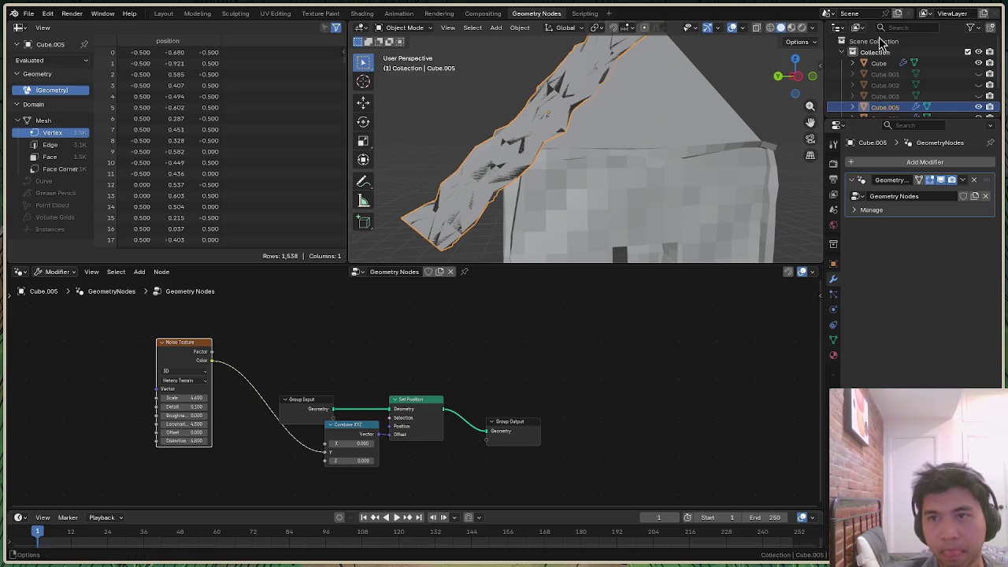
scroll(777, 124, down, 5)
drag(799, 87, 814, 96)
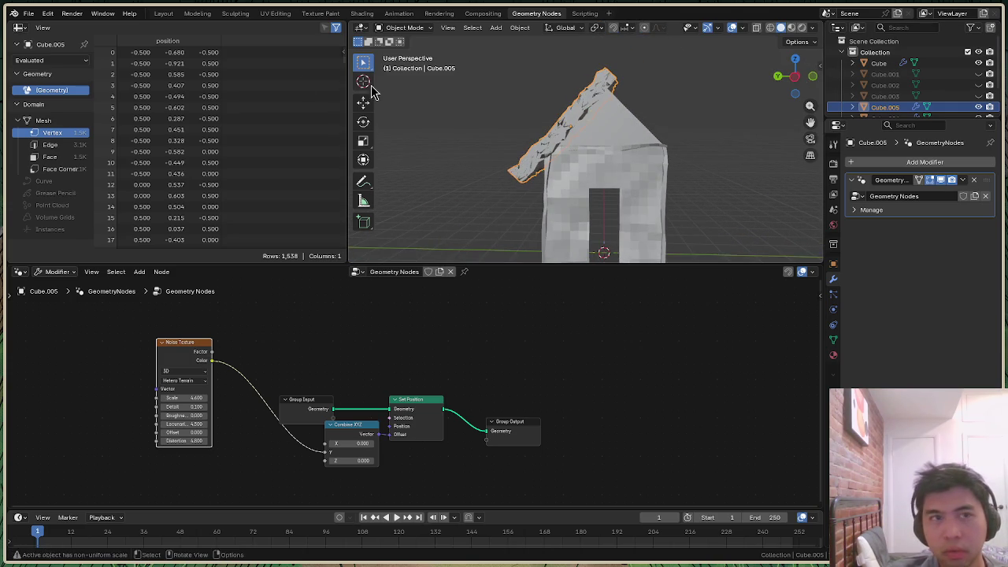
click(163, 16)
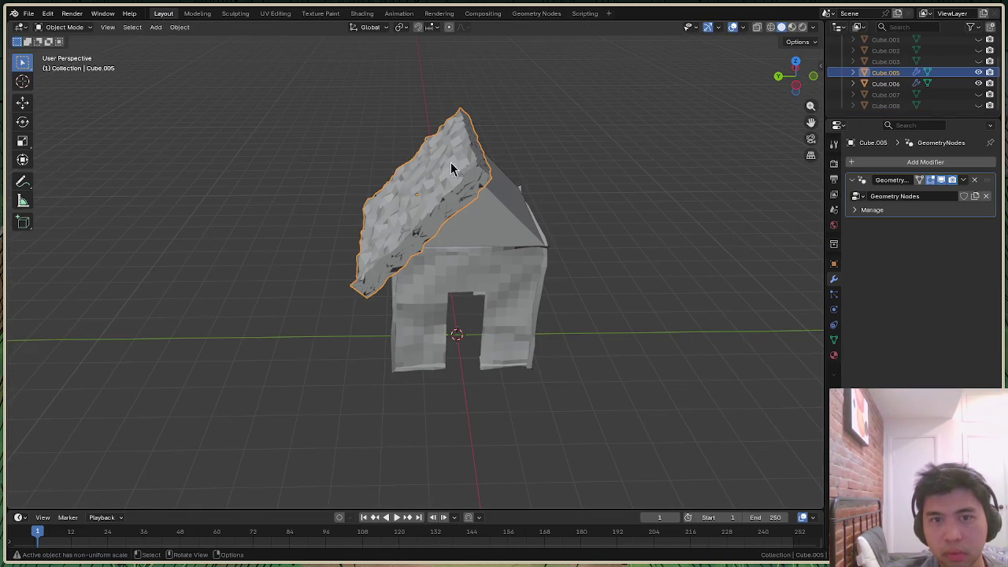
Duplicate the roof slab, shift it along Y and rotate it about X onto the right slope
right_click(421, 174)
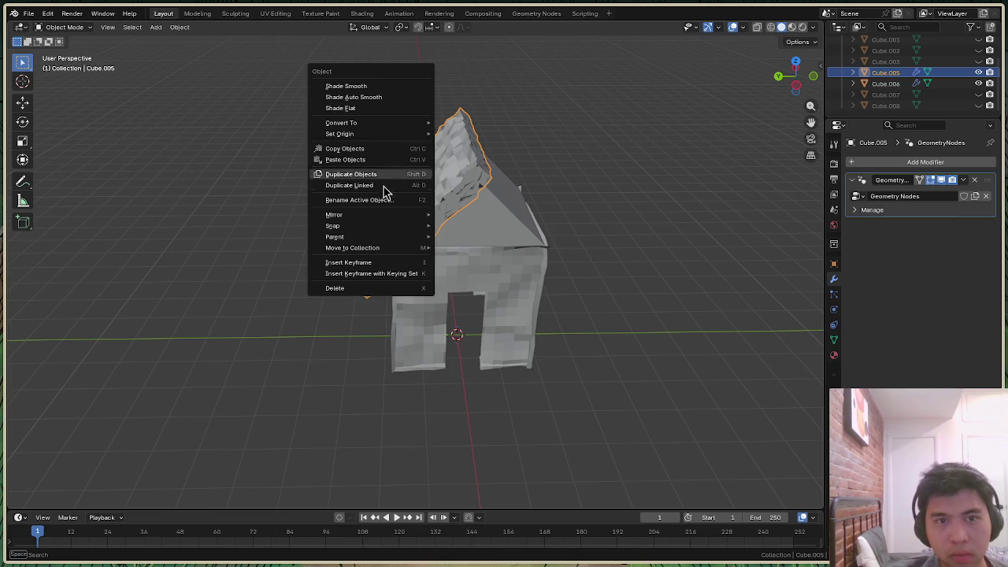
click(382, 174)
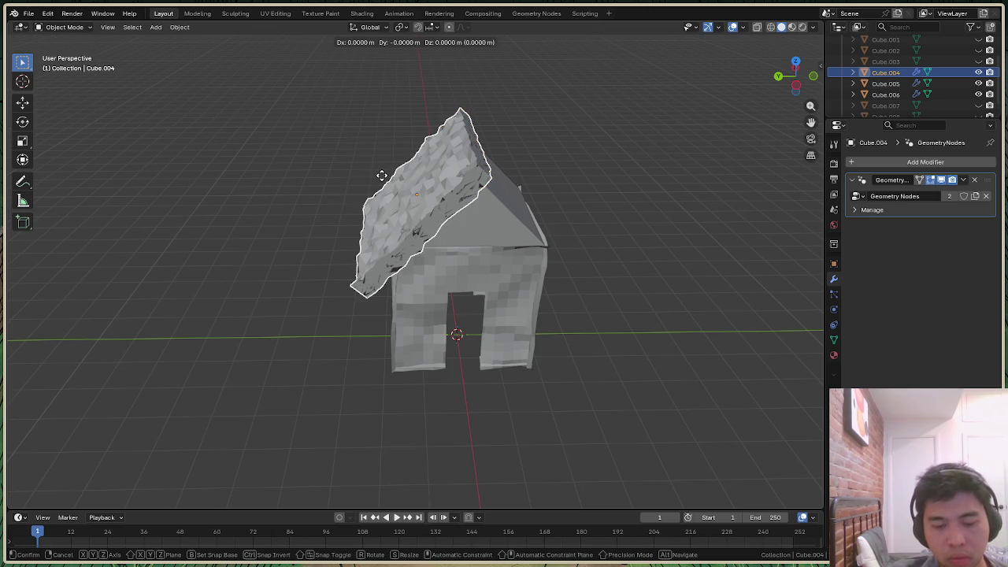
key(y)
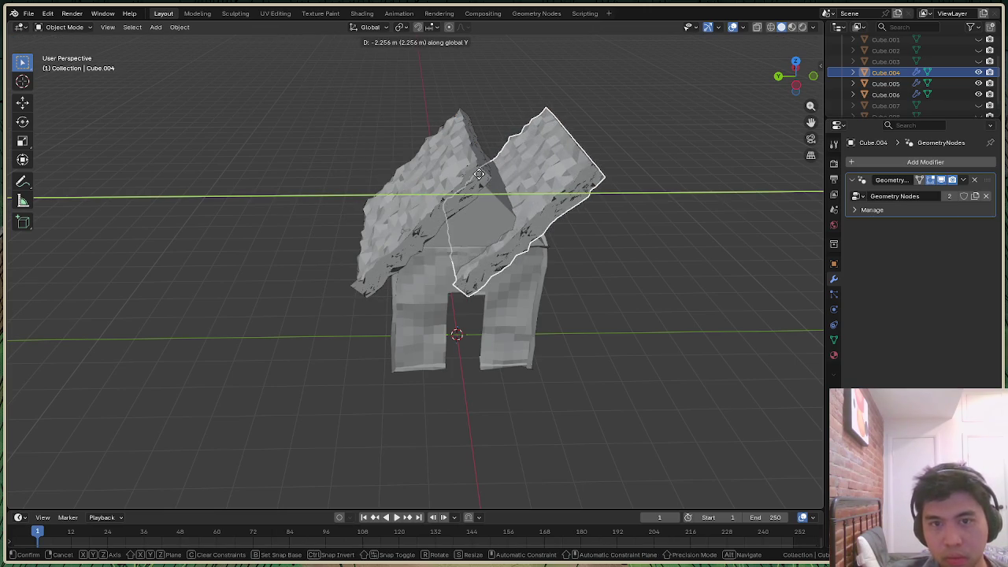
click(482, 174)
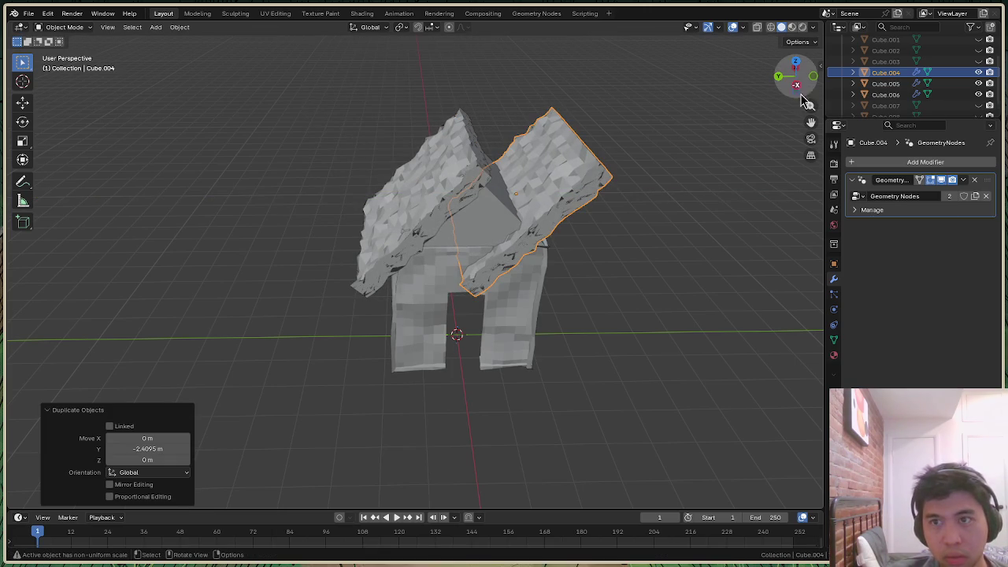
click(797, 86)
click(540, 156)
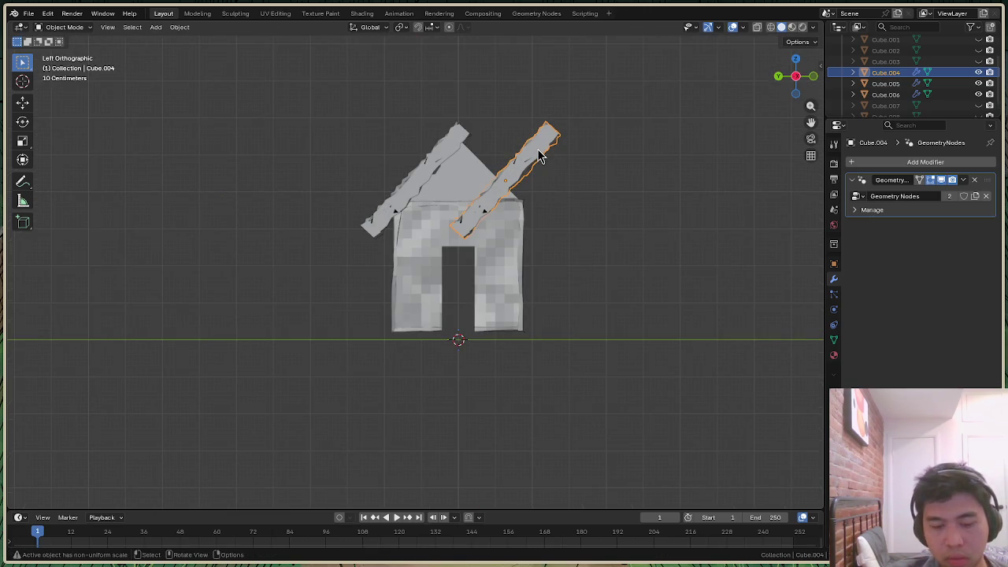
key(r)
key(x)
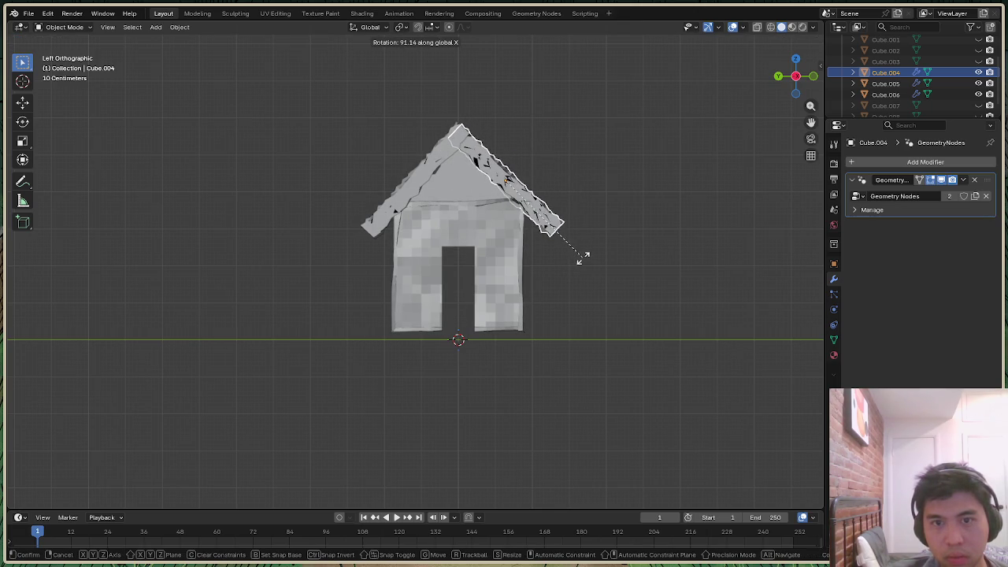
click(583, 258)
click(696, 281)
Nudge the left roof slab 0.17 m along Y to sit on the gable
drag(794, 79, 794, 78)
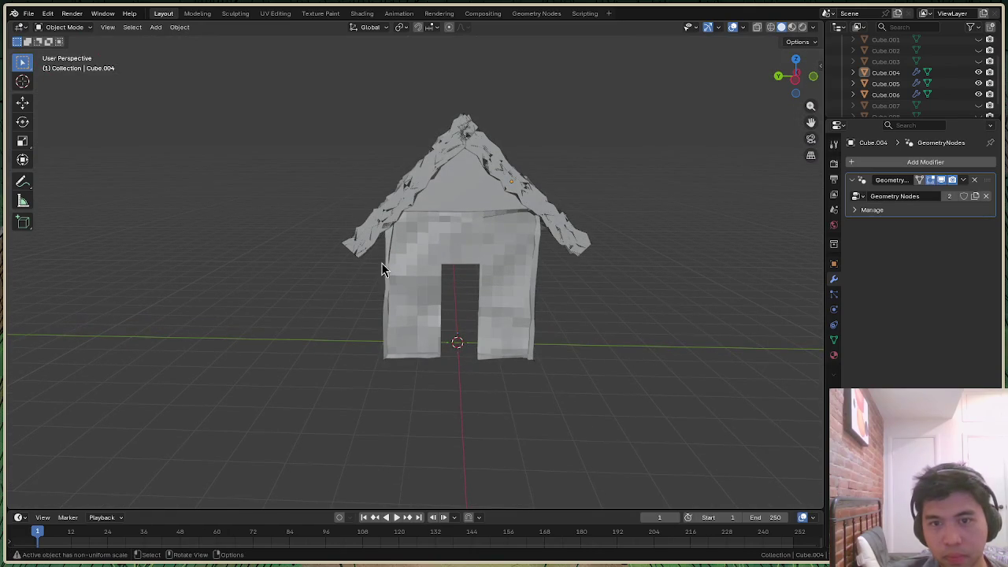
click(796, 76)
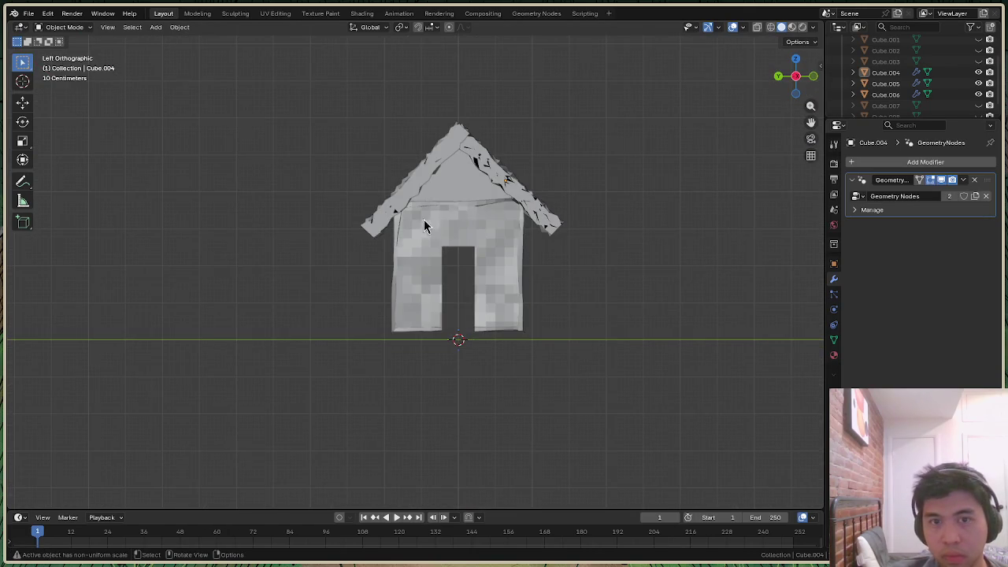
click(379, 230)
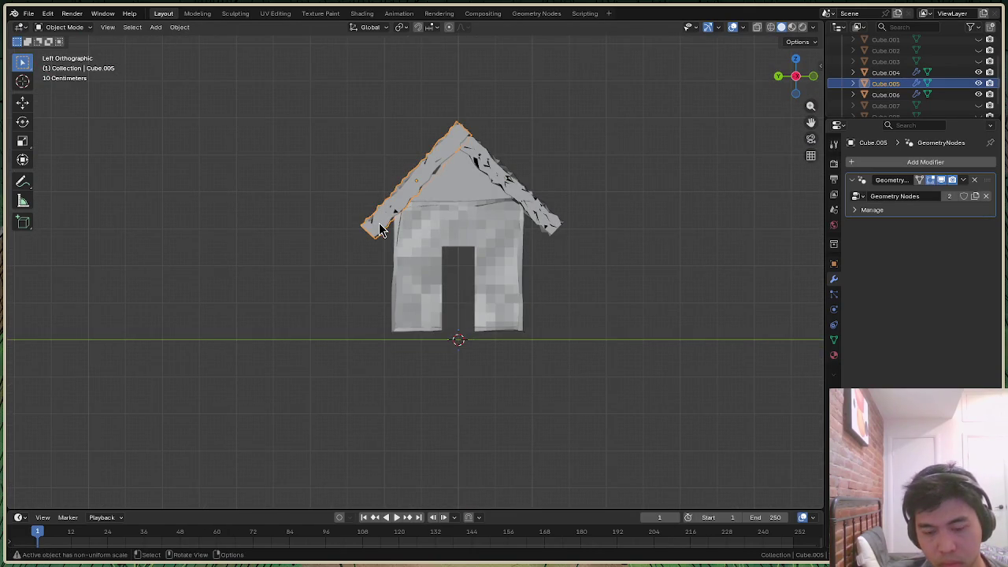
key(g)
key(y)
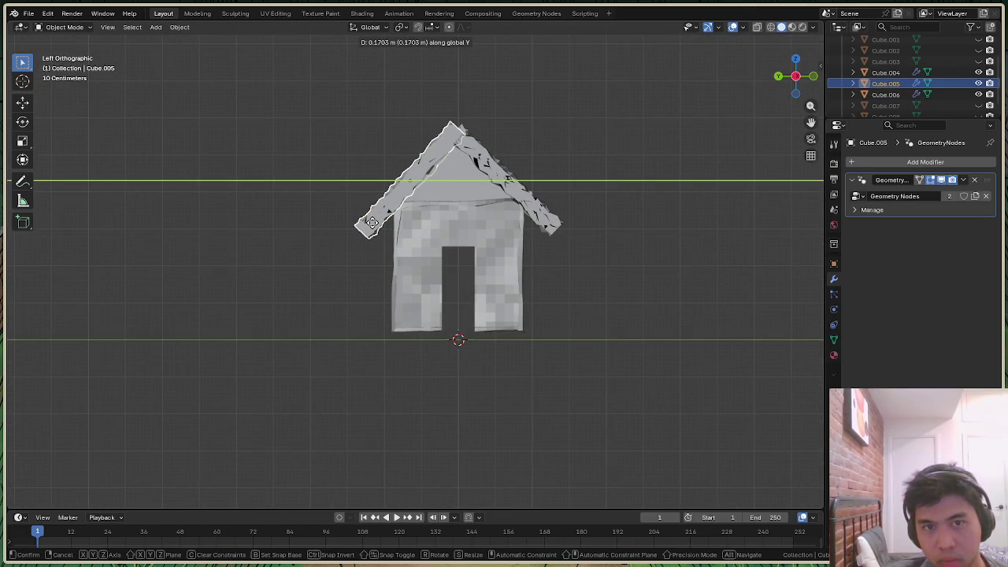
click(372, 223)
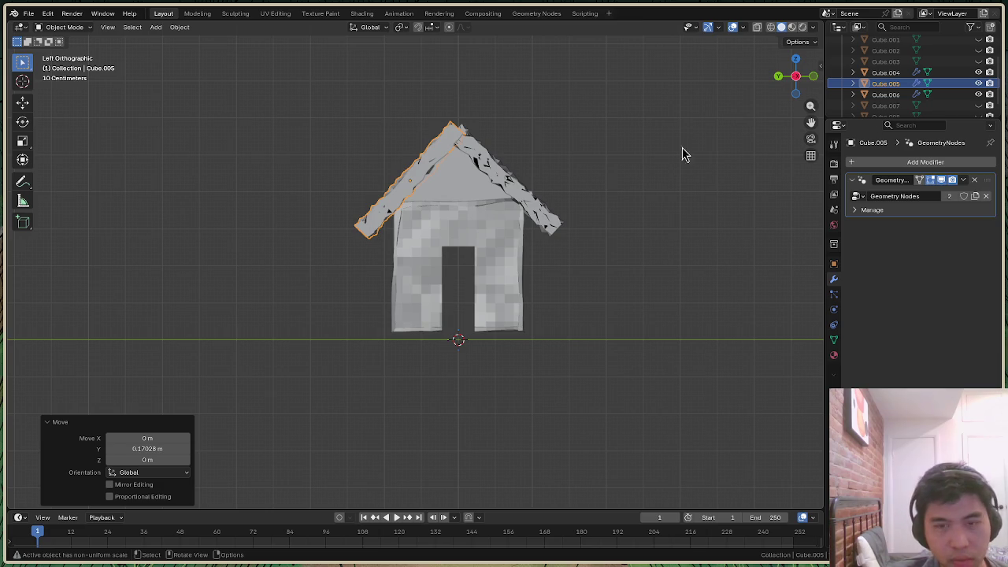
mouse_move(787, 74)
mouse_down()
mouse_move(812, 94)
mouse_move(780, 87)
mouse_up()
Switch the roof slab from Object Mode to Edit Mode and orbit close over the roof
click(63, 27)
click(67, 48)
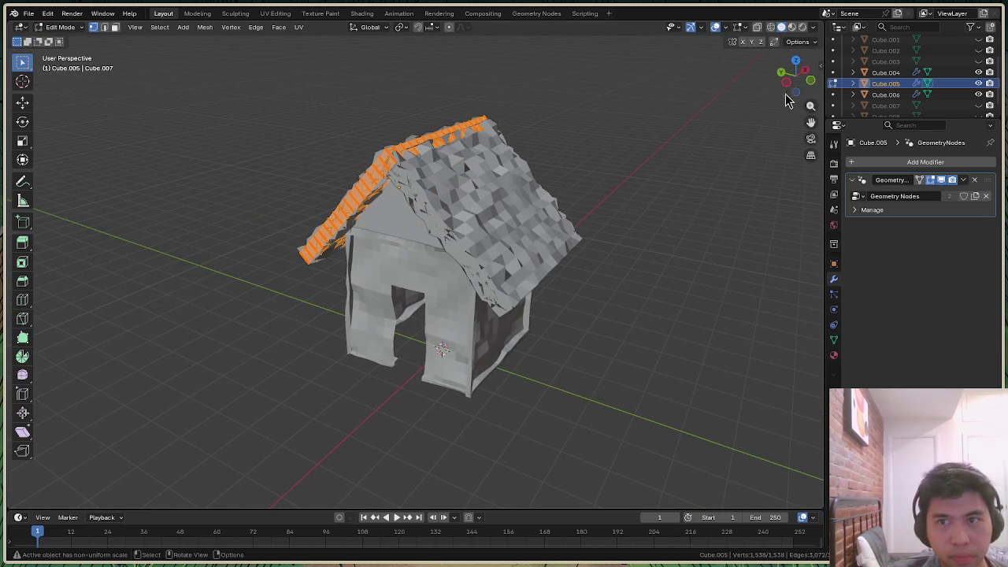
drag(787, 95, 756, 110)
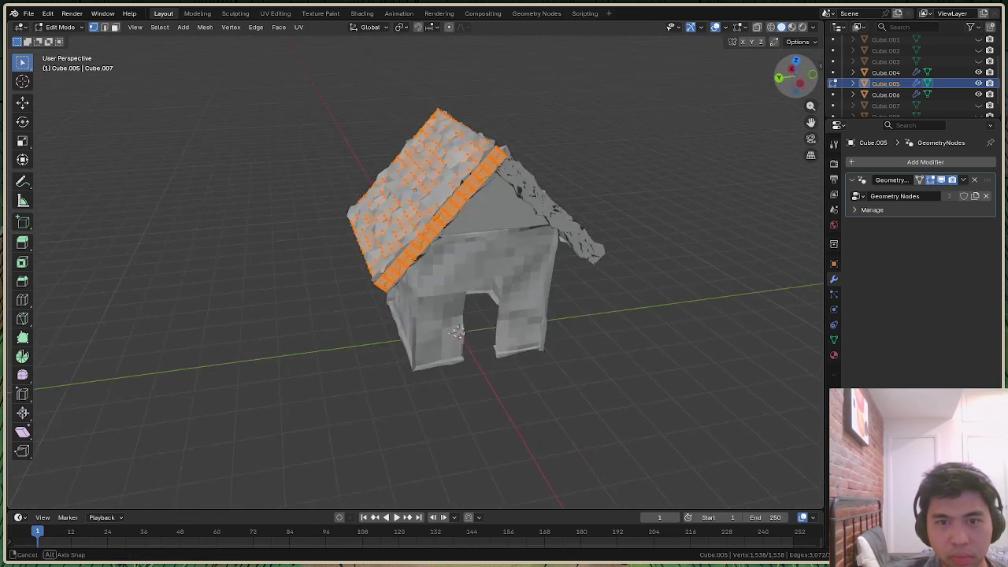
drag(756, 110, 788, 79)
scroll(449, 206, up, 6)
scroll(449, 206, up, 2)
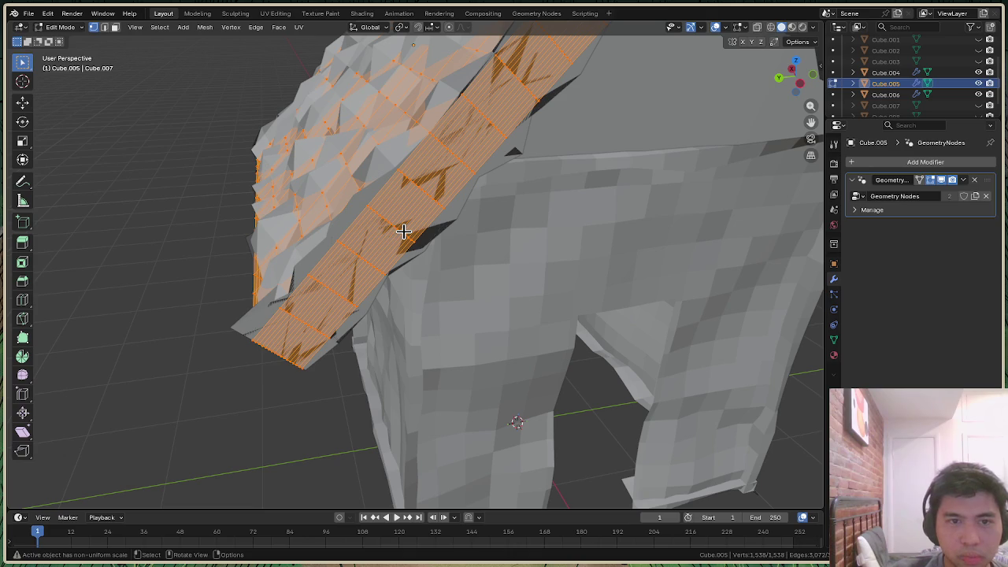
drag(794, 85, 783, 75)
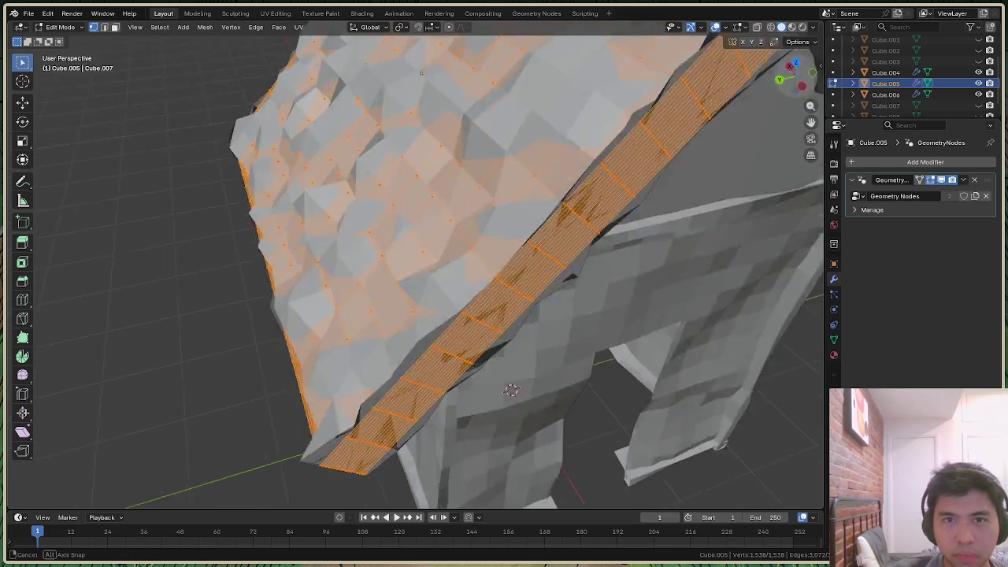
scroll(511, 218, down, 5)
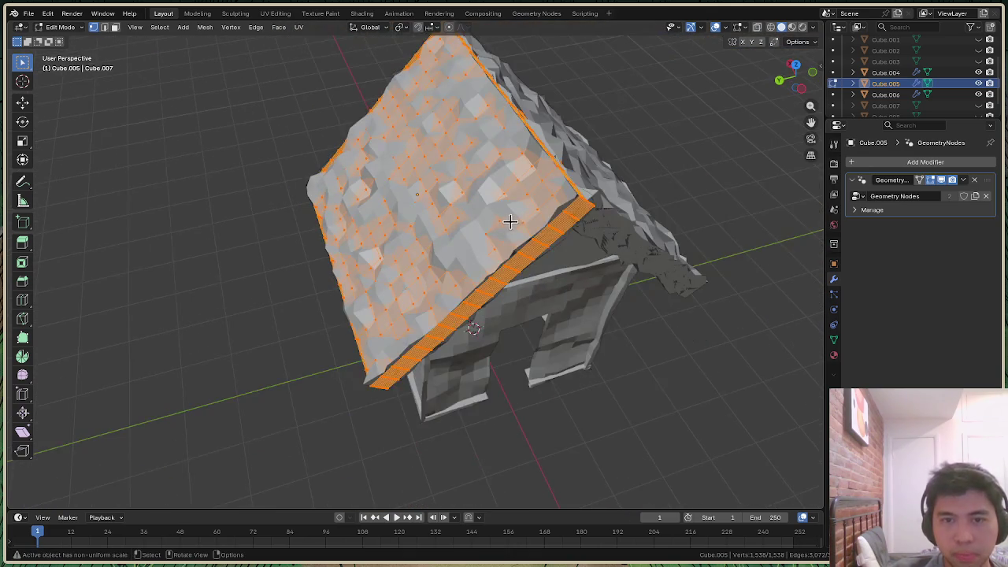
scroll(510, 217, up, 2)
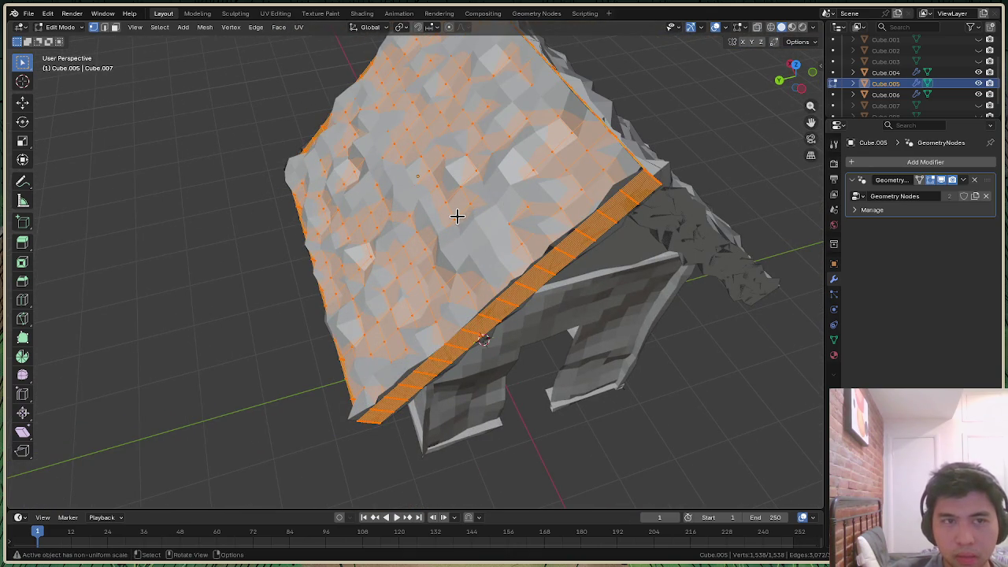
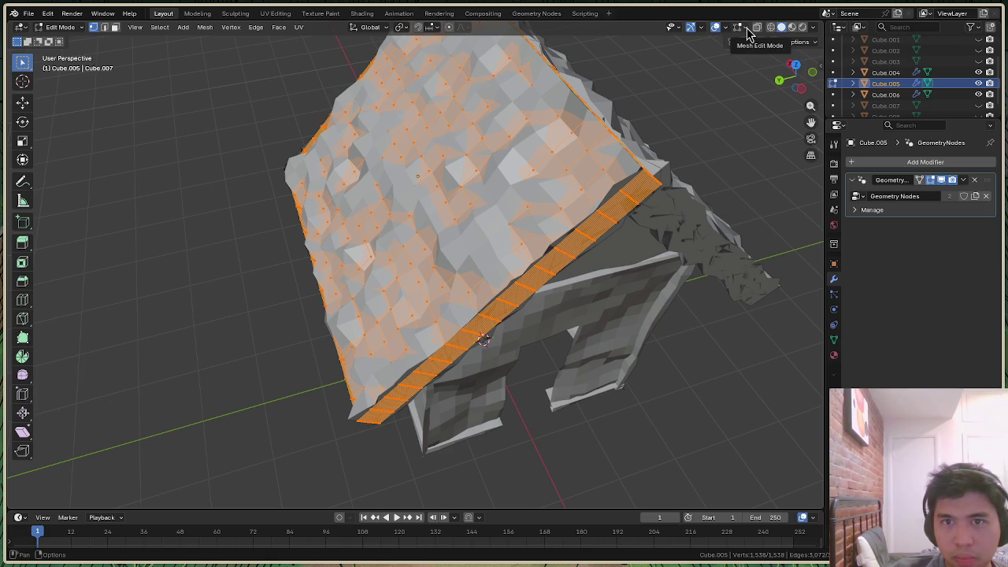
Inspect the viewport shading settings, deselect all roof vertices, and orbit around the house
click(798, 44)
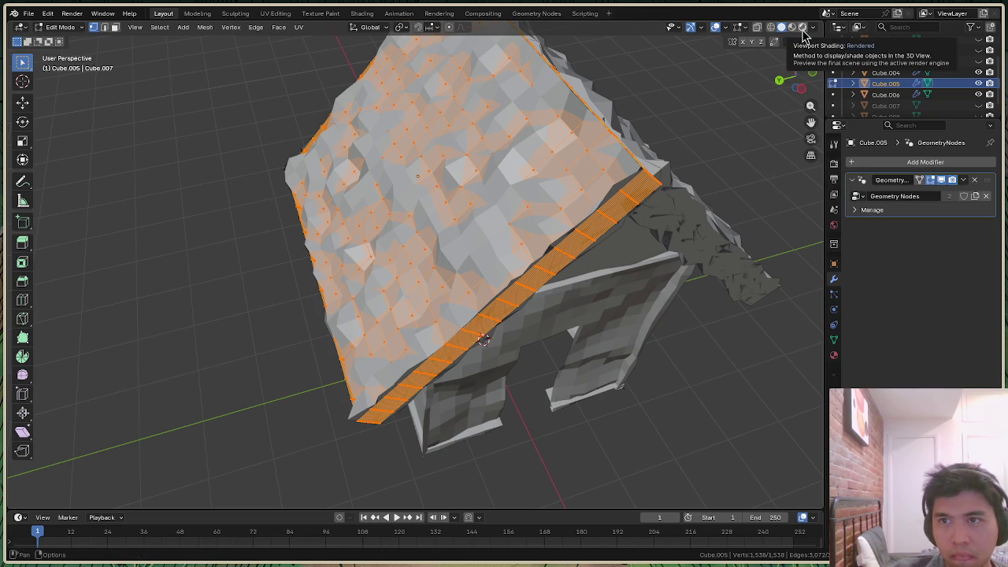
click(814, 28)
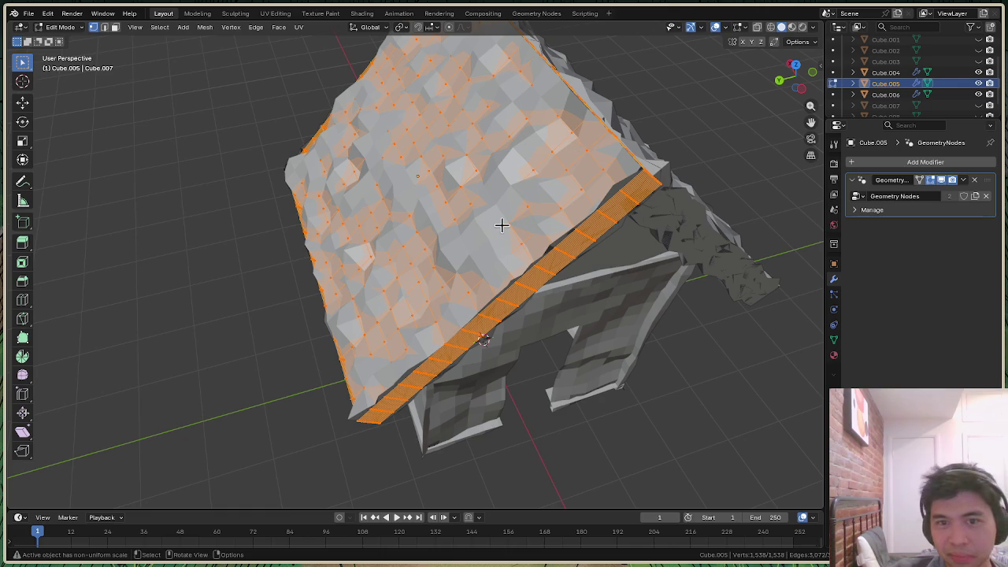
key(alt+a)
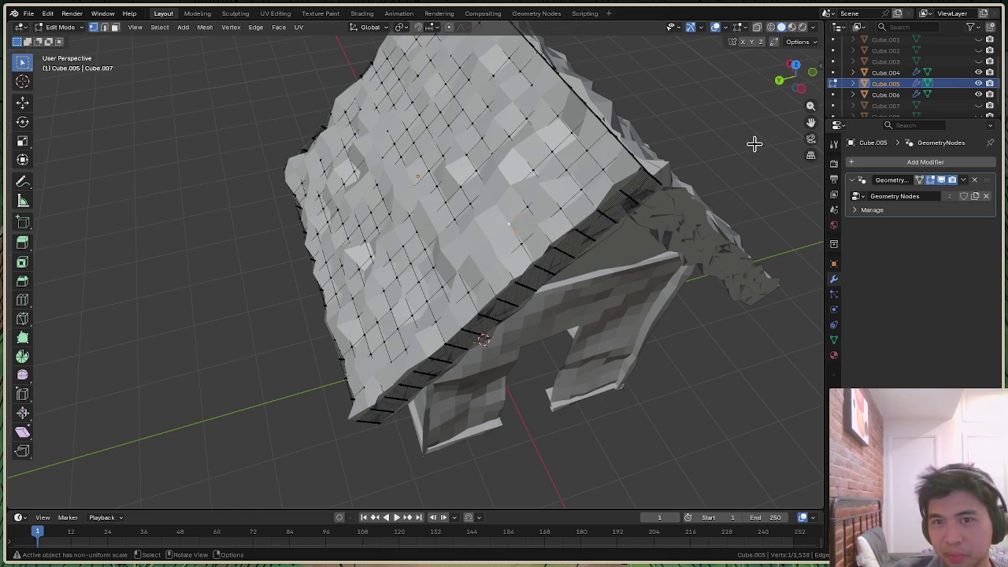
drag(795, 88, 658, 177)
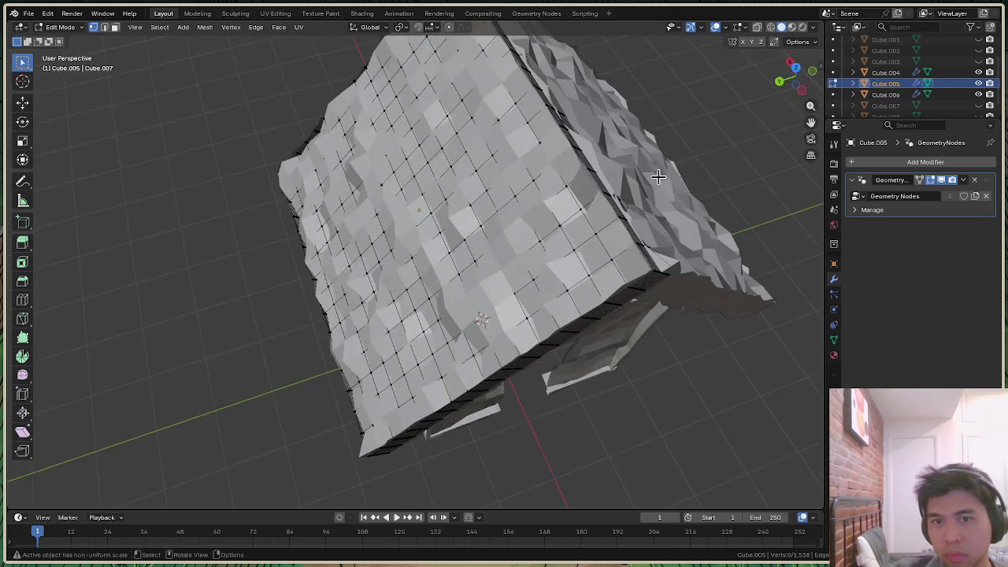
drag(797, 79, 666, 394)
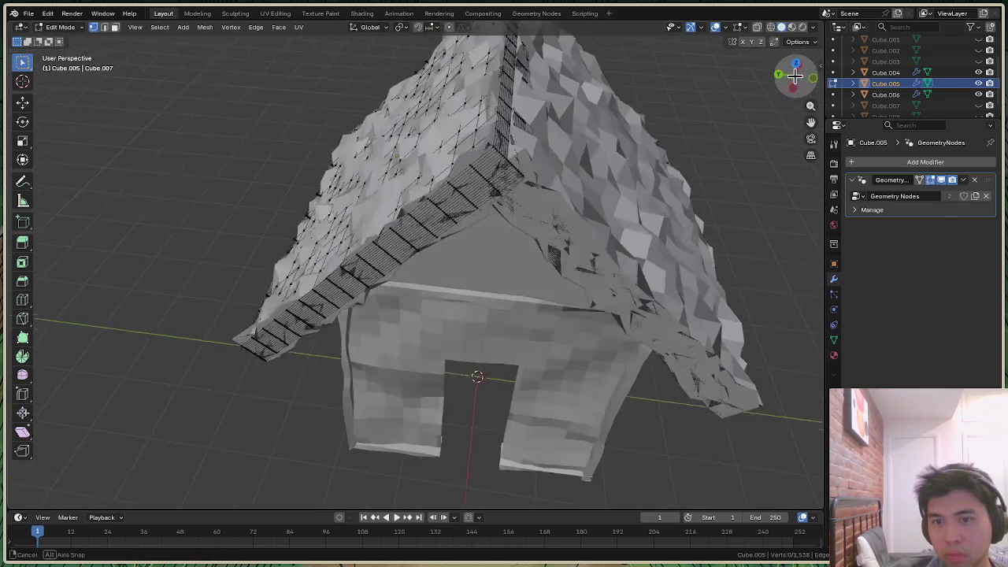
scroll(613, 388, down, 2)
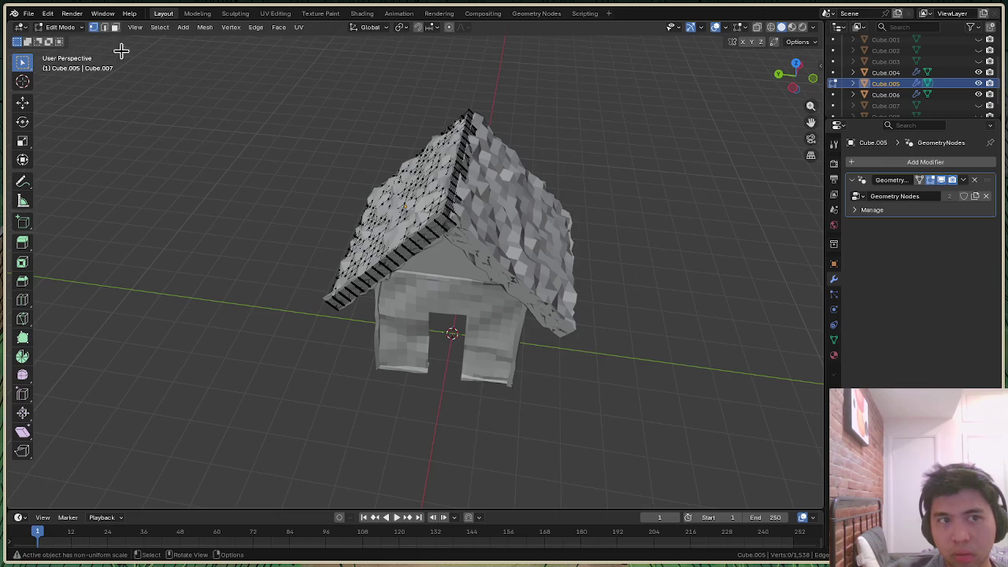
scroll(481, 192, up, 2)
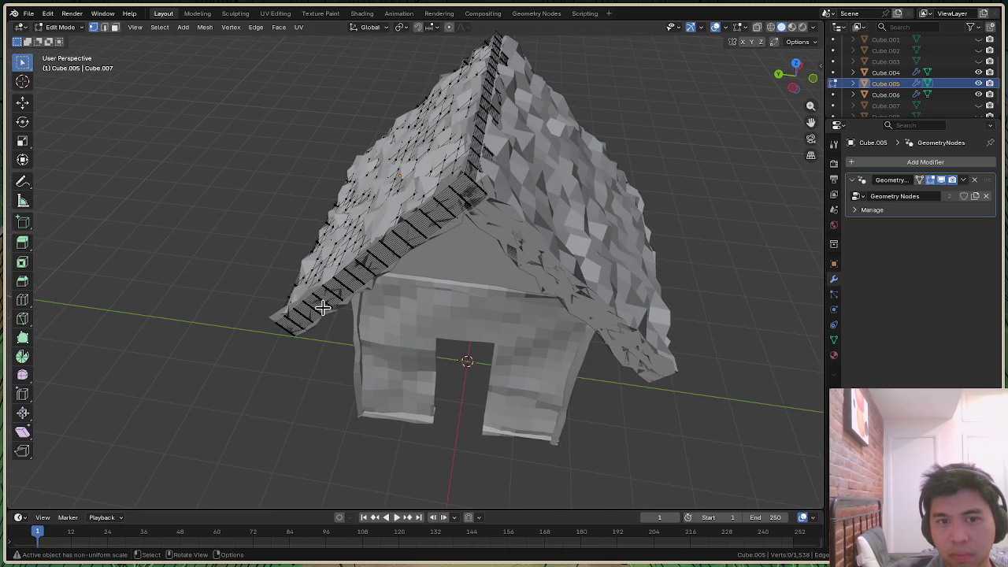
Return the roof to Object Mode and orbit to a lower frontal view of the house
click(63, 27)
click(69, 39)
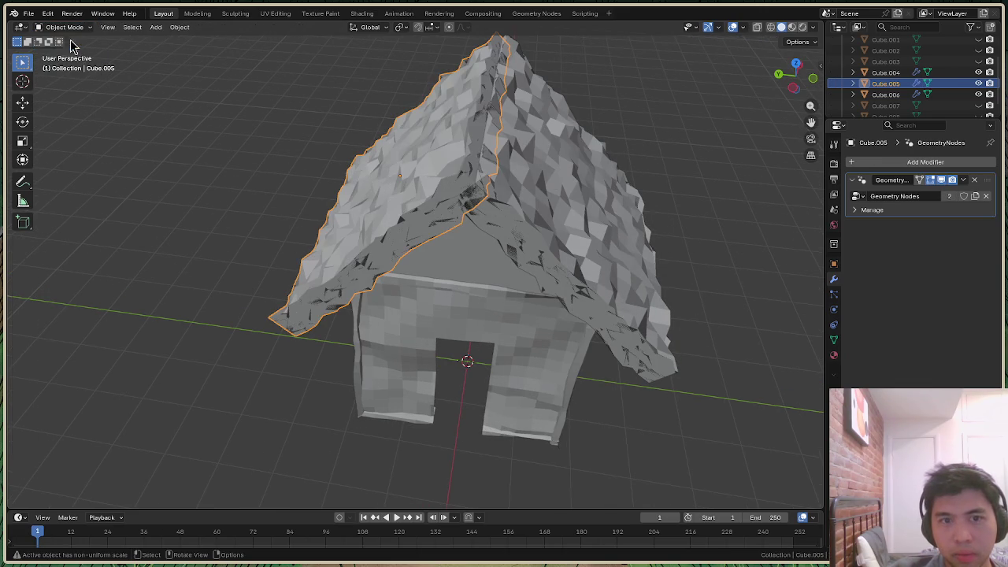
drag(787, 90, 756, 63)
click(63, 26)
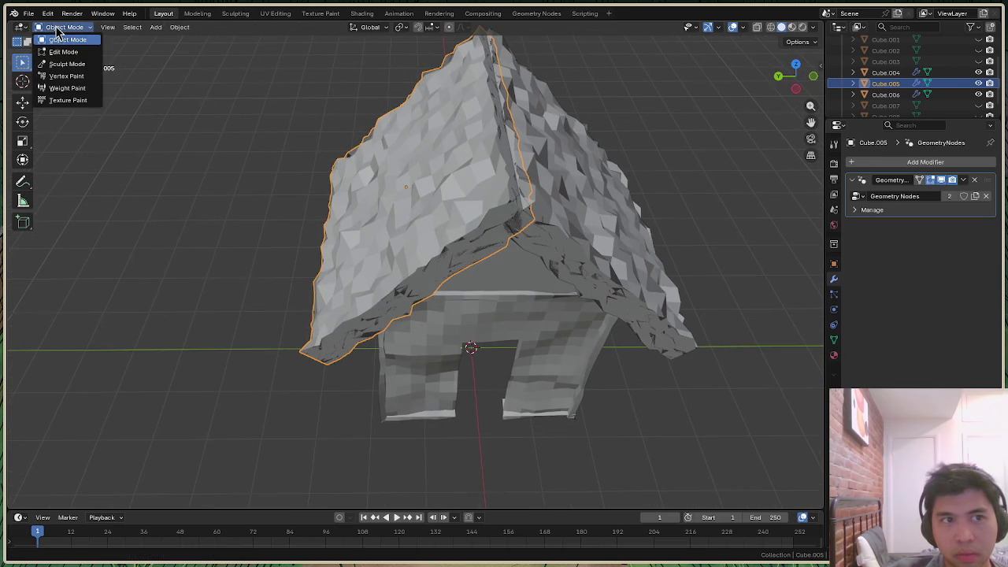
Paint a brown Vertex Paint stroke down the roof, then undo it with Ctrl+Z
click(67, 76)
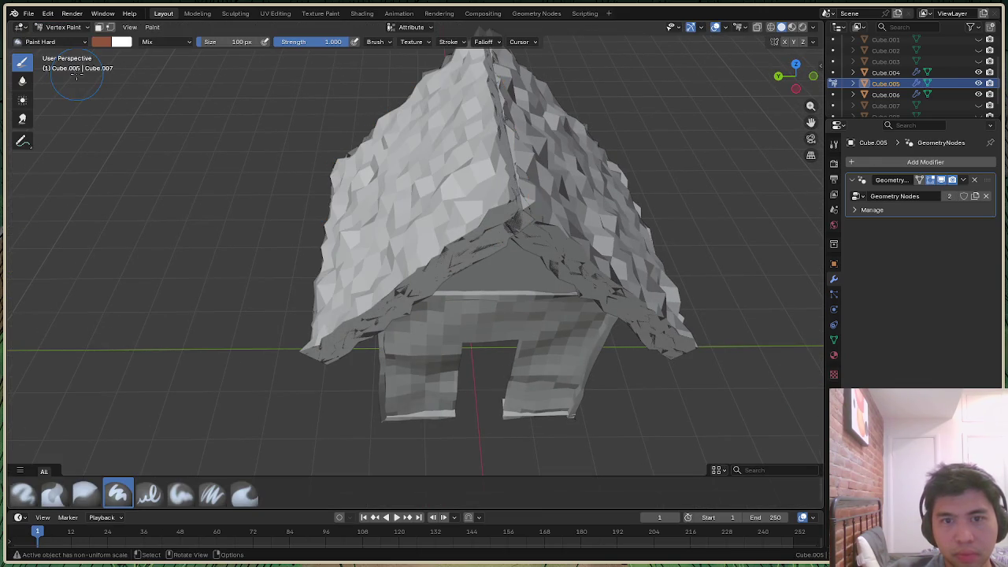
mouse_move(506, 214)
mouse_down()
mouse_move(323, 359)
mouse_move(481, 236)
mouse_move(443, 275)
mouse_move(355, 299)
mouse_move(441, 158)
mouse_move(354, 213)
mouse_move(374, 229)
mouse_up()
drag(795, 74, 776, 79)
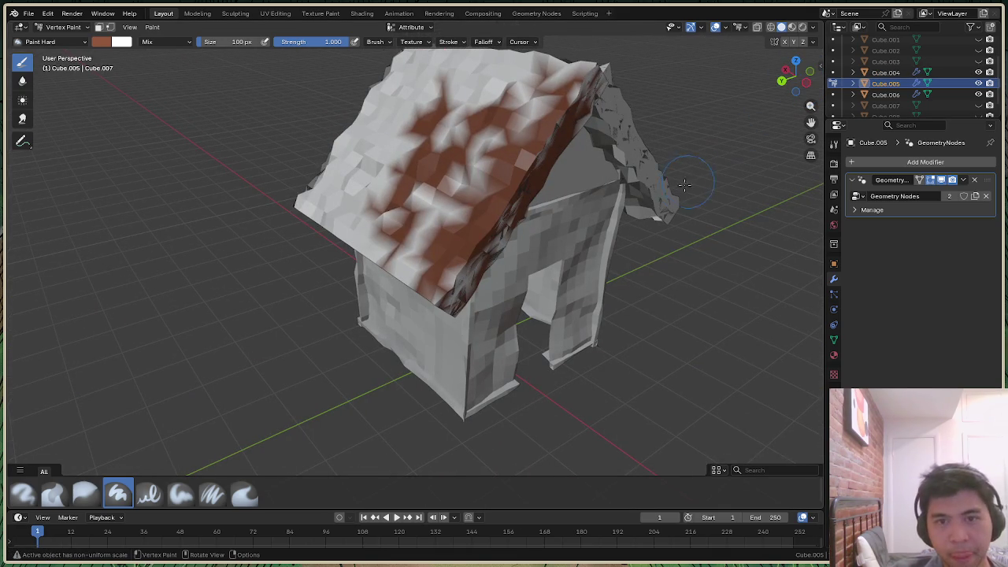
key(ctrl+z)
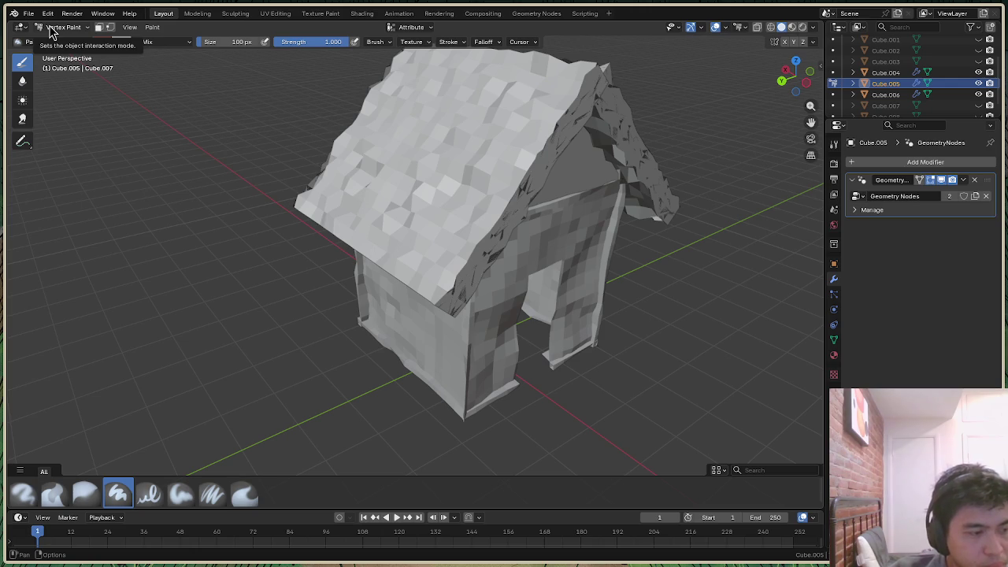
click(52, 30)
Toggle the roof between Edit and Object Mode, hiding and revealing its geometry to see beneath
click(66, 52)
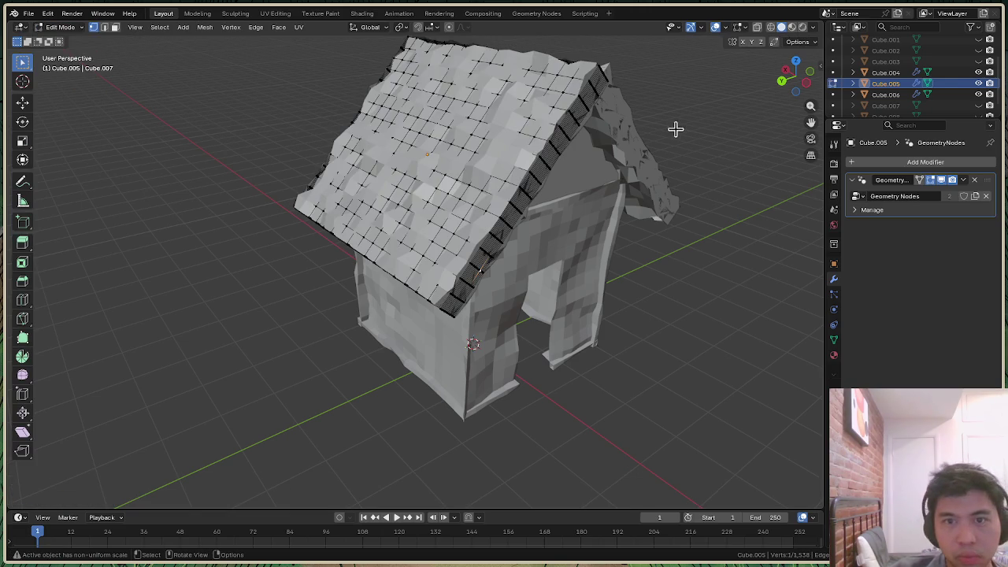
drag(798, 77, 776, 93)
click(62, 27)
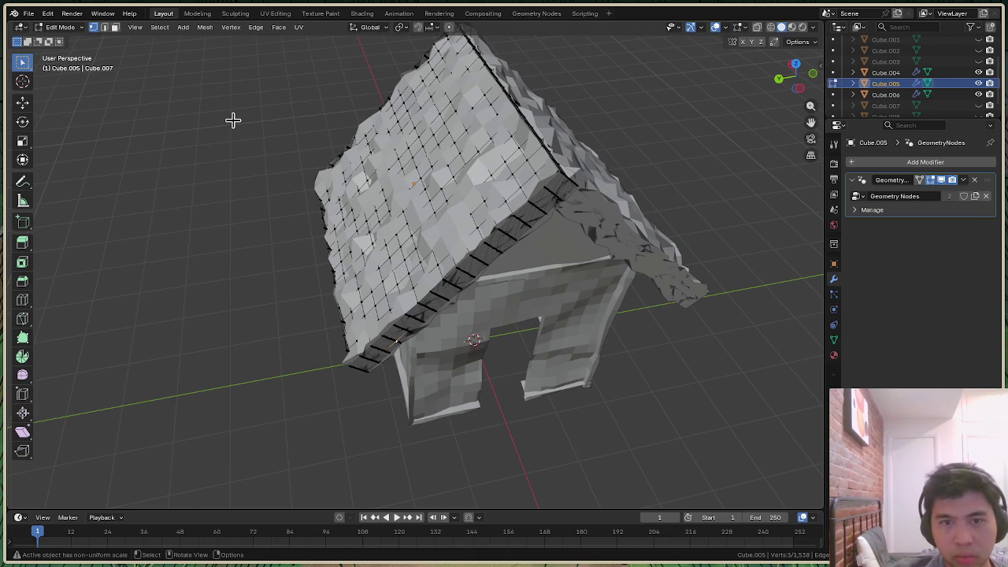
key(h)
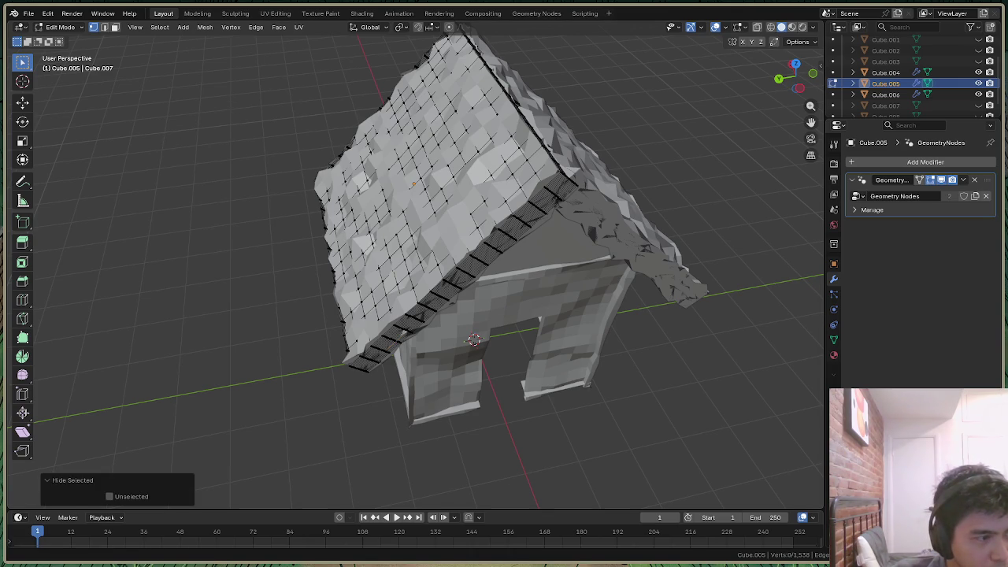
click(63, 26)
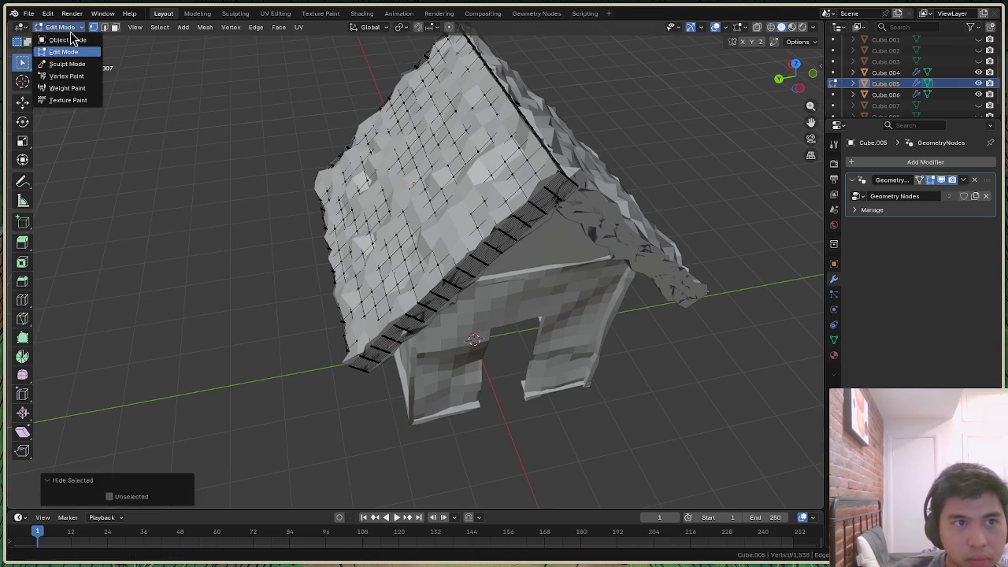
click(73, 30)
click(74, 38)
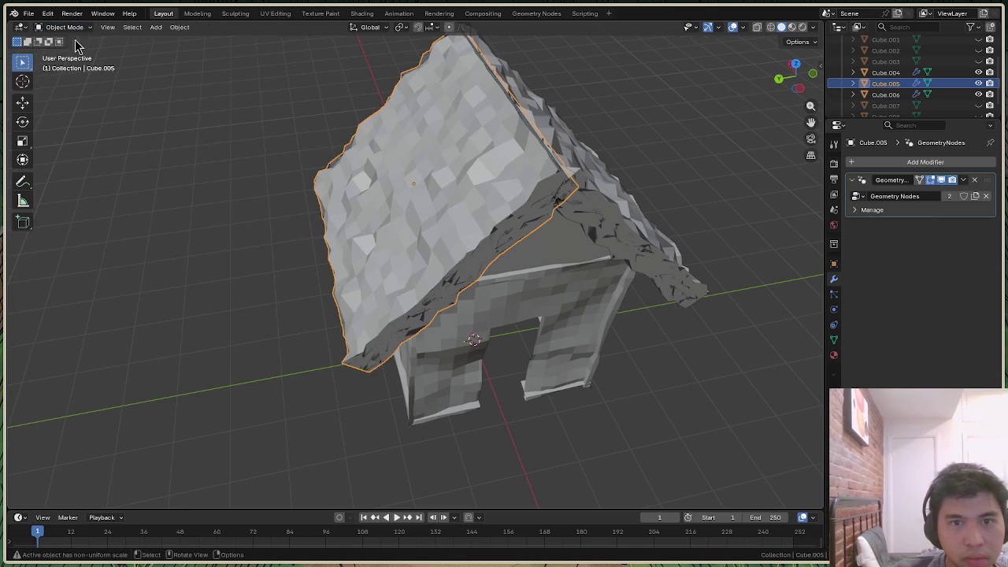
click(73, 26)
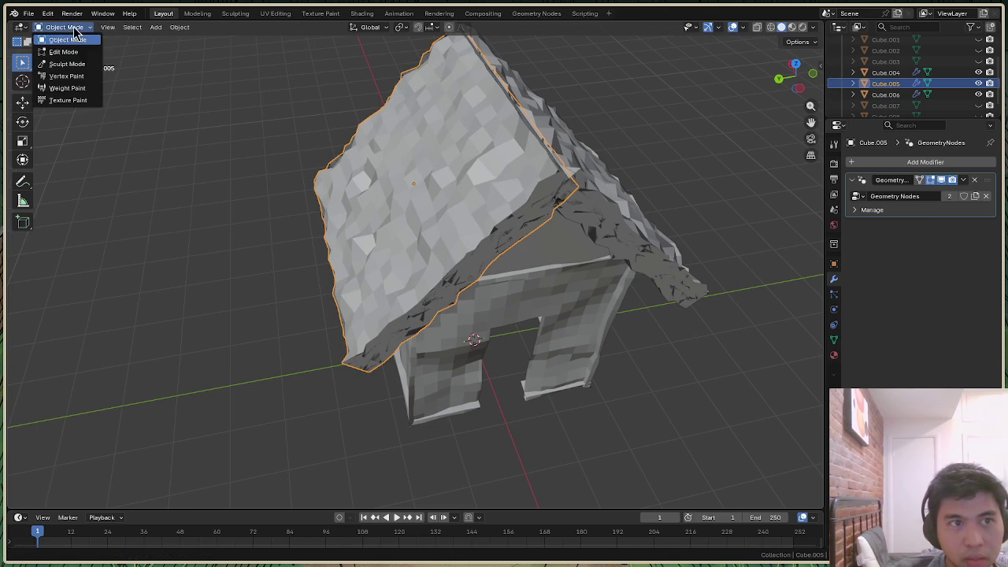
click(77, 49)
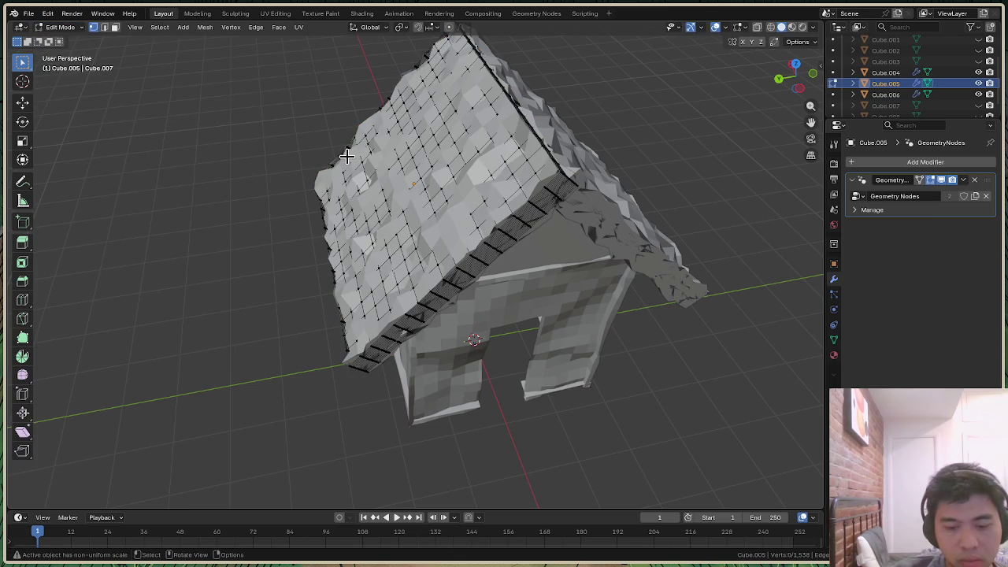
key(shift+h)
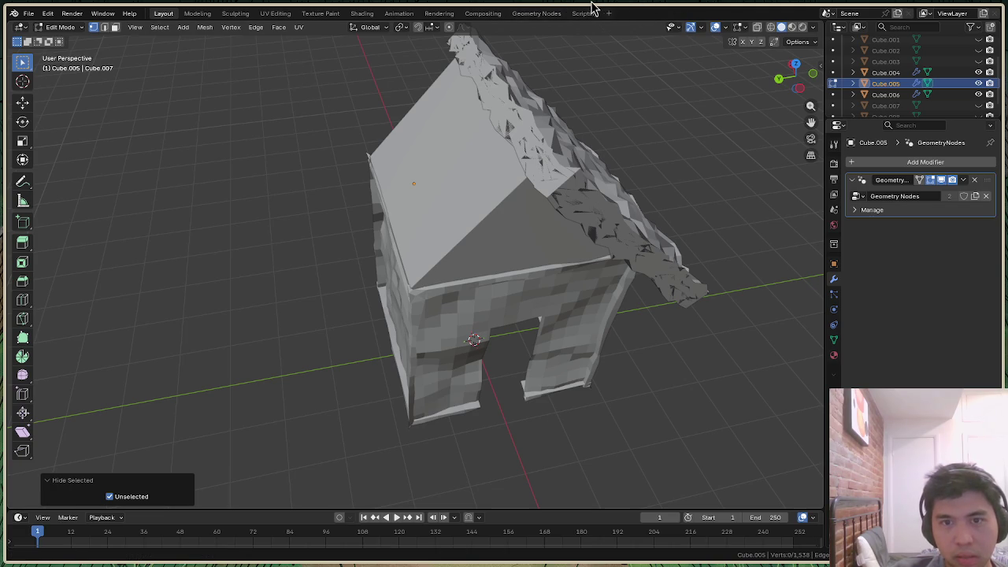
key(alt+h)
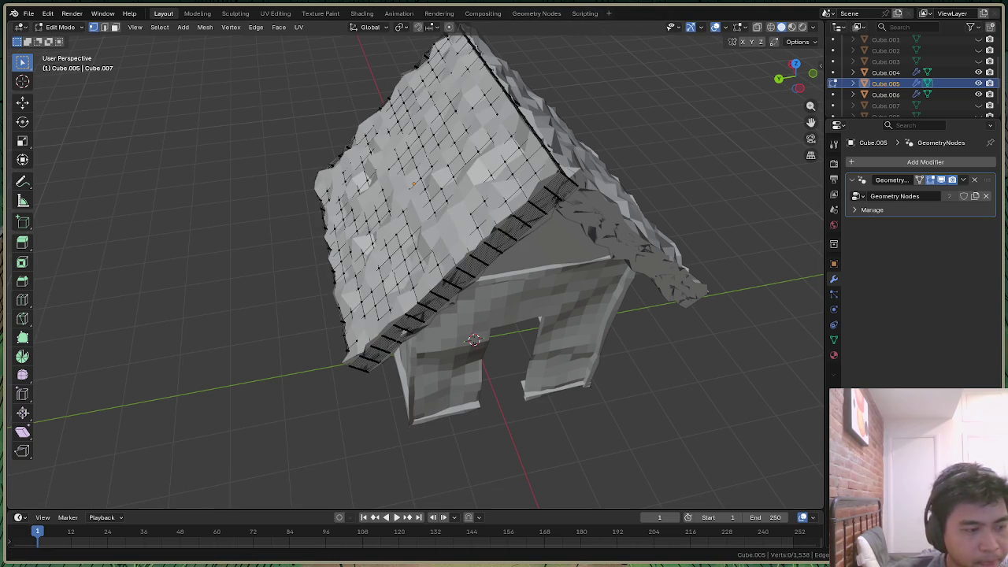
Re-enter Edit Mode on the roof, open its vertex menu, then return to Object Mode and deselect it
click(63, 26)
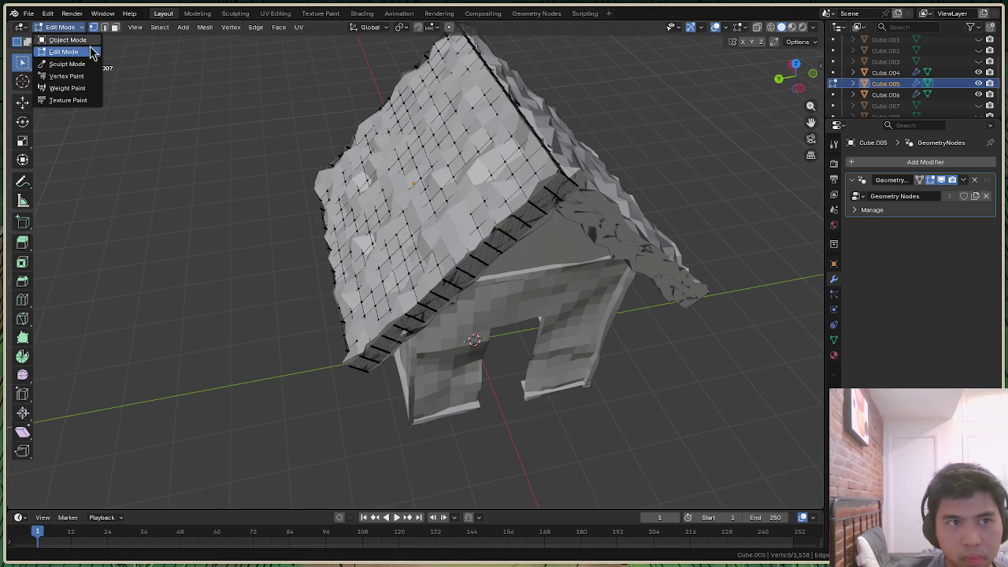
click(79, 40)
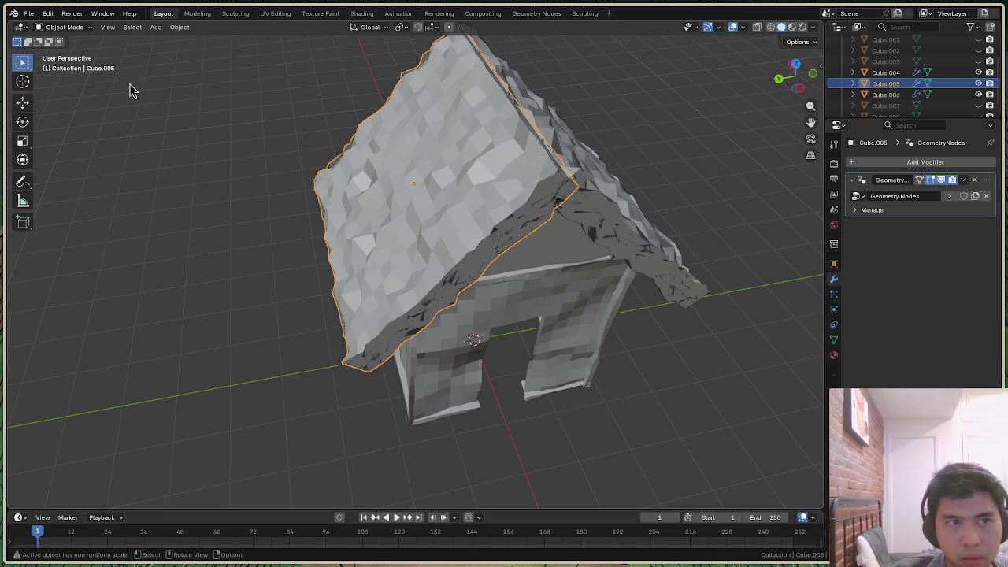
click(63, 27)
click(63, 52)
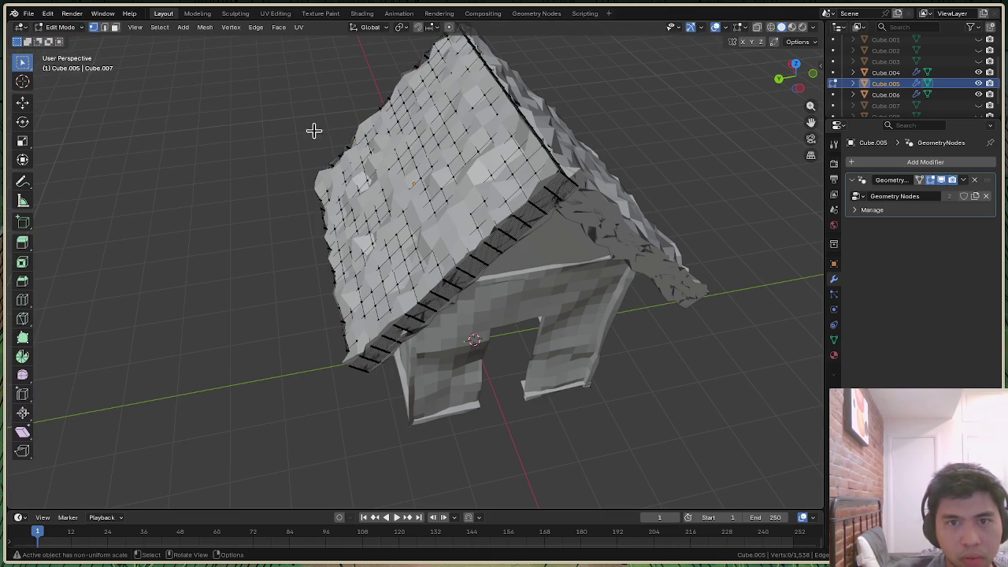
right_click(393, 211)
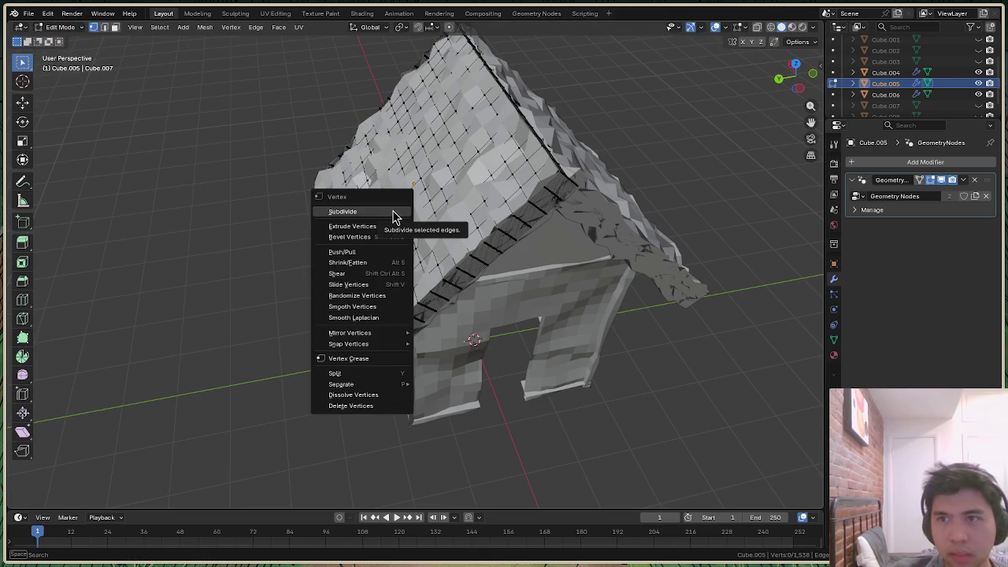
click(63, 27)
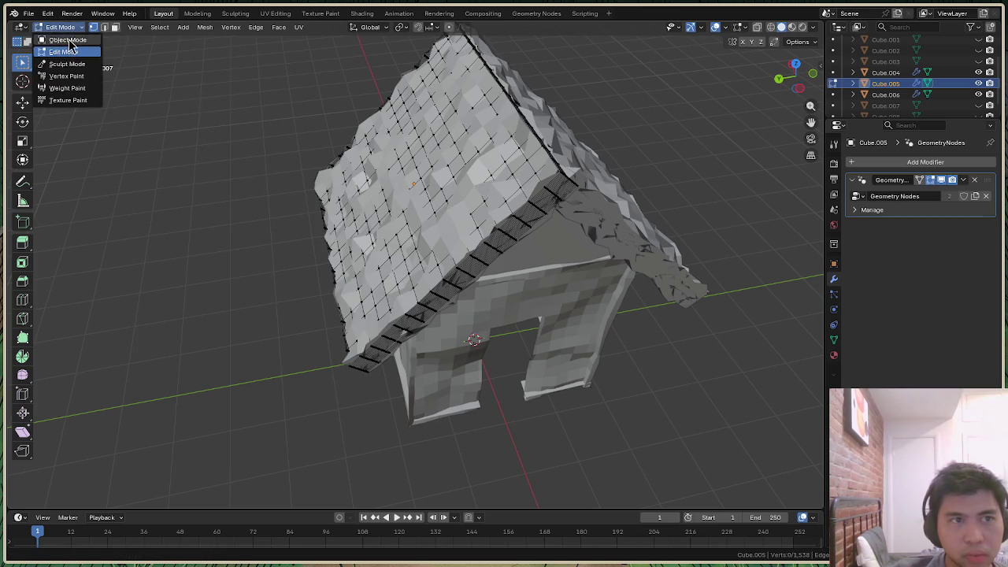
click(63, 39)
click(262, 212)
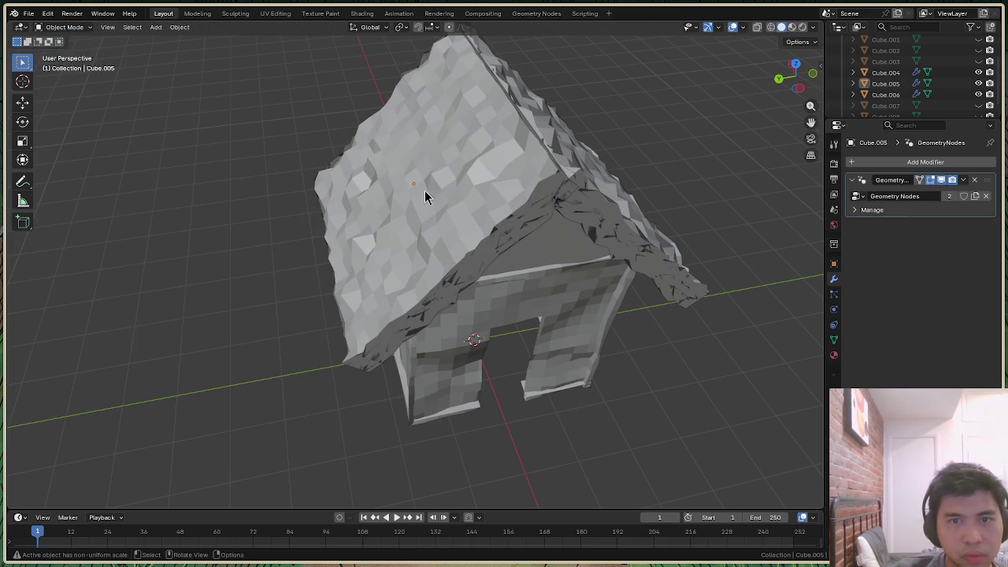
Take the house walls into Edit Mode and back, then select roof slab Cube.005 from the front
click(436, 367)
click(63, 27)
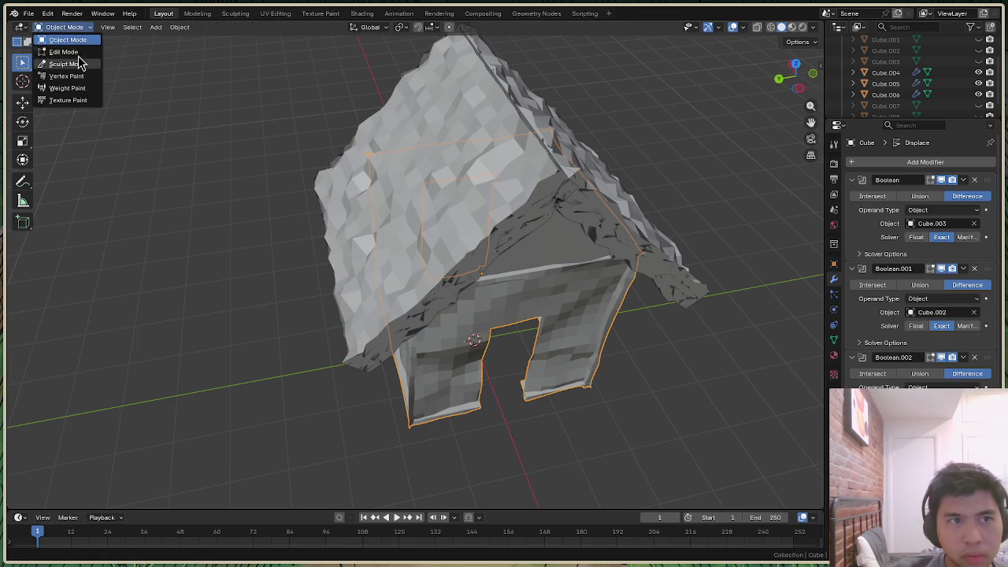
click(78, 50)
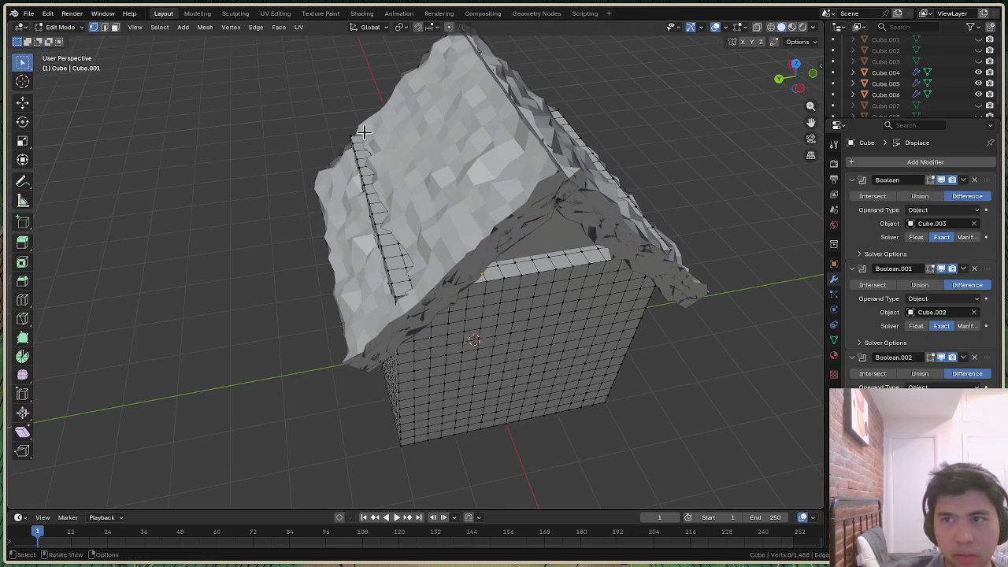
click(63, 27)
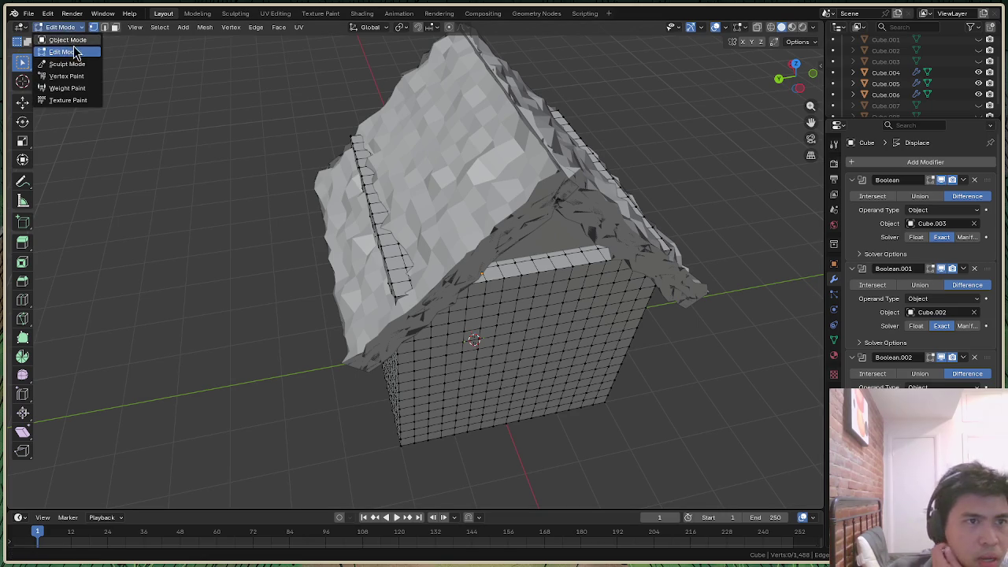
click(72, 39)
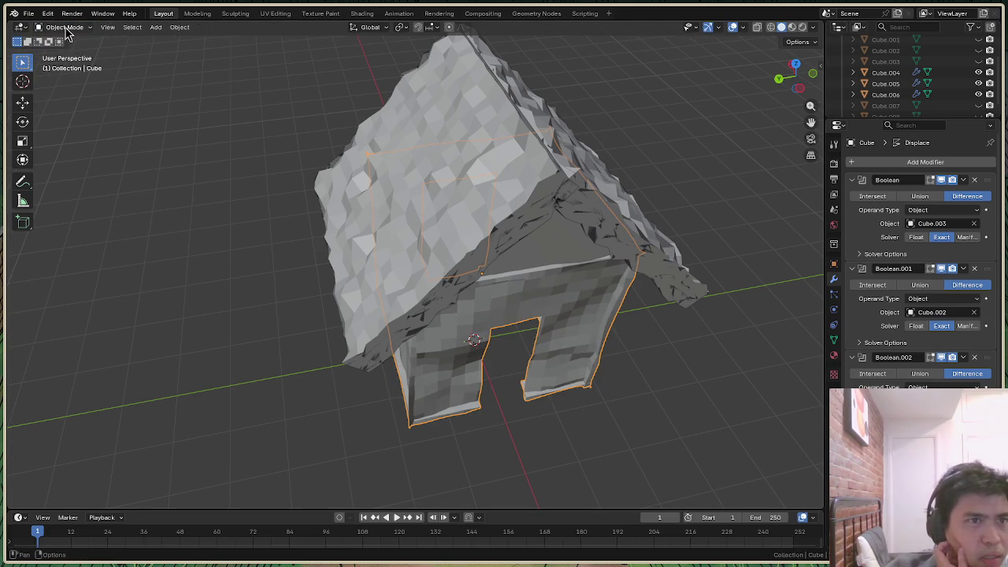
click(335, 196)
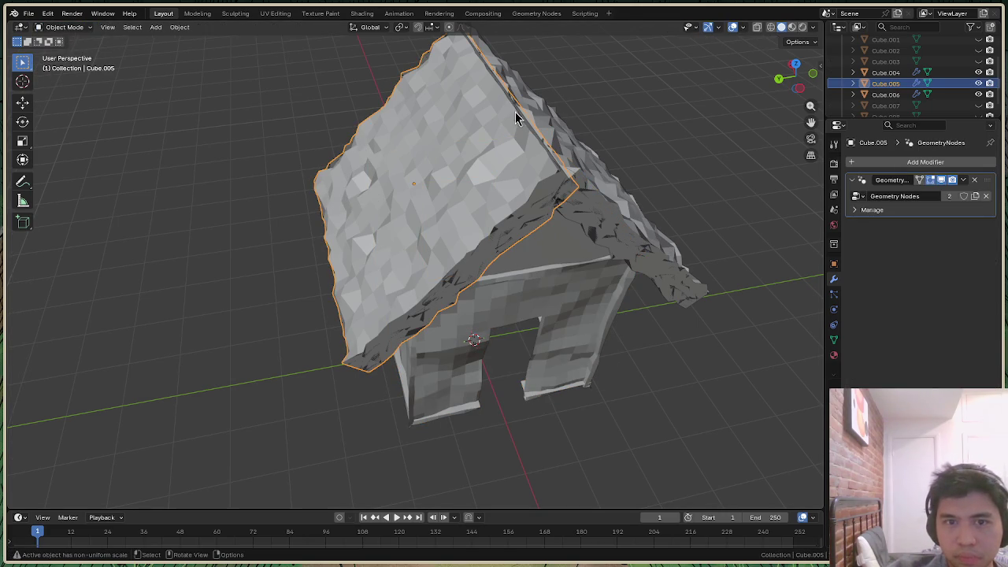
drag(784, 85, 795, 79)
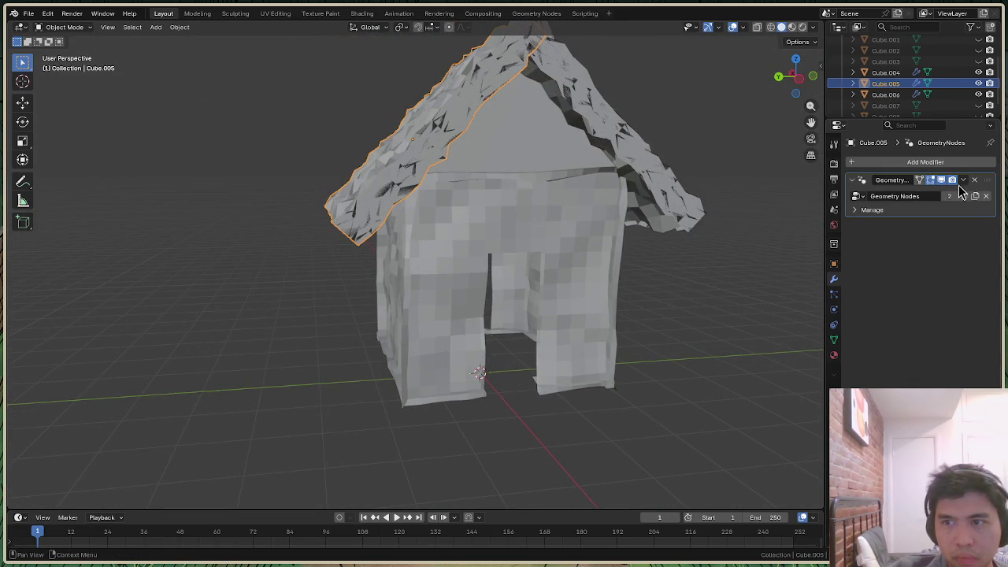
Apply Cube.005's Geometry Nodes modifier and delete the right roof slab Cube.004
click(963, 180)
click(914, 194)
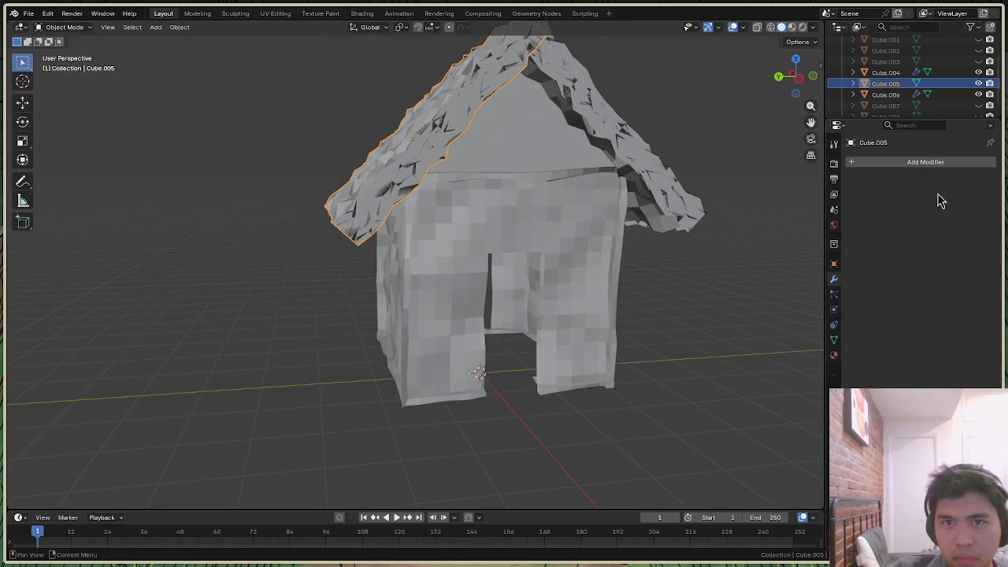
click(886, 72)
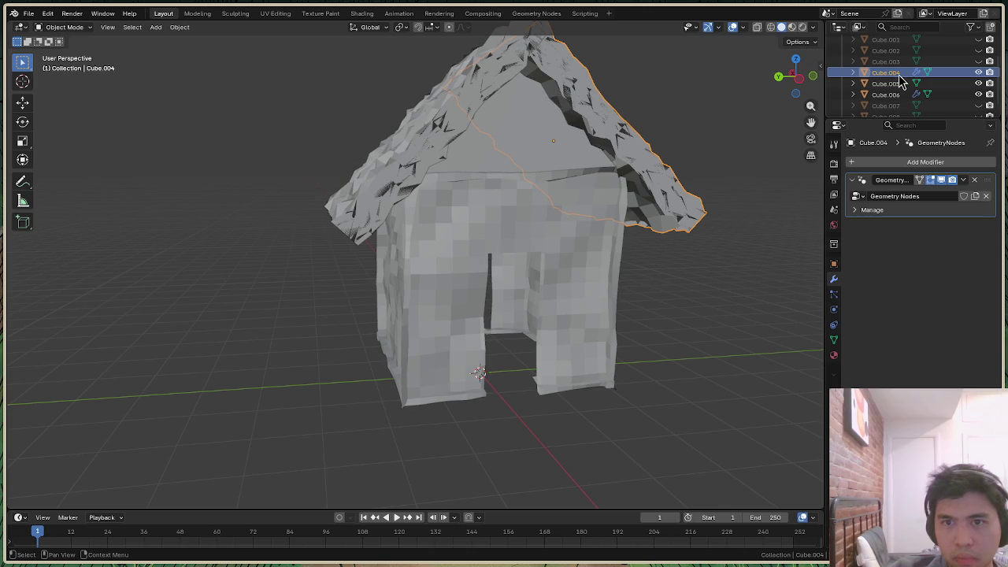
right_click(695, 214)
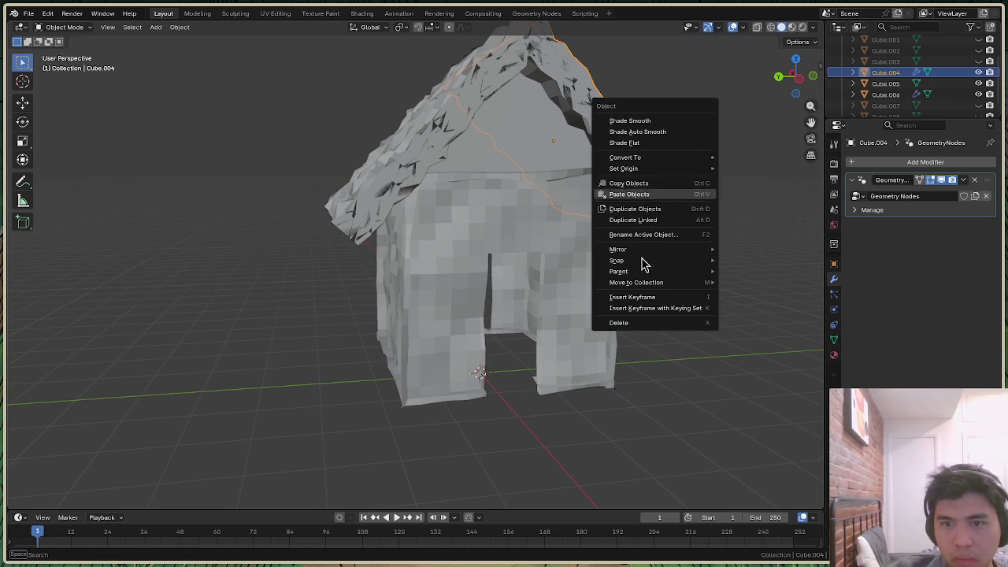
click(635, 323)
Select the remaining roof slab in Edit Mode and cycle through vertex, edge and face selection
drag(795, 77, 797, 75)
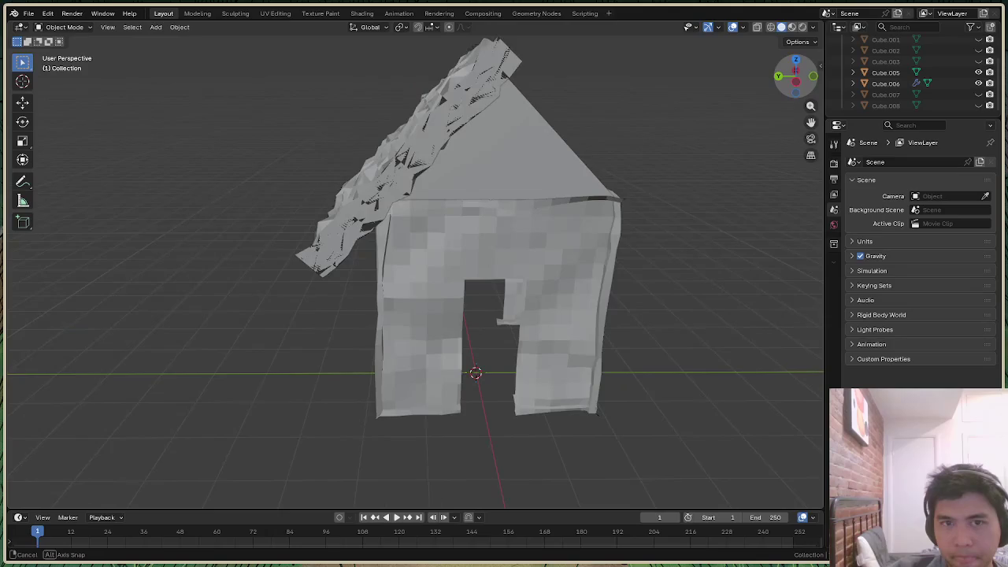
drag(797, 76, 352, 196)
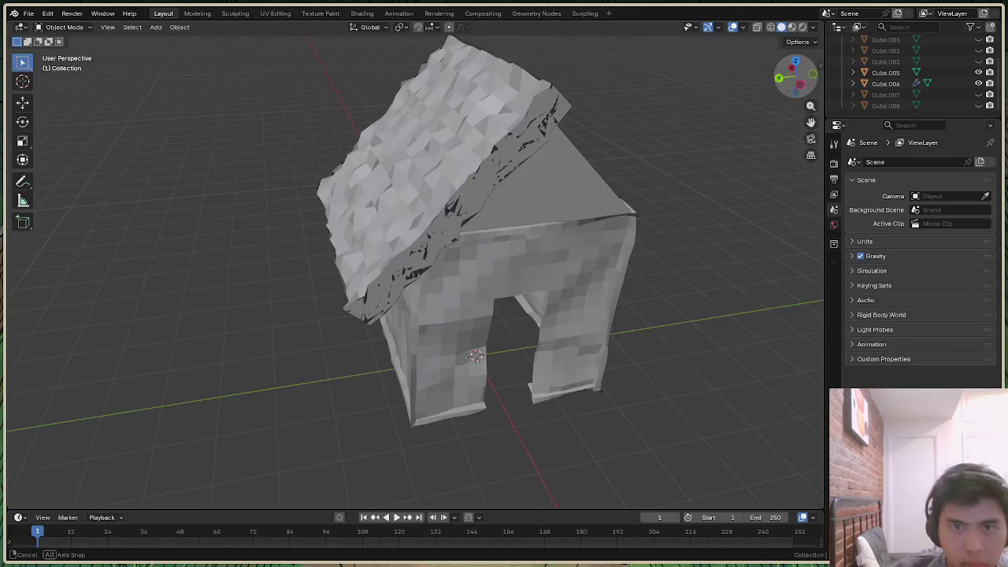
click(346, 194)
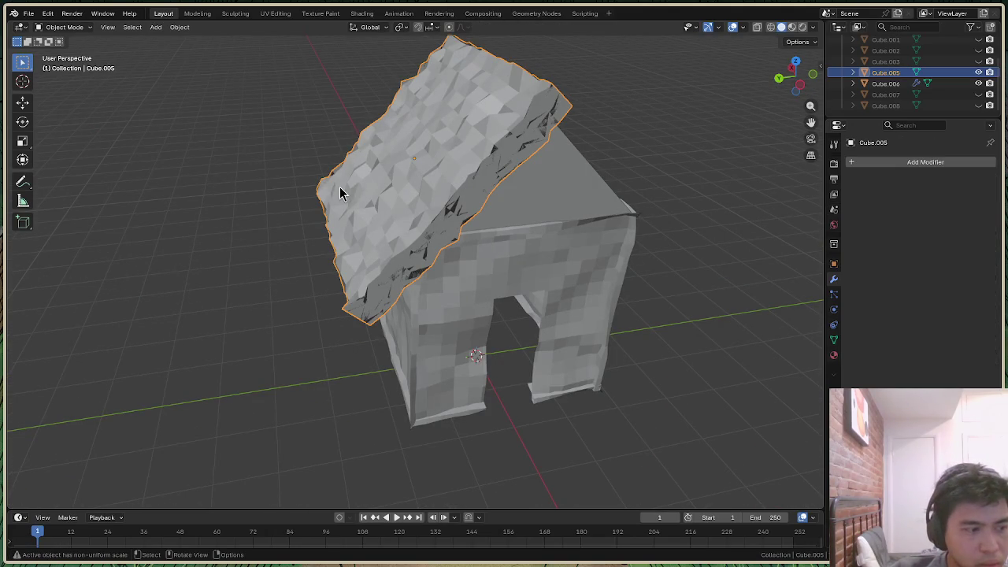
click(79, 29)
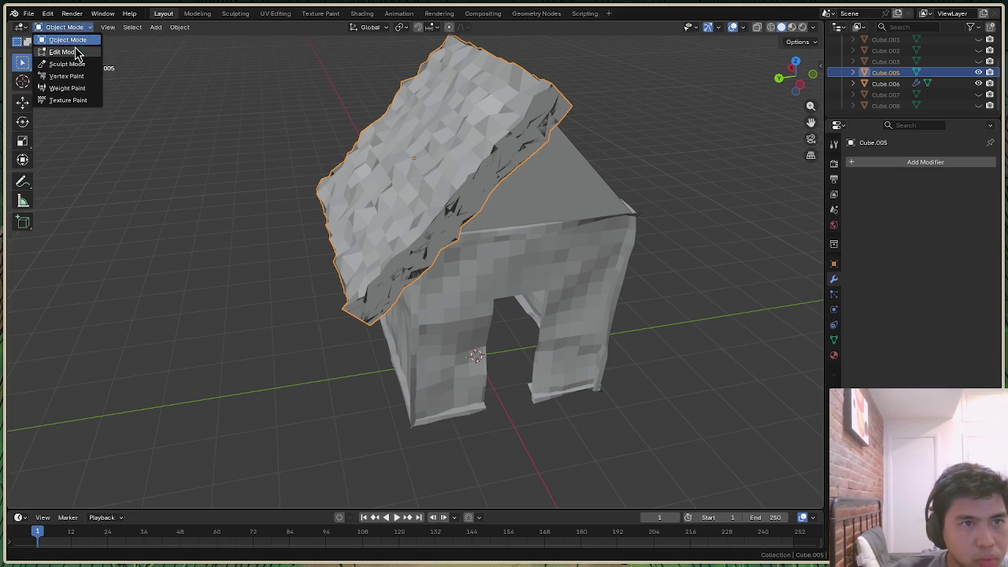
click(74, 48)
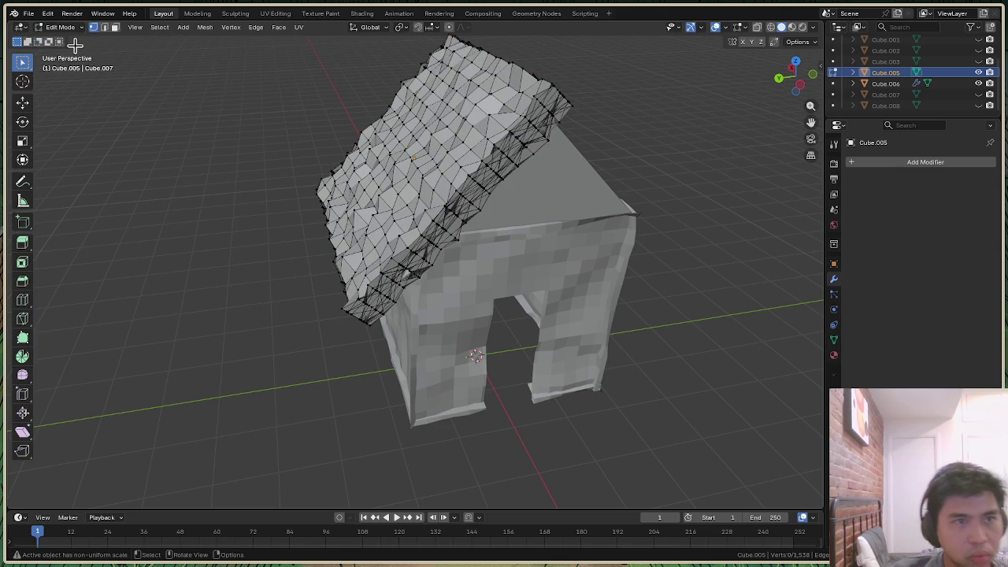
key(2)
key(1)
key(2)
key(3)
key(1)
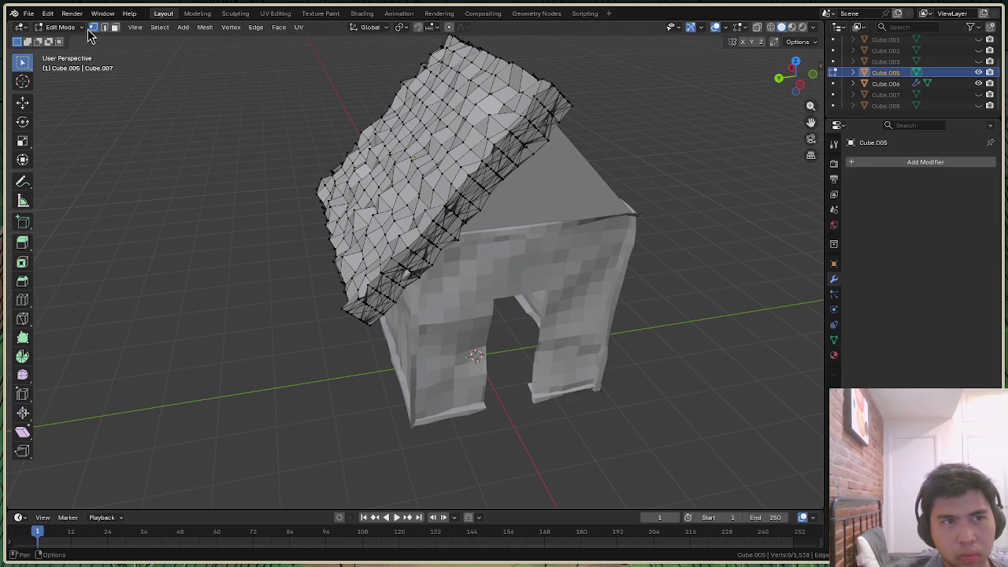
Click header buttons and switch the roof slab between Object and Edit Mode
click(25, 30)
click(25, 30)
click(29, 32)
click(29, 33)
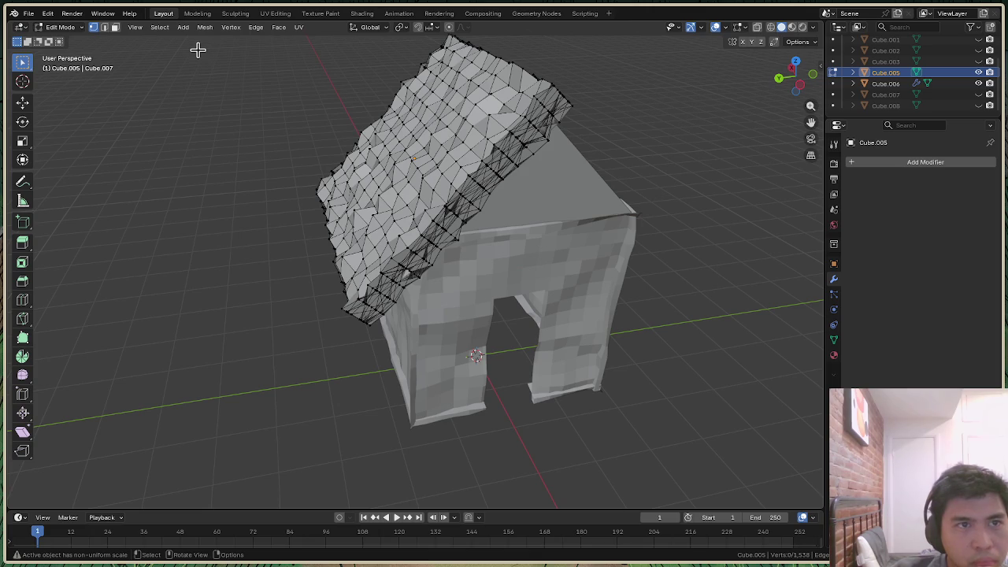
click(203, 30)
click(202, 30)
click(61, 27)
click(68, 39)
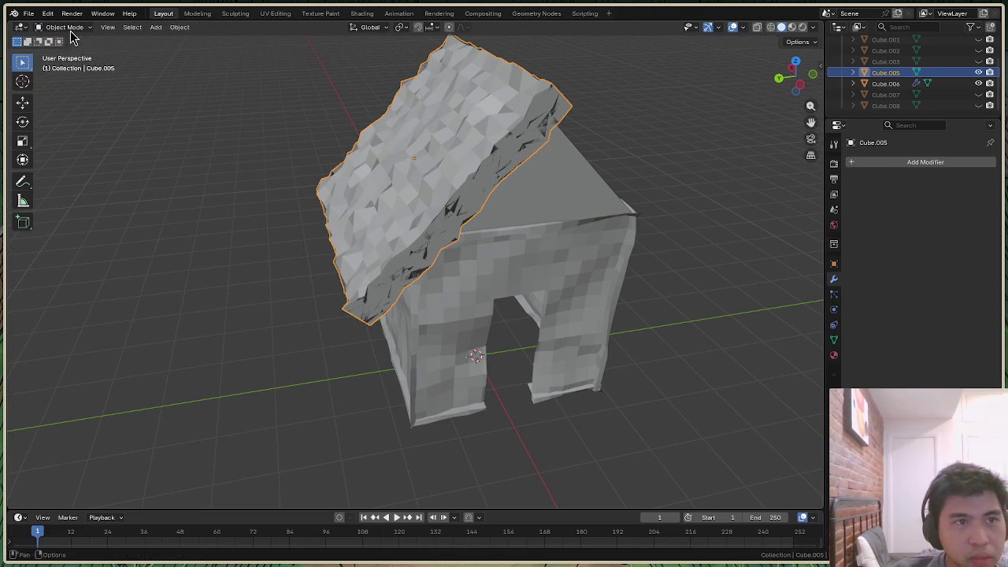
click(63, 27)
click(68, 49)
key(Tab)
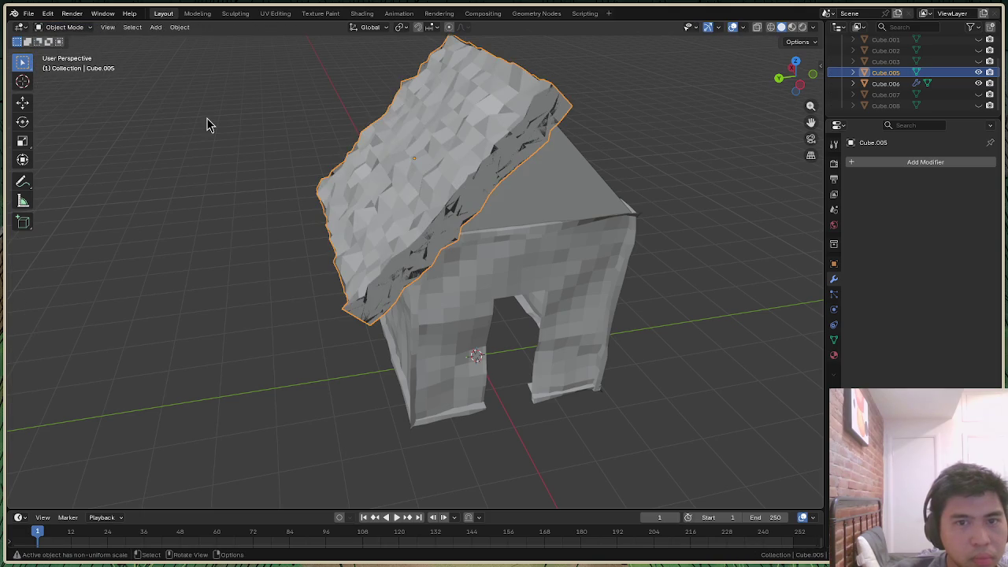
key(Tab)
key(Tab)
key(Tab)
key(Tab)
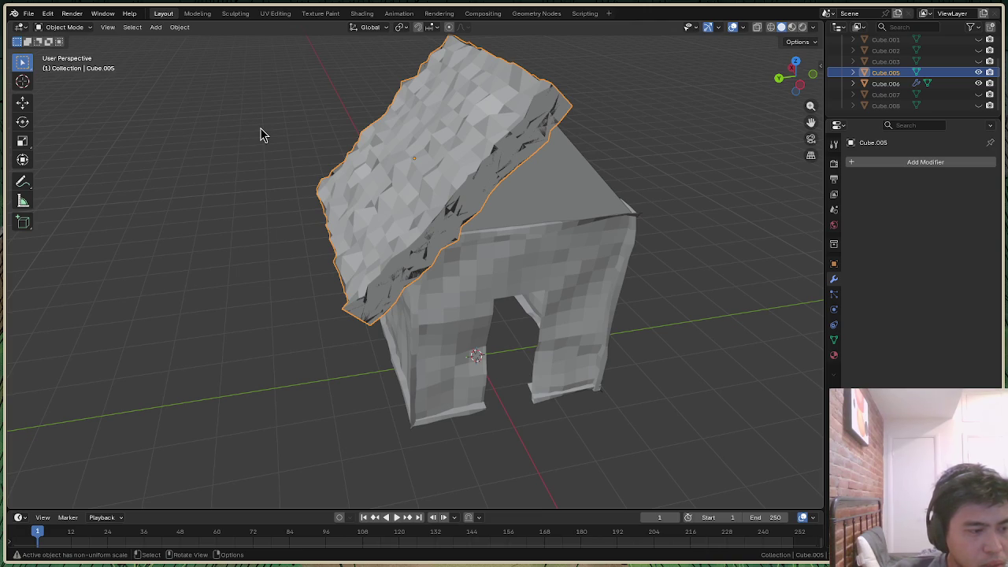
Toggle the roof slab in and out of Edit Mode repeatedly, ending in Edit Mode
click(79, 29)
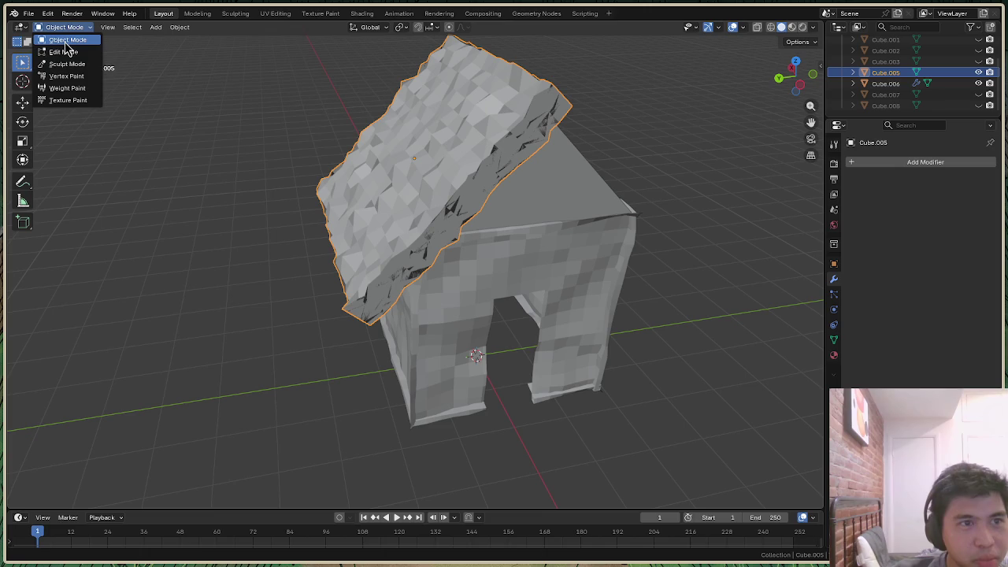
click(63, 52)
key(Tab)
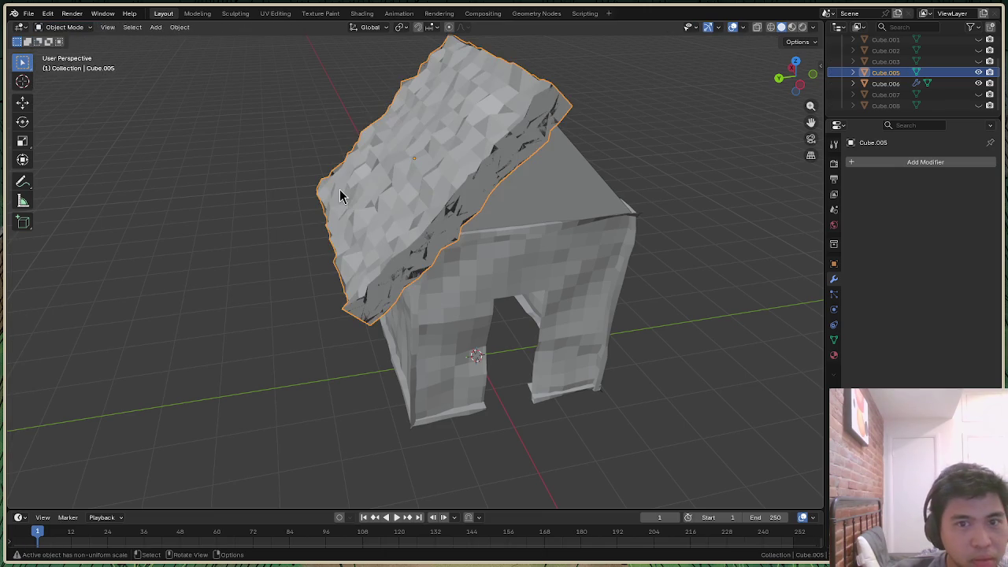
key(Tab)
key(Tab)
key(Tab)
key(Tab)
key(Tab)
key(Tab)
key(Tab)
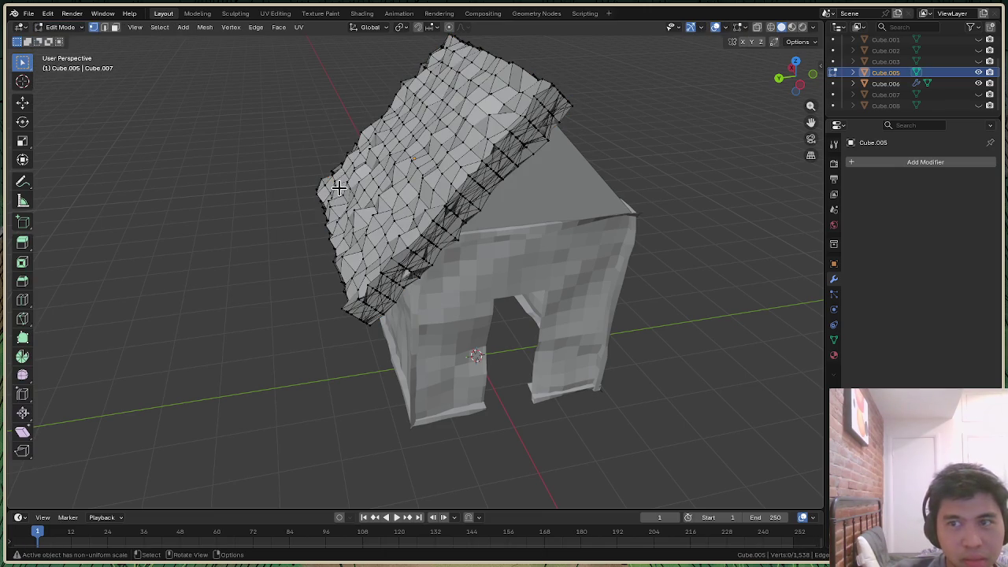
click(61, 27)
click(69, 38)
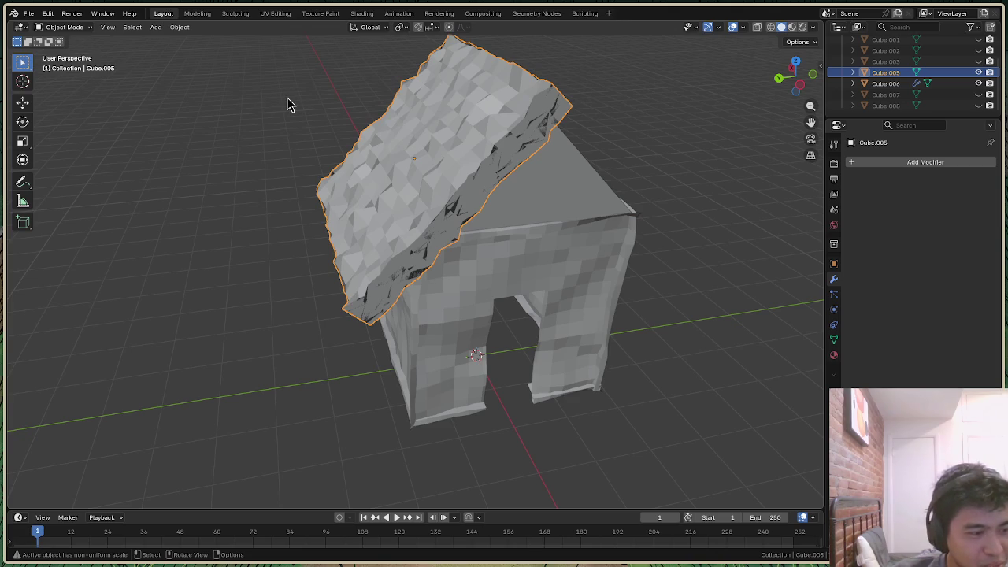
key(Tab)
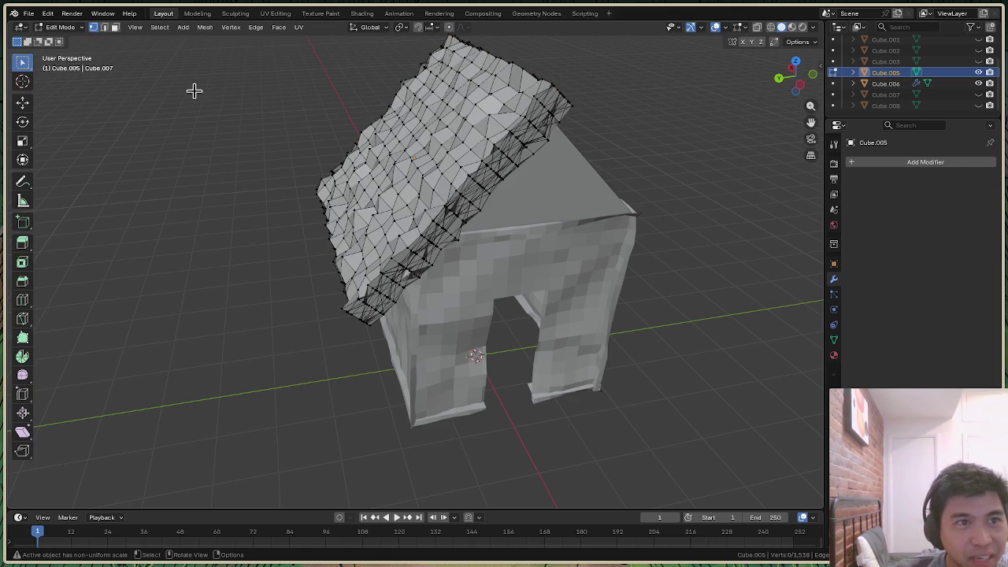
key(Tab)
click(64, 27)
click(75, 49)
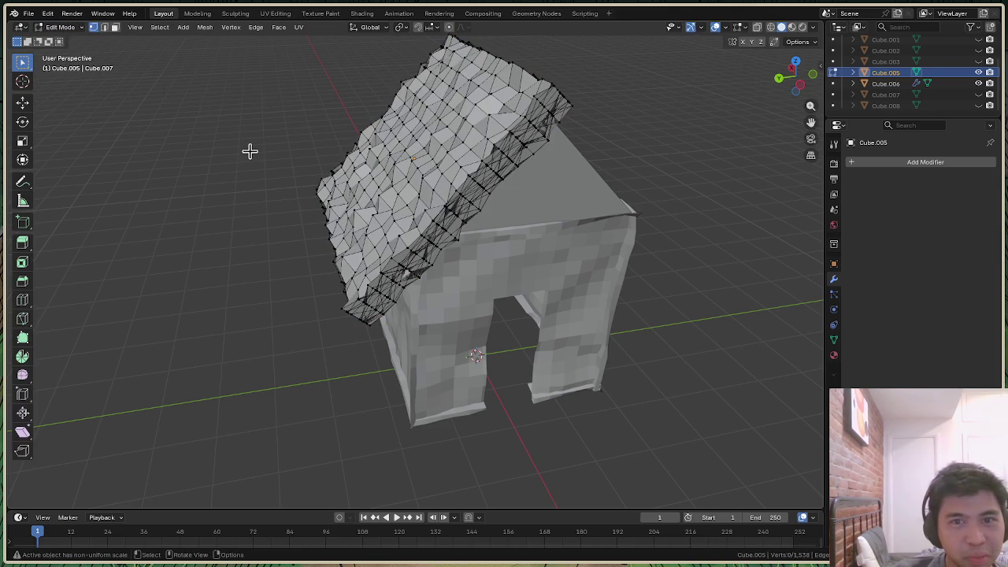
mouse_move(796, 77)
mouse_down()
mouse_move(776, 103)
mouse_move(794, 84)
mouse_up()
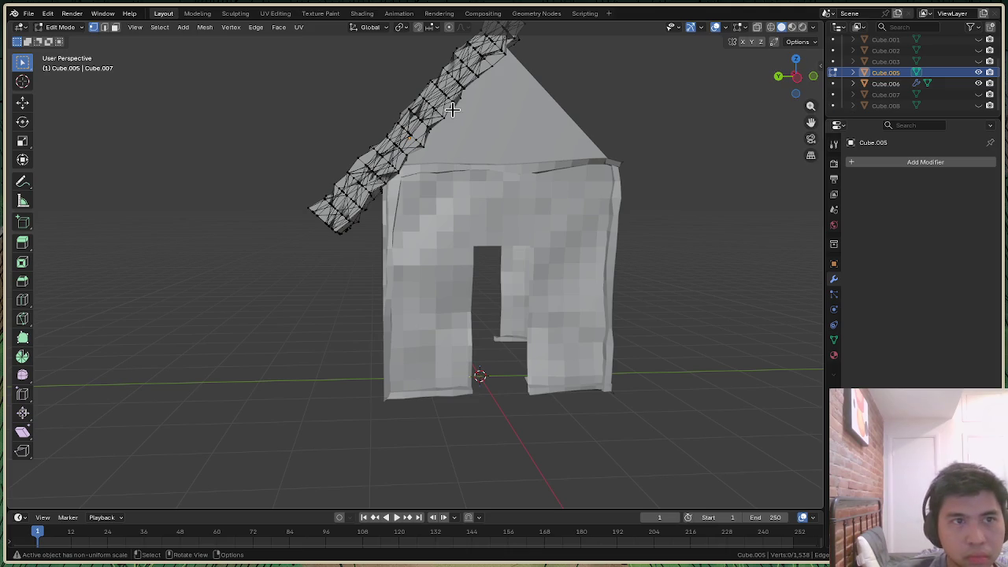
Select all roof slab vertices, then hide and unhide the mesh while orbiting to inspect it
key(a)
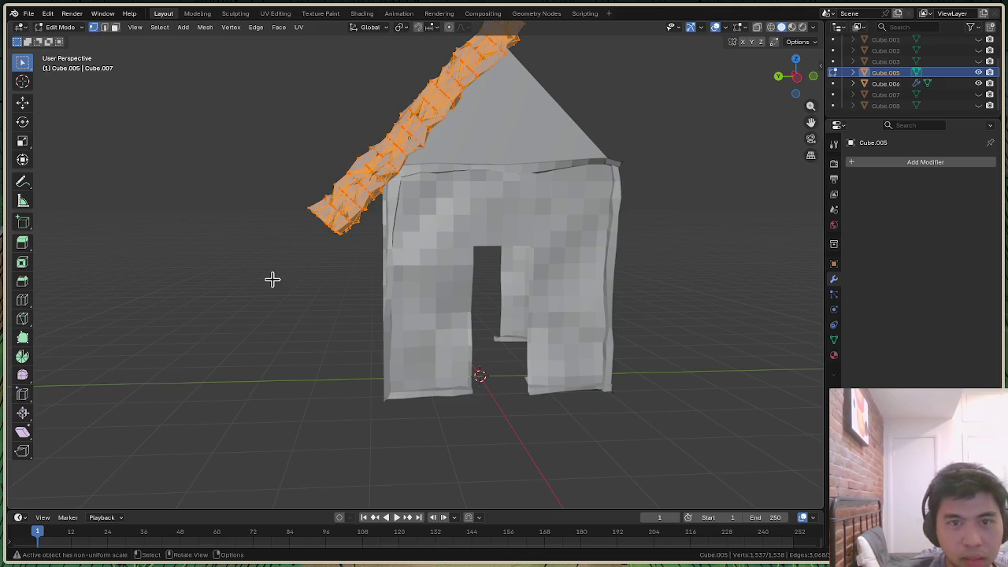
mouse_move(791, 90)
mouse_down()
mouse_move(772, 102)
mouse_move(783, 75)
mouse_up()
key(h)
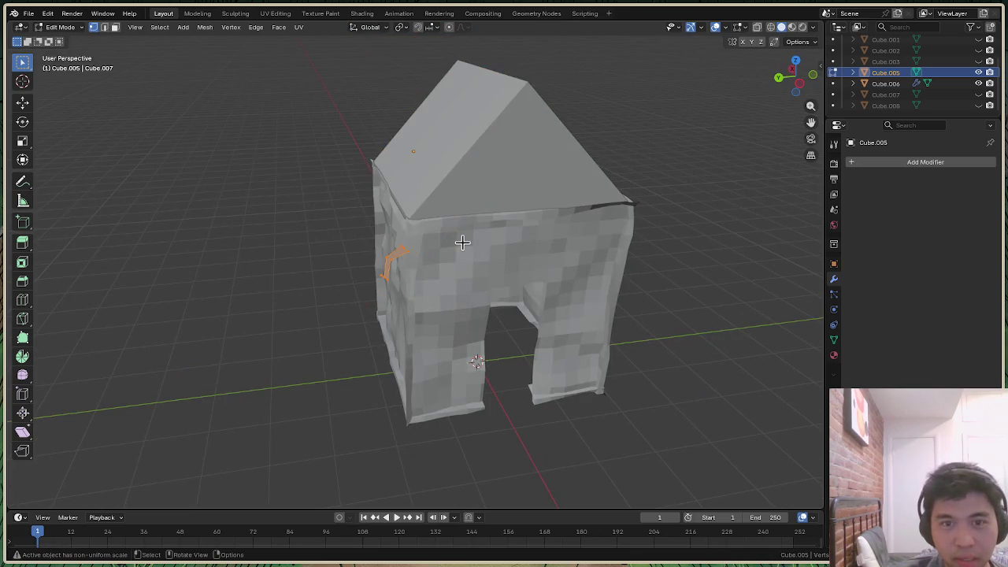
drag(795, 86, 650, 231)
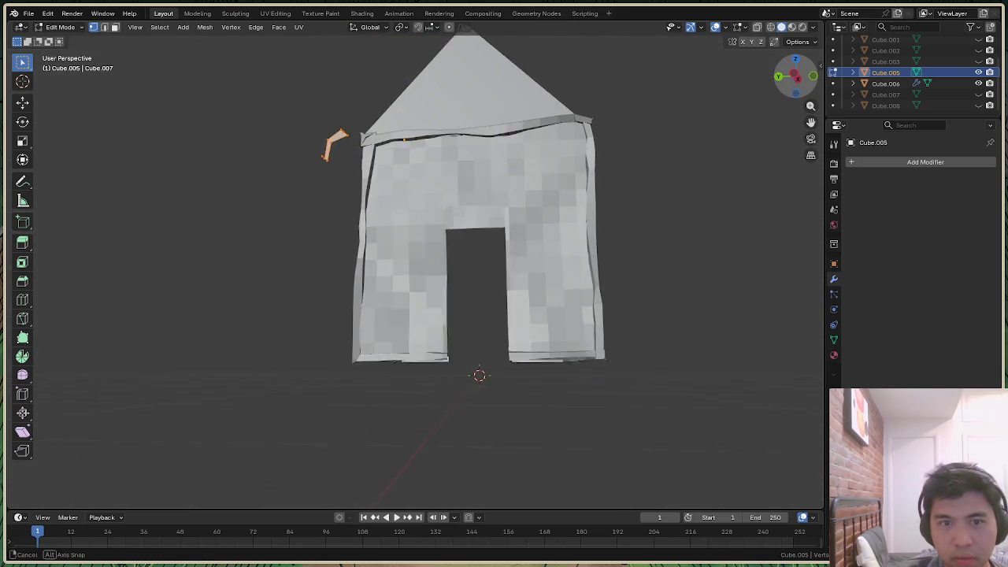
key(alt+h)
scroll(596, 285, up, 2)
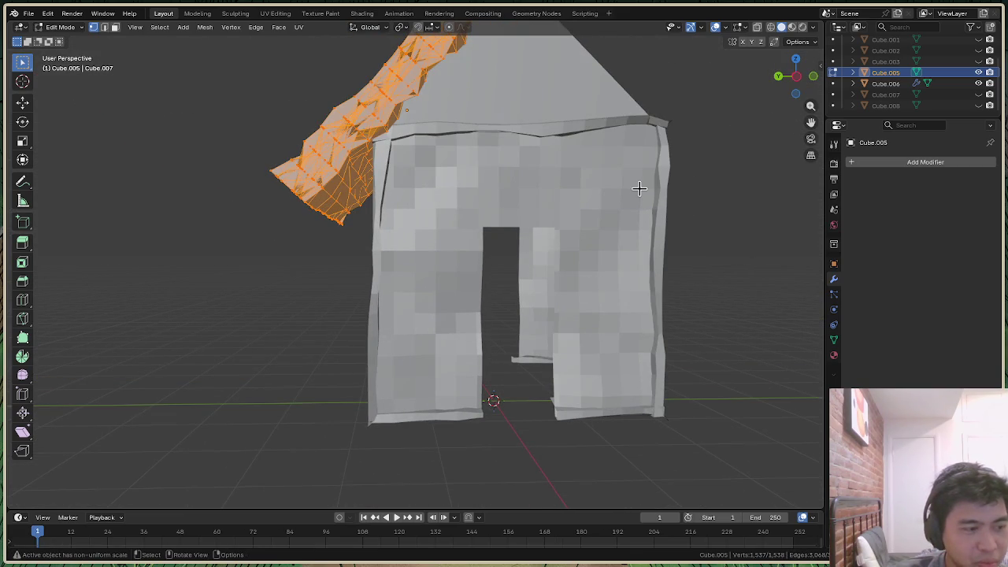
scroll(639, 188, down, 3)
mouse_move(794, 88)
mouse_down()
mouse_move(790, 68)
mouse_move(790, 79)
mouse_up()
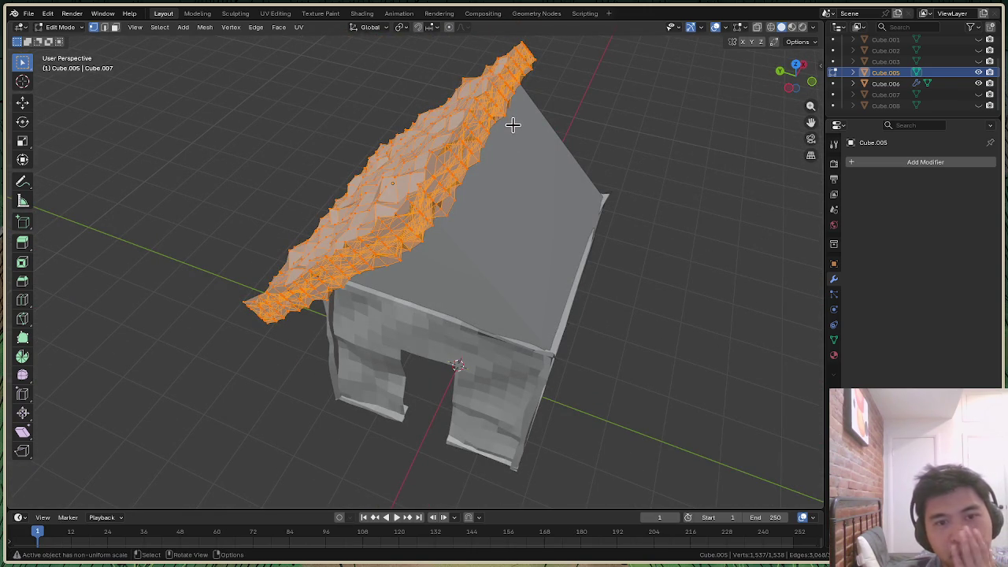
Subdivide the roof slab's edges and return it to Object Mode
right_click(318, 290)
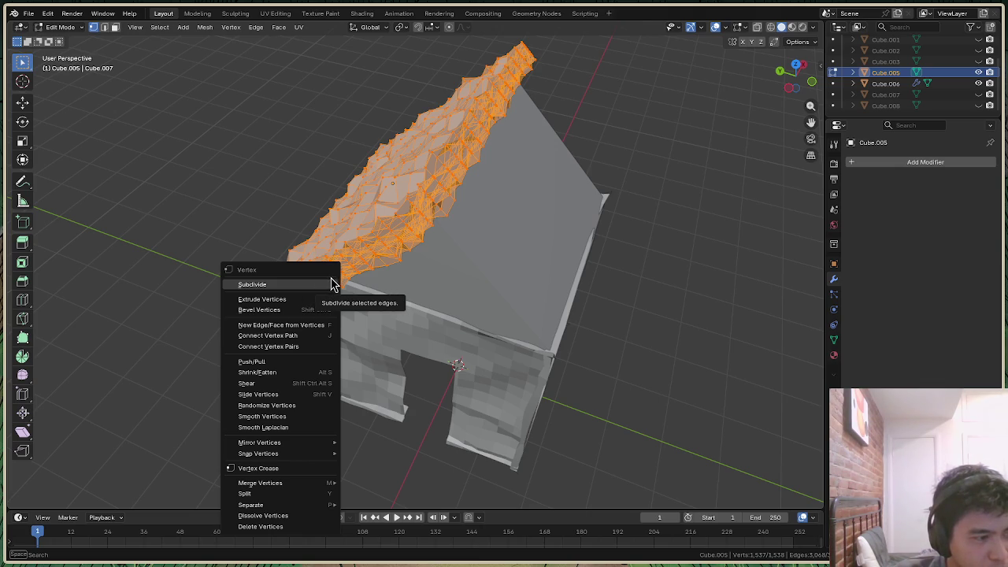
click(336, 284)
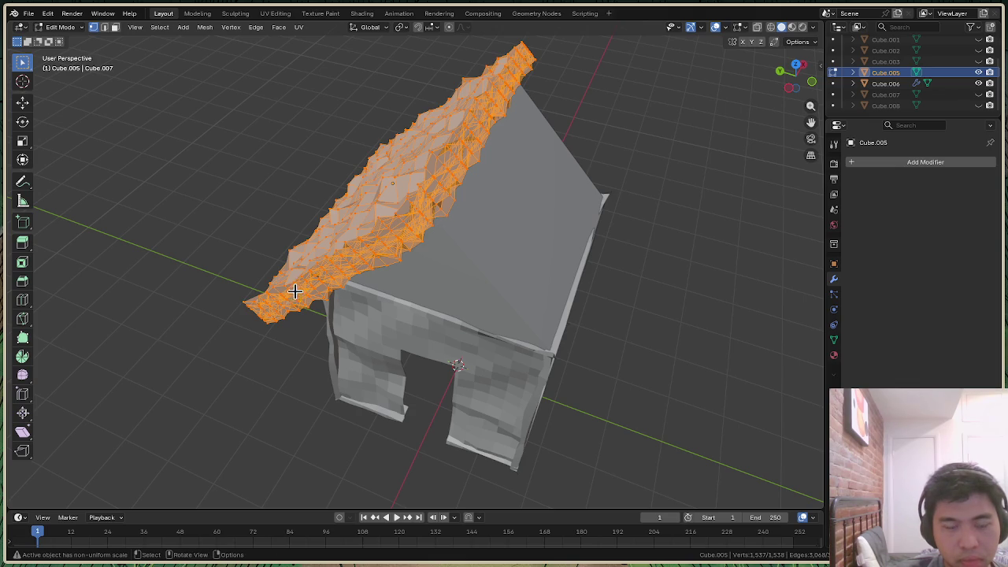
mouse_move(797, 73)
mouse_down()
mouse_move(776, 79)
mouse_move(756, 108)
mouse_up()
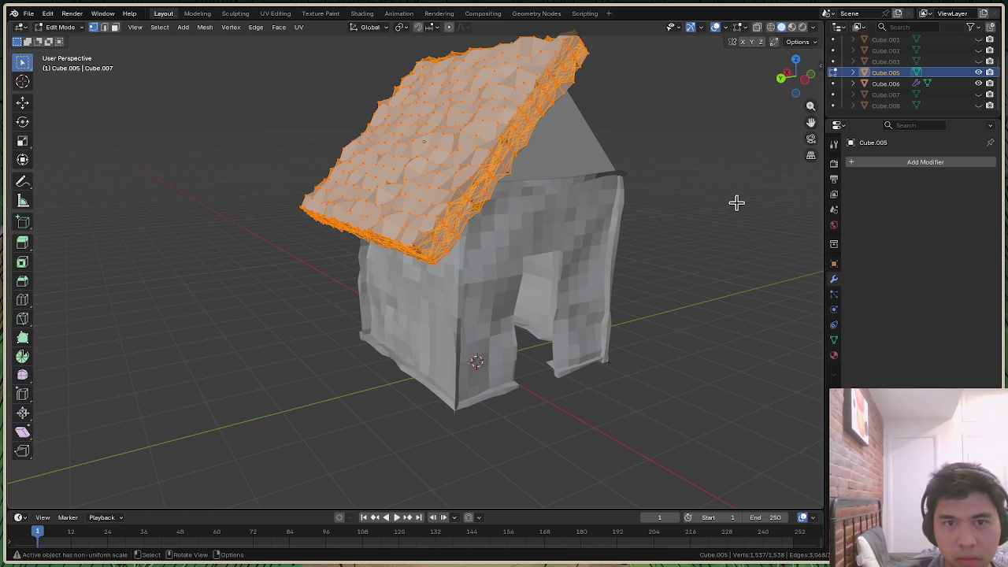
key(Tab)
key(Tab)
key(Tab)
key(Tab)
key(Tab)
key(Tab)
key(Tab)
key(Tab)
key(Tab)
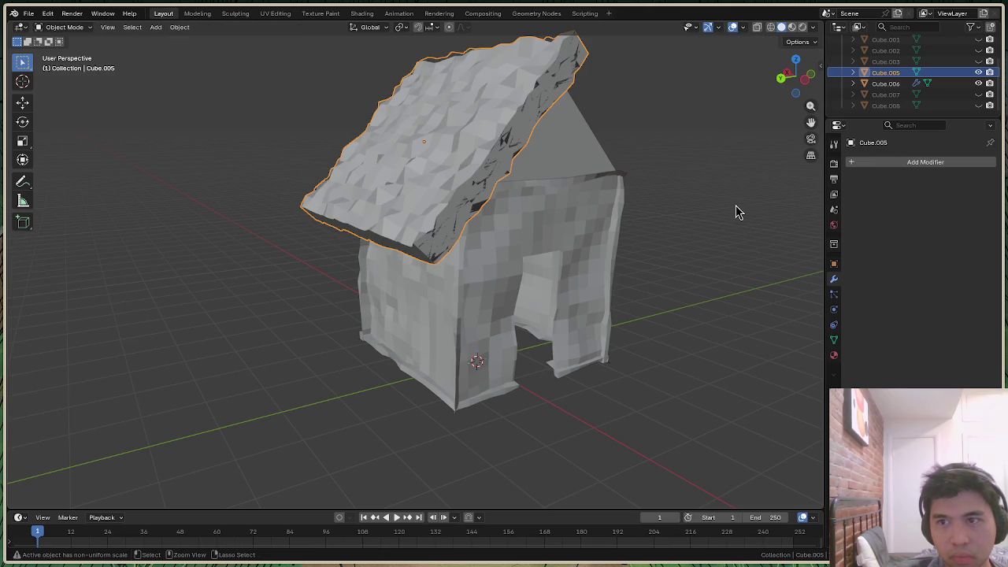
Check left roof half Cube.005 in Edit Mode with all vertices selected, then return to Object Mode
key(Tab)
key(Tab)
key(Tab)
key(Tab)
key(Tab)
key(Tab)
key(Tab)
key(Tab)
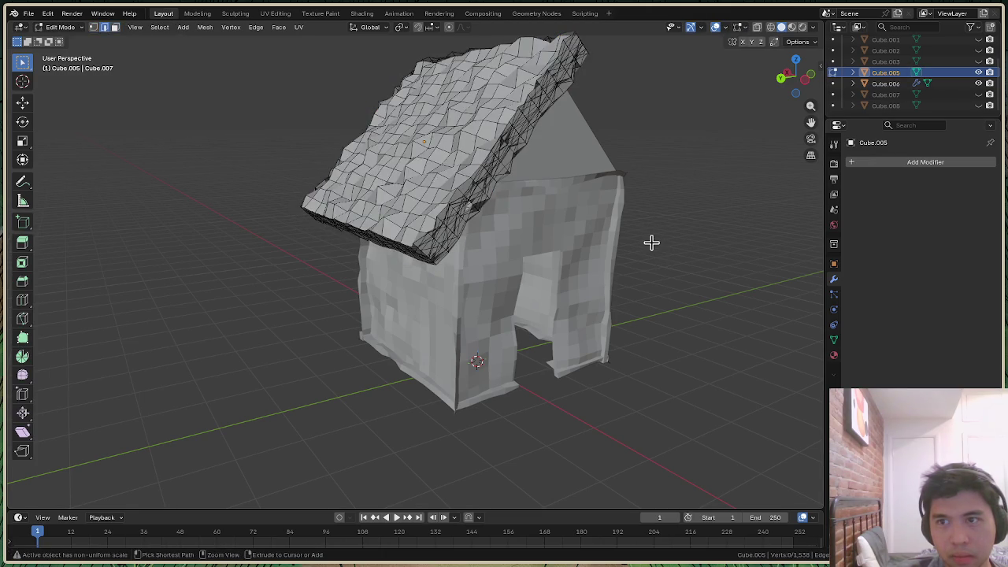
key(Tab)
click(652, 246)
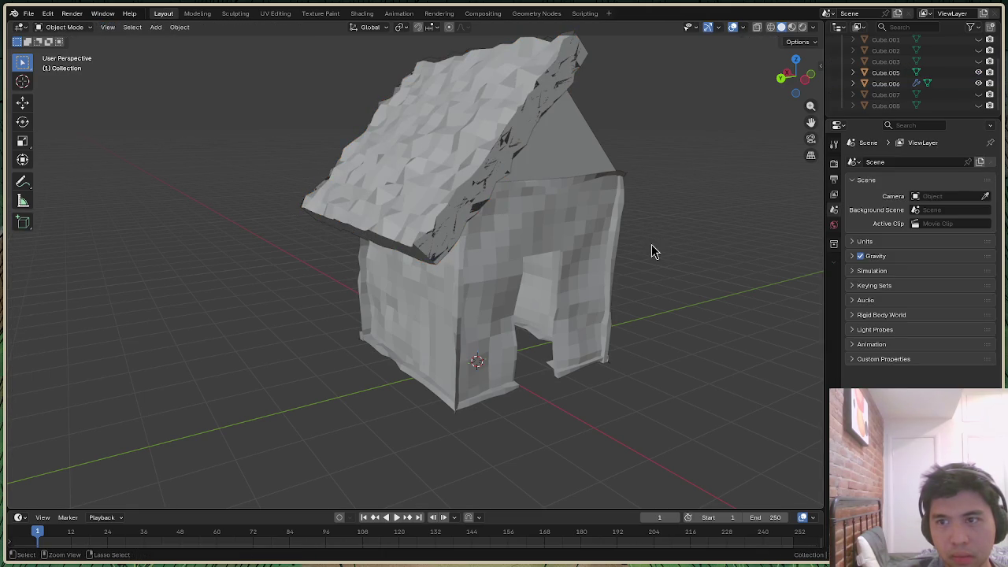
middle_drag(652, 250, 472, 264)
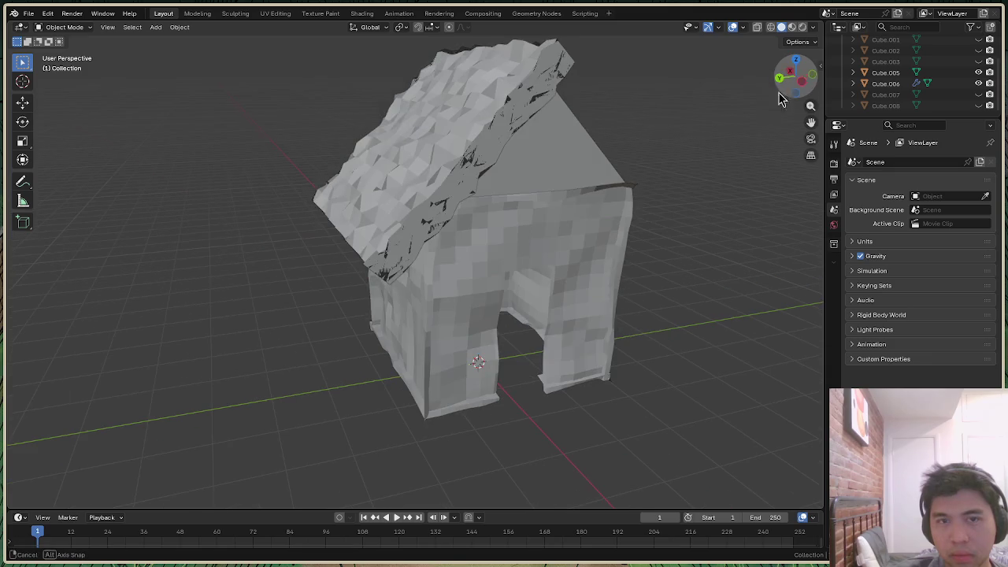
click(377, 270)
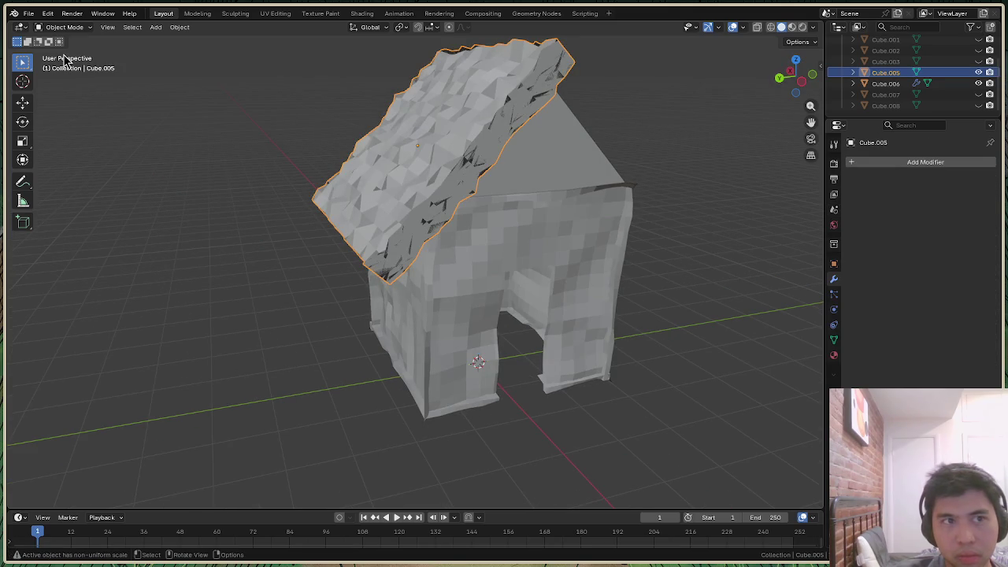
click(65, 26)
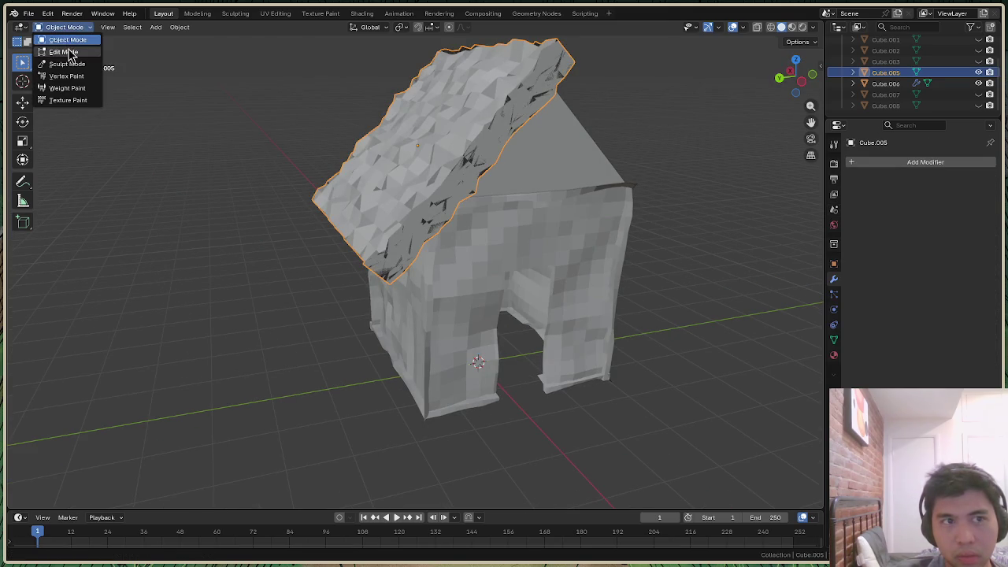
click(68, 50)
key(a)
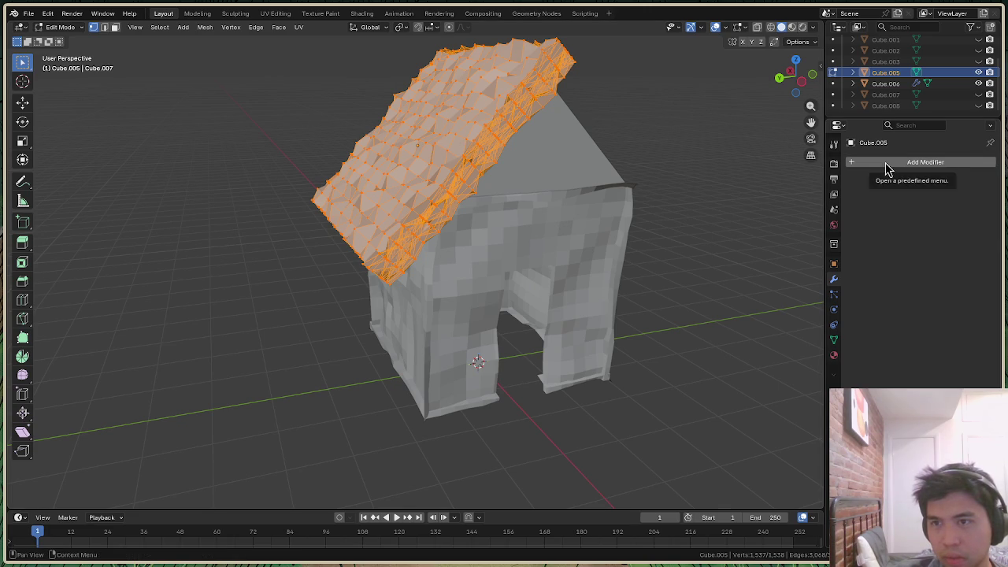
click(61, 27)
click(67, 41)
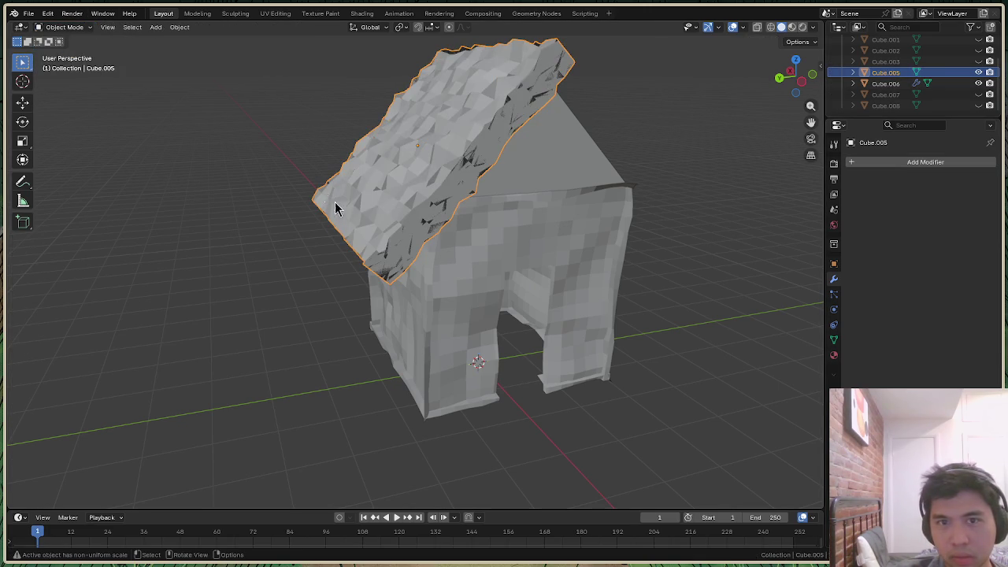
Step through undo and redo history to restore the mirrored right roof half Cube.004
click(886, 83)
click(885, 72)
key(ctrl+z)
click(364, 260)
key(ctrl+z)
key(ctrl+z)
key(ctrl+z)
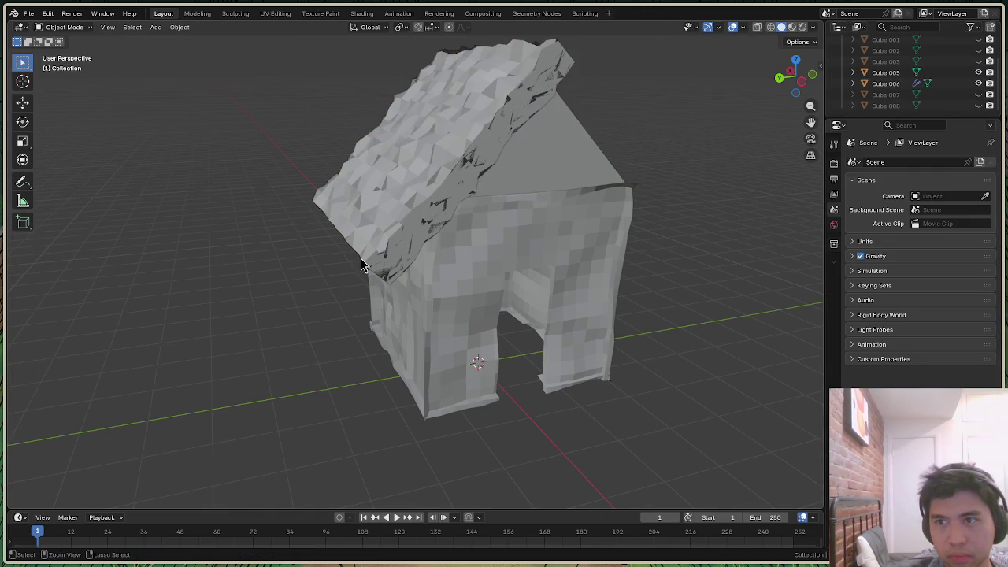
key(ctrl+shift+z)
key(ctrl+shift+z)
key(ctrl+z)
key(ctrl+z)
key(ctrl+shift+z)
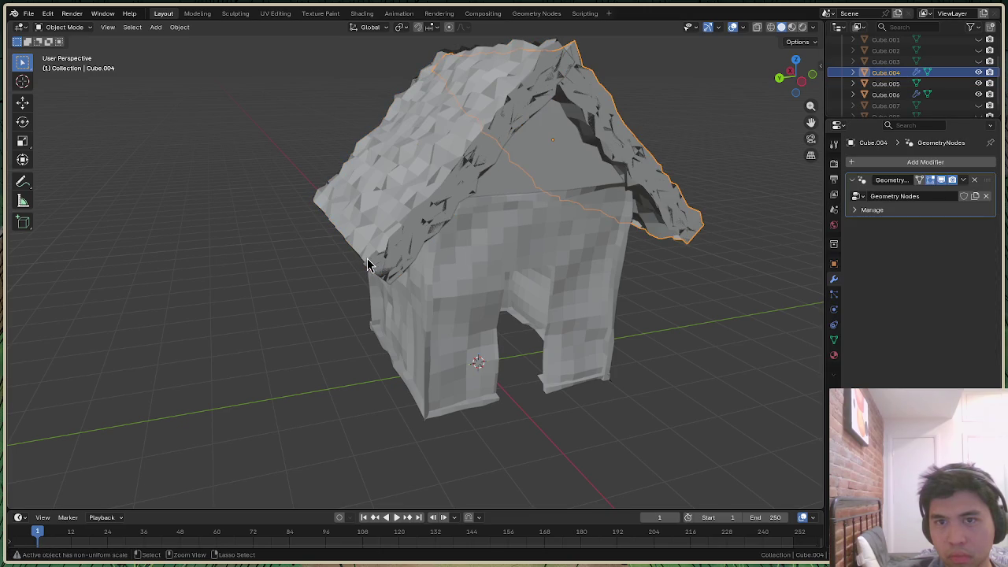
key(ctrl+shift+z)
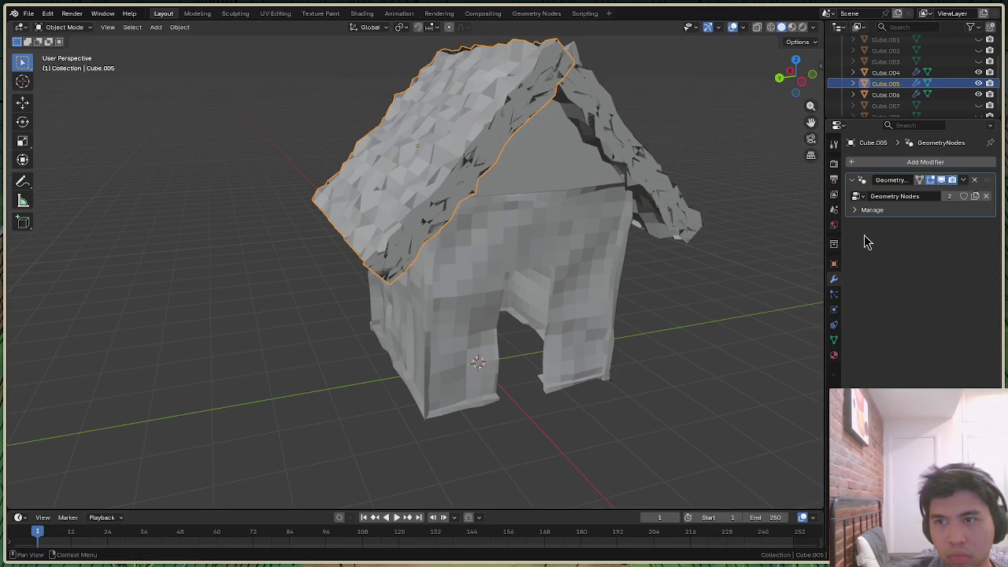
Delete the right roof half Cube.004, then open Cube.005 in Edit Mode
click(510, 183)
click(402, 228)
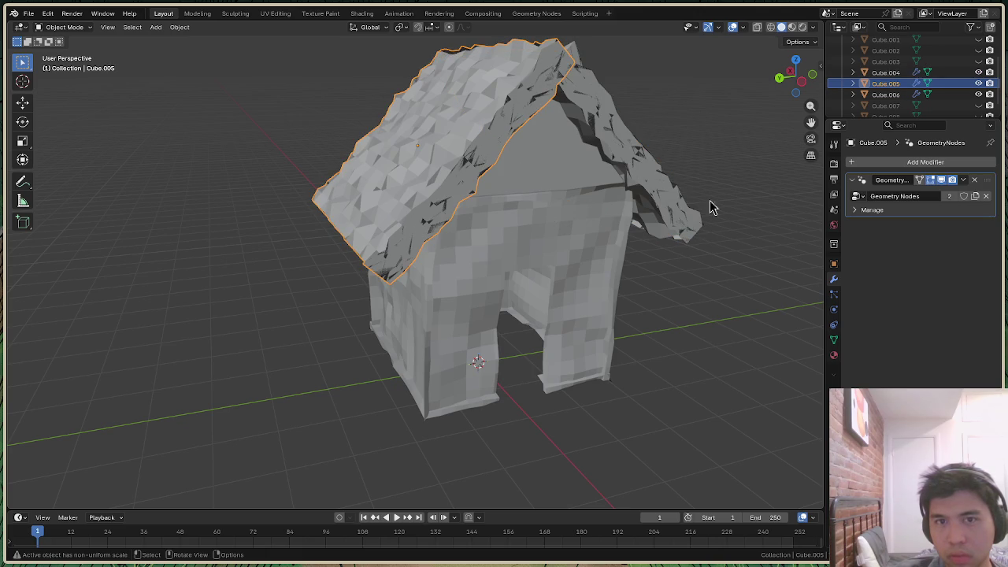
click(692, 218)
right_click(692, 218)
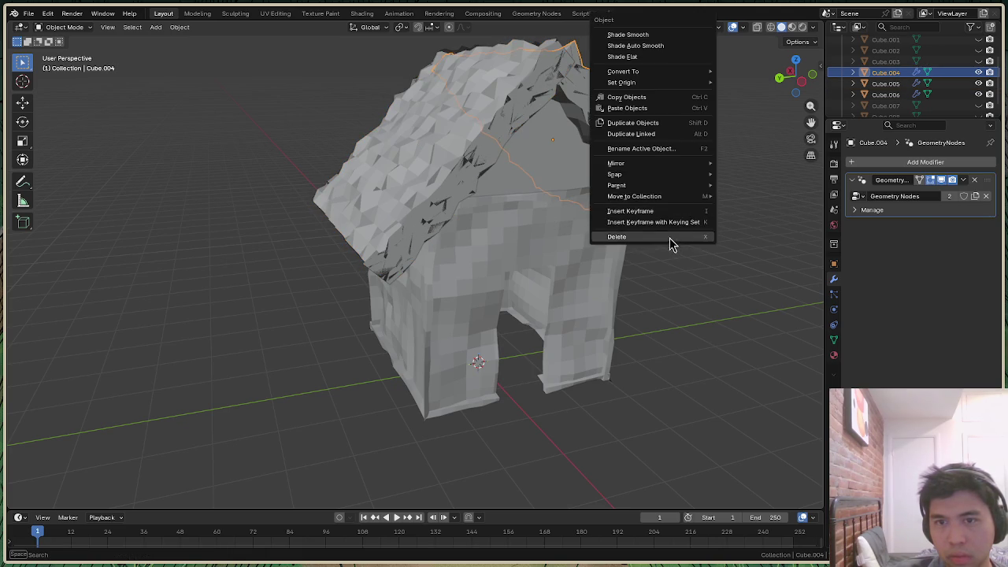
click(671, 240)
click(549, 78)
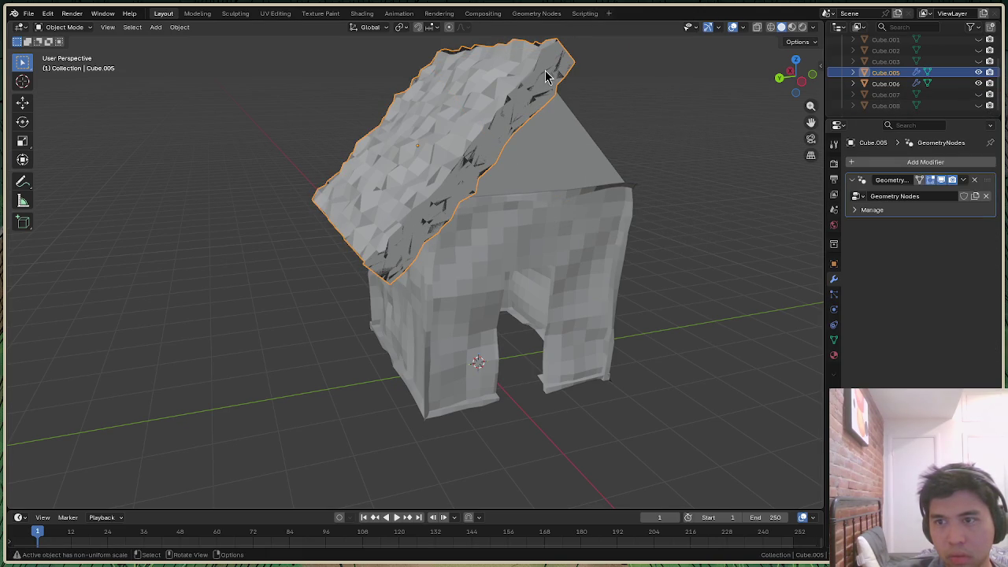
click(57, 29)
click(65, 49)
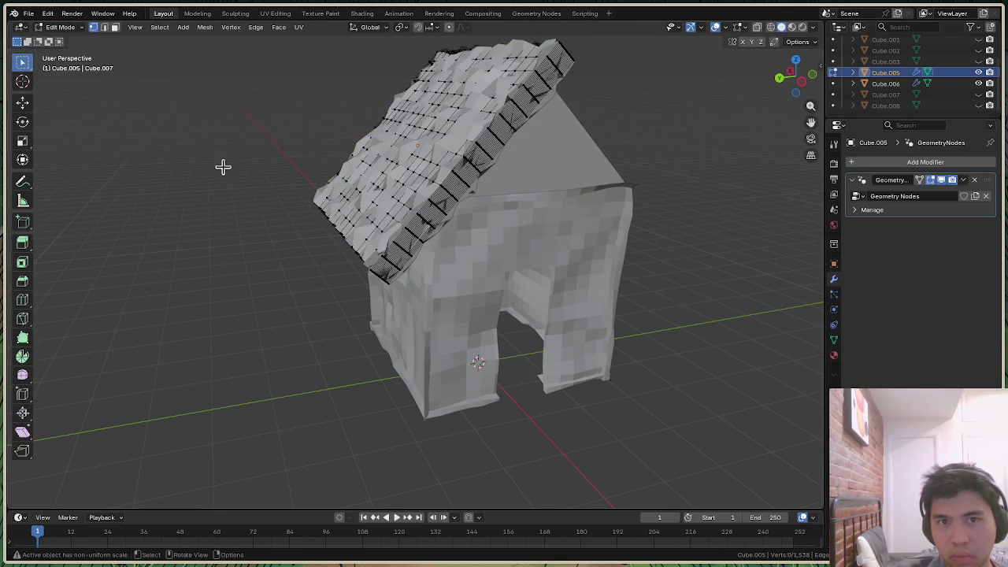
Select the roof faces sharing the same Normal with Select Similar, checking from above
right_click(339, 237)
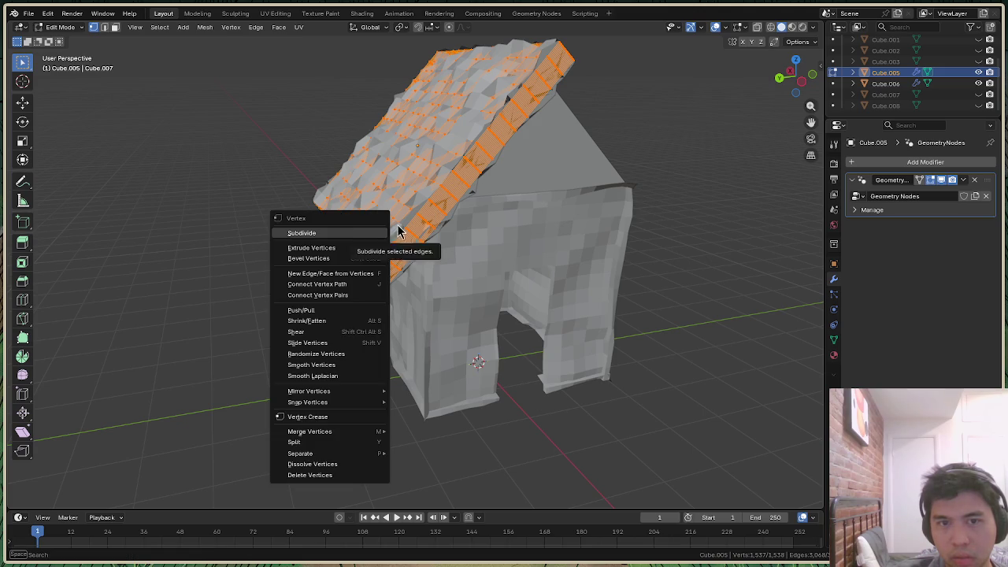
key(Escape)
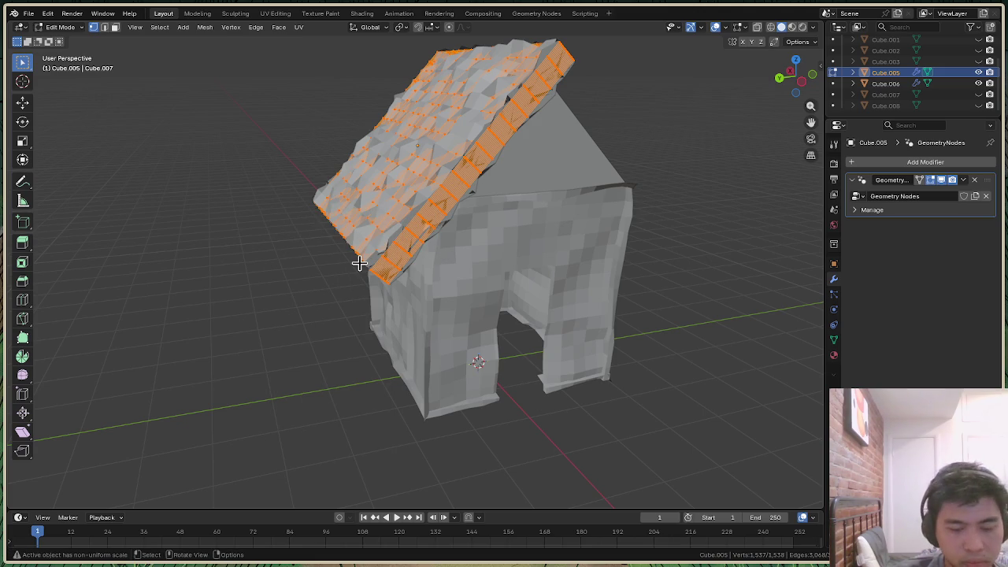
key(shift+g)
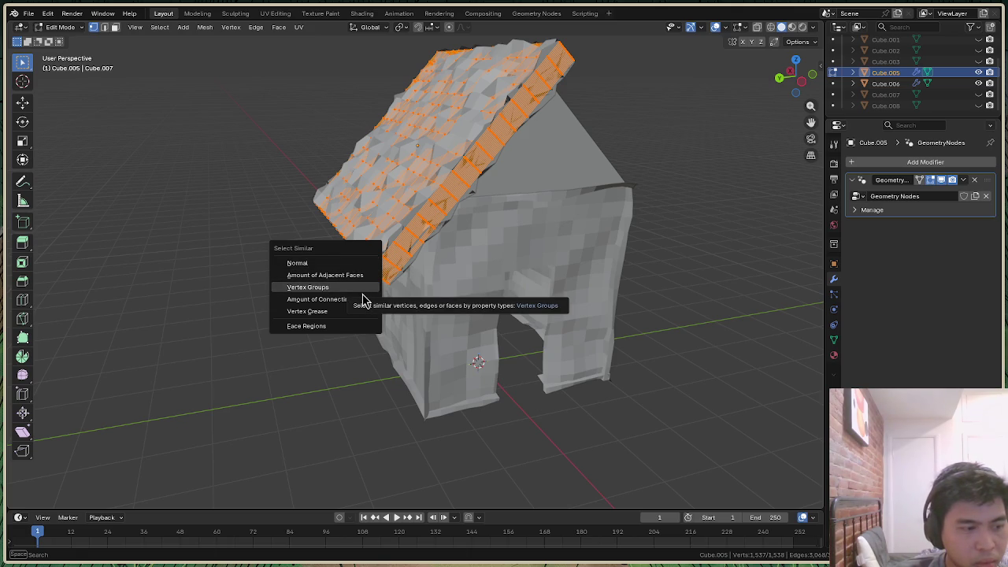
click(370, 264)
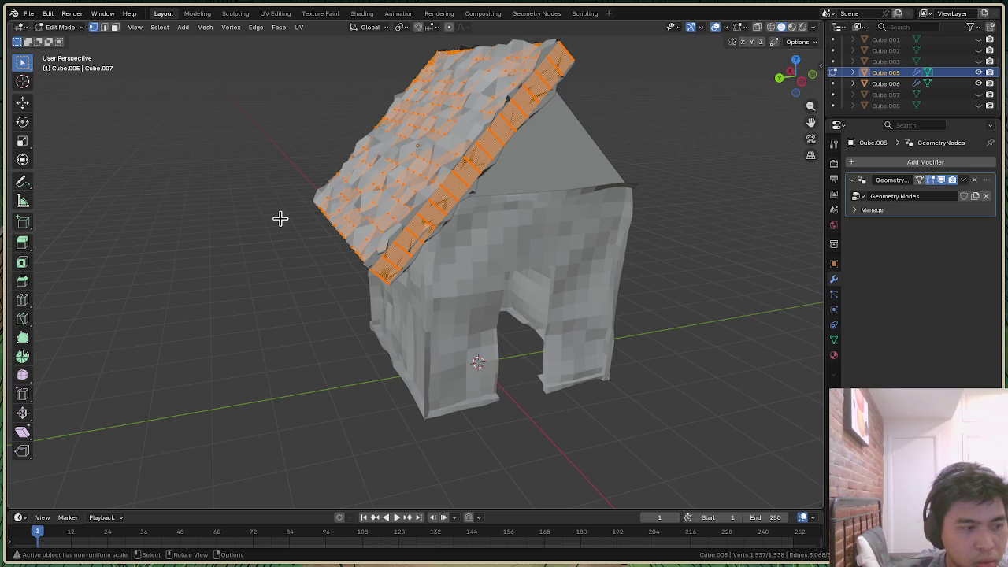
click(282, 238)
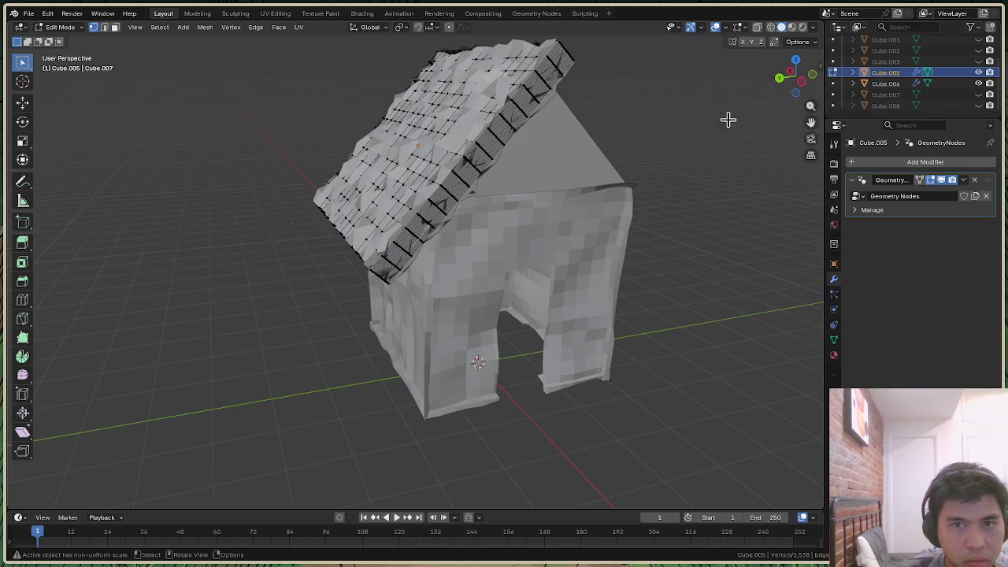
drag(796, 76, 466, 186)
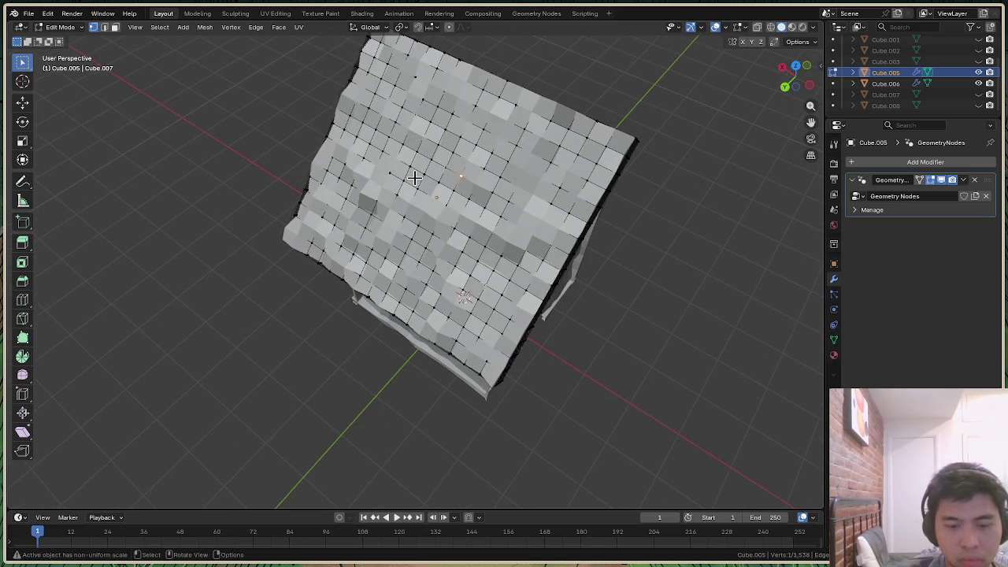
key(shift+g)
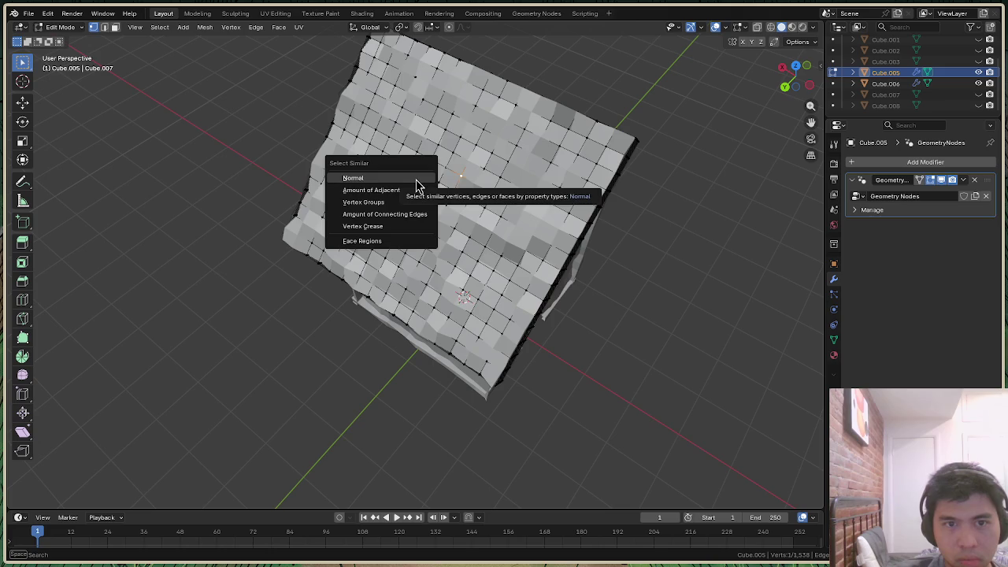
click(414, 178)
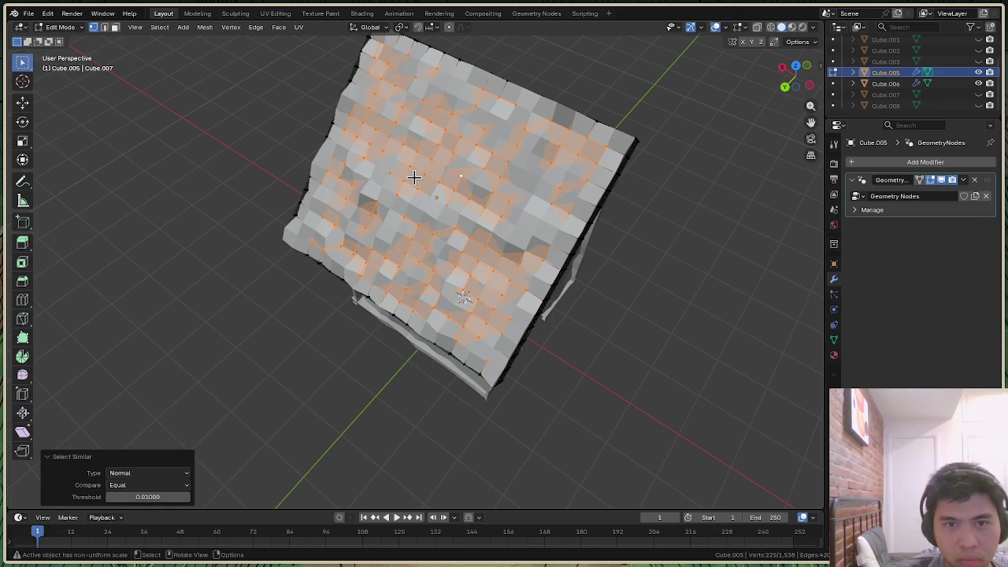
mouse_move(791, 85)
mouse_down()
mouse_move(788, 110)
mouse_move(776, 111)
mouse_up()
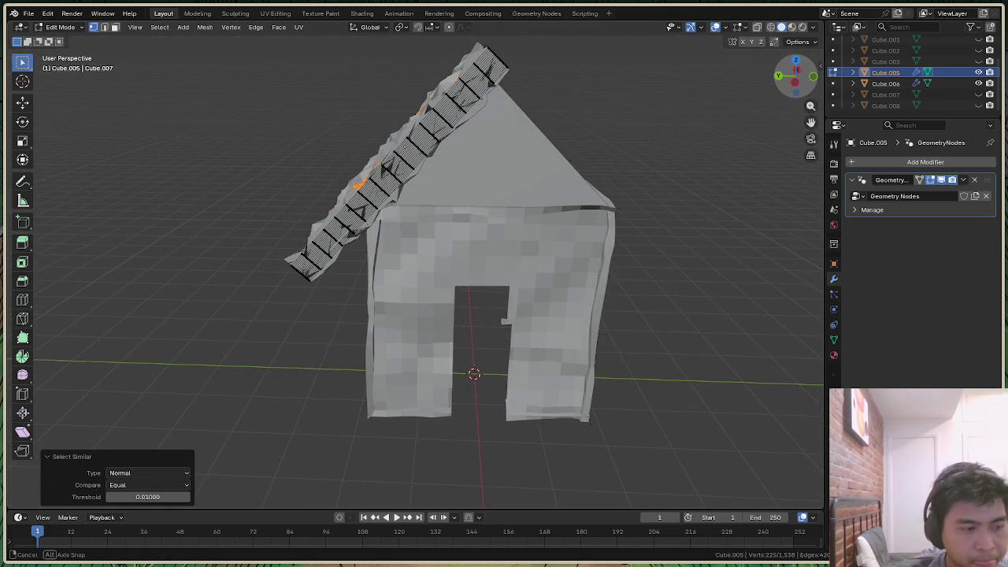
drag(776, 110, 780, 138)
Select the whole eave band by matching Normal, then clear the selection
click(471, 260)
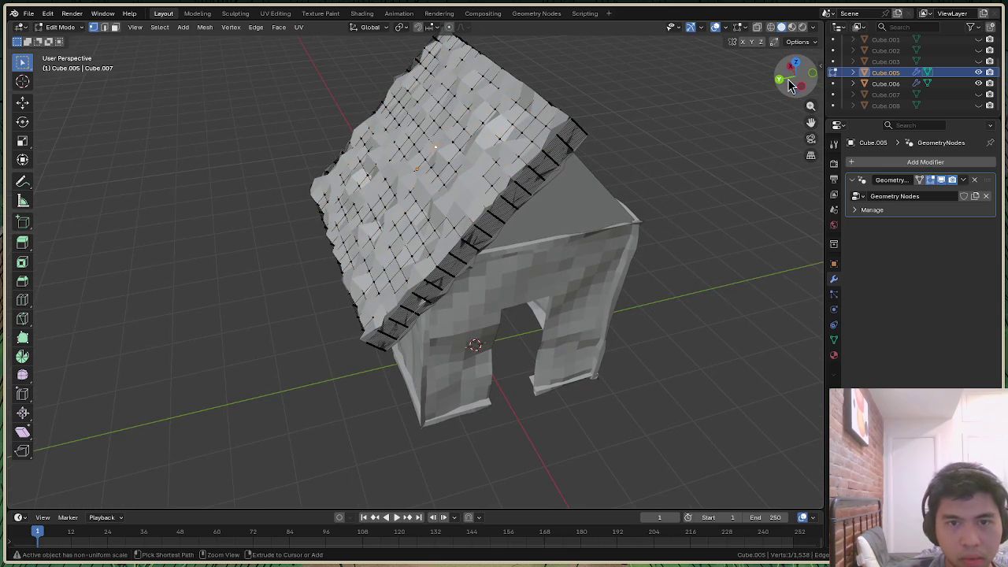
right_click(458, 259)
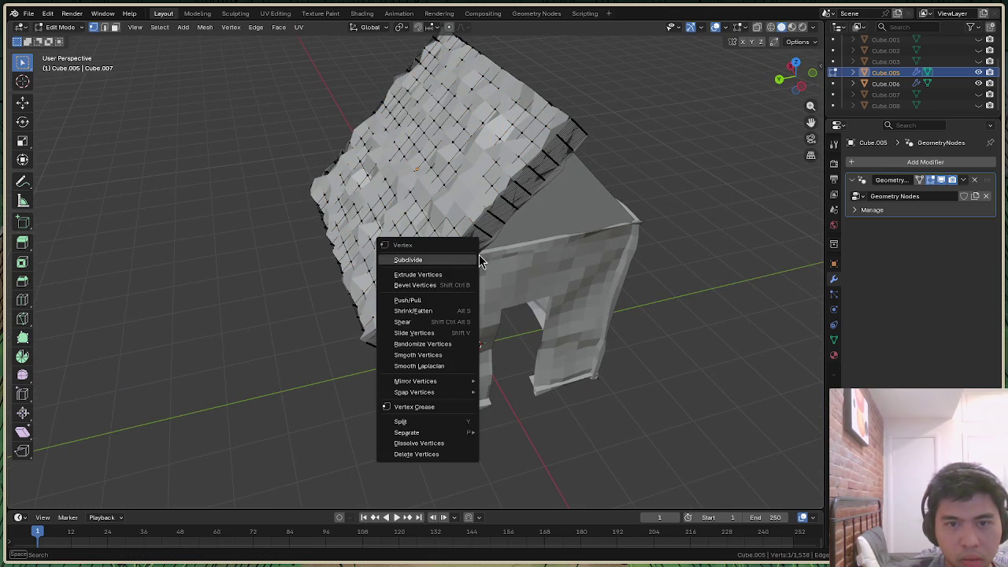
key(Escape)
key(shift+g)
click(471, 256)
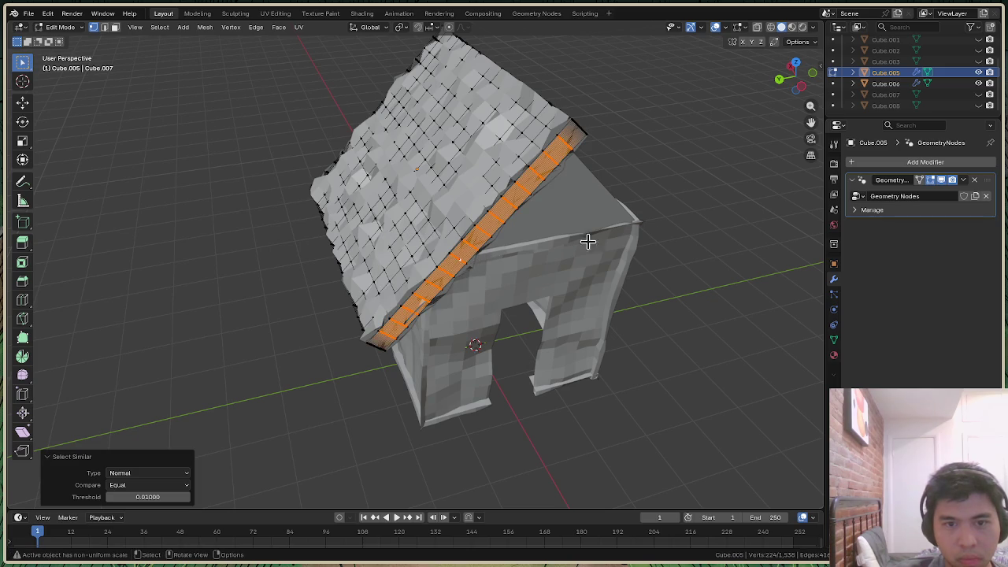
middle_drag(588, 241, 536, 246)
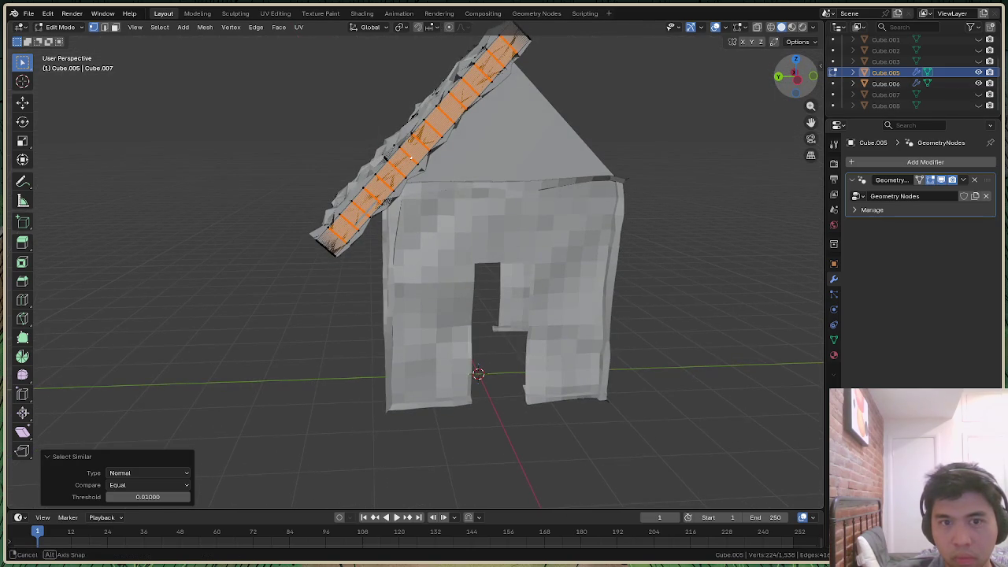
middle_drag(410, 158, 517, 210)
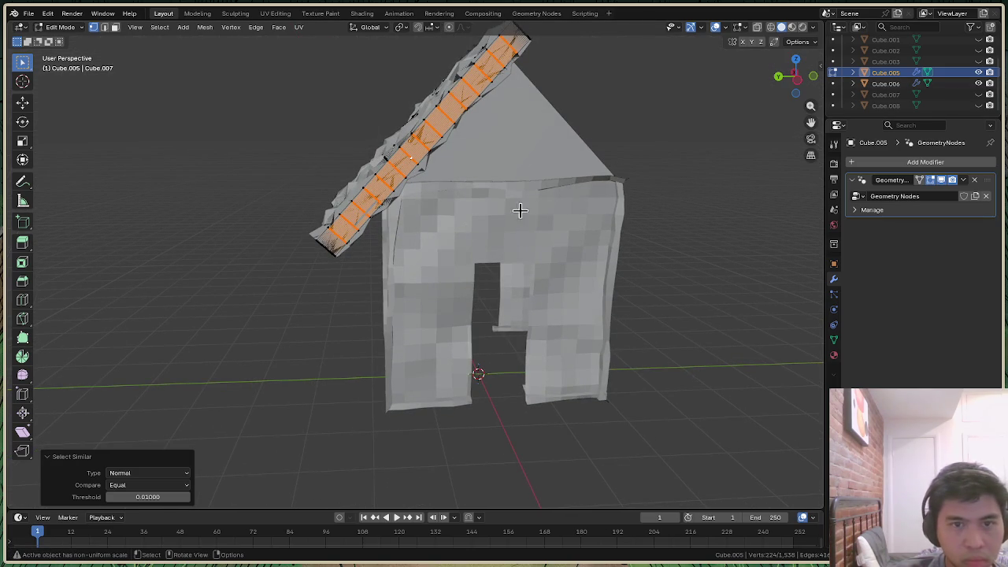
key(alt+a)
scroll(354, 190, up, 5)
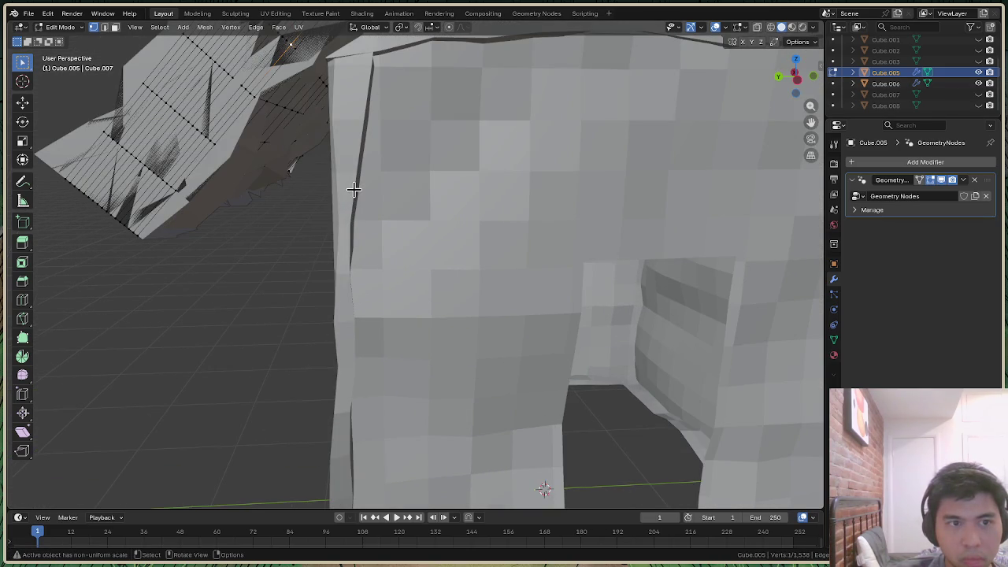
scroll(353, 189, down, 2)
scroll(354, 189, down, 2)
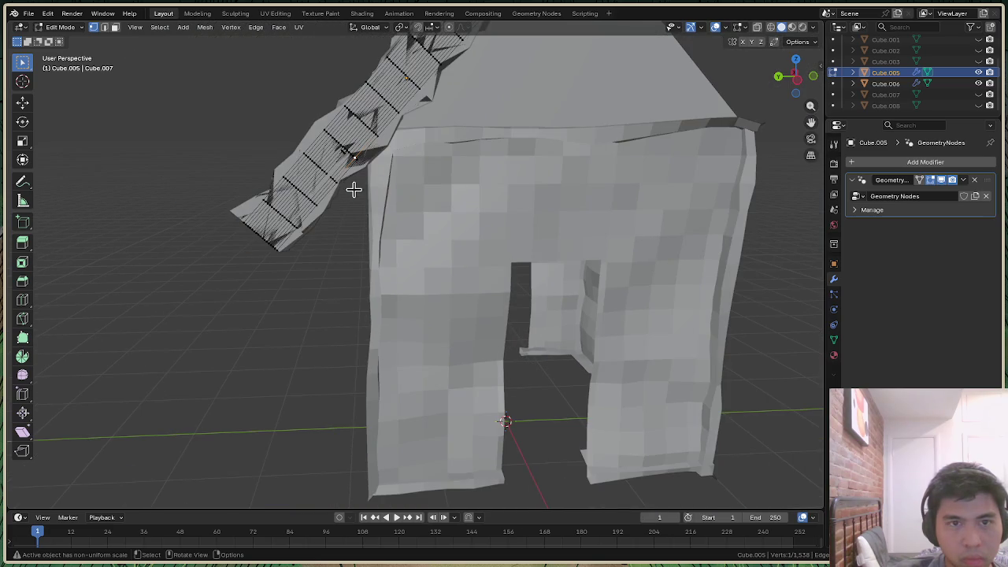
Subdivide the roof strip's faces in face mode, then select faces sharing the same Normal
key(ctrl+l)
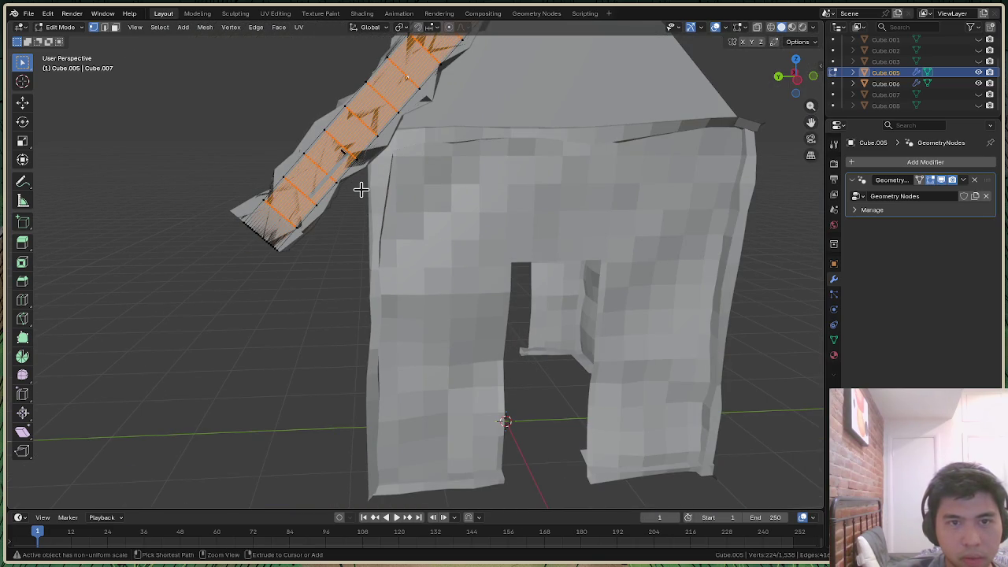
key(alt+a)
drag(797, 85, 788, 91)
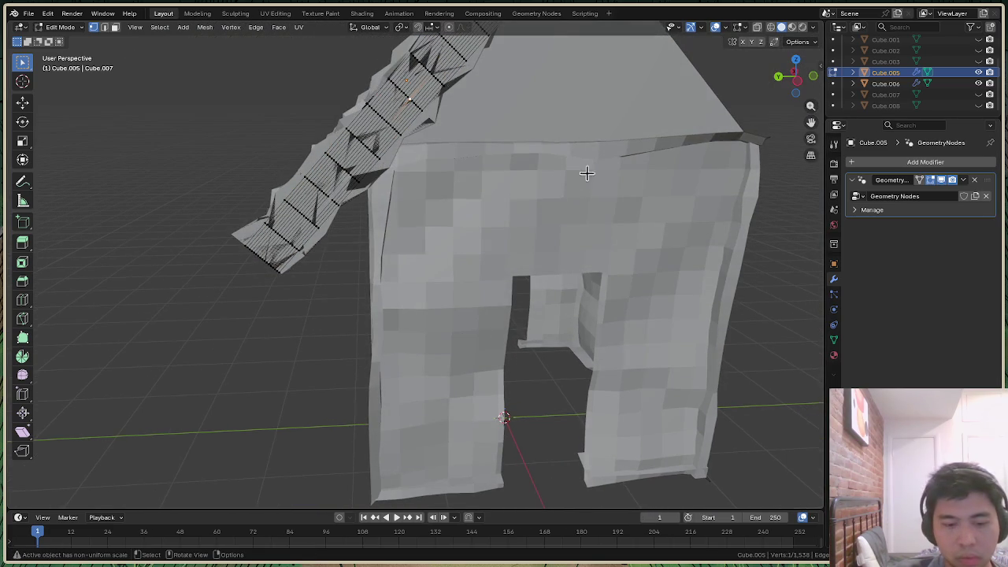
key(3)
right_click(329, 214)
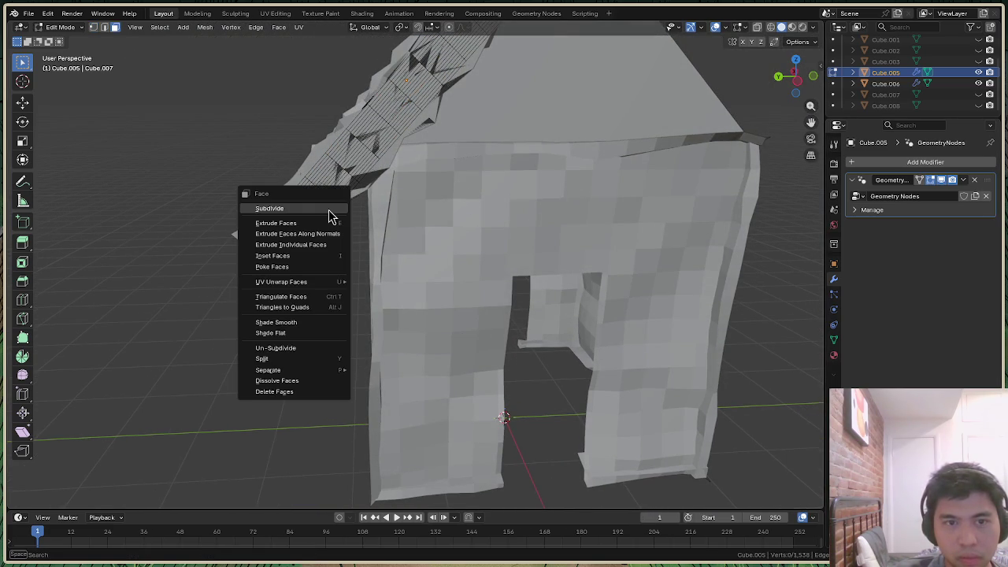
click(331, 210)
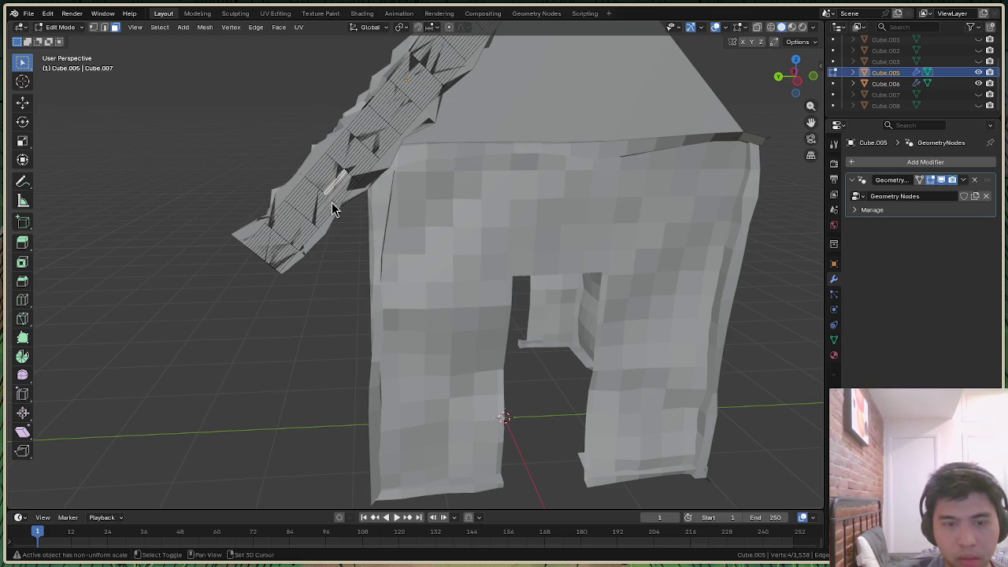
key(shift+g)
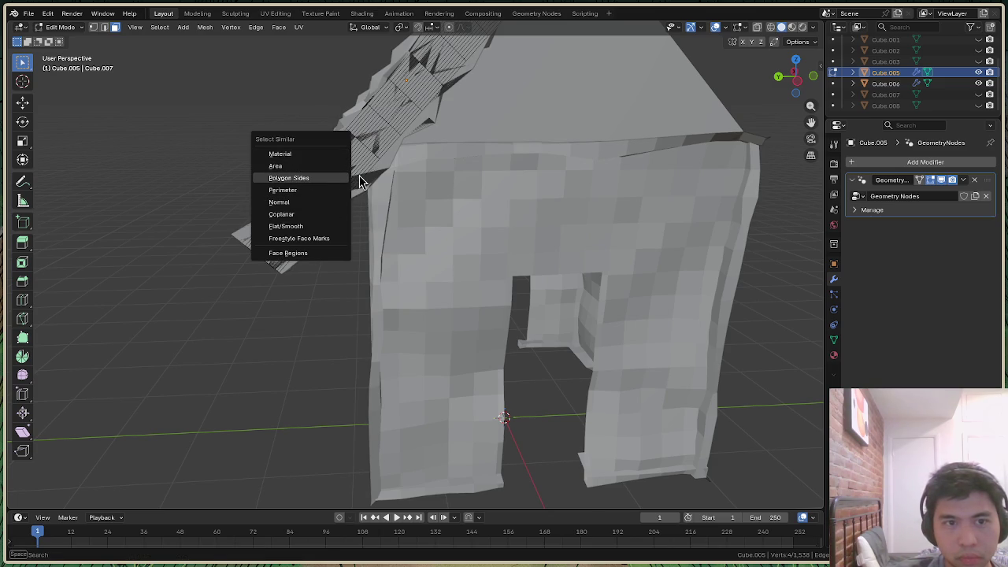
click(309, 203)
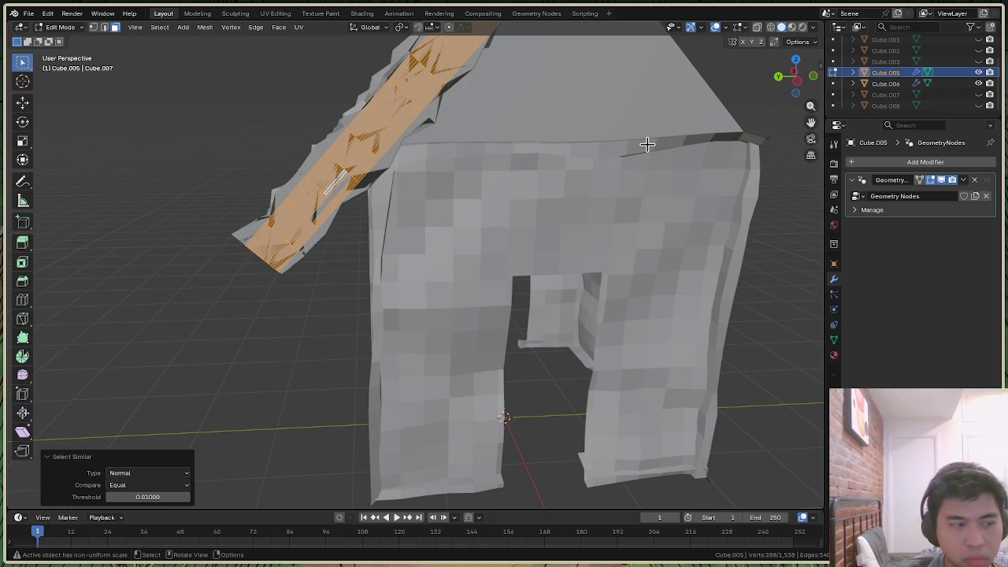
mouse_move(796, 79)
mouse_down()
mouse_move(772, 99)
mouse_move(784, 86)
mouse_up()
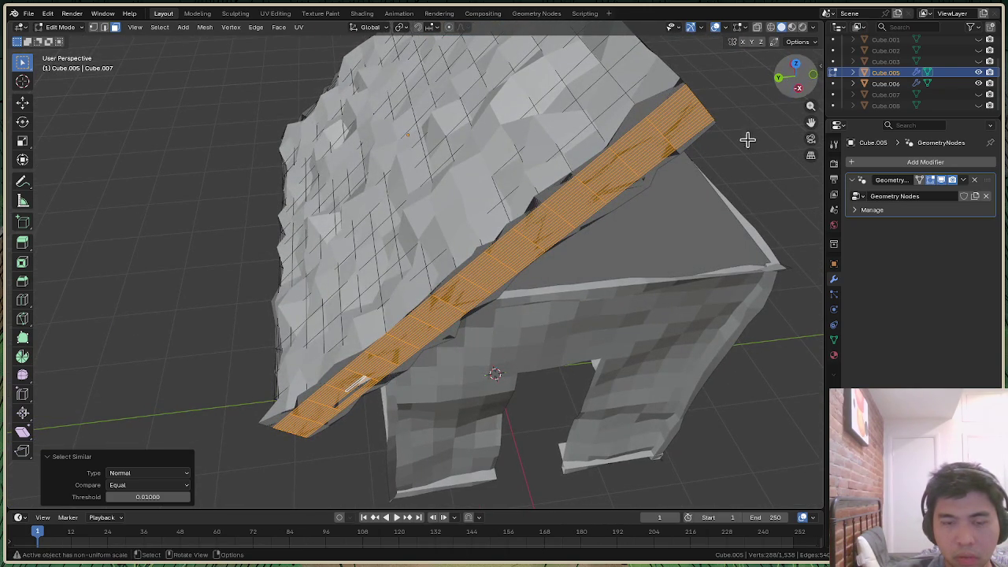
key(alt+a)
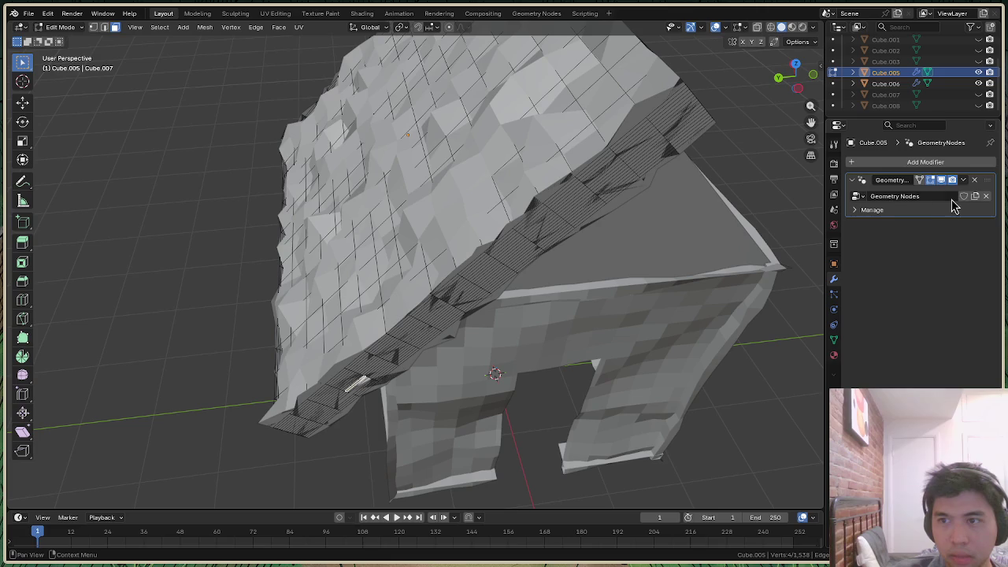
Inspect the Geometry Nodes modifier menu, pick roof faces, and return to Object Mode
click(963, 181)
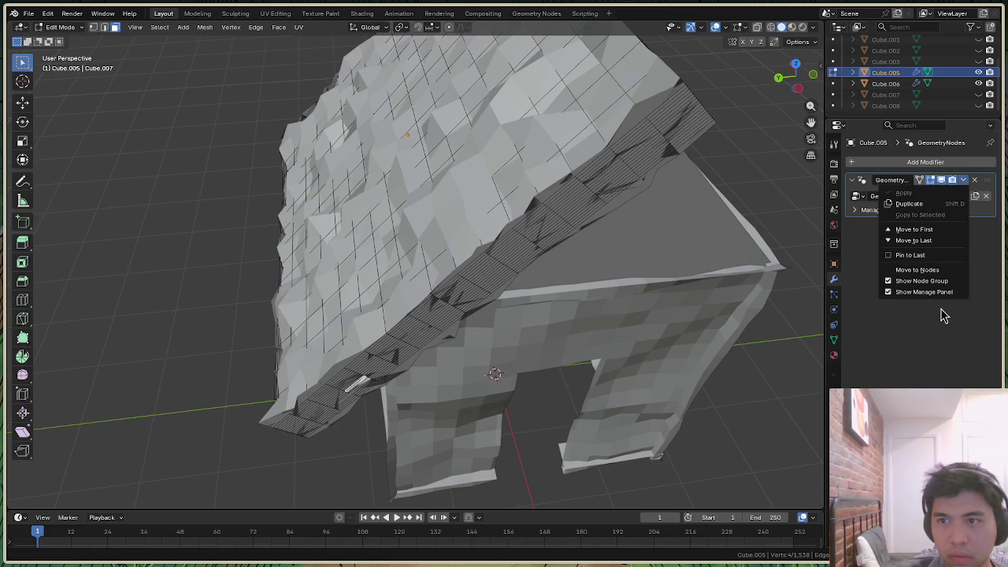
click(946, 268)
click(963, 181)
click(544, 189)
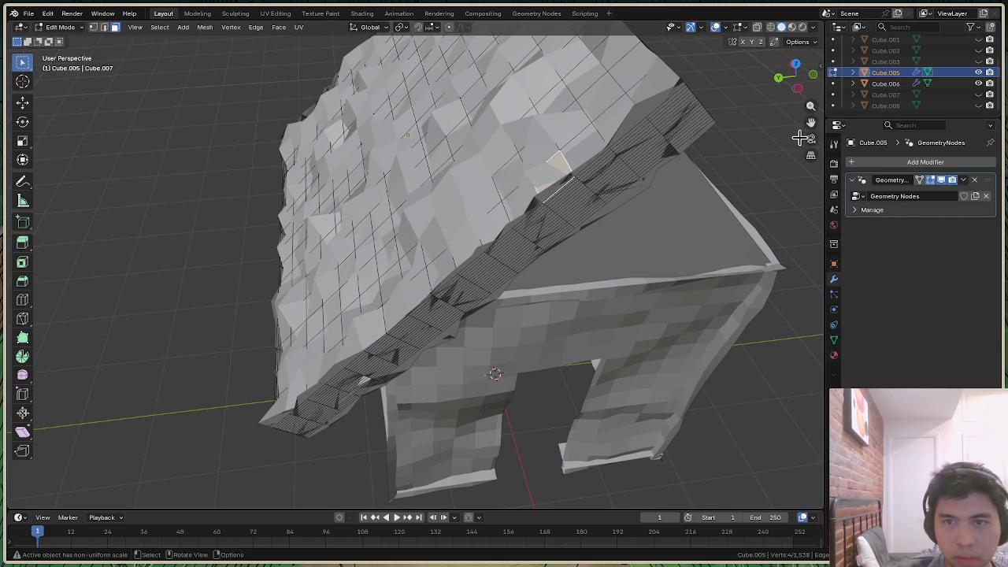
mouse_move(797, 77)
mouse_down()
mouse_move(787, 95)
mouse_move(445, 224)
mouse_up()
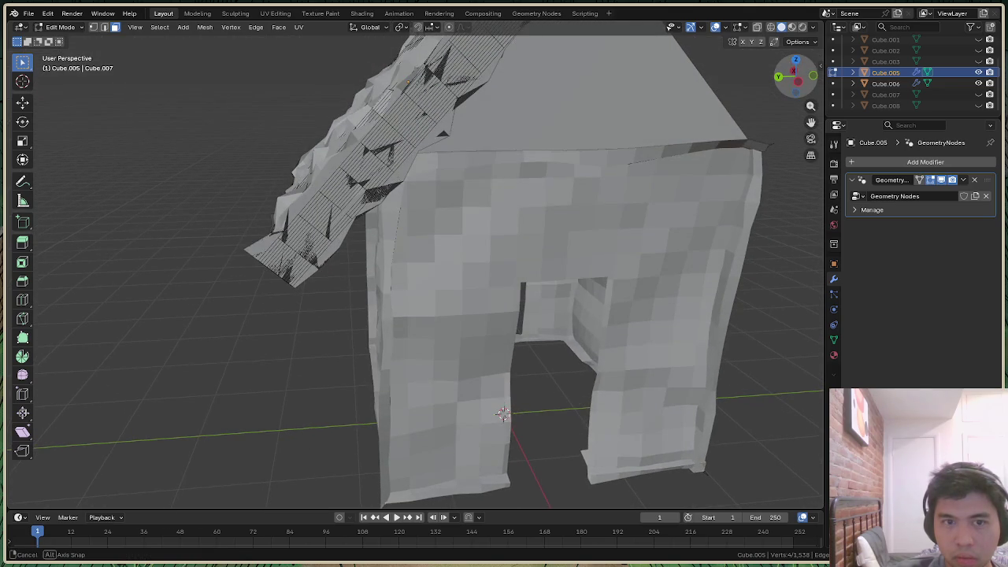
ctrl+click(418, 228)
key(Tab)
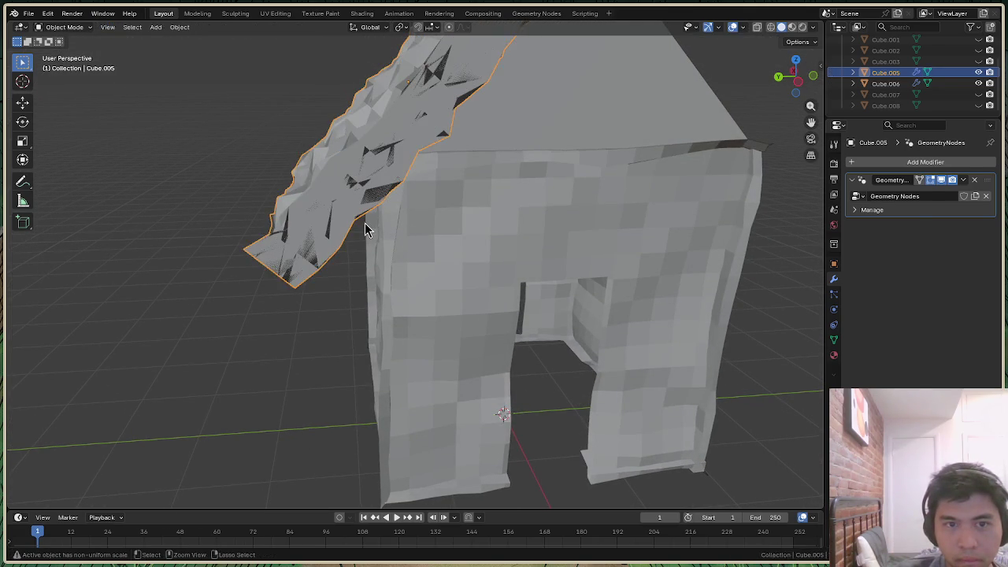
Select Cube.005, remove its Geometry Nodes modifier, and switch it into Edit Mode
click(364, 223)
click(351, 219)
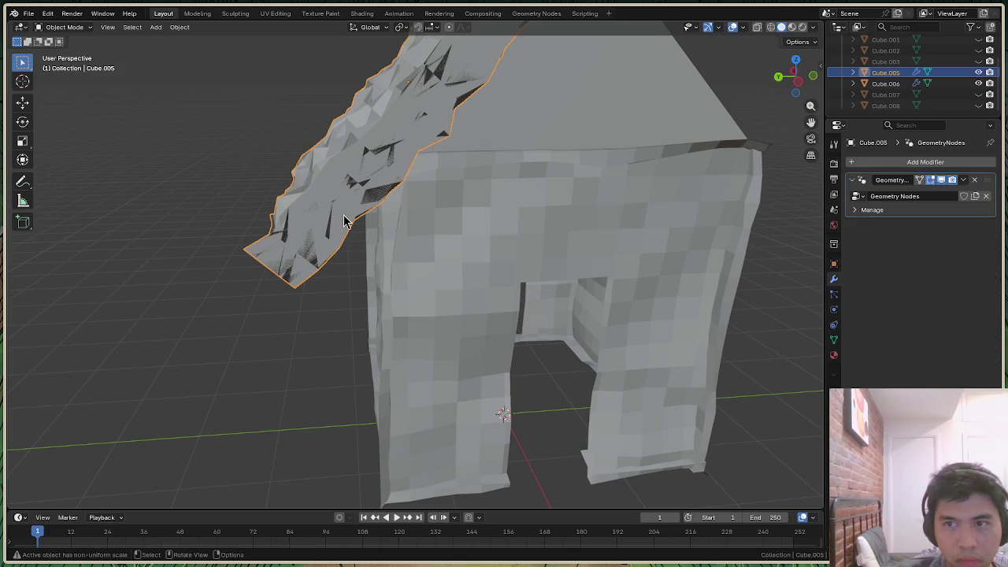
scroll(347, 252, down, 5)
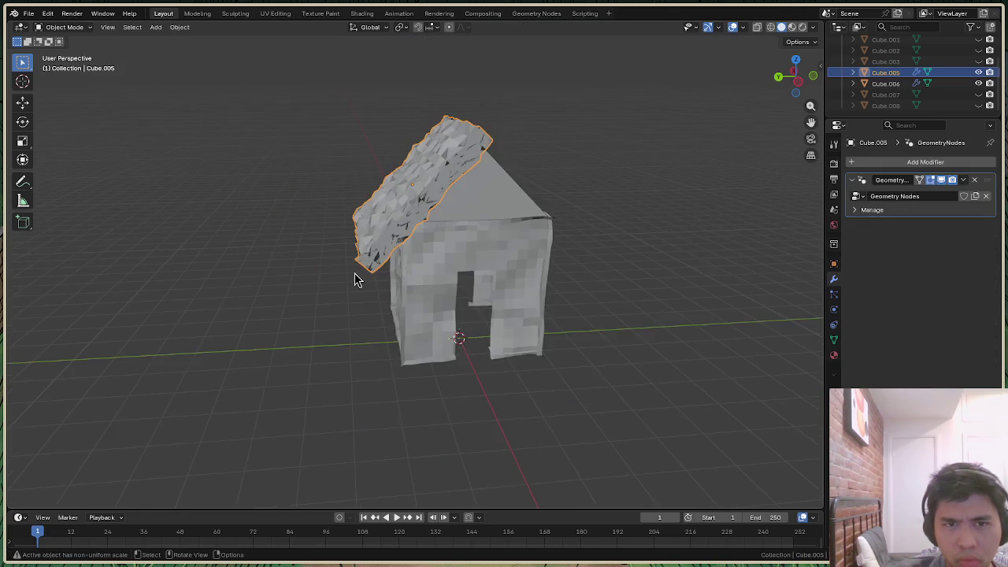
scroll(358, 244, up, 3)
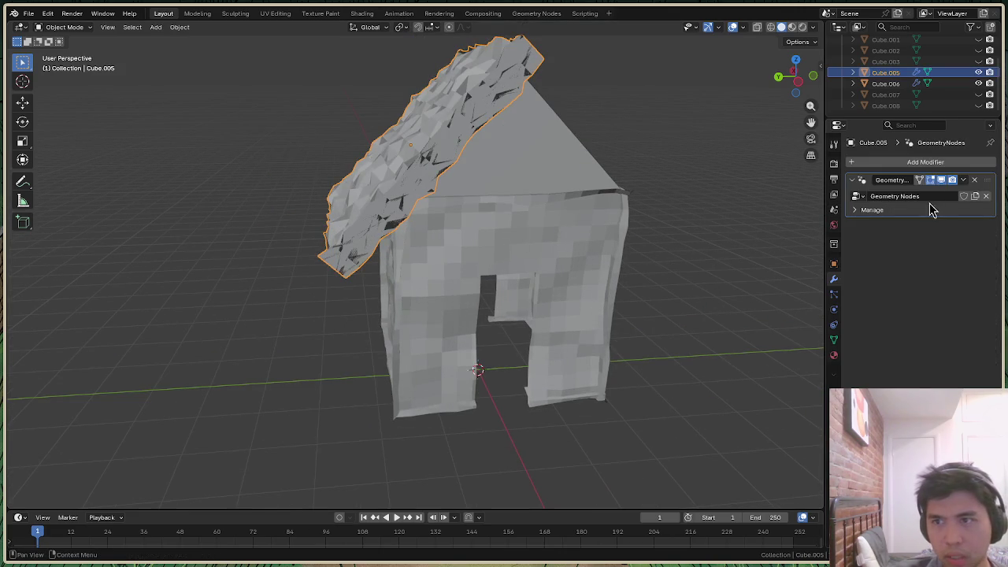
click(973, 180)
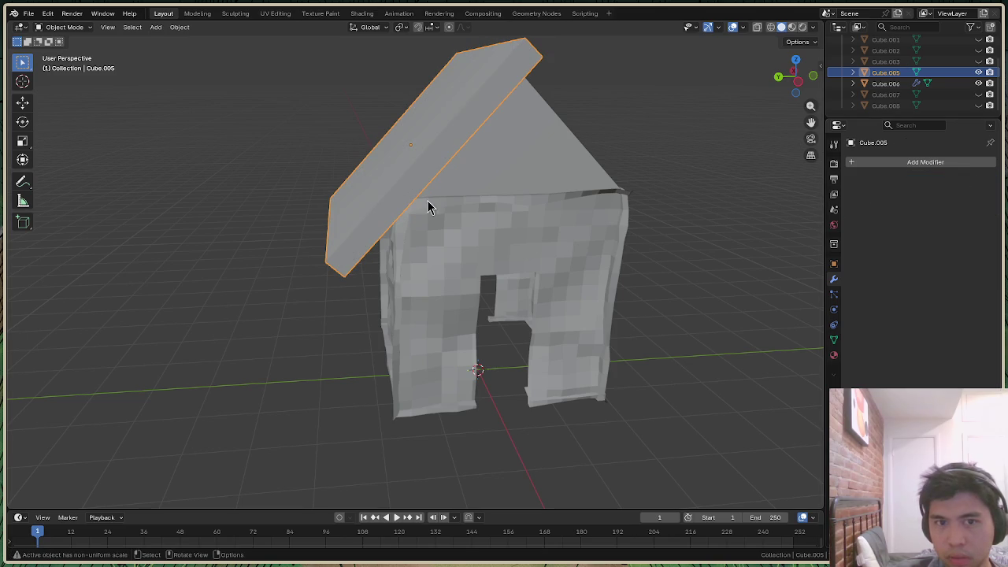
mouse_move(796, 76)
mouse_down()
mouse_move(780, 63)
mouse_move(811, 99)
mouse_move(801, 78)
mouse_up()
click(63, 27)
click(70, 52)
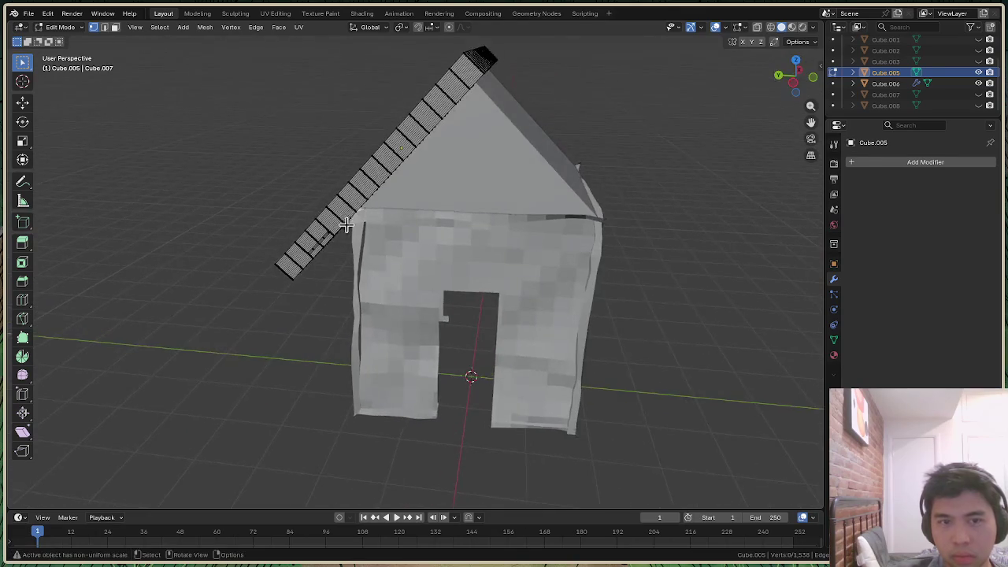
scroll(202, 198, up, 5)
scroll(202, 198, up, 2)
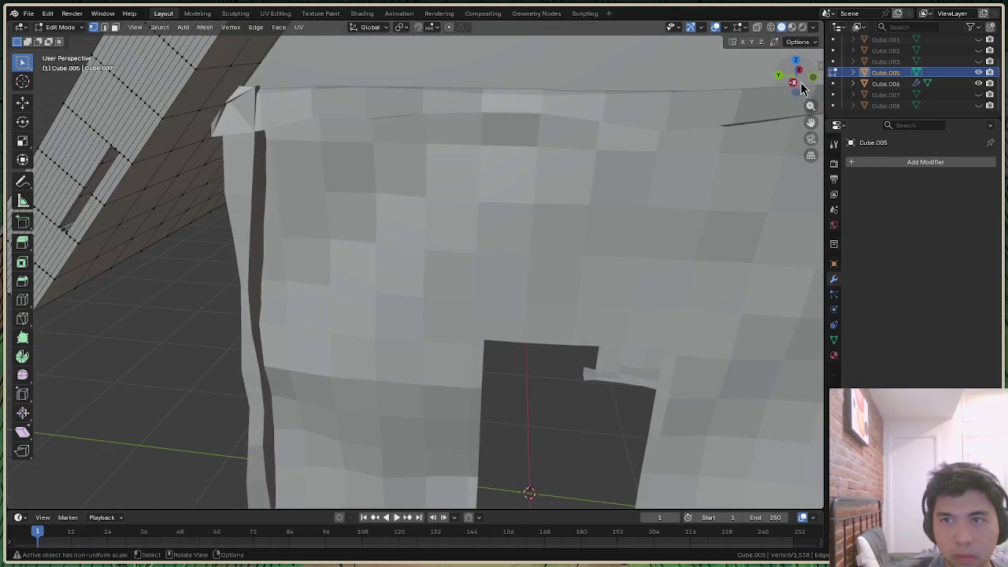
drag(799, 82, 425, 106)
mouse_move(425, 107)
middle_down()
mouse_move(380, 99)
mouse_move(304, 158)
middle_up()
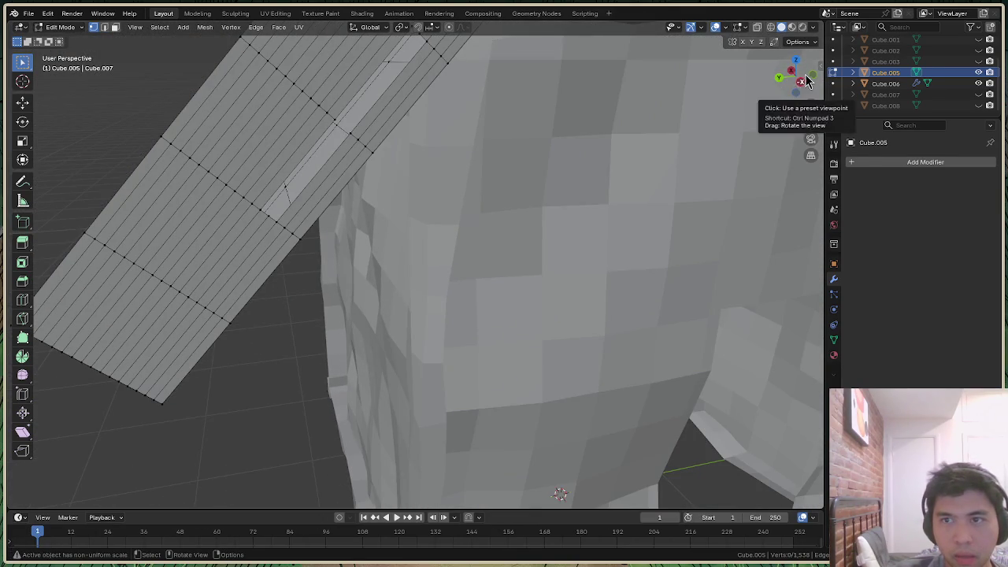
drag(798, 82, 398, 139)
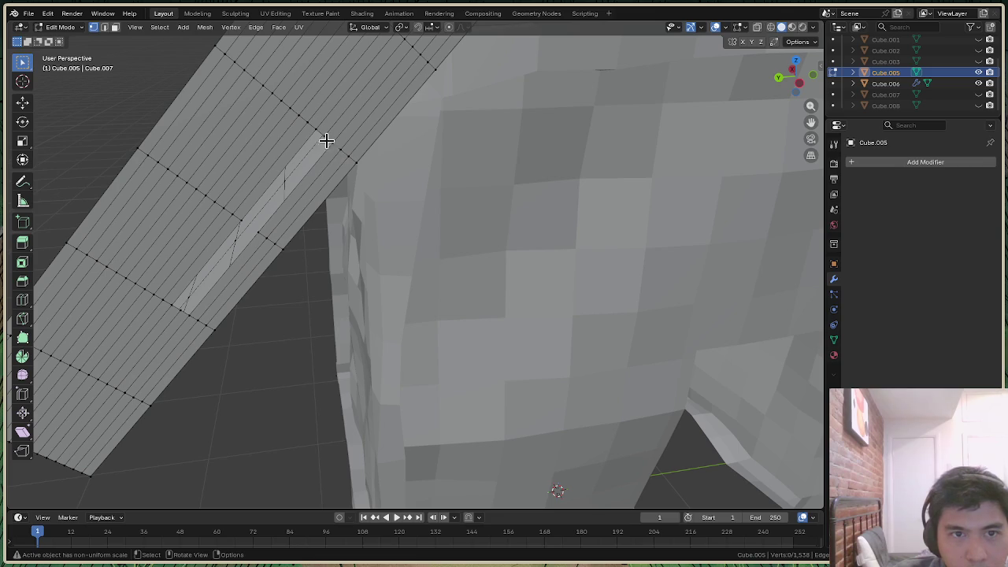
ctrl+click(323, 138)
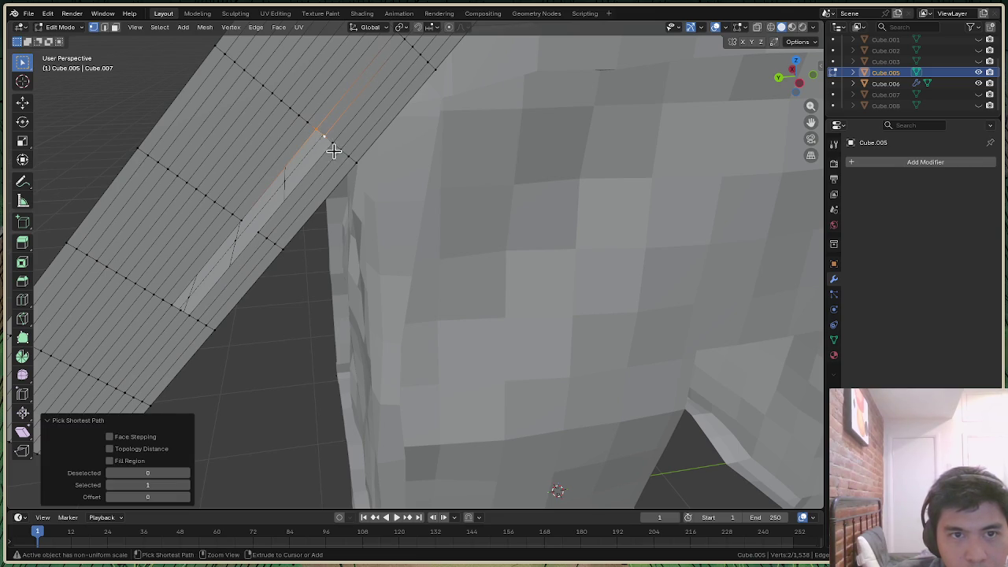
right_click(325, 140)
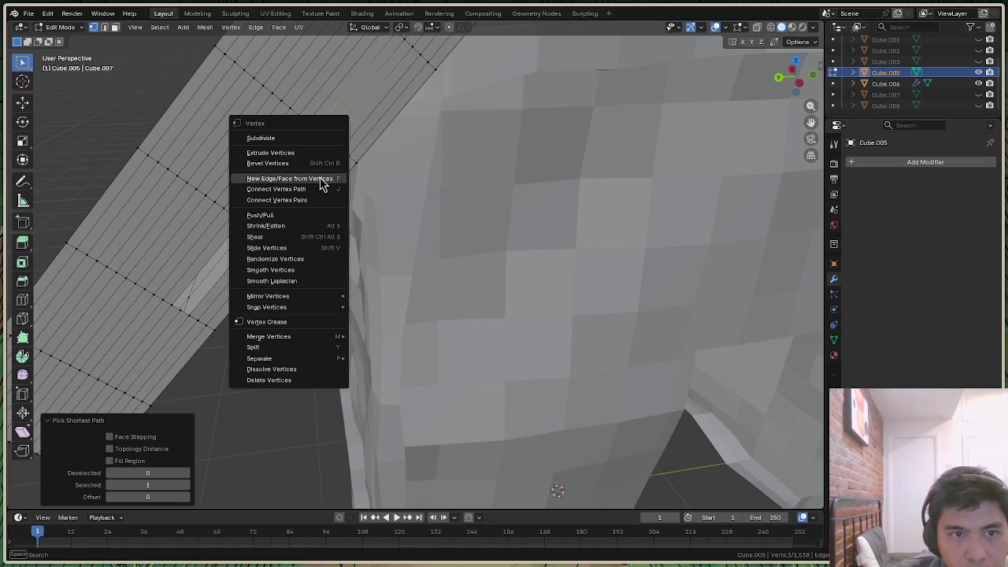
key(Escape)
key(g)
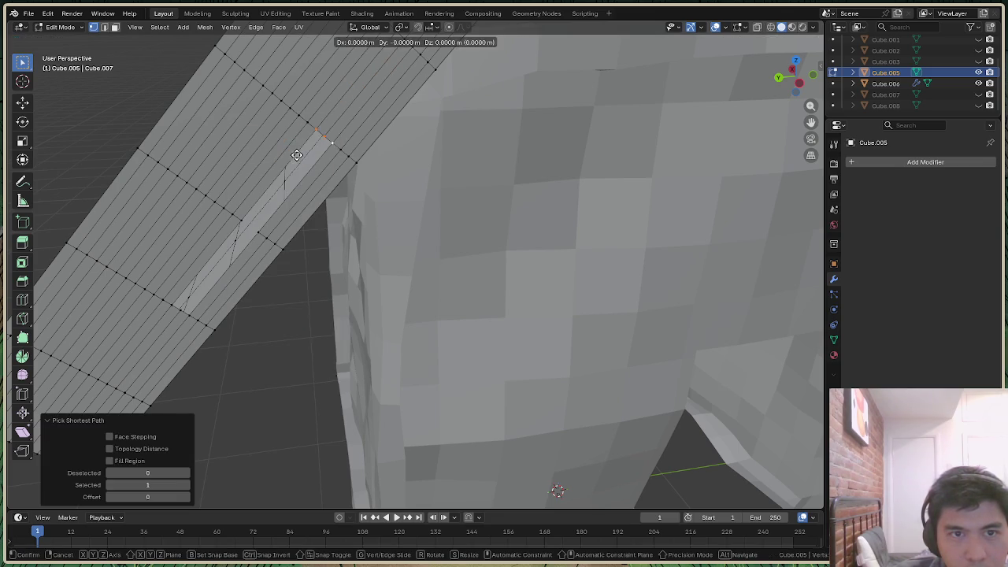
click(154, 329)
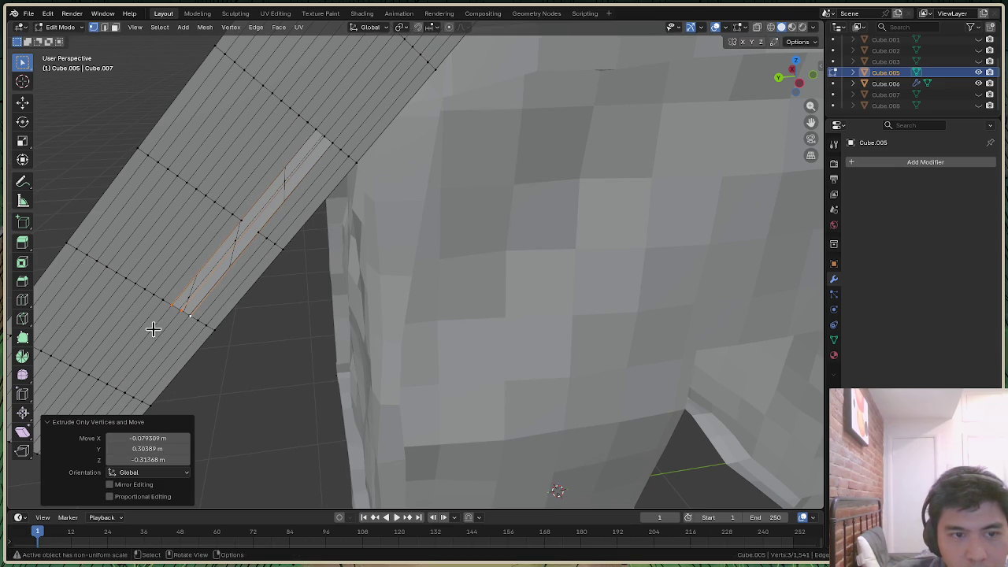
key(ctrl+z)
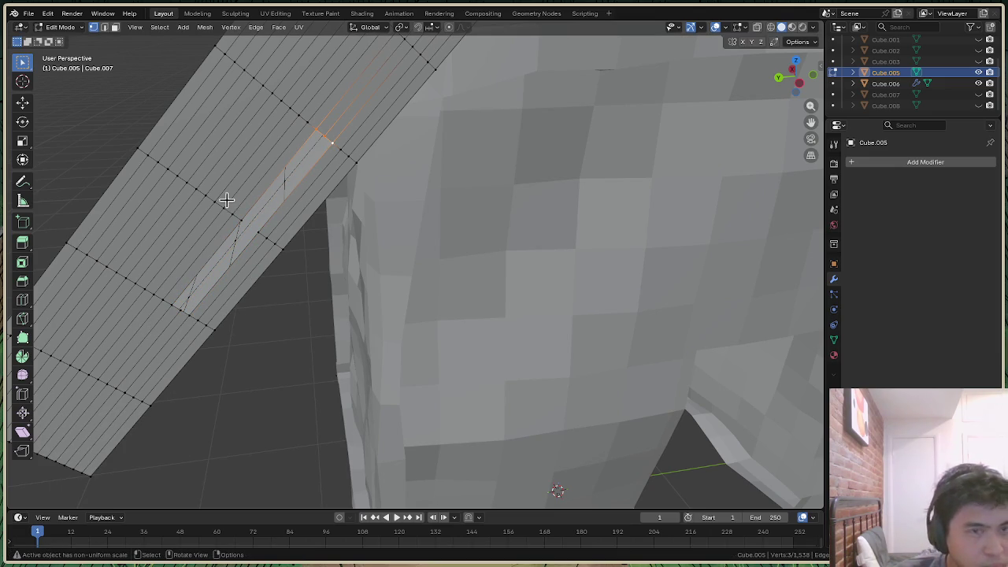
mouse_move(247, 129)
middle_down()
mouse_move(268, 139)
mouse_move(243, 182)
middle_up()
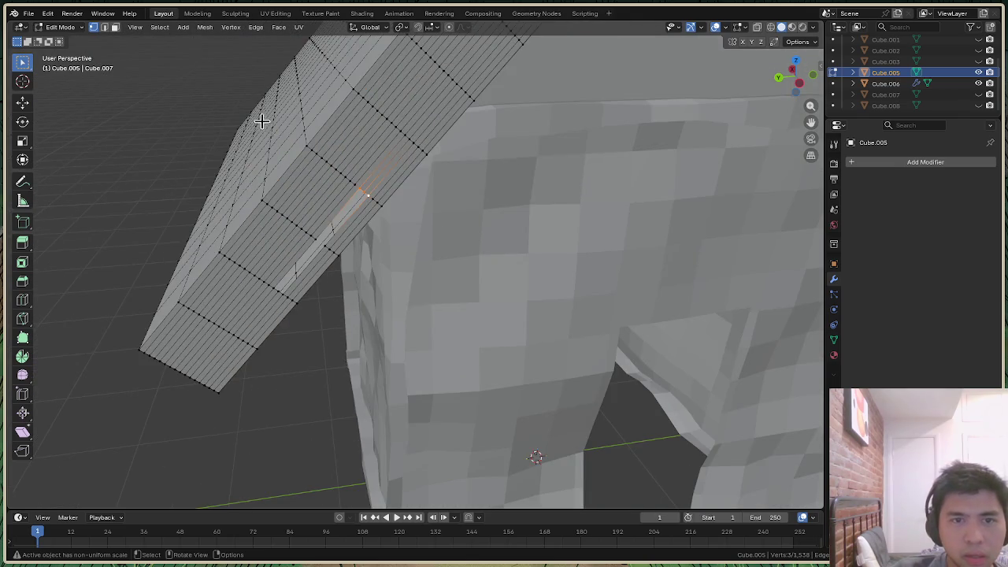
scroll(259, 123, up, 3)
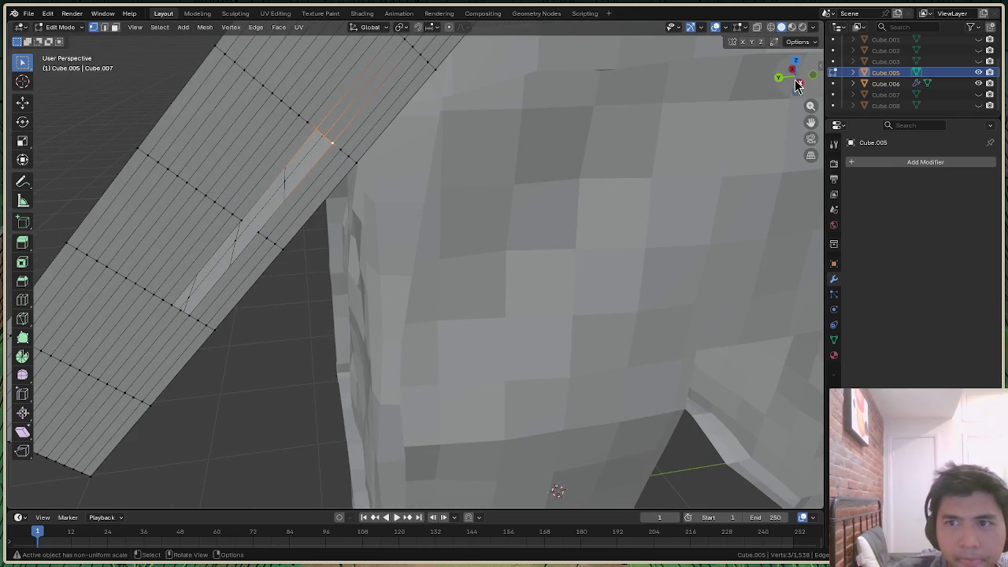
drag(792, 80, 797, 77)
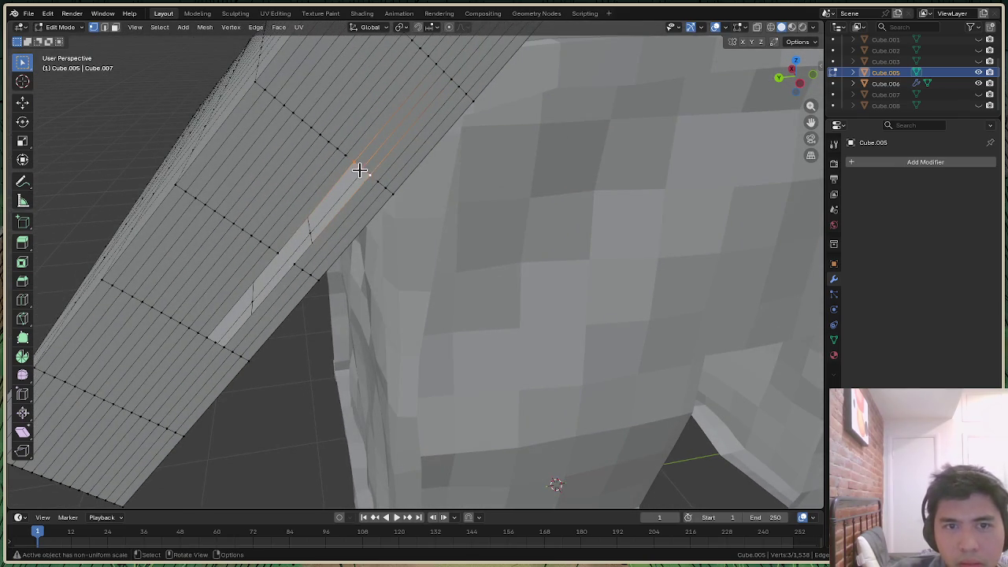
right_click(361, 170)
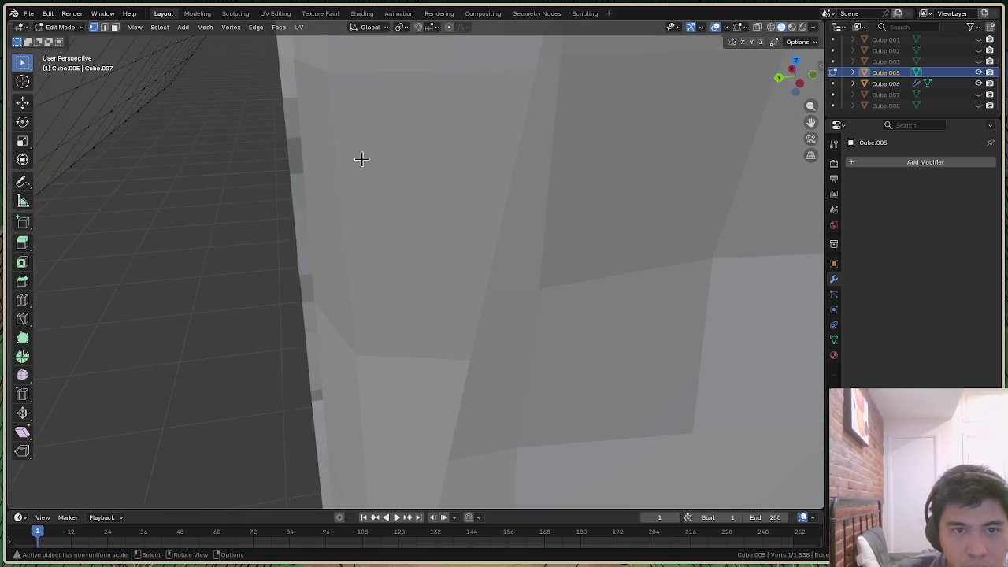
key(2)
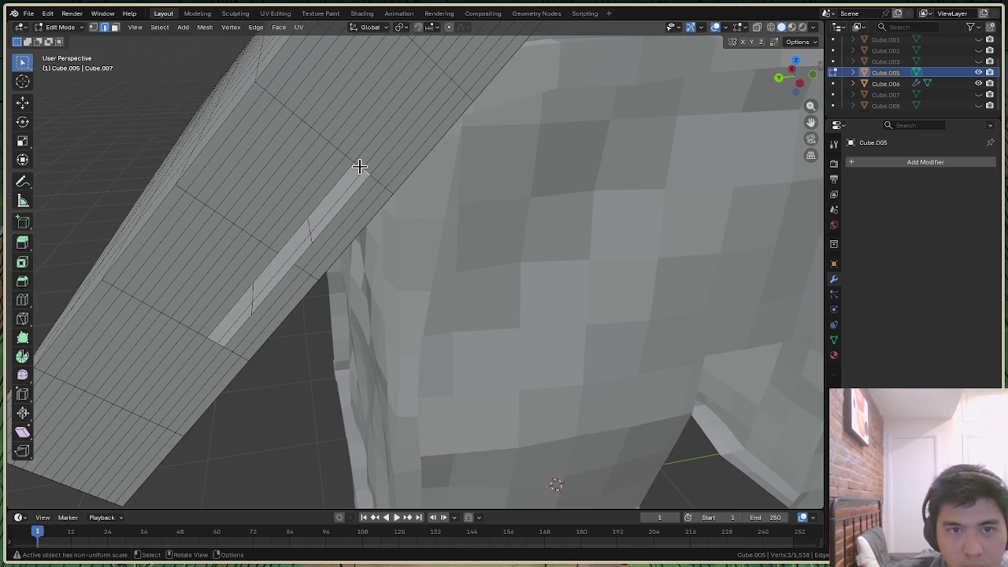
ctrl+click(359, 166)
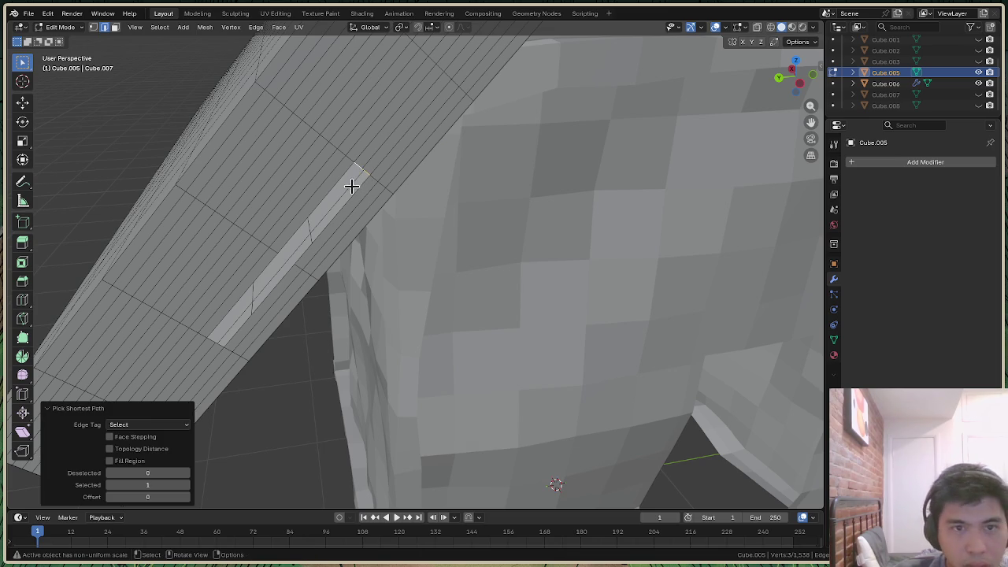
click(348, 186)
click(213, 342)
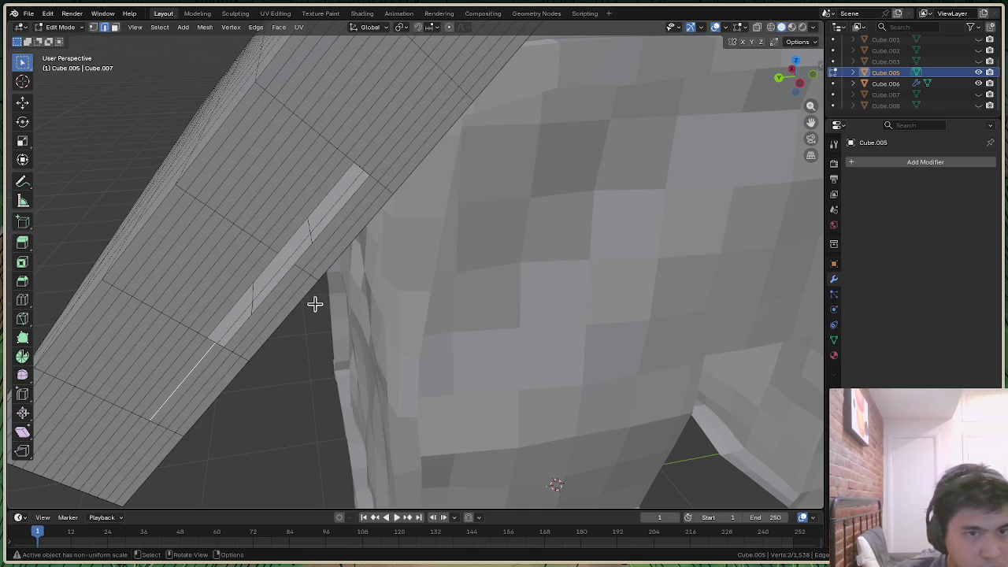
click(362, 178)
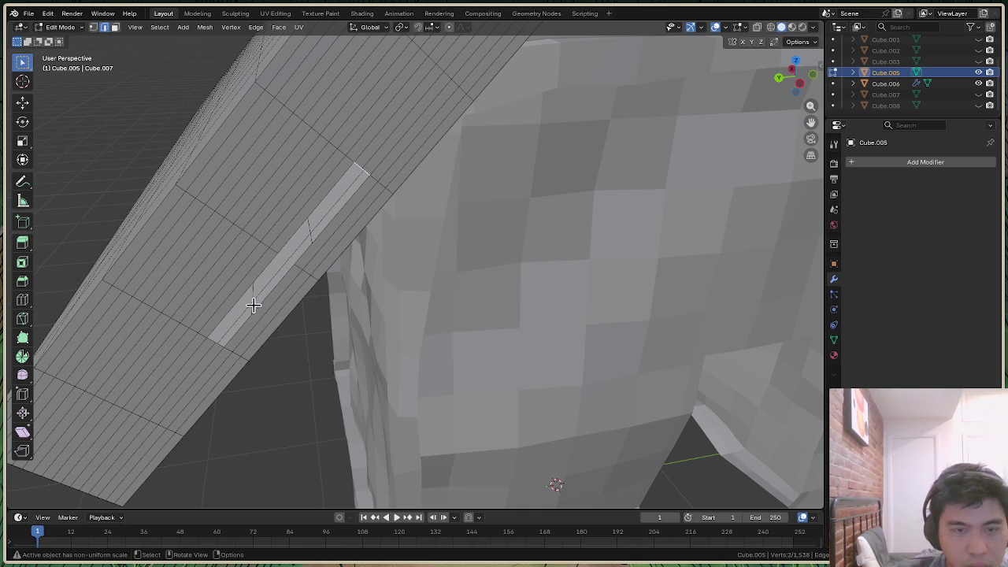
click(298, 361)
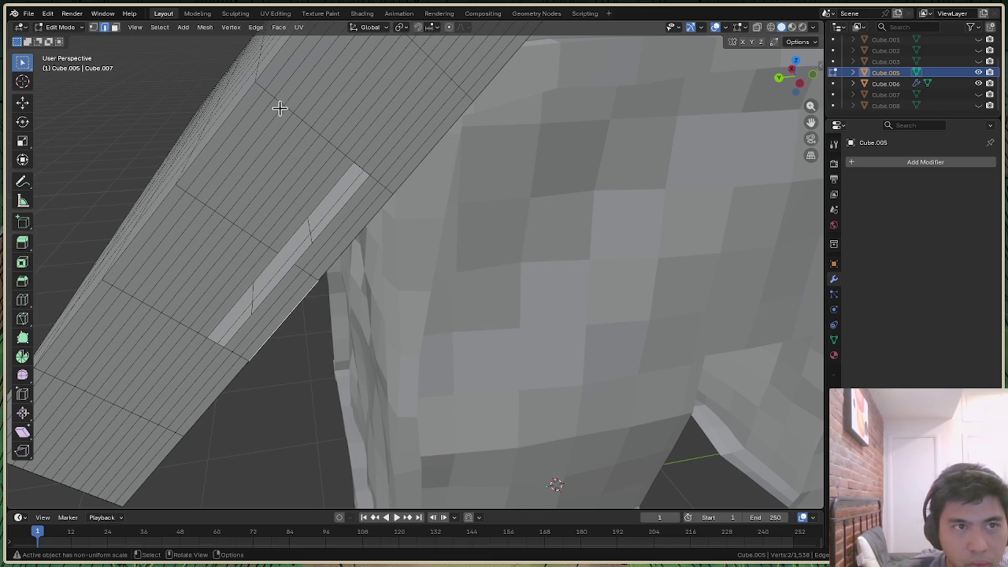
alt+click(356, 186)
click(367, 180)
click(362, 170)
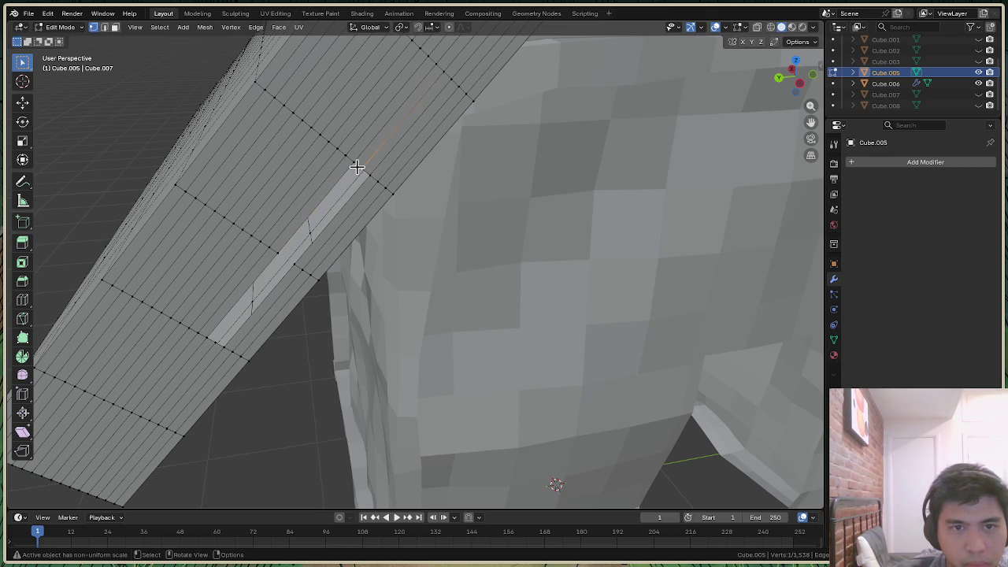
ctrl+click(361, 170)
key(ctrl+z)
click(362, 179)
click(361, 168)
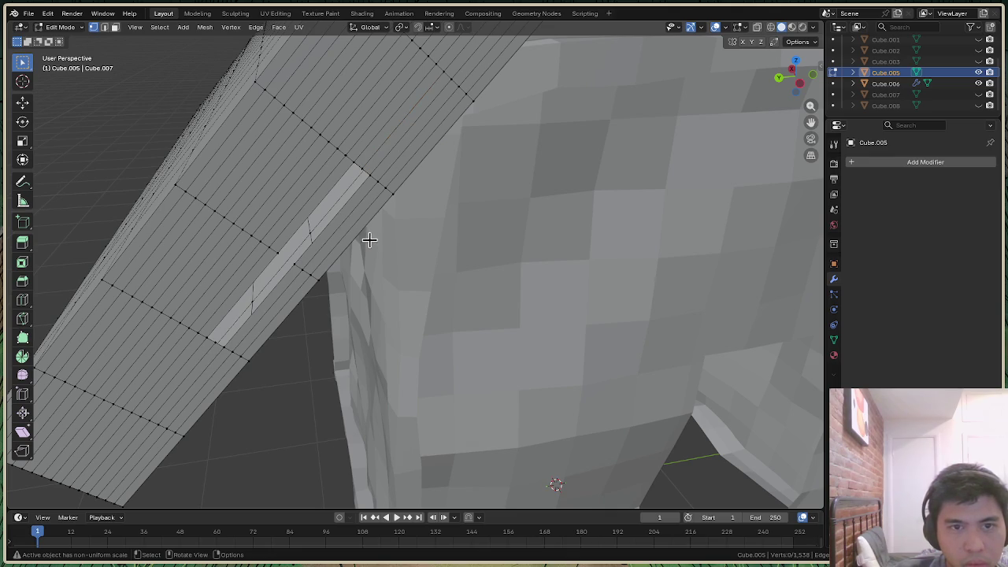
key(3)
click(357, 167)
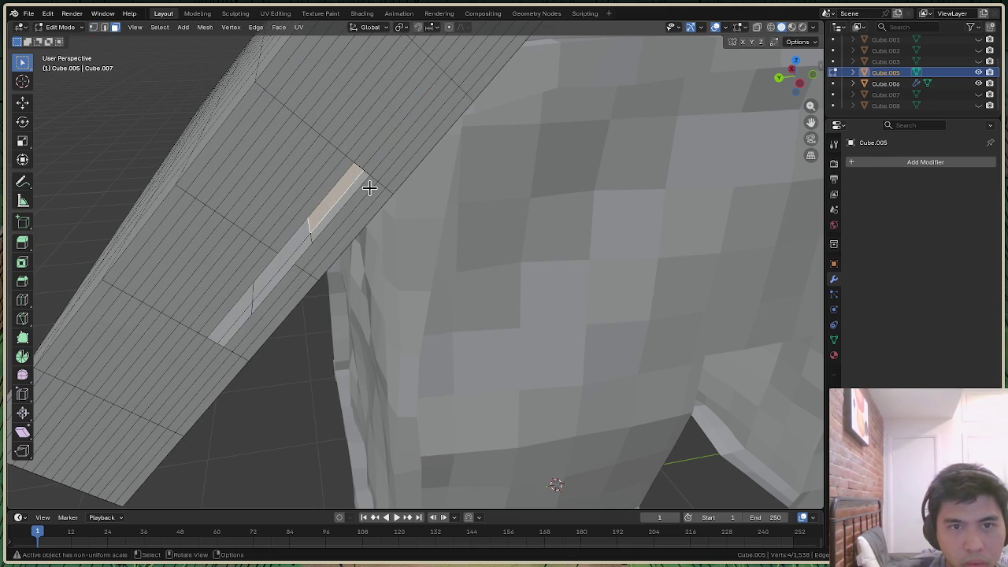
click(368, 178)
key(2)
click(365, 185)
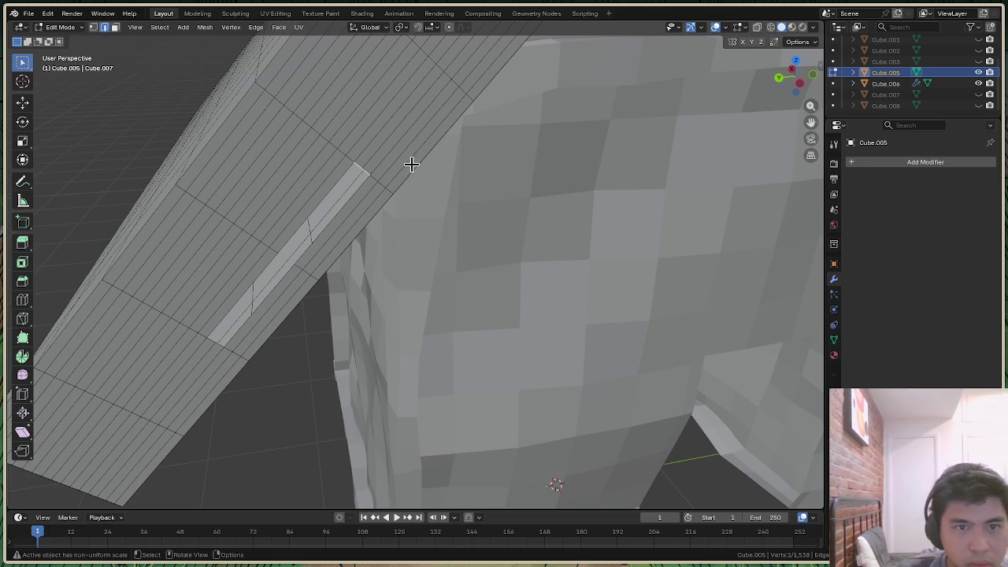
alt+click(332, 170)
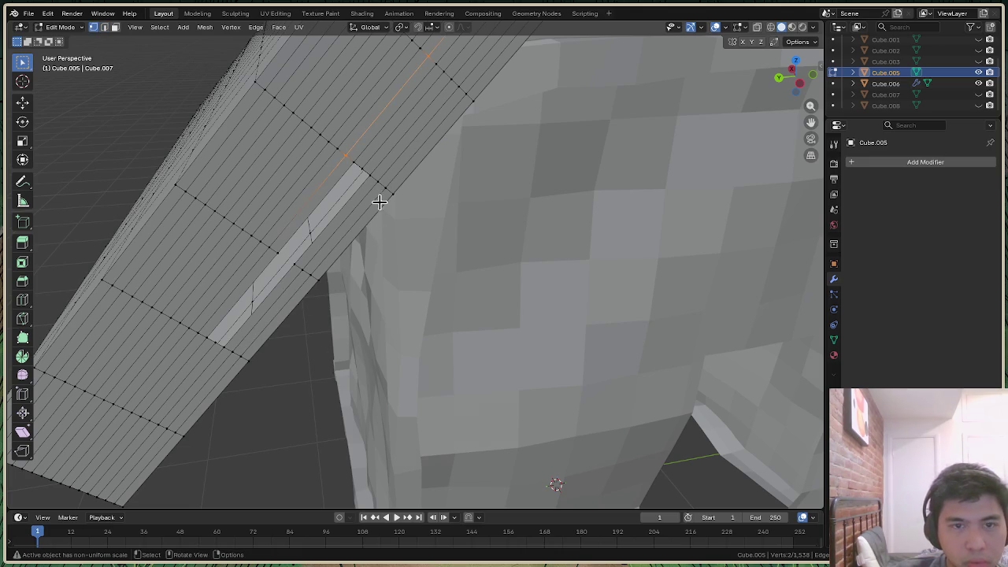
click(355, 164)
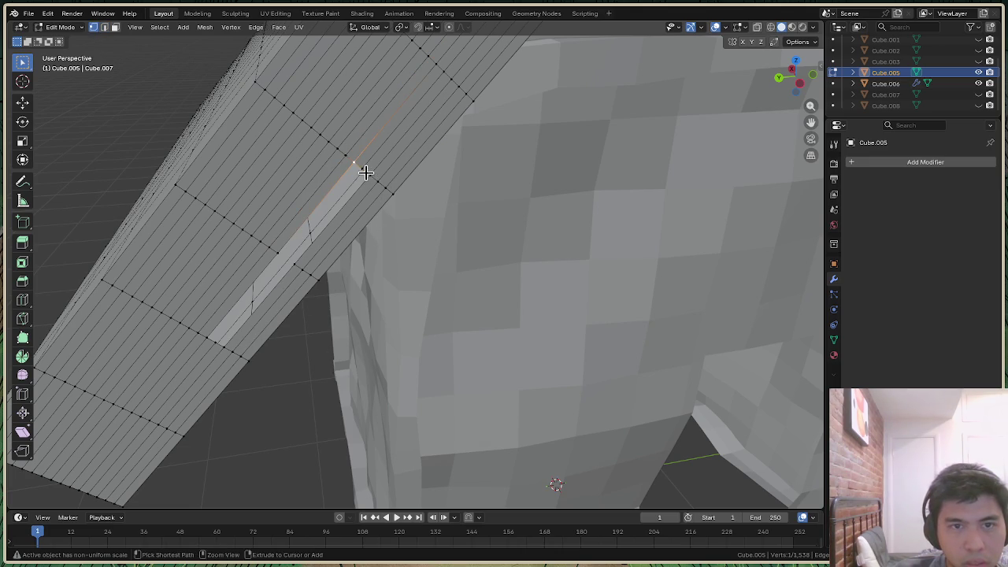
click(370, 182)
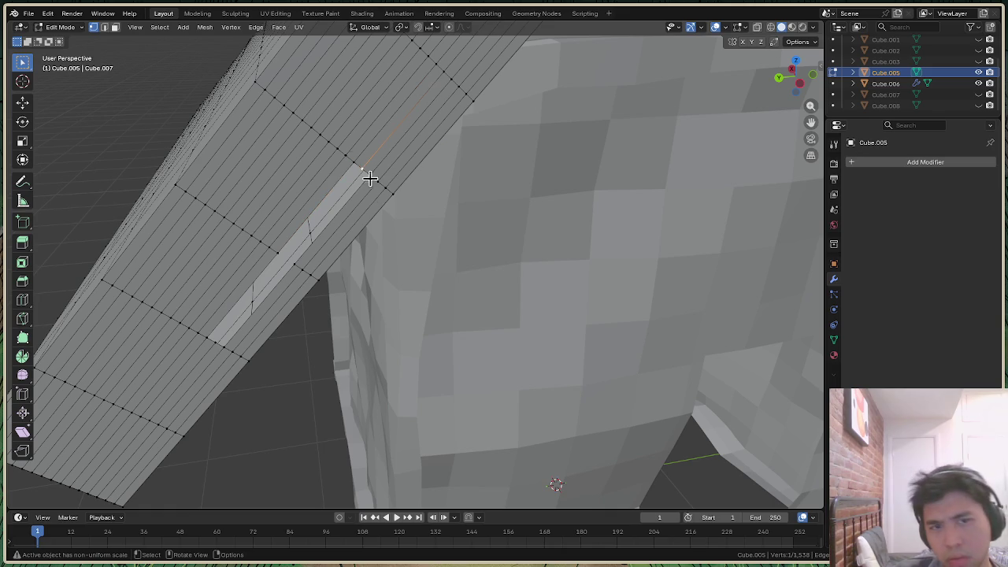
drag(807, 83, 534, 106)
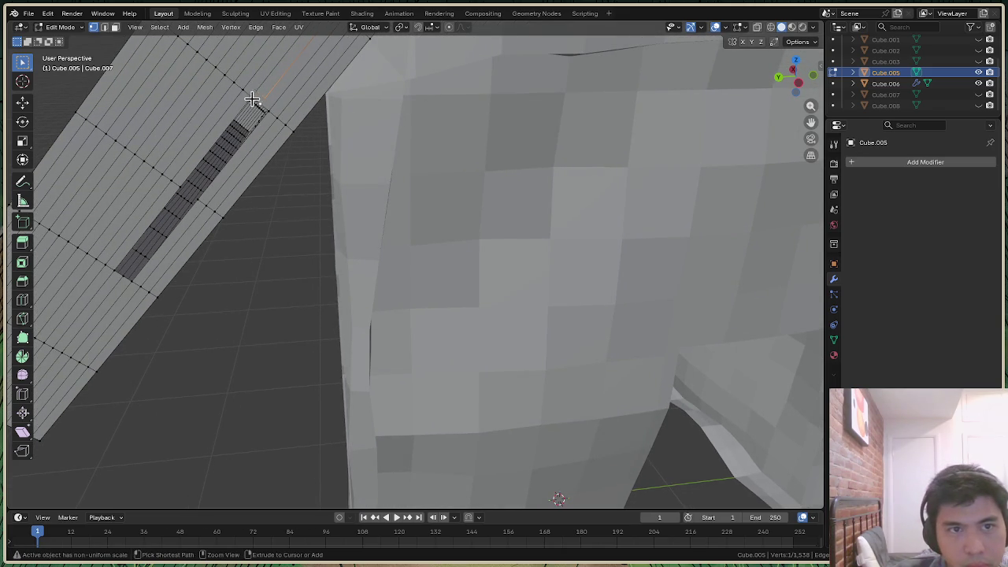
ctrl+click(267, 121)
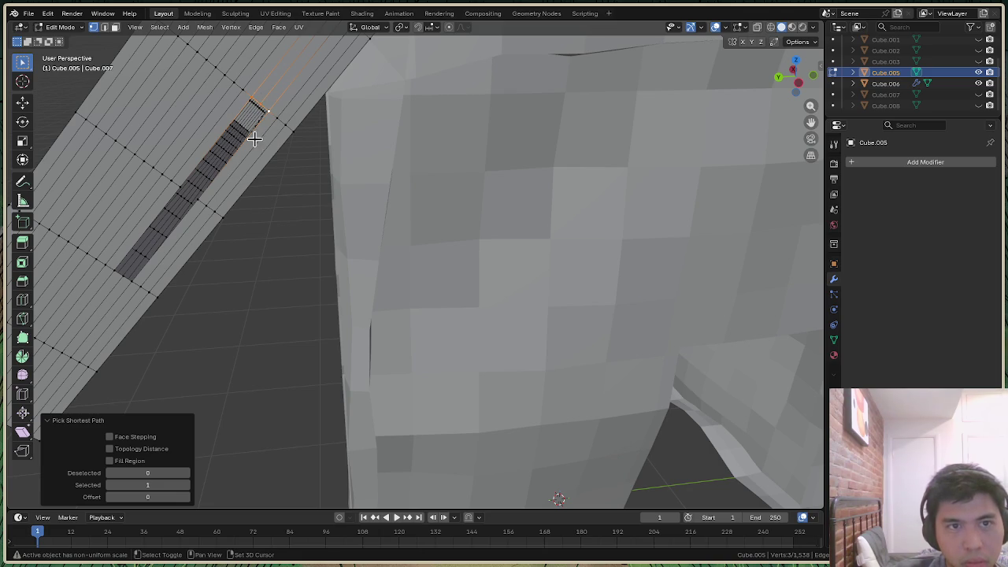
alt+click(191, 200)
click(302, 191)
drag(777, 84, 511, 207)
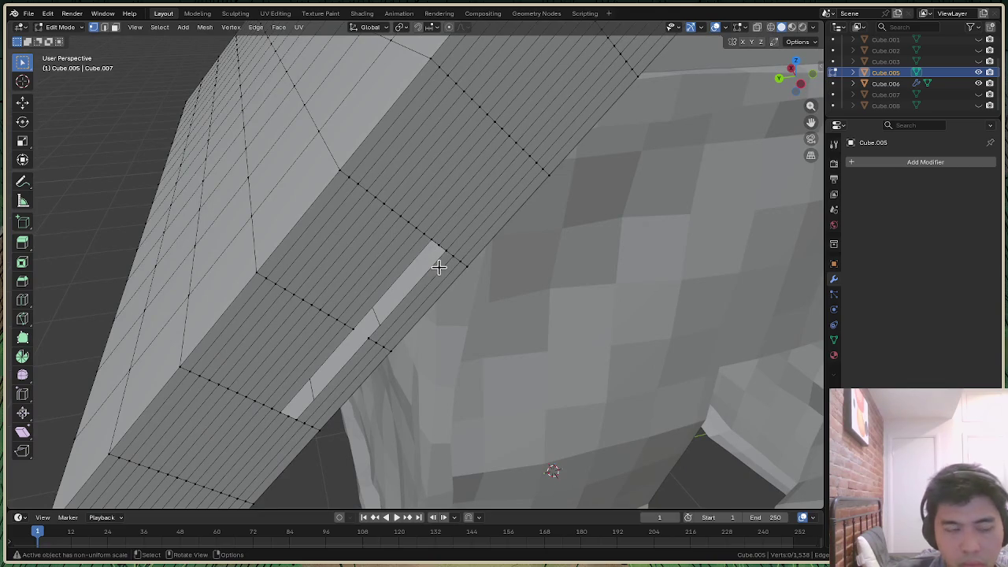
key(2)
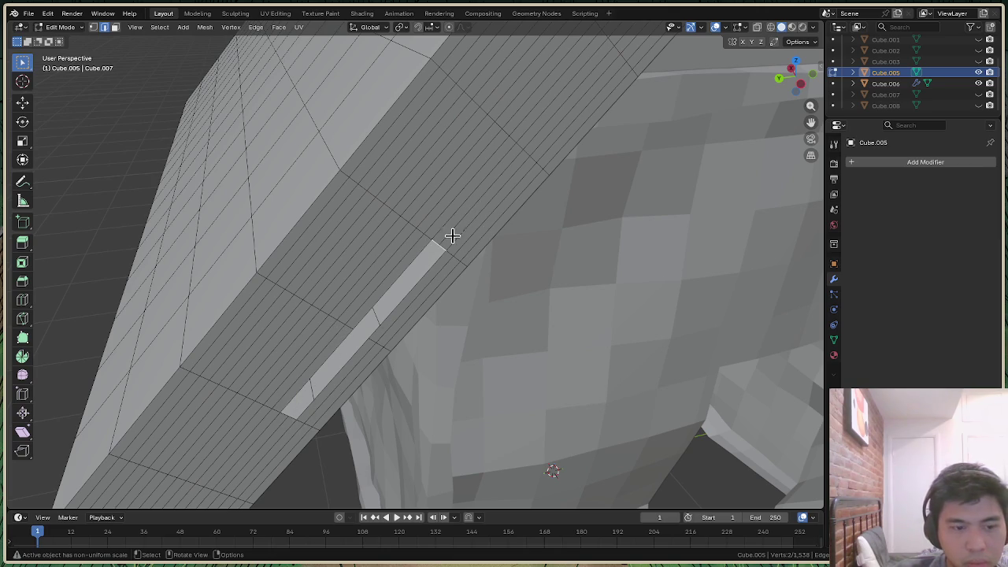
right_click(431, 254)
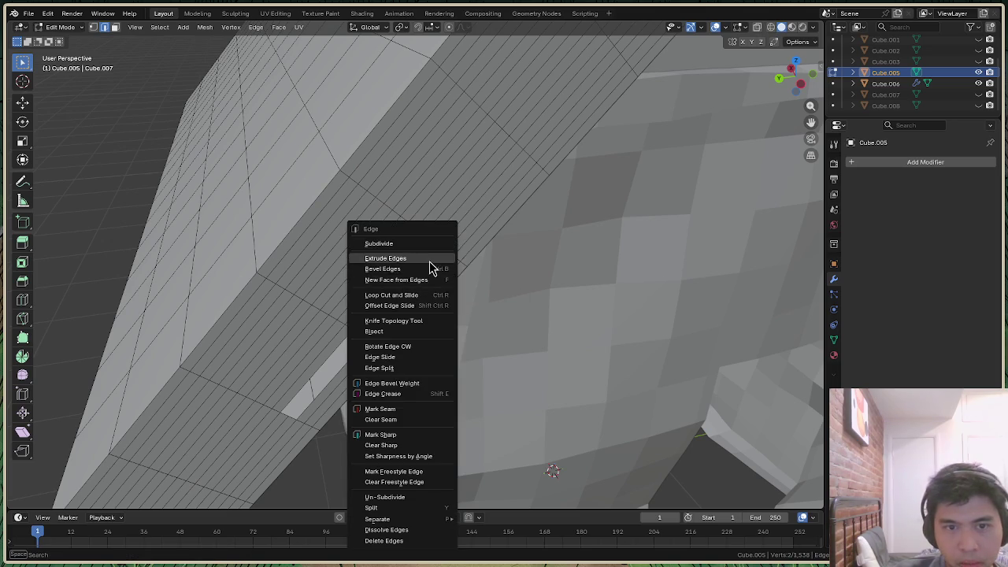
Extrude the selected edge across the gap and try filling it
click(431, 260)
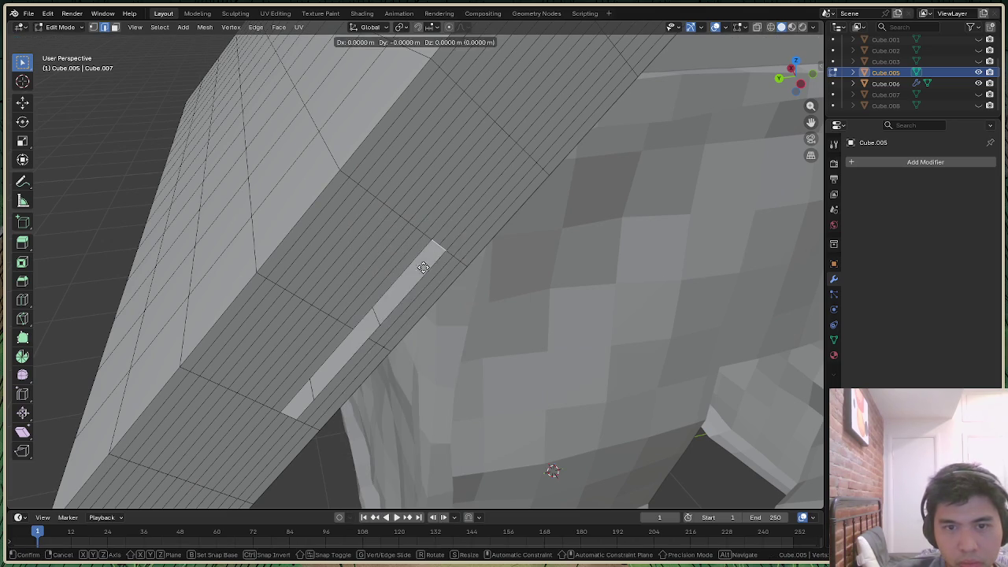
click(278, 431)
key(f)
key(ctrl+e)
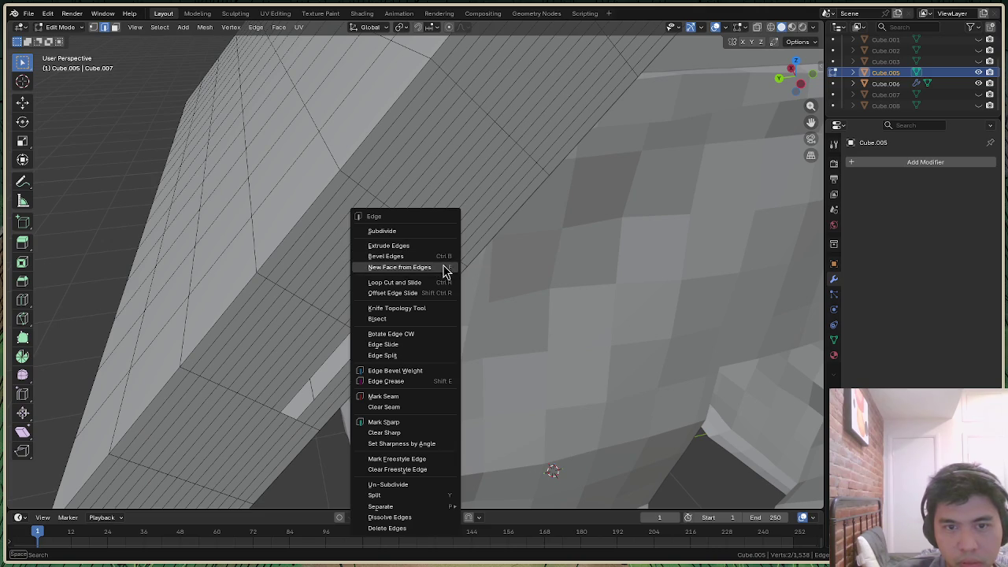
key(Escape)
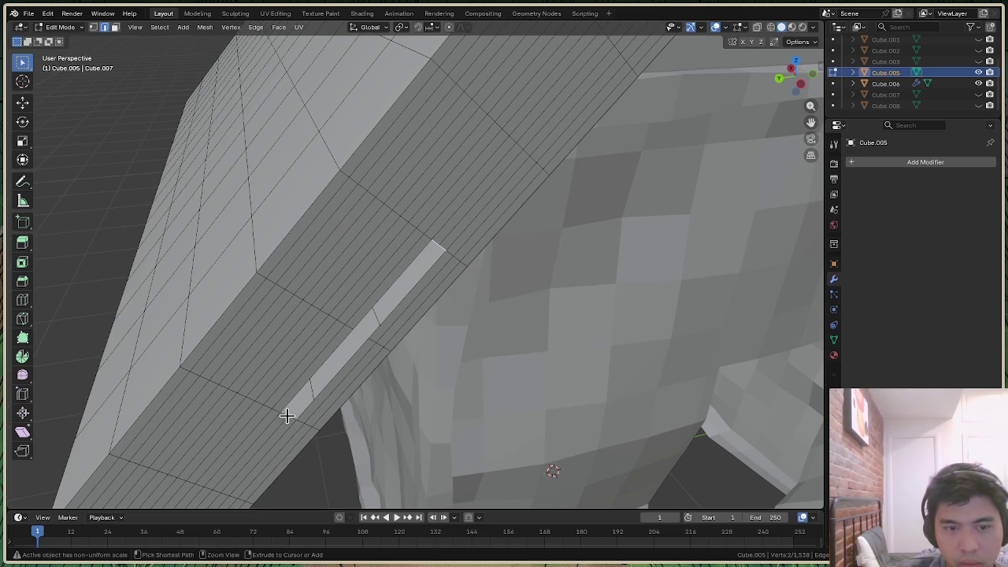
Select the gap's border edges and fill them with New Face from Edges
ctrl+click(285, 414)
key(ctrl+z)
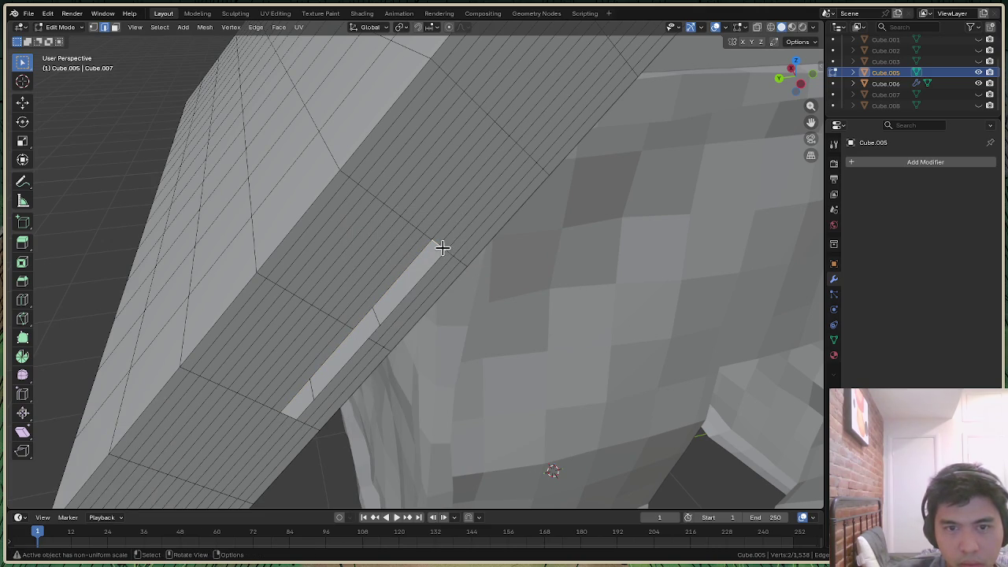
ctrl+click(288, 416)
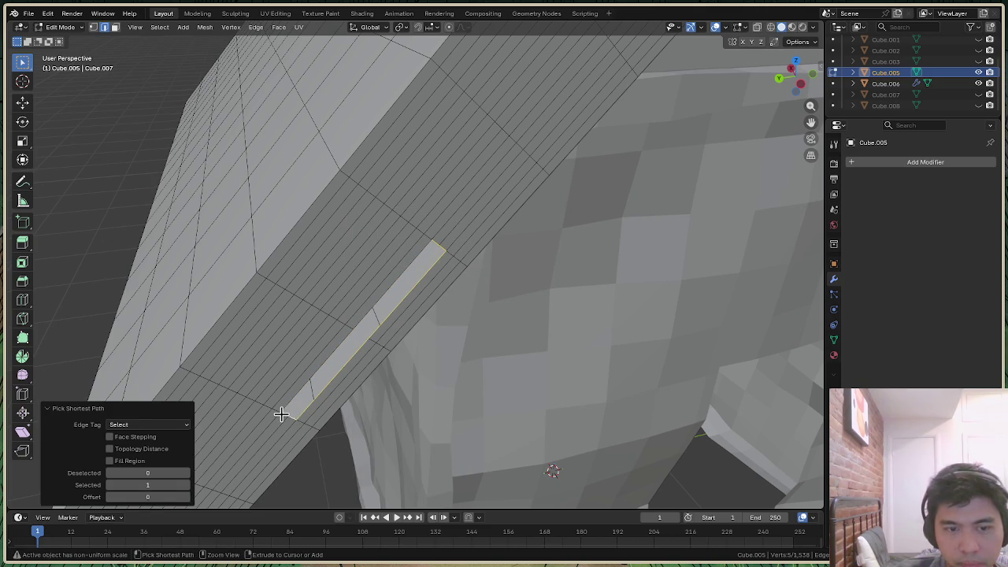
ctrl+click(306, 387)
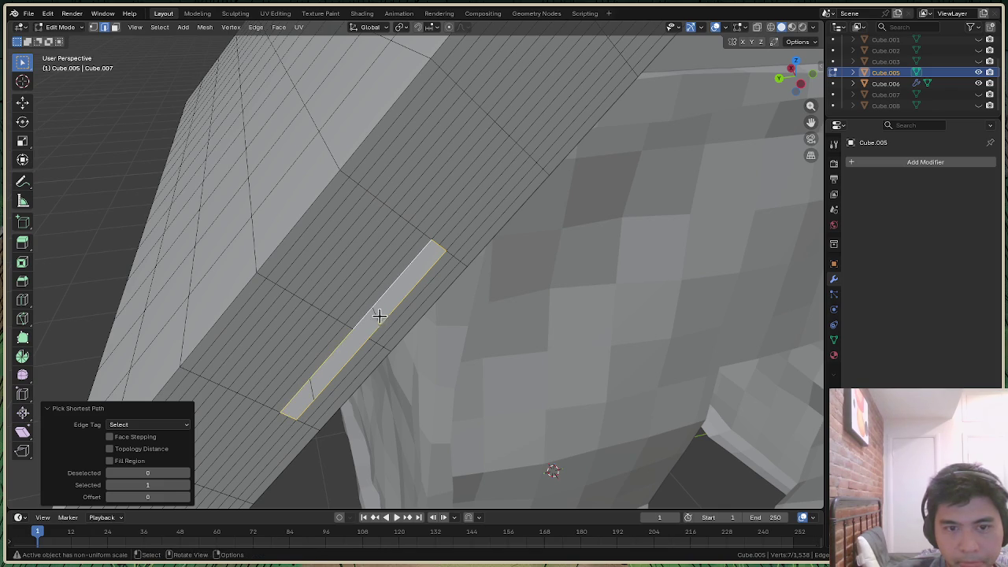
key(ctrl+e)
click(368, 283)
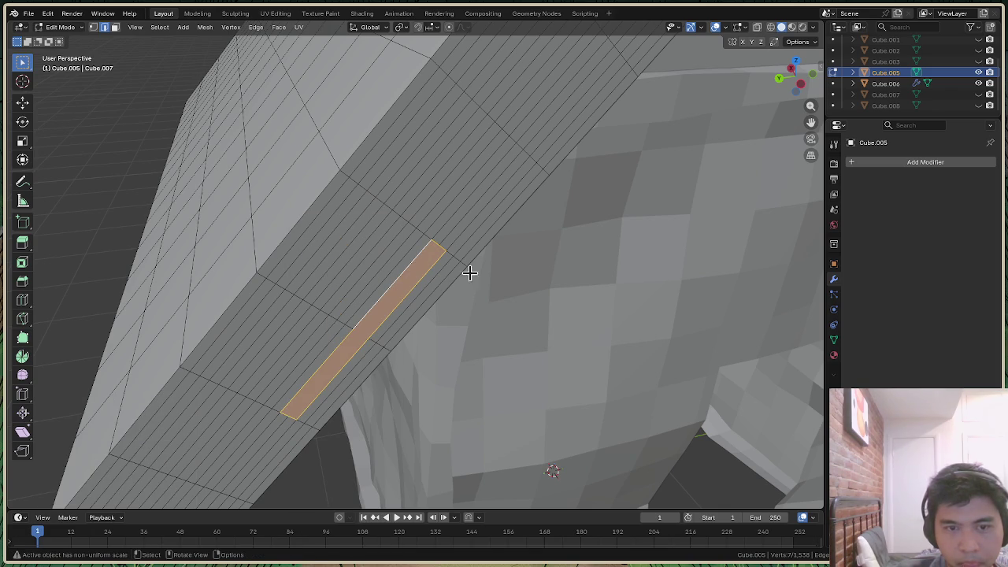
shift+middle_drag(370, 331, 365, 154)
click(158, 165)
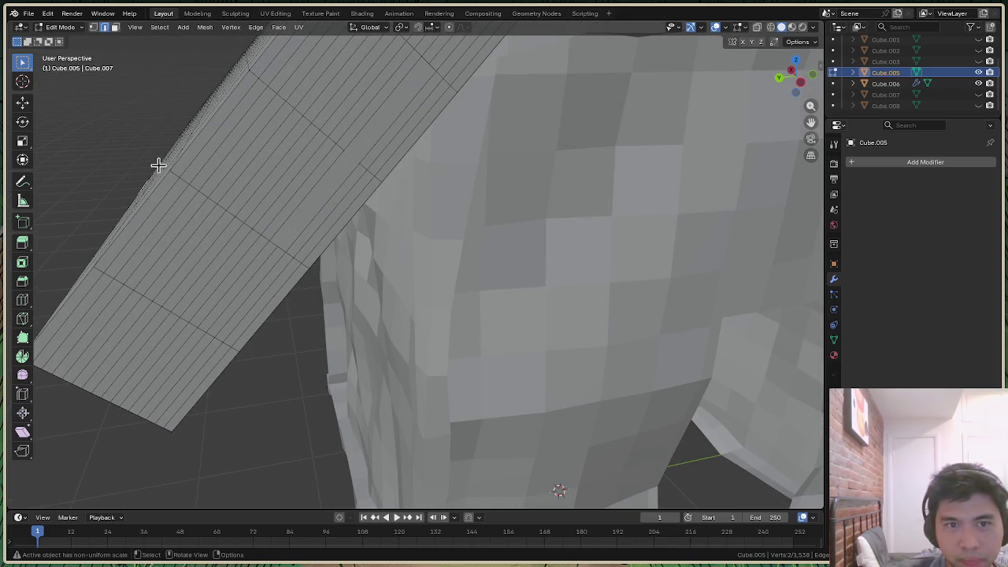
mouse_move(508, 165)
middle_down()
mouse_move(480, 204)
mouse_move(522, 214)
middle_up()
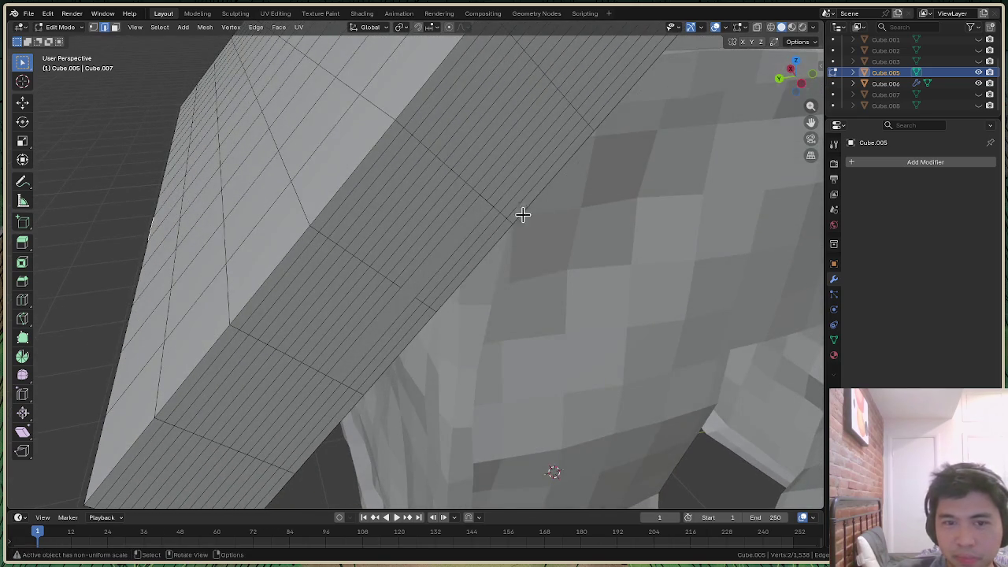
scroll(522, 214, up, 5)
scroll(468, 228, down, 2)
scroll(468, 228, down, 5)
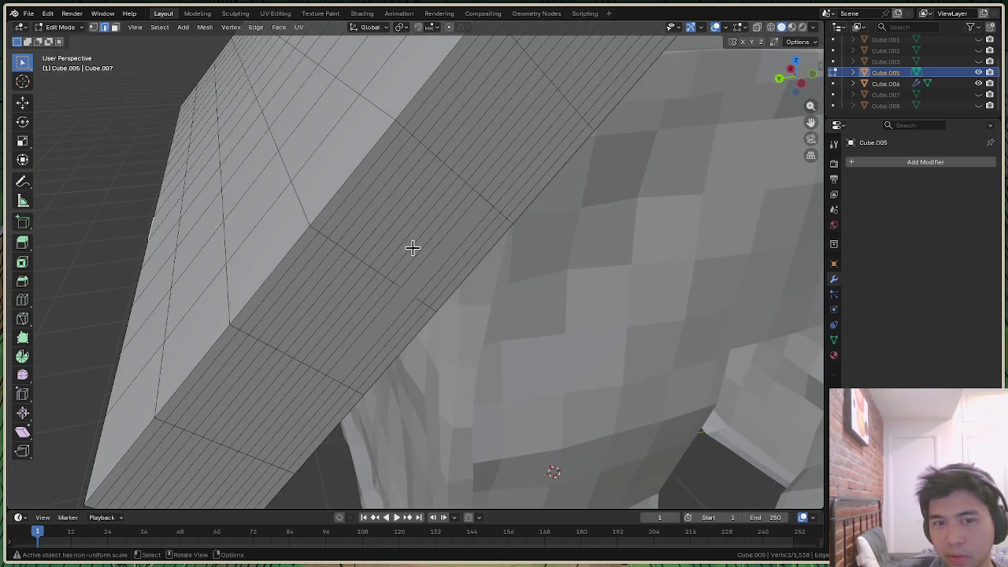
scroll(410, 250, up, 5)
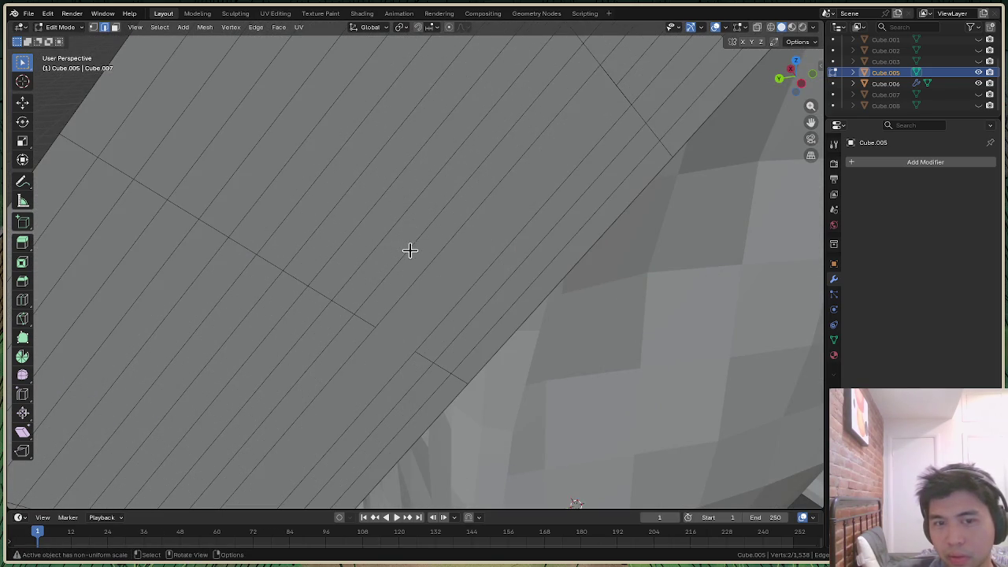
click(374, 329)
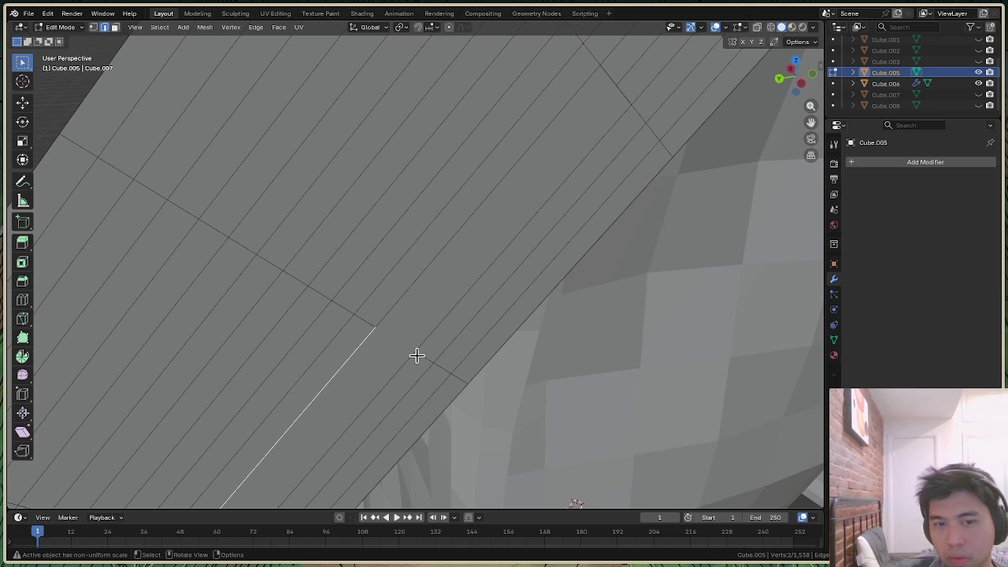
click(67, 27)
key(1)
alt+click(413, 351)
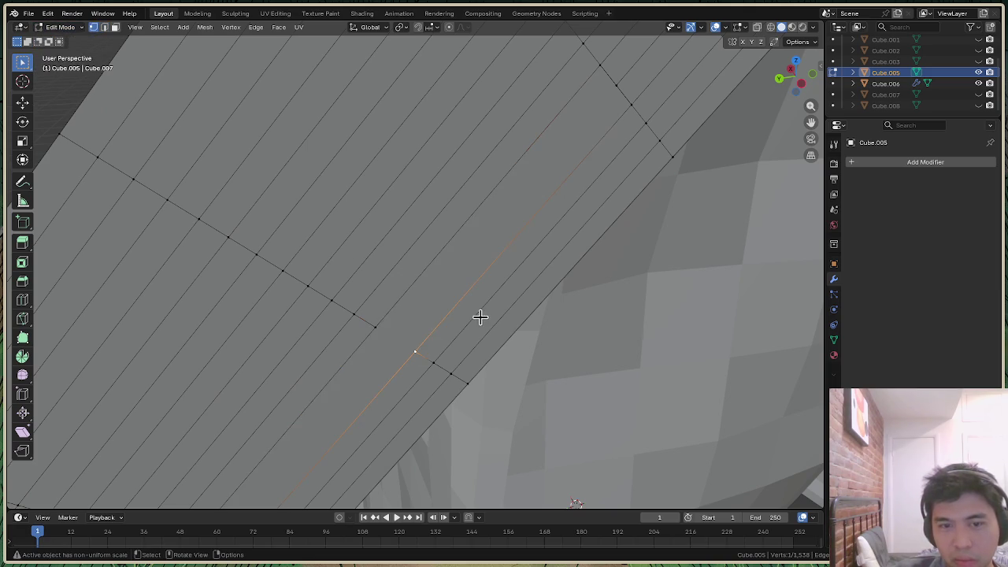
ctrl+click(377, 326)
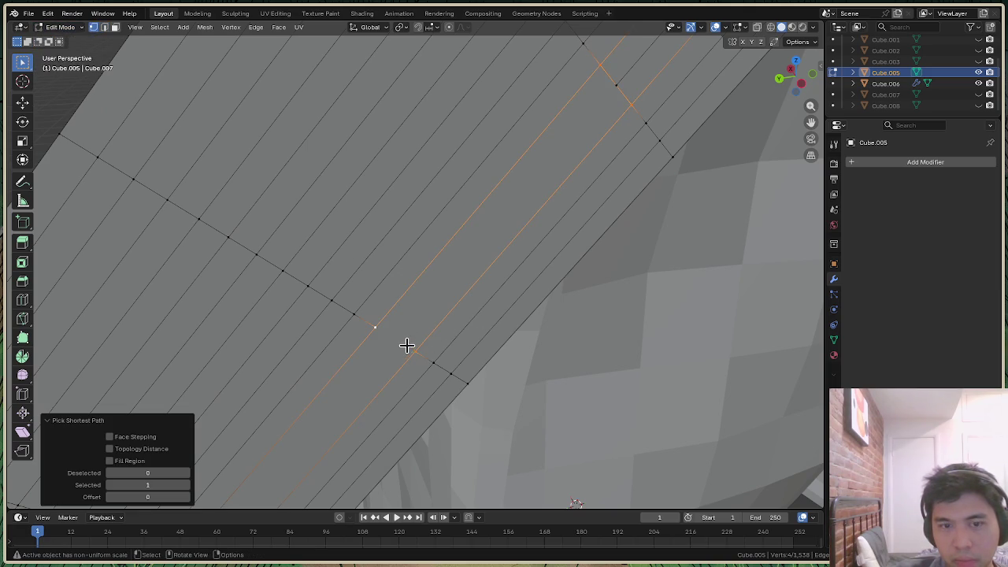
click(408, 346)
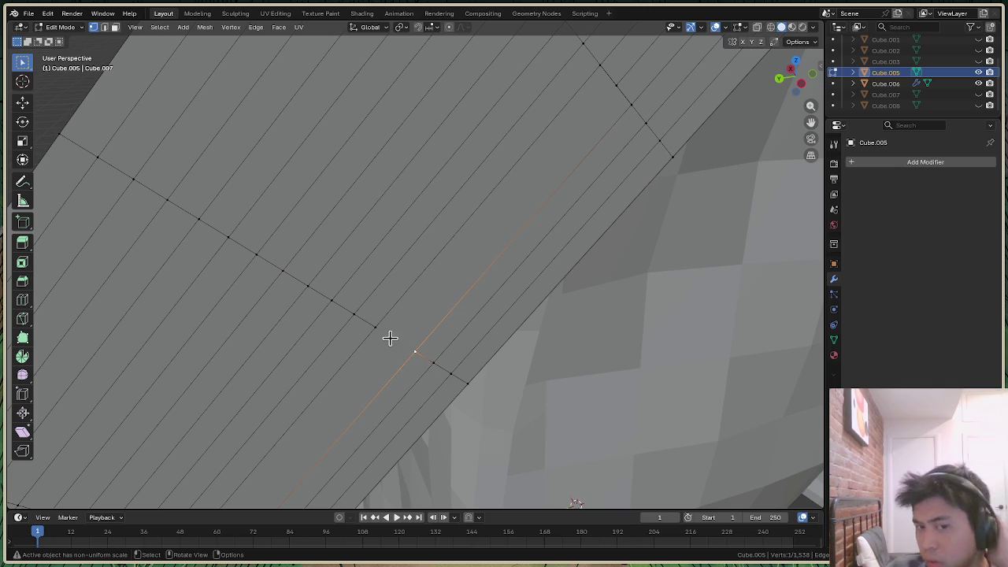
scroll(389, 346, down, 8)
scroll(408, 265, up, 2)
scroll(412, 273, up, 3)
scroll(414, 275, down, 3)
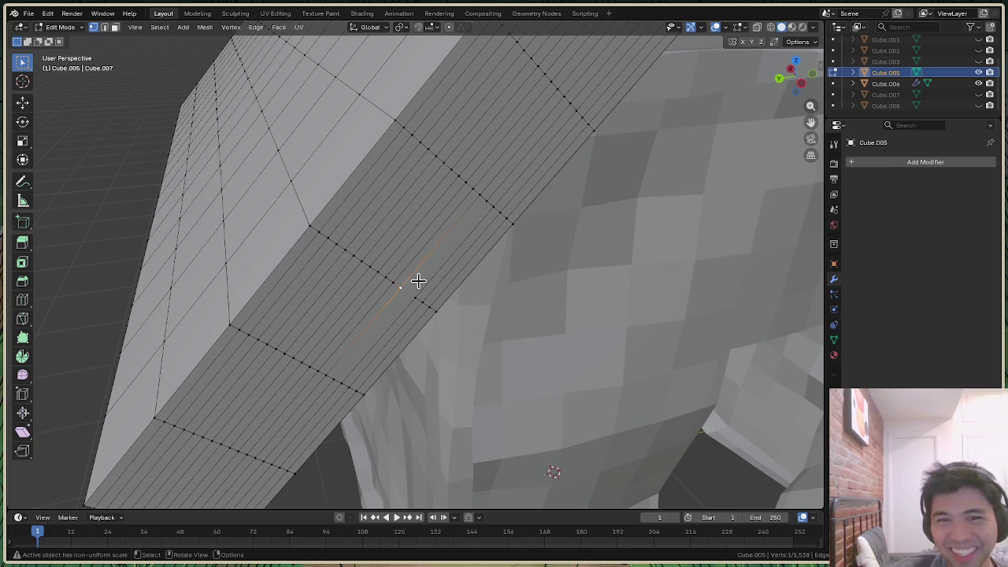
middle_drag(787, 142, 371, 68)
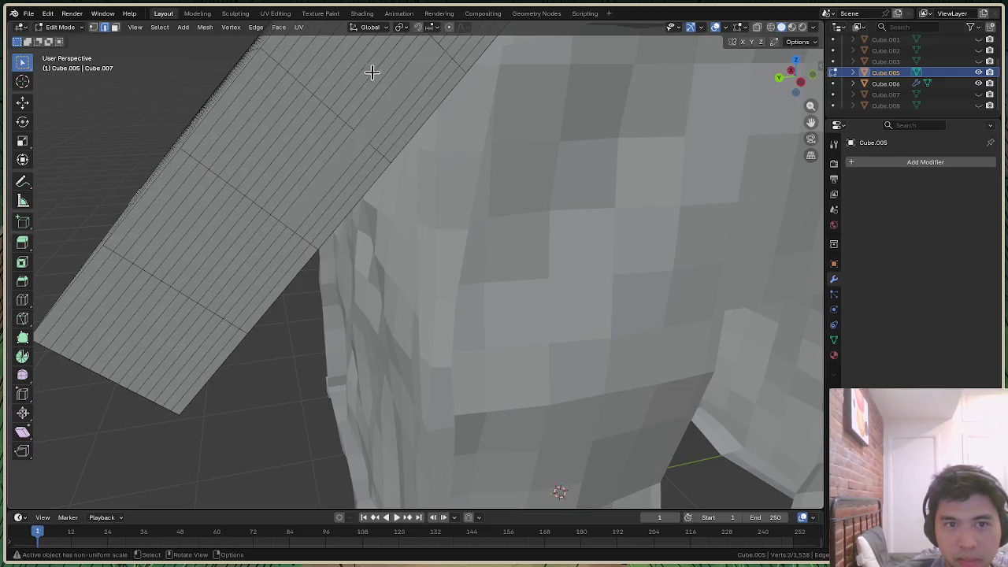
scroll(324, 110, up, 3)
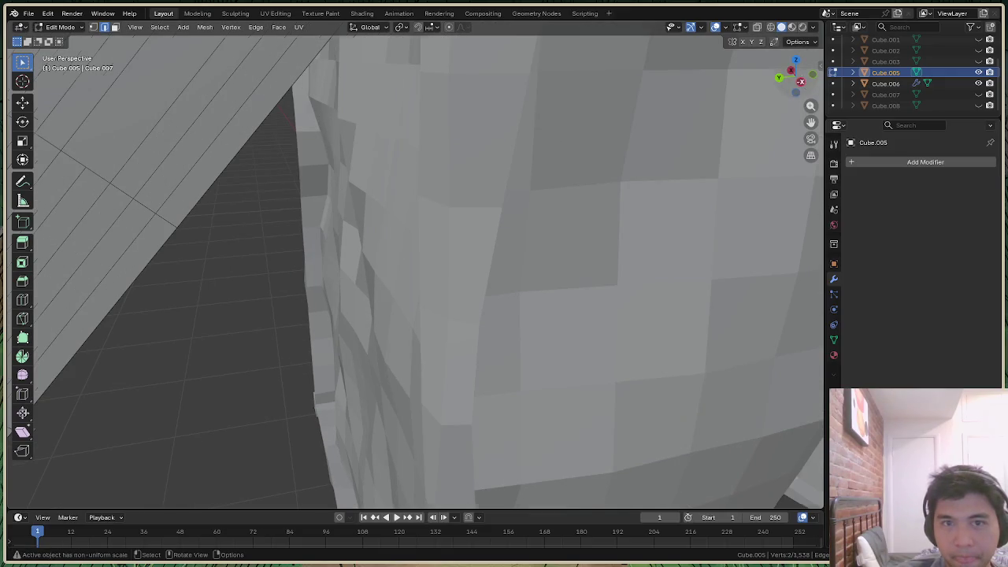
drag(804, 92, 796, 76)
scroll(485, 181, down, 2)
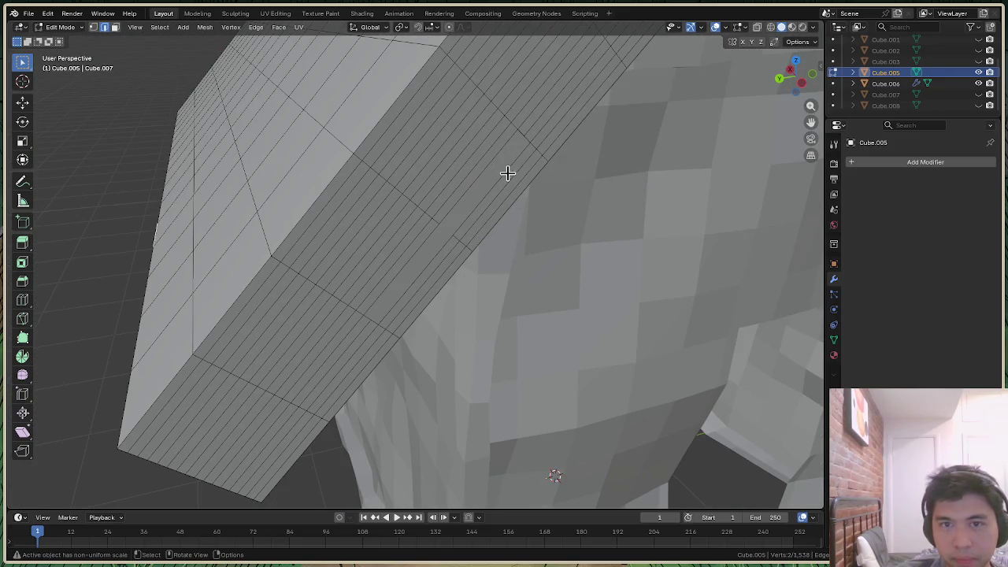
scroll(488, 167, up, 2)
scroll(490, 172, down, 2)
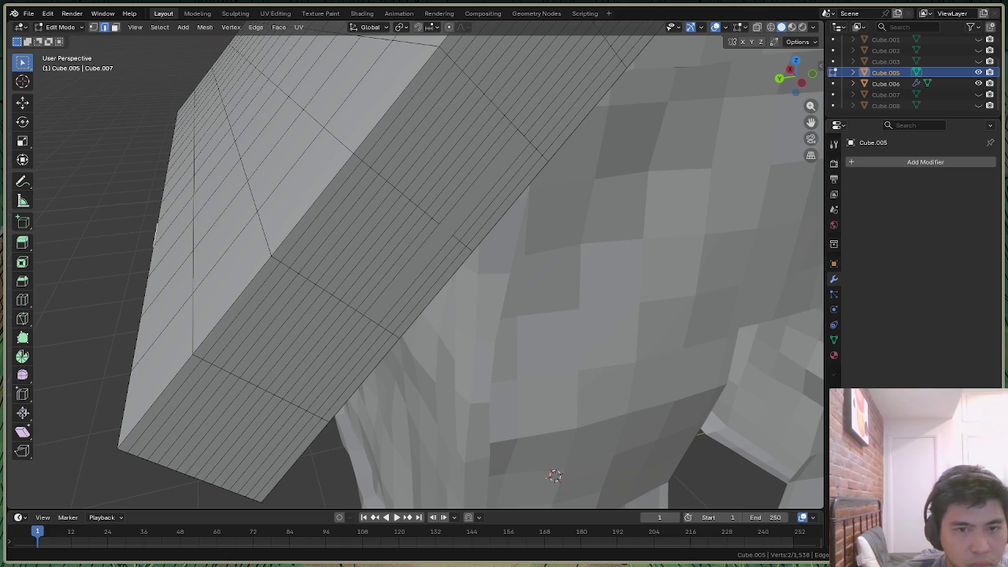
click(429, 248)
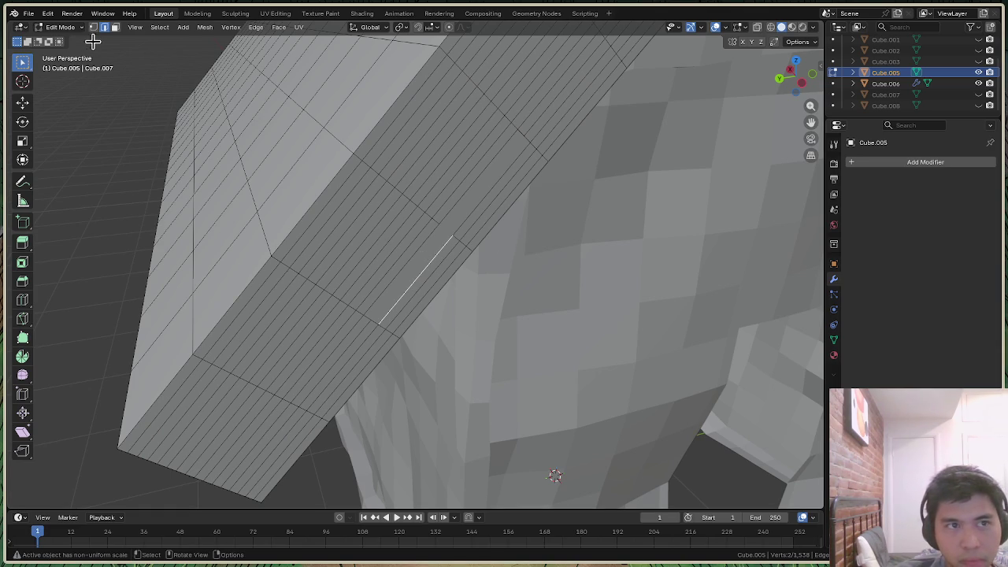
In face mode, select the roof-edge faces sharing the same Normal and hide them
key(3)
alt+click(423, 260)
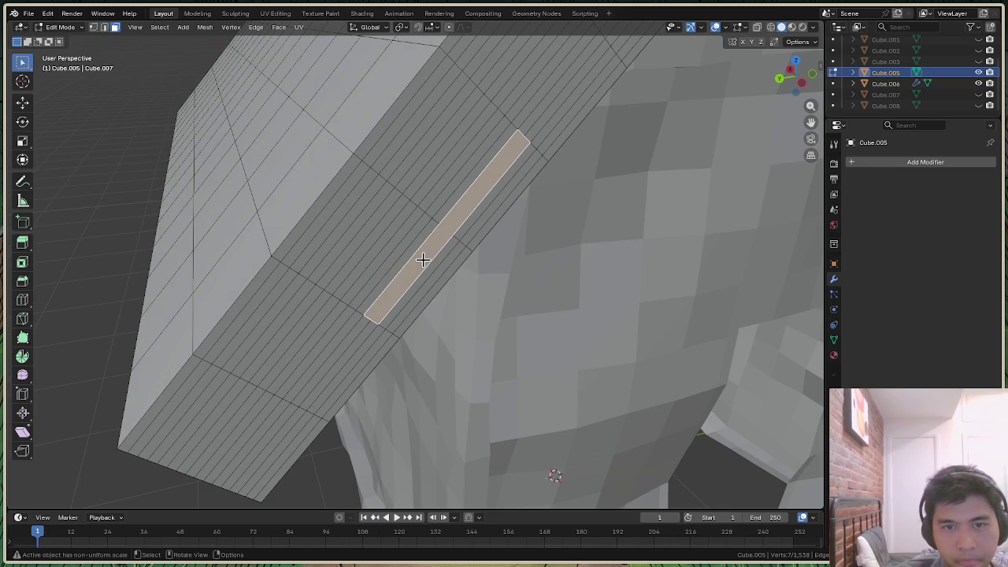
key(shift+g)
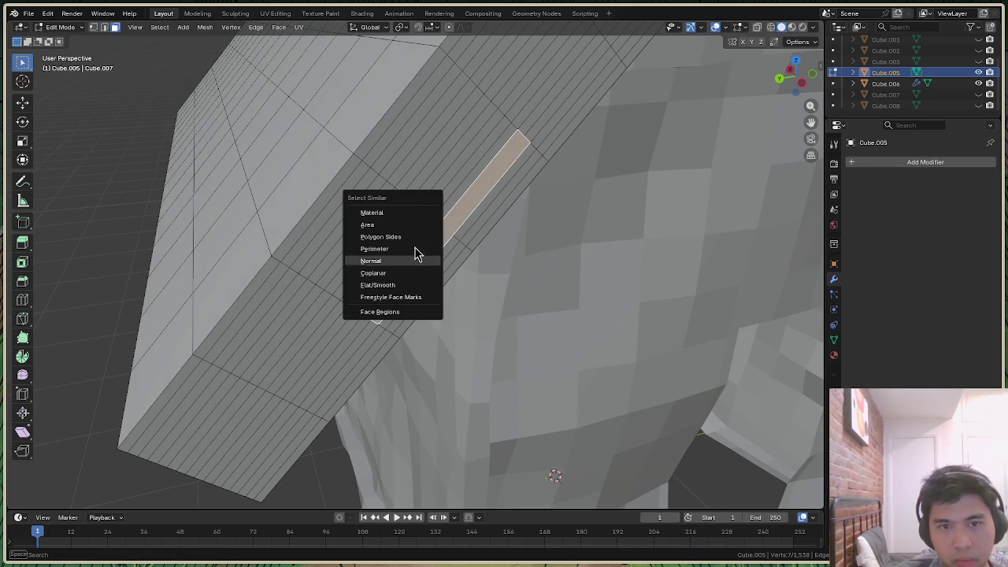
click(397, 258)
key(h)
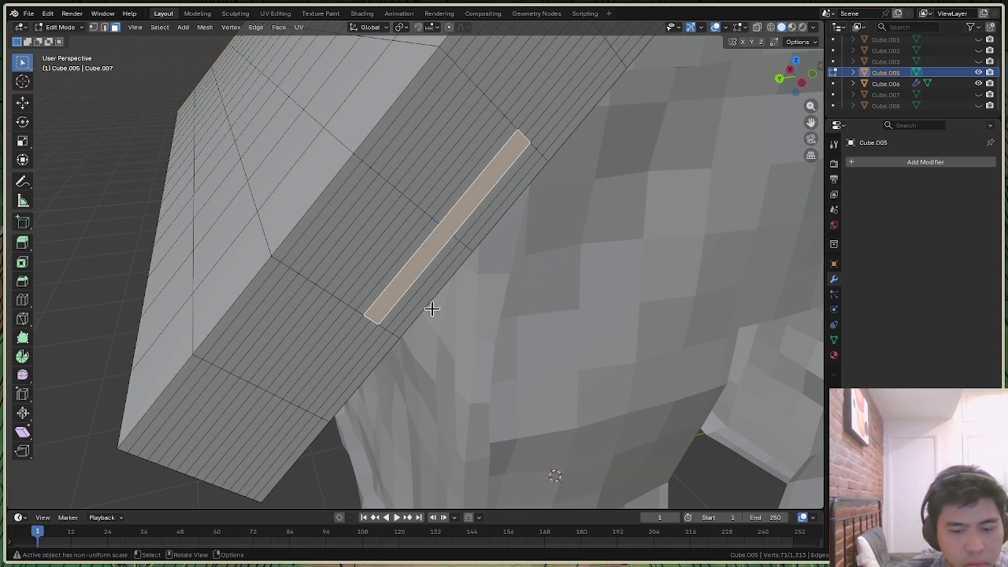
Select the thin strip face by matching Normal, hide it, reveal it and hide again
key(shift+g)
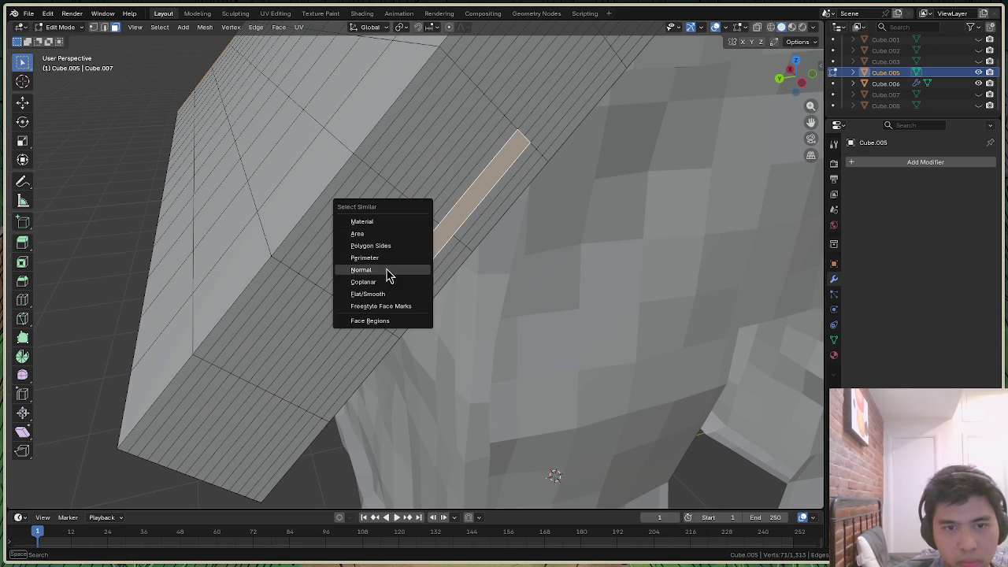
click(386, 270)
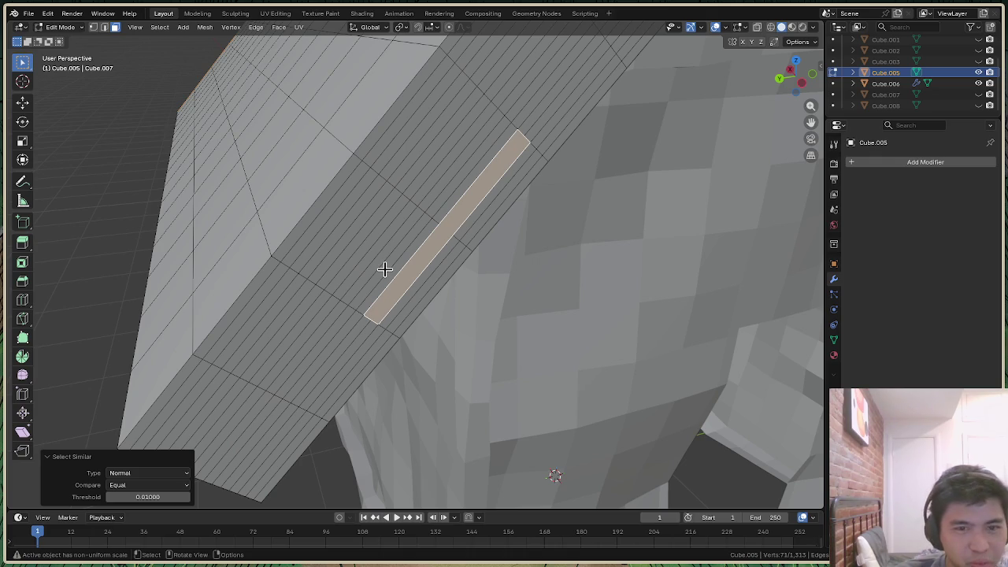
click(386, 270)
key(h)
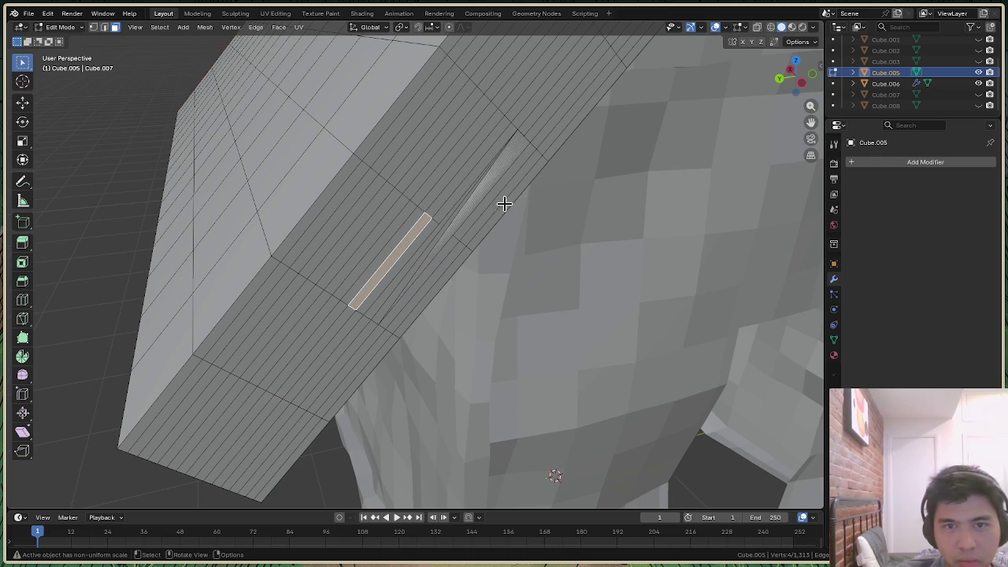
scroll(479, 164, up, 5)
scroll(479, 165, down, 4)
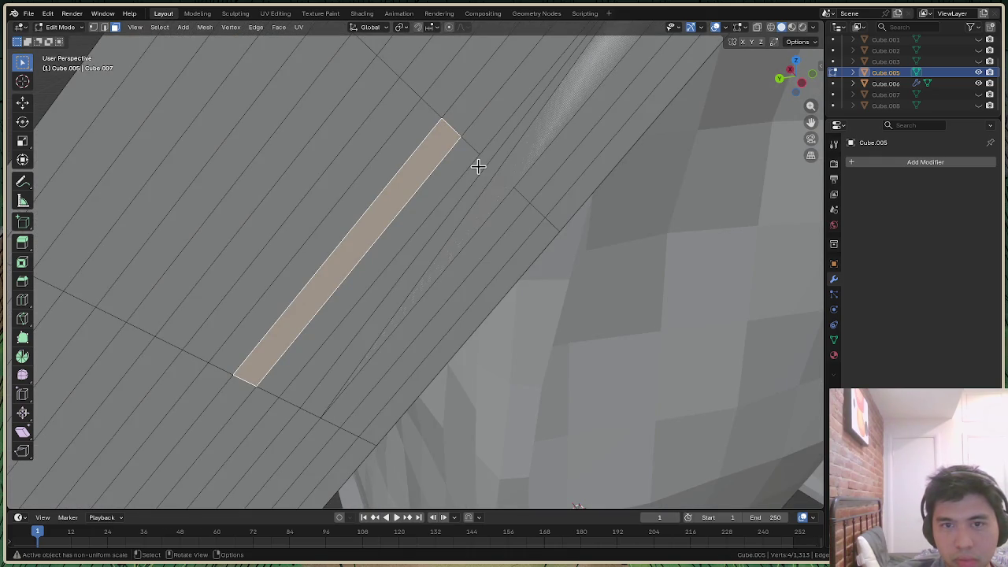
key(alt+h)
key(h)
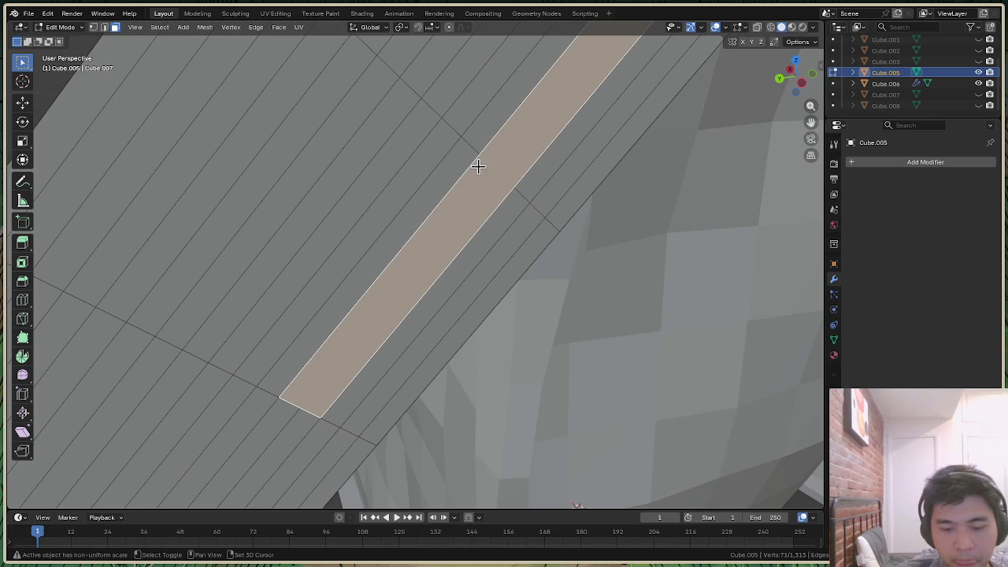
Fill the strip with new faces, redoing the fill after an undo, and inspect the slab
key(ctrl+f)
click(478, 173)
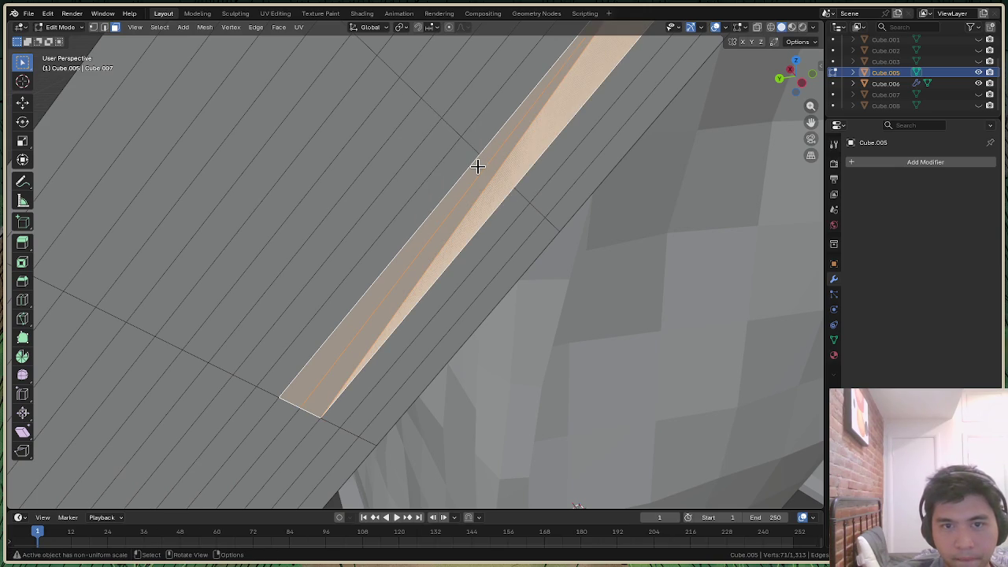
key(ctrl+z)
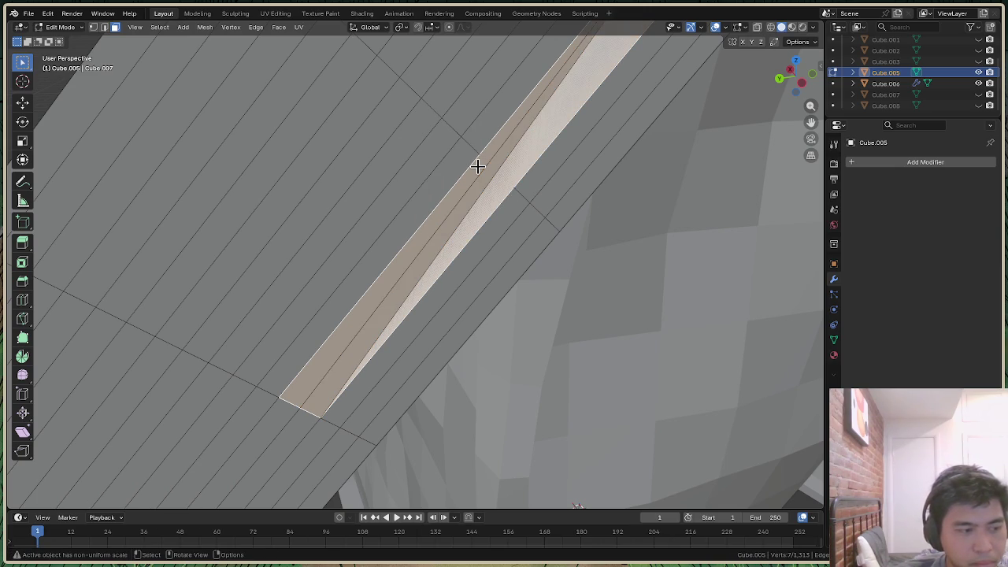
key(ctrl+shift+z)
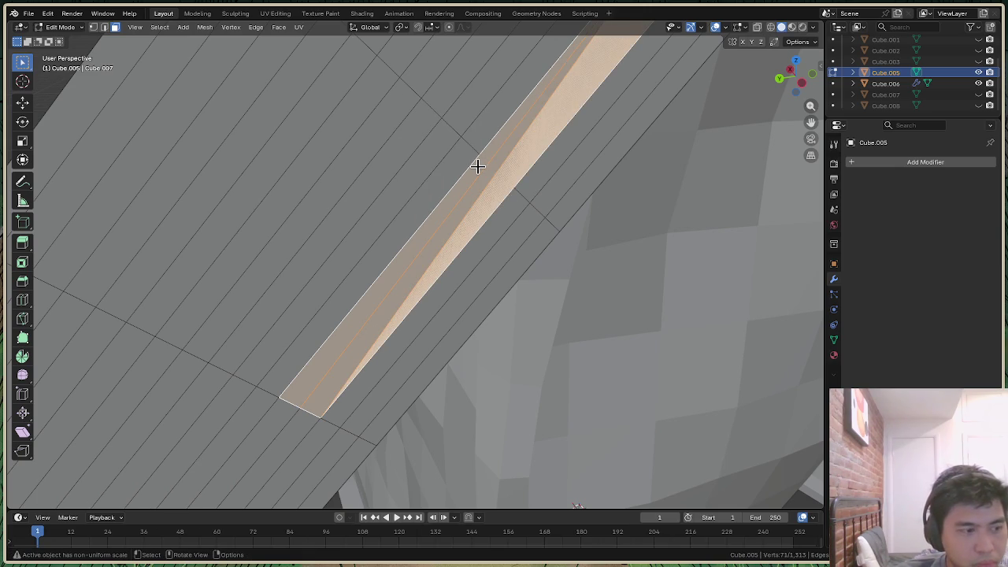
scroll(448, 261, down, 2)
scroll(448, 256, down, 5)
scroll(448, 255, down, 2)
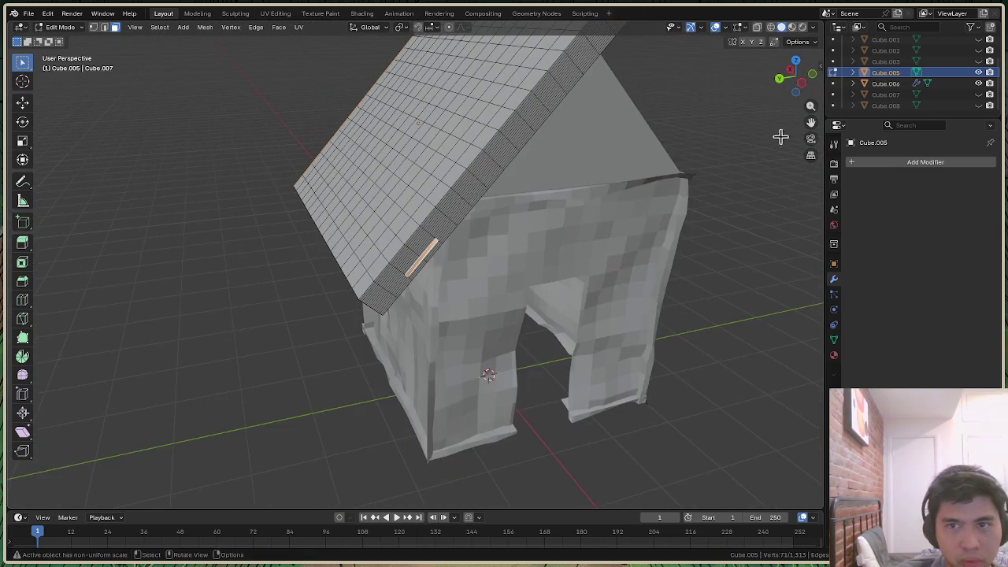
drag(793, 94, 776, 96)
mouse_move(458, 390)
middle_down()
mouse_move(431, 234)
mouse_move(635, 185)
middle_up()
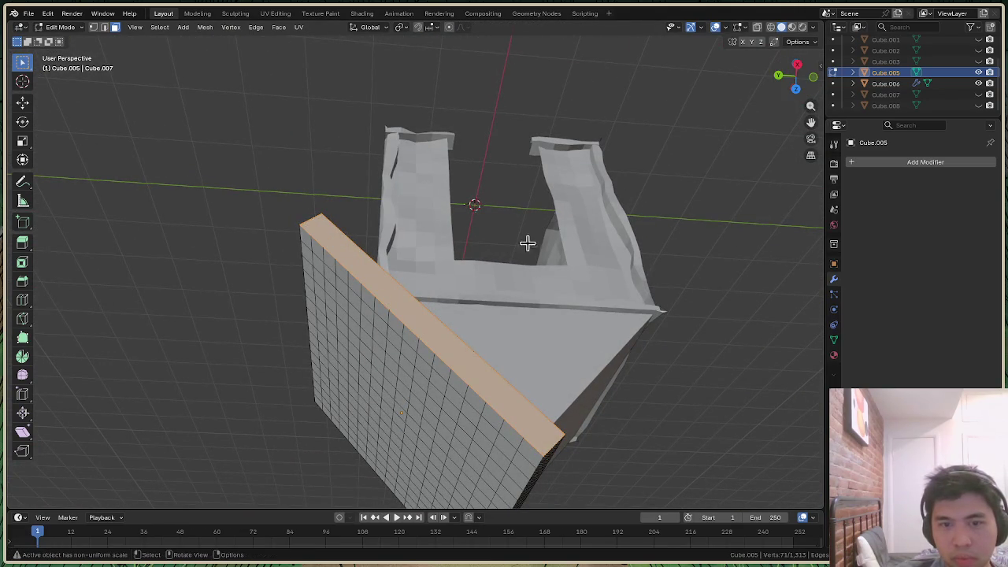
mouse_move(802, 92)
mouse_down()
mouse_move(788, 102)
mouse_move(791, 87)
mouse_move(718, 144)
mouse_up()
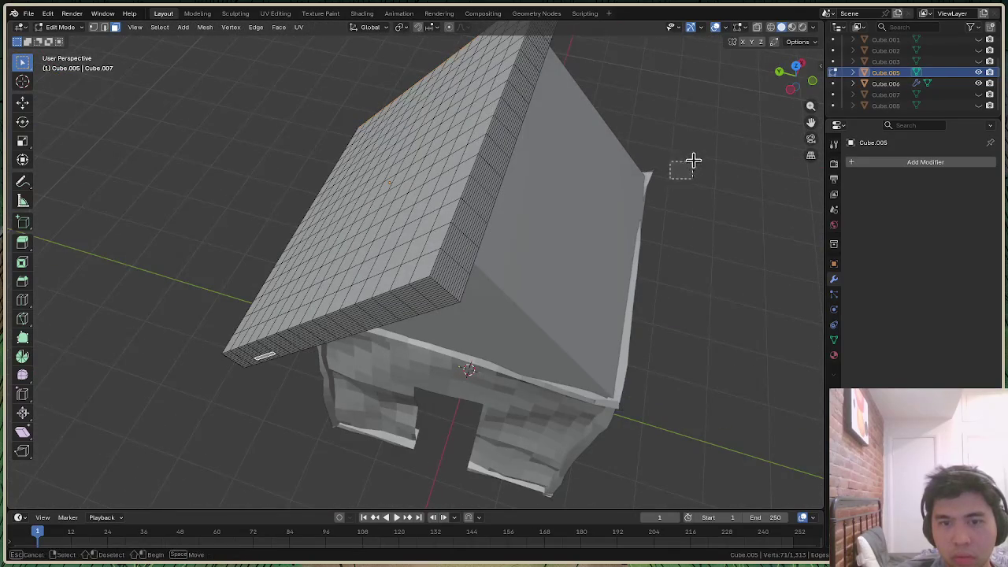
drag(784, 92, 632, 223)
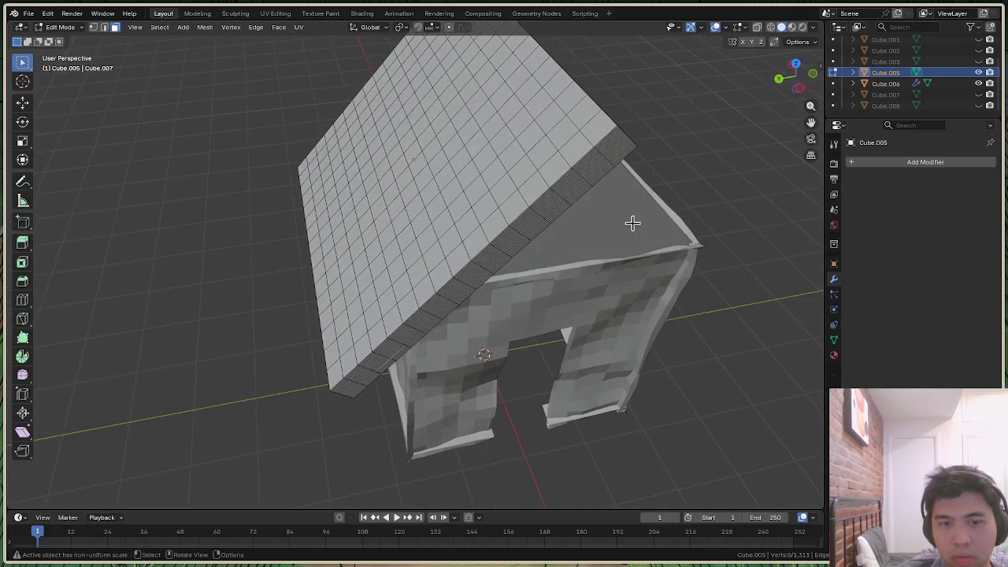
drag(794, 91, 659, 262)
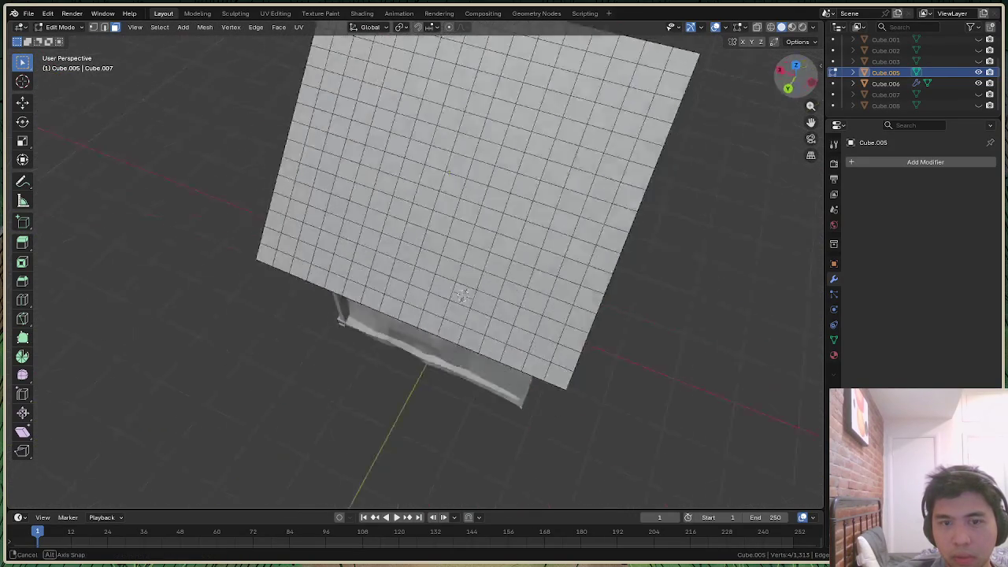
Select the roof's thickness edge band by matching Normal, then clear the selection
key(shift+g)
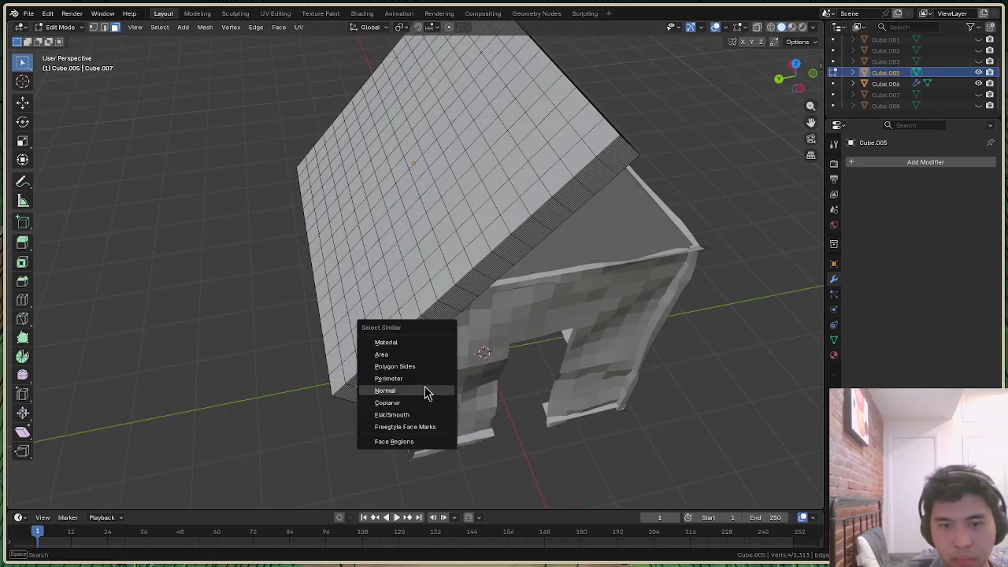
click(405, 388)
click(354, 422)
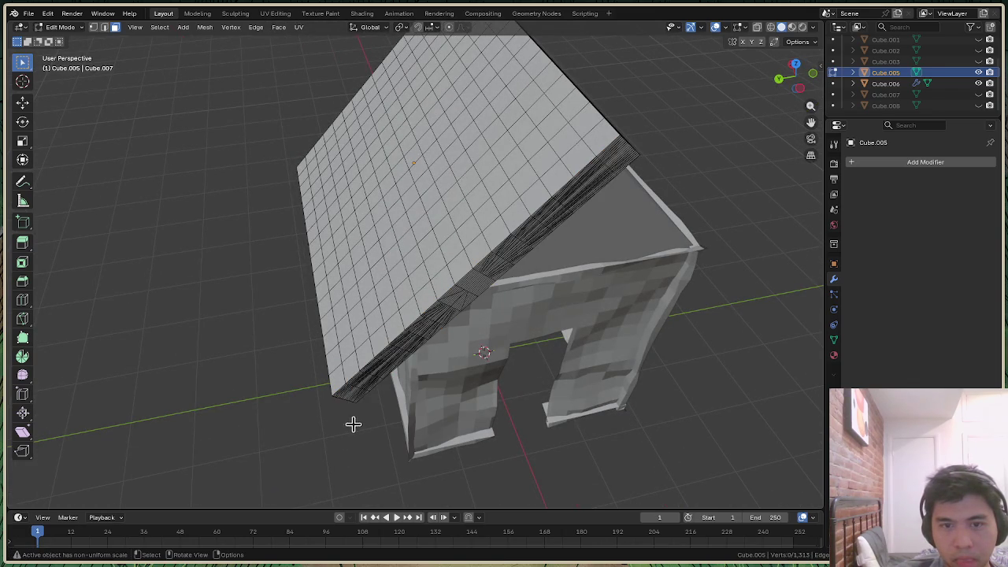
mouse_move(804, 100)
mouse_down()
mouse_move(796, 79)
mouse_move(527, 244)
mouse_up()
key(ctrl+z)
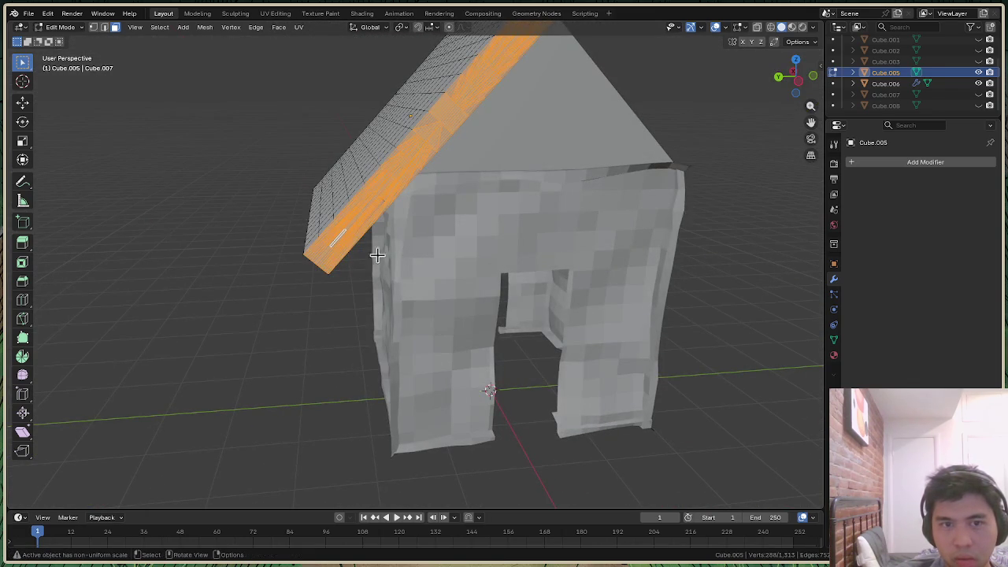
key(ctrl+z)
click(336, 278)
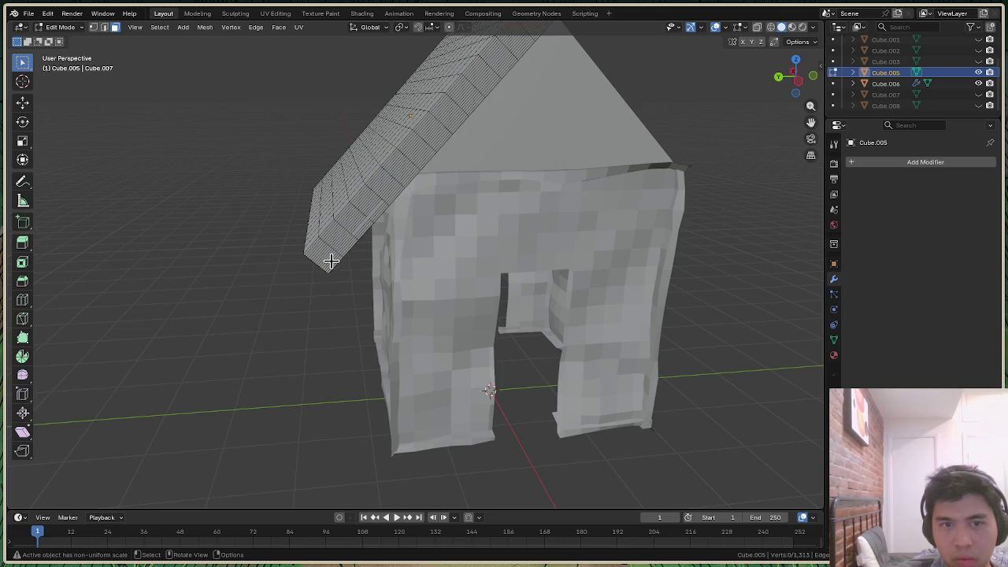
Select every face matching the roof edge's Normal, check it from below, then deselect all
drag(792, 79, 669, 102)
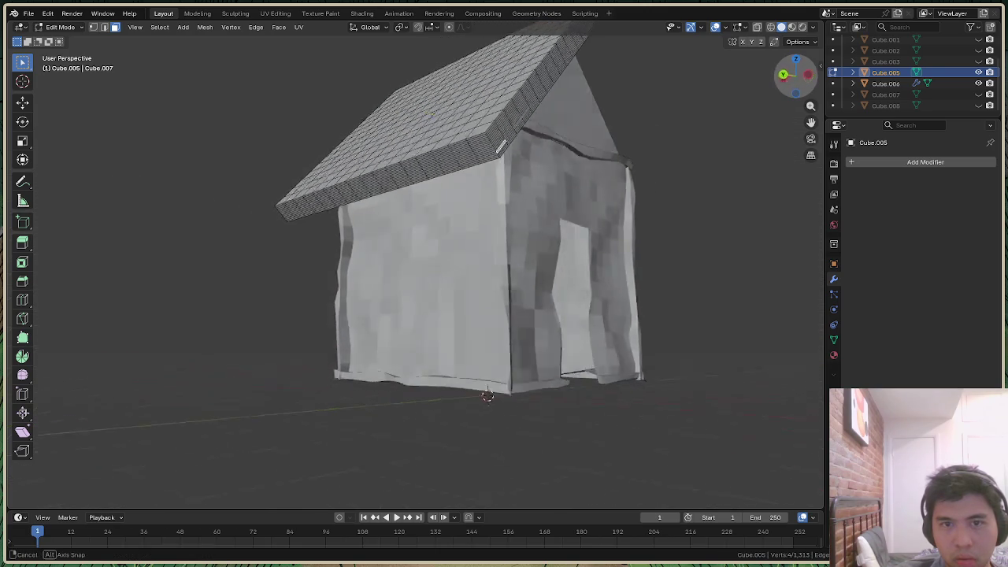
drag(792, 79, 795, 75)
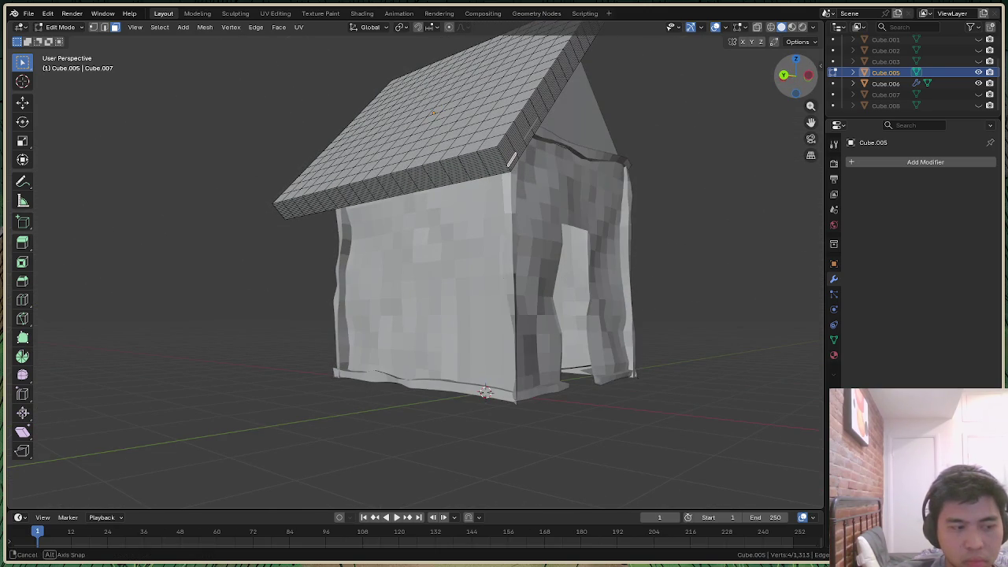
drag(796, 75, 468, 241)
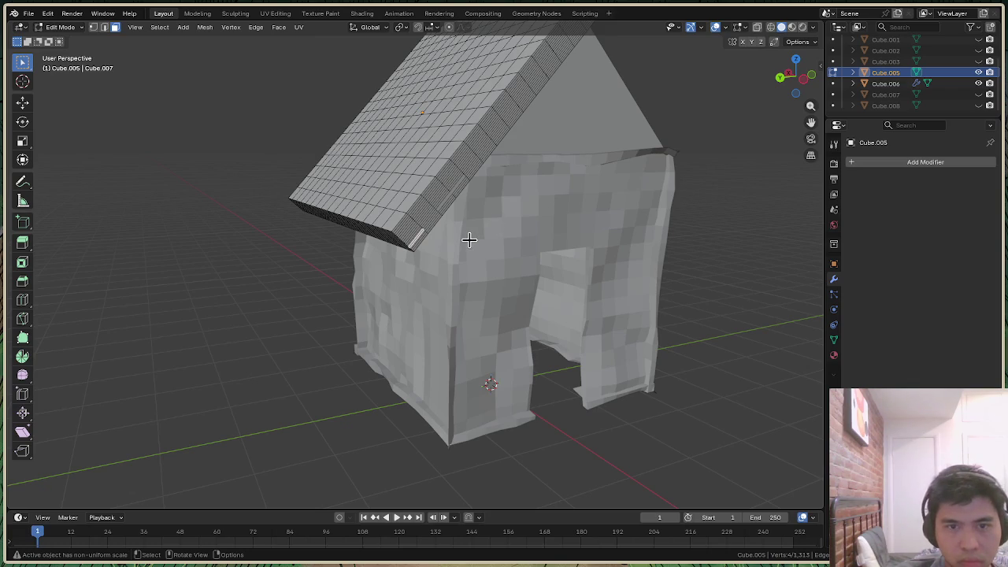
key(shift+g)
click(460, 242)
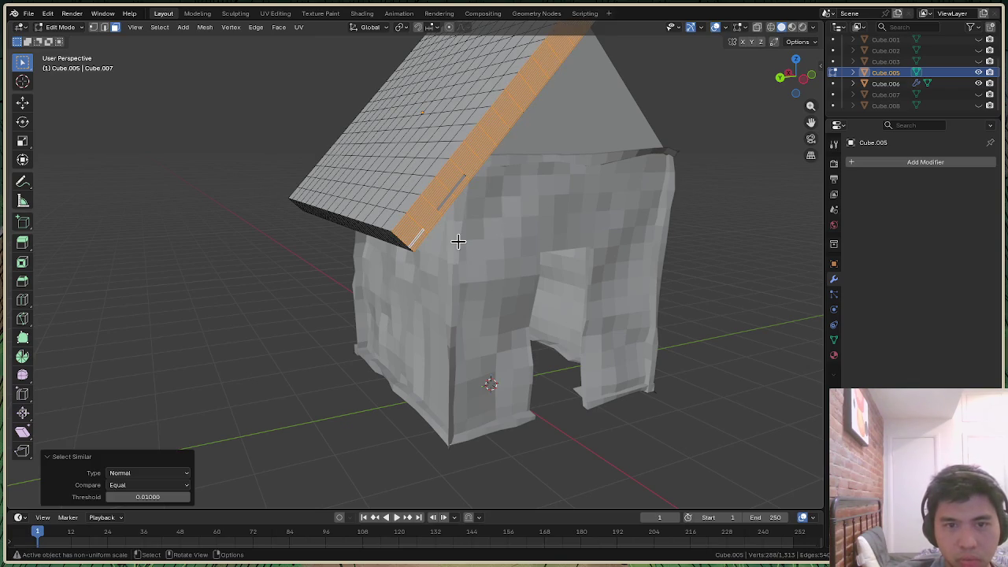
drag(798, 77, 802, 76)
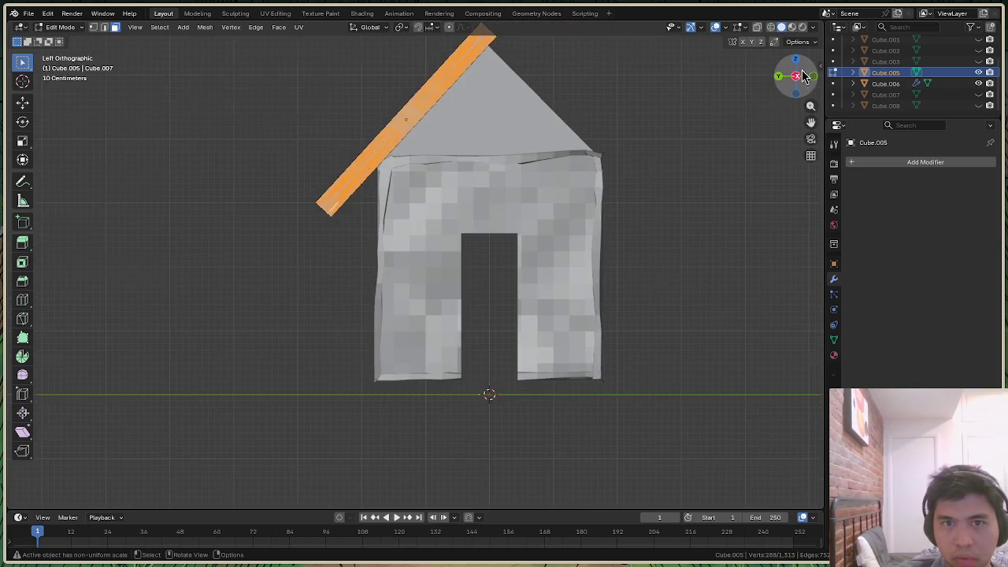
key(alt+a)
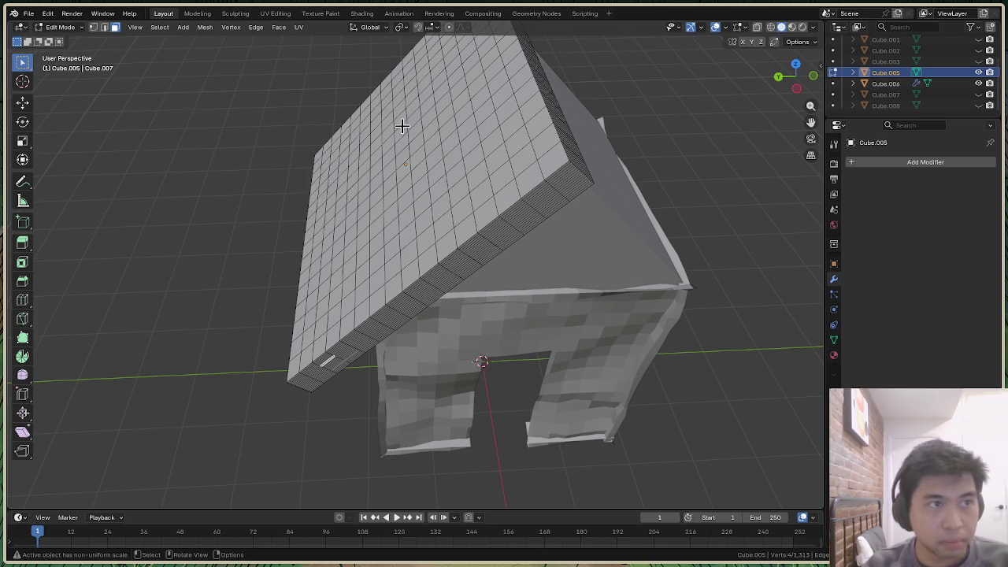
Switch the mode dropdown back to Object Mode
click(67, 28)
click(61, 37)
drag(791, 88, 776, 79)
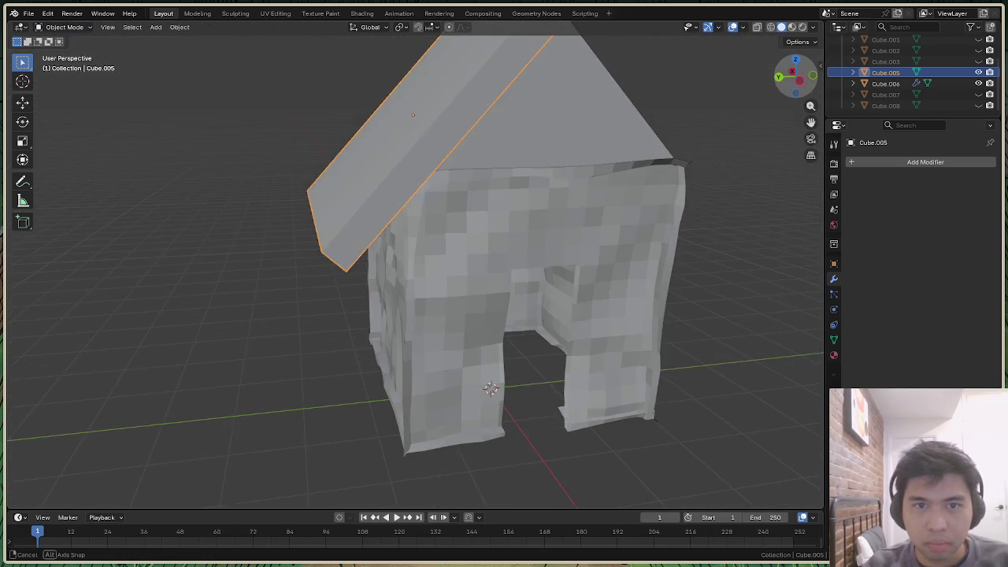
Delete the Cube.005 roof slab, snap the 3D cursor to World Origin, and bring up the Add menu
drag(776, 79, 720, 156)
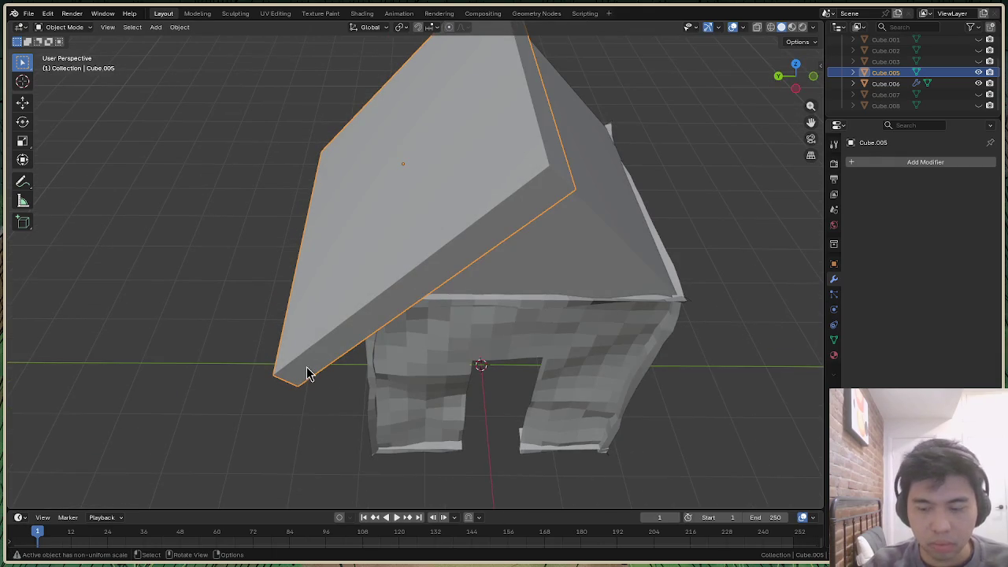
key(Delete)
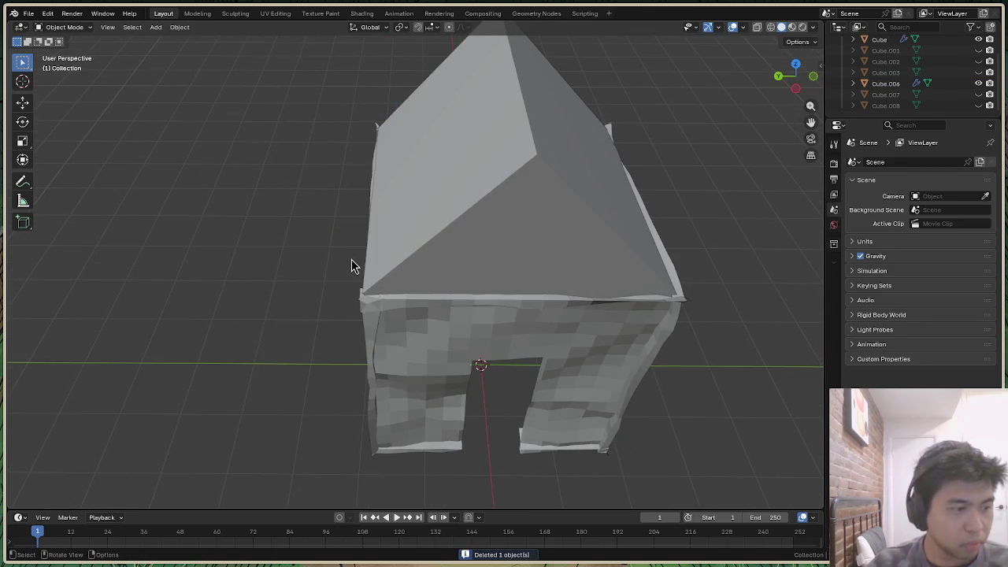
key(shift+s)
click(316, 293)
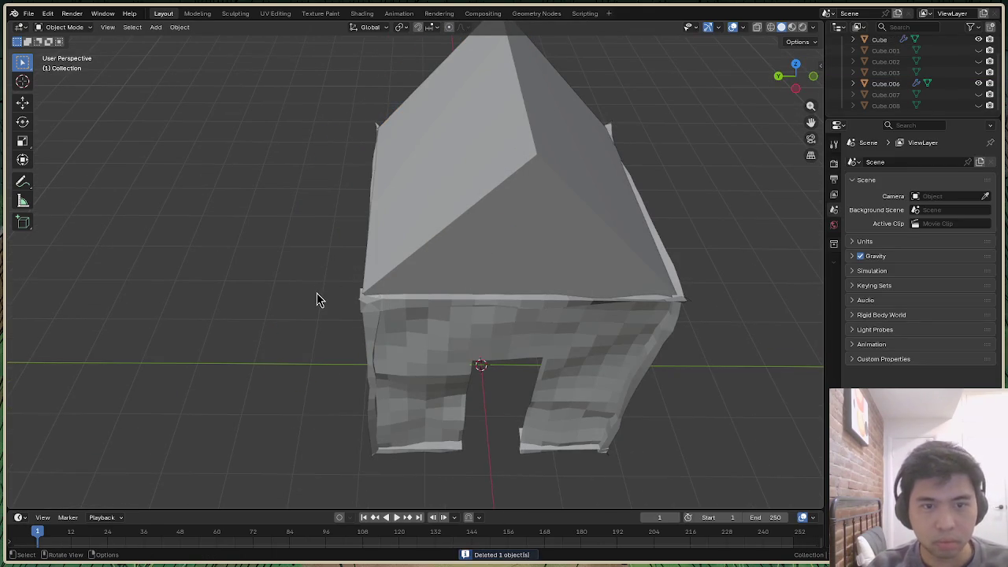
key(shift+a)
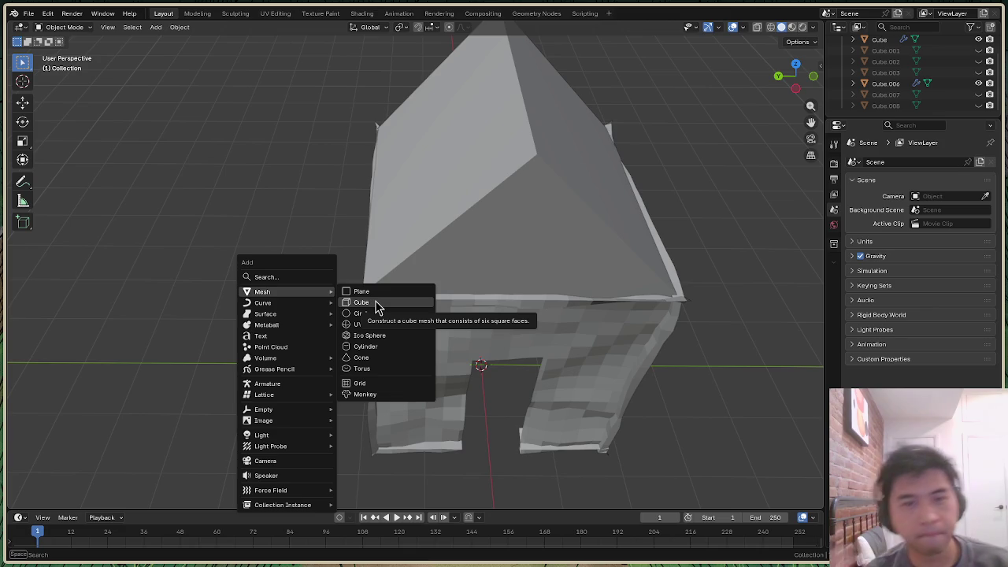
Add a Plane with Size set to 4 m
click(374, 292)
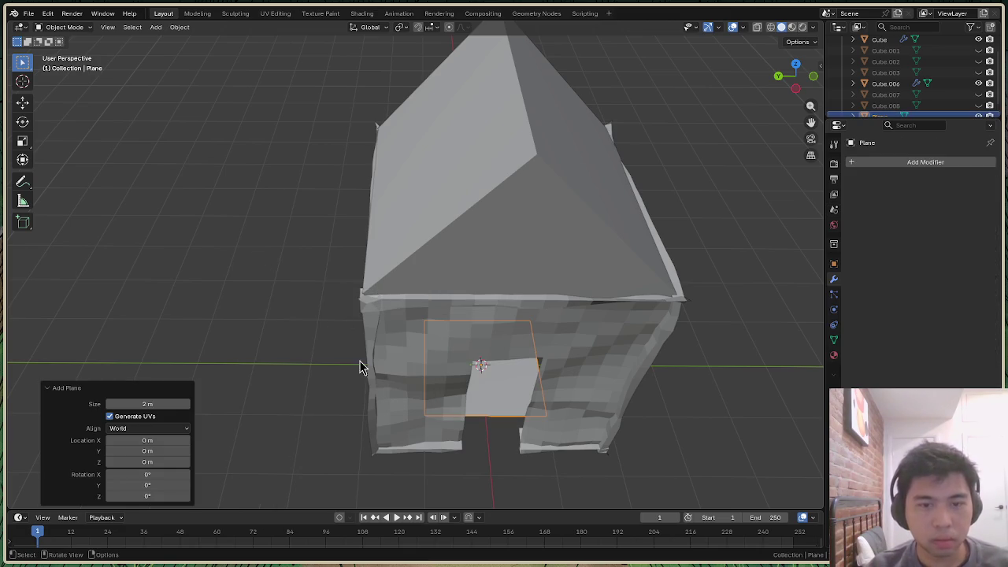
click(163, 405)
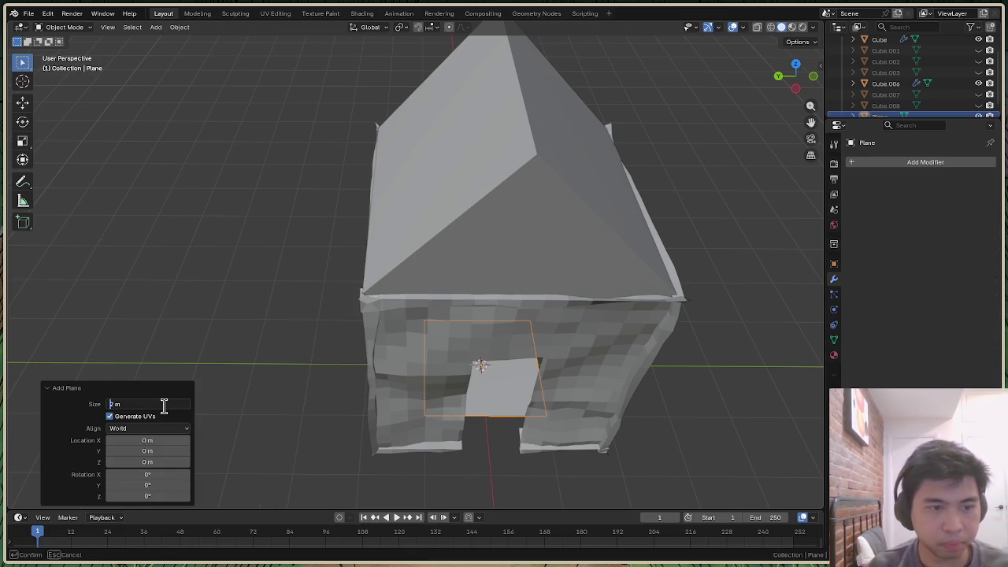
text(4)
key(Return)
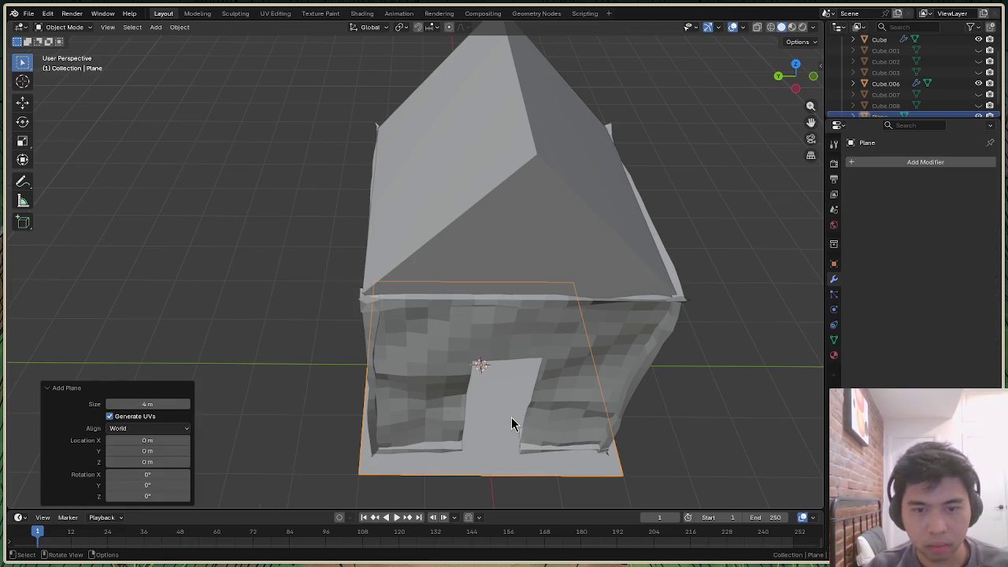
Check the new plane from the bottom, top and back views, then select it
click(798, 87)
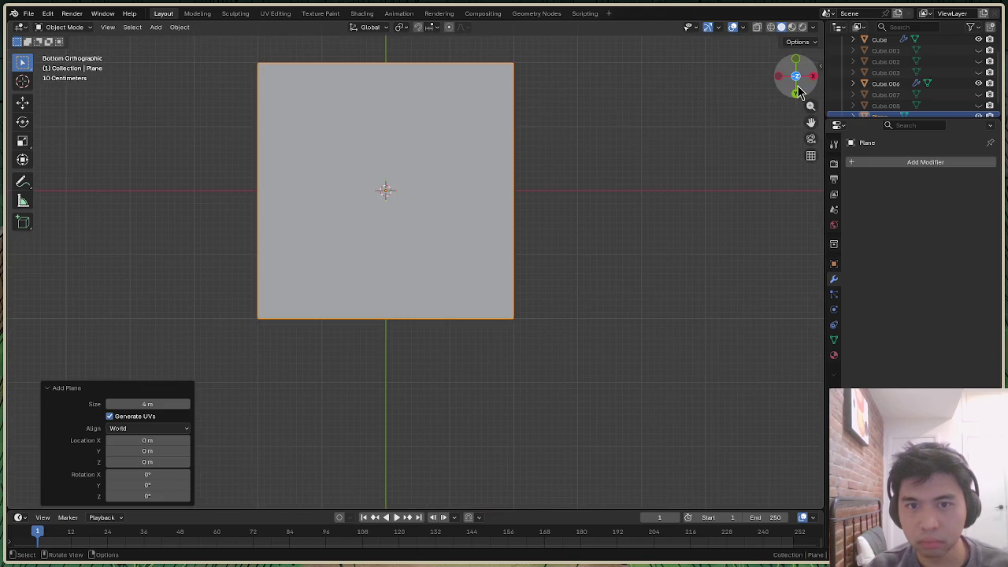
click(796, 79)
click(797, 79)
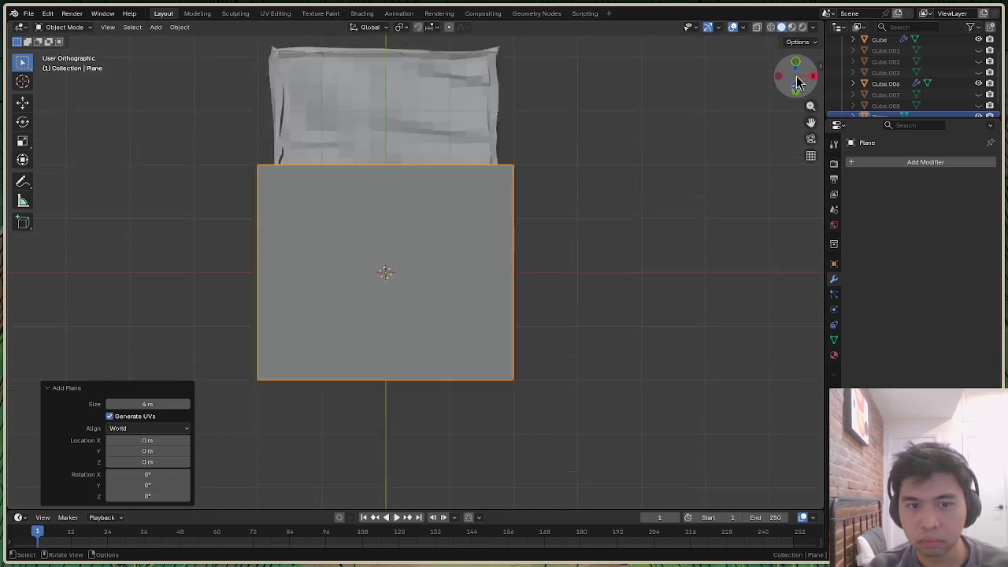
click(799, 93)
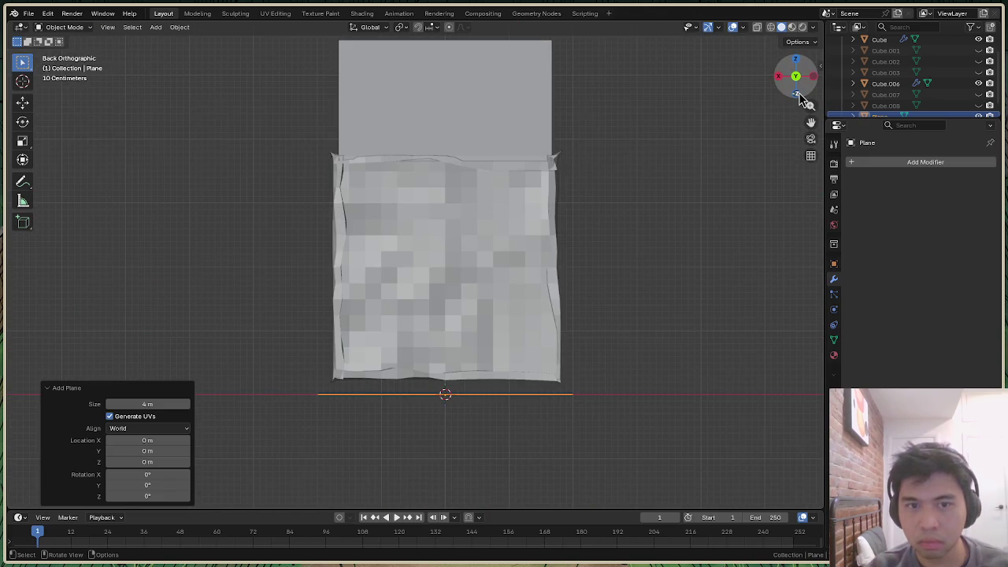
drag(801, 95, 494, 352)
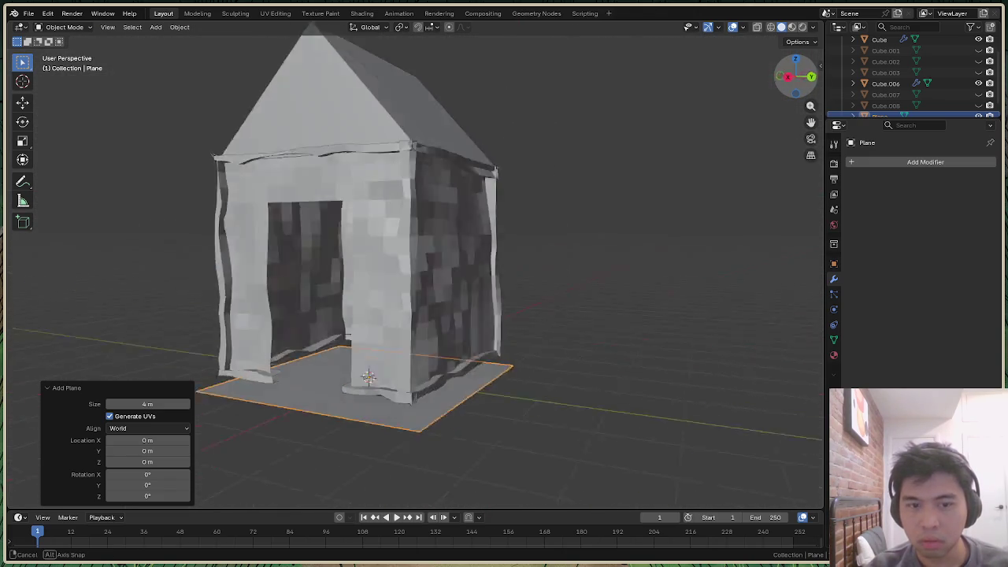
middle_drag(494, 352, 374, 381)
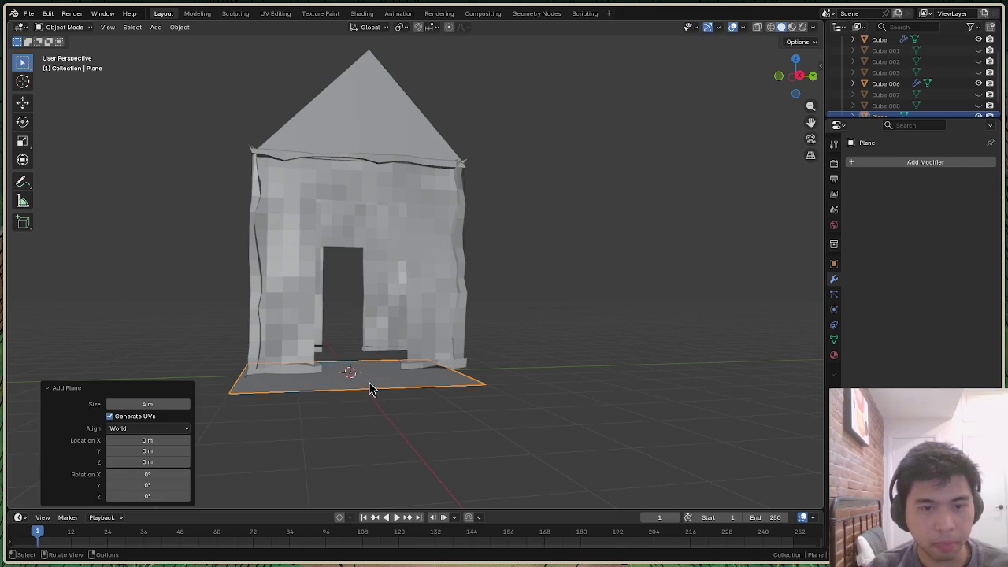
click(370, 389)
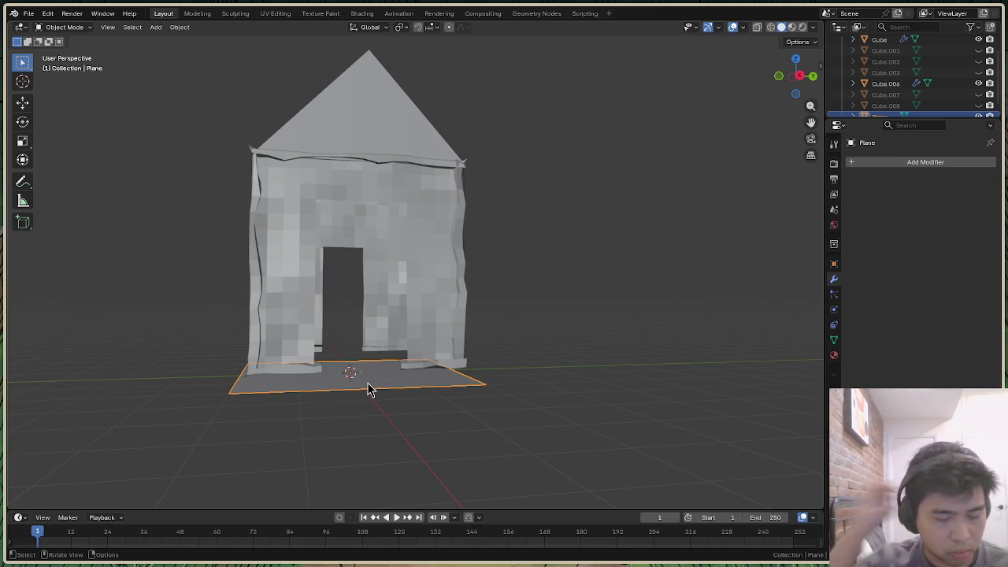
Lift the new plane about 6 m above the house along Z
key(g)
key(z)
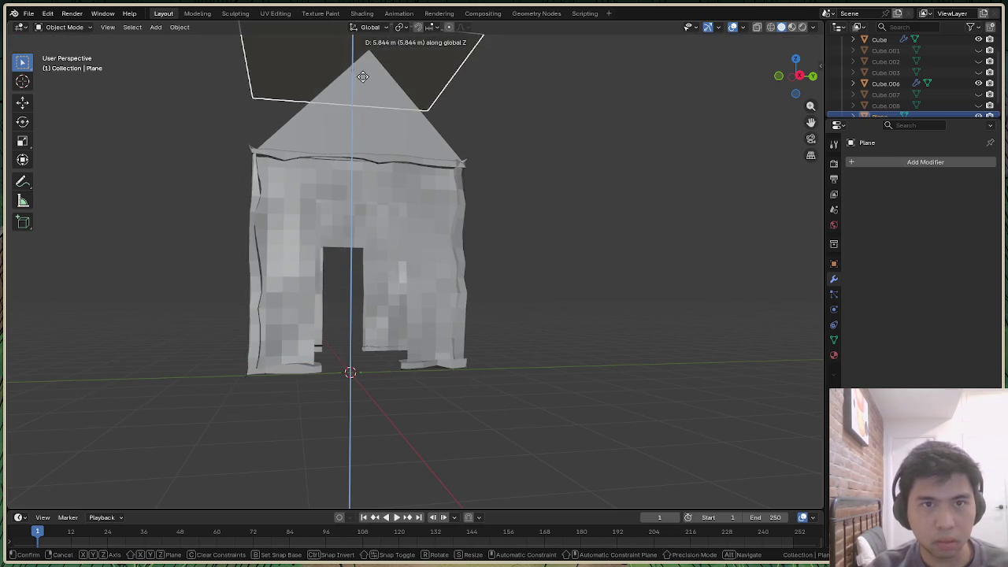
click(551, 95)
drag(803, 92, 552, 157)
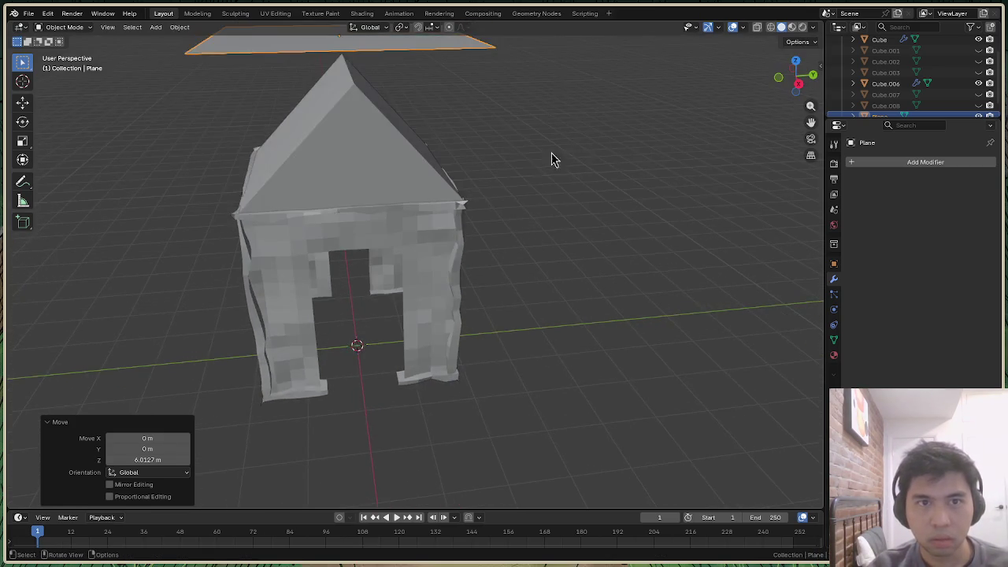
drag(804, 103, 476, 130)
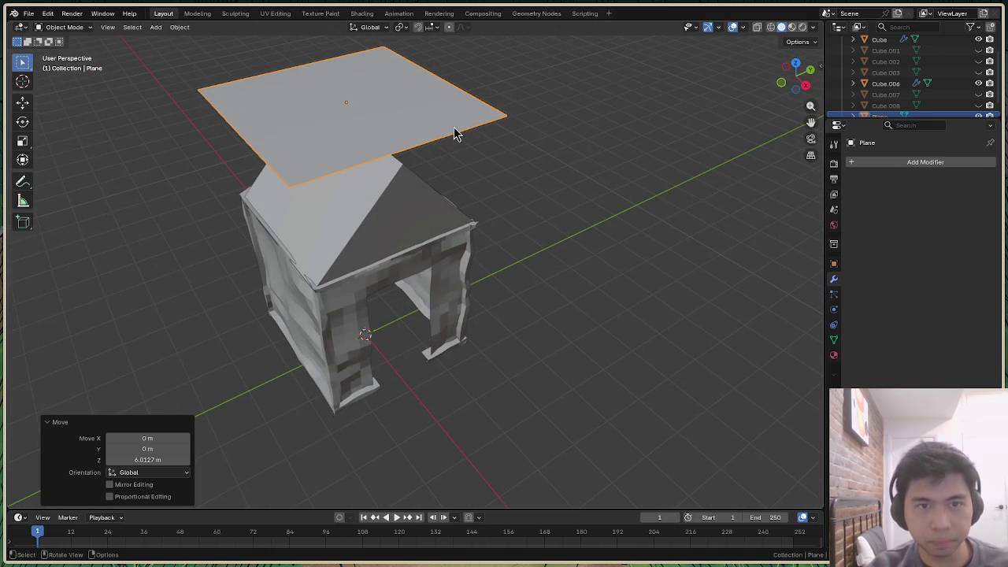
Tilt the plane around X to a 10.6° roof slope
key(r)
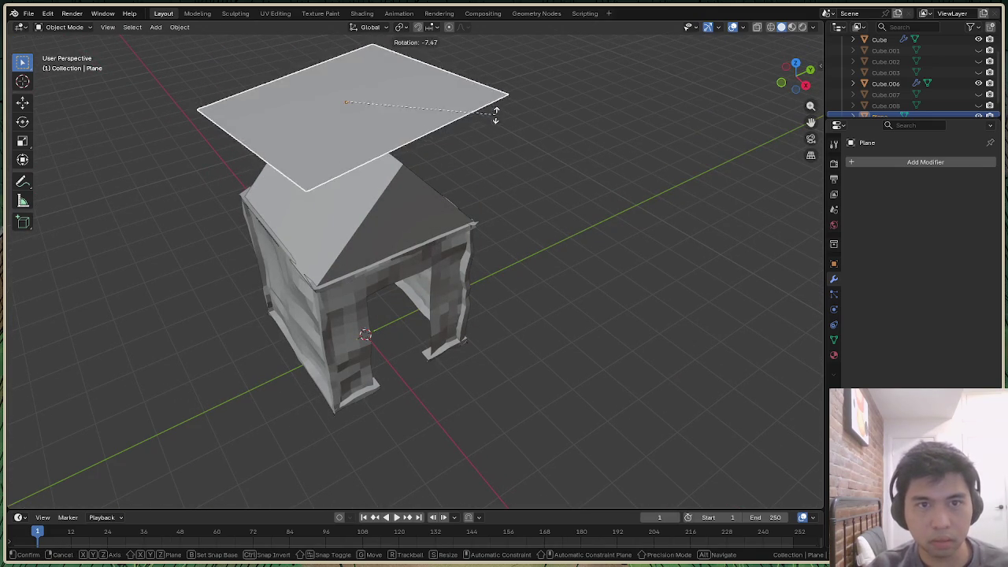
click(544, 90)
drag(799, 79, 438, 99)
key(r)
key(x)
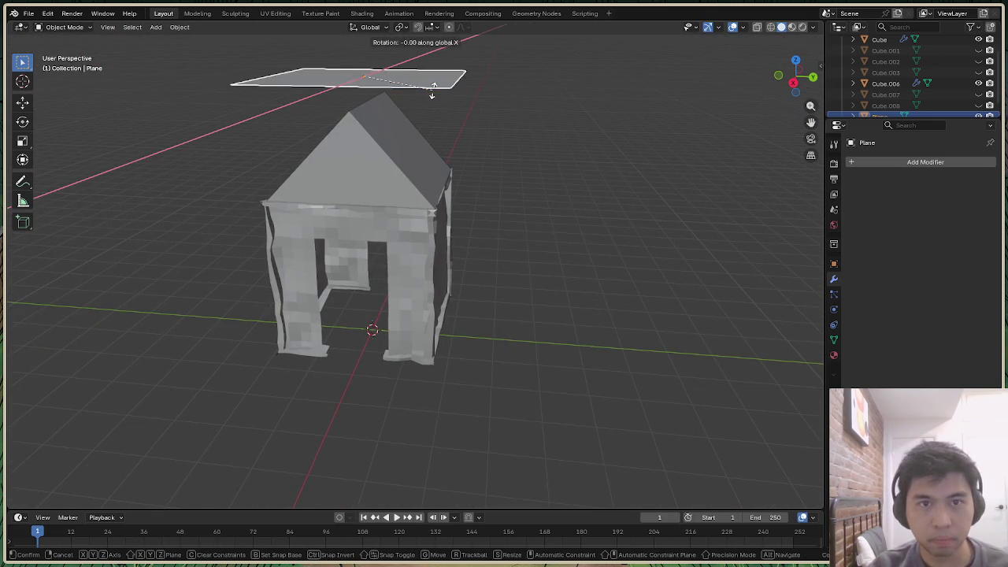
click(389, 67)
mouse_move(797, 76)
mouse_down()
mouse_move(788, 83)
mouse_move(799, 71)
mouse_up()
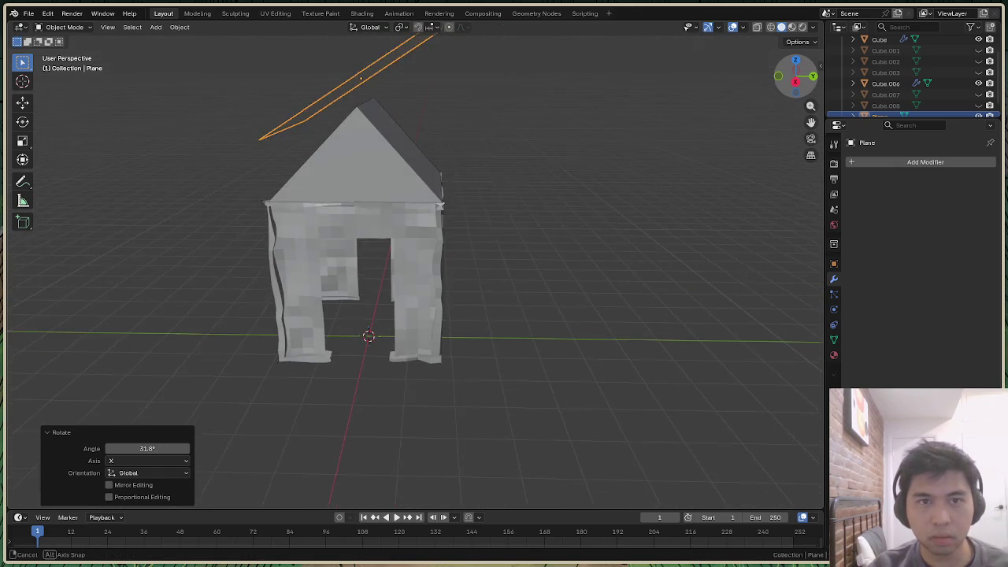
key(r)
key(x)
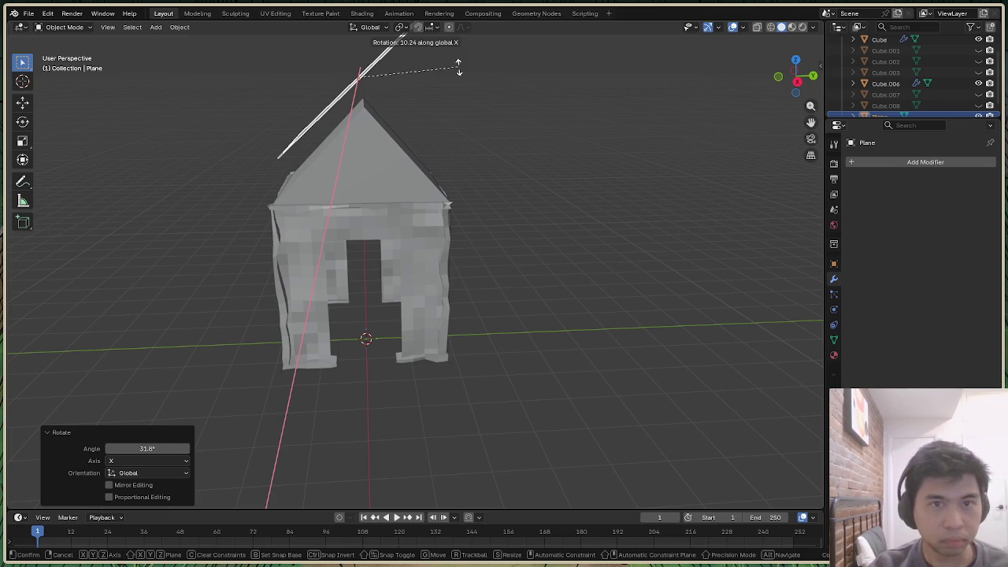
click(458, 67)
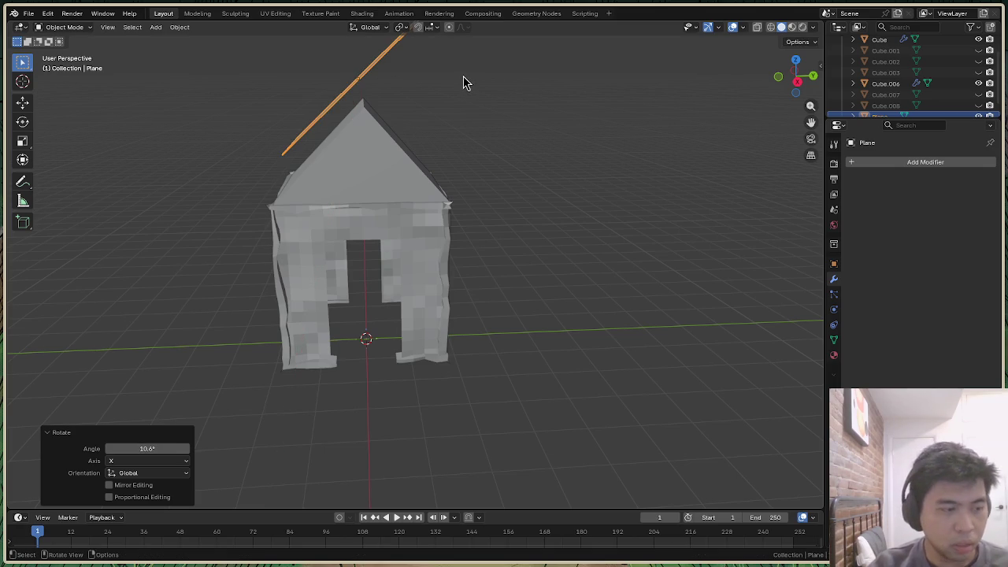
drag(797, 73, 788, 75)
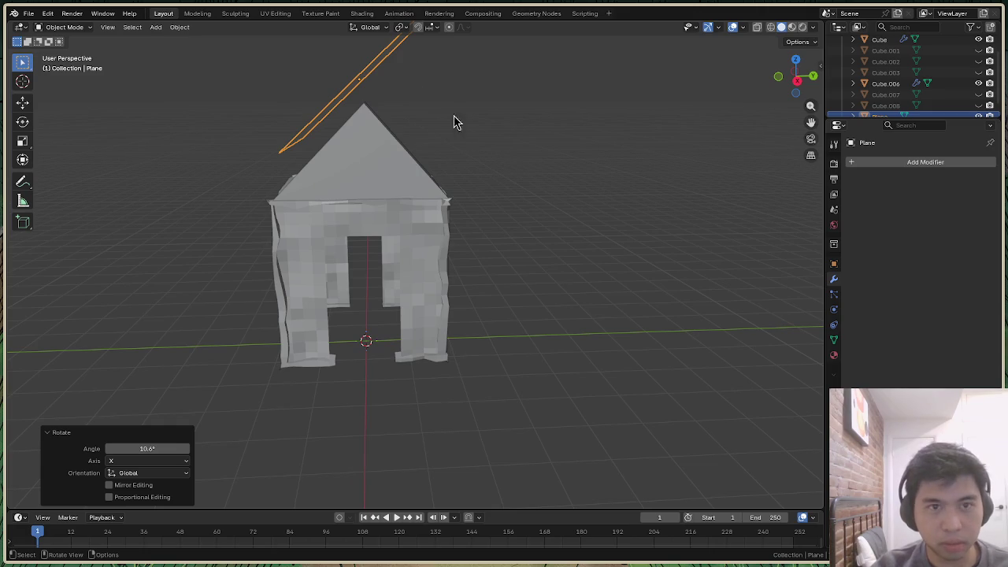
Move the tilted plane along Z and Y, then lower it toward the left slope
key(g)
key(z)
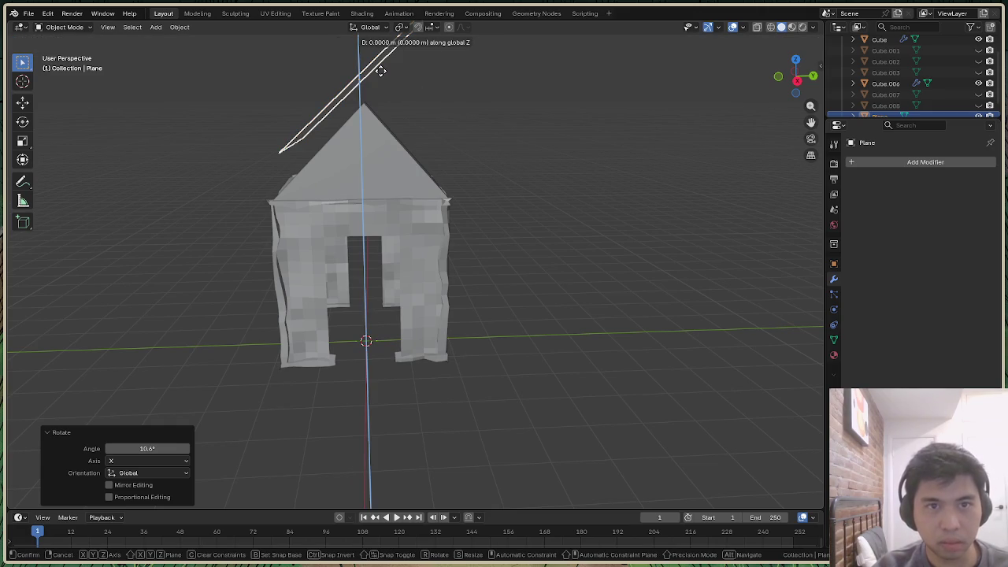
click(376, 103)
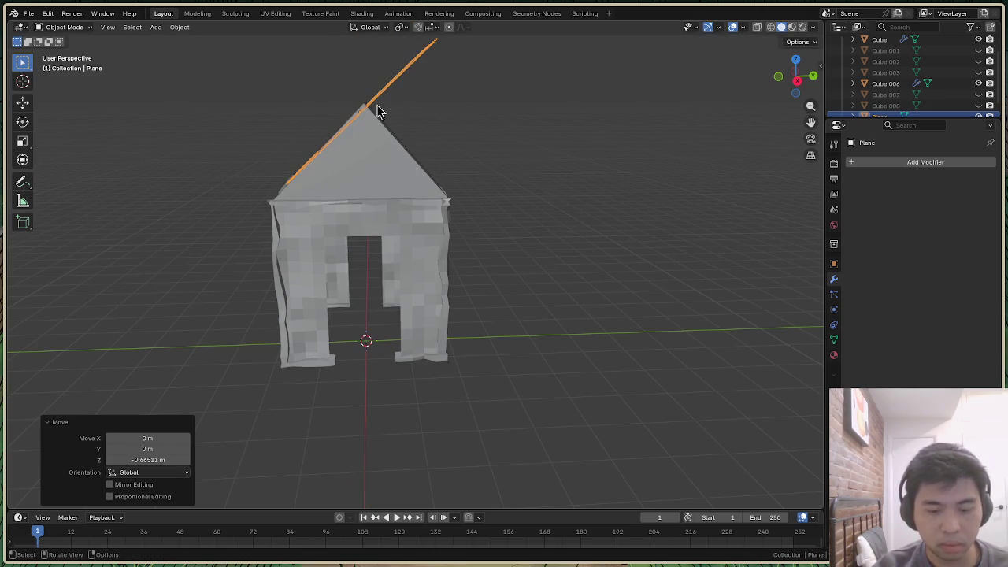
key(g)
key(y)
click(344, 105)
key(g)
key(z)
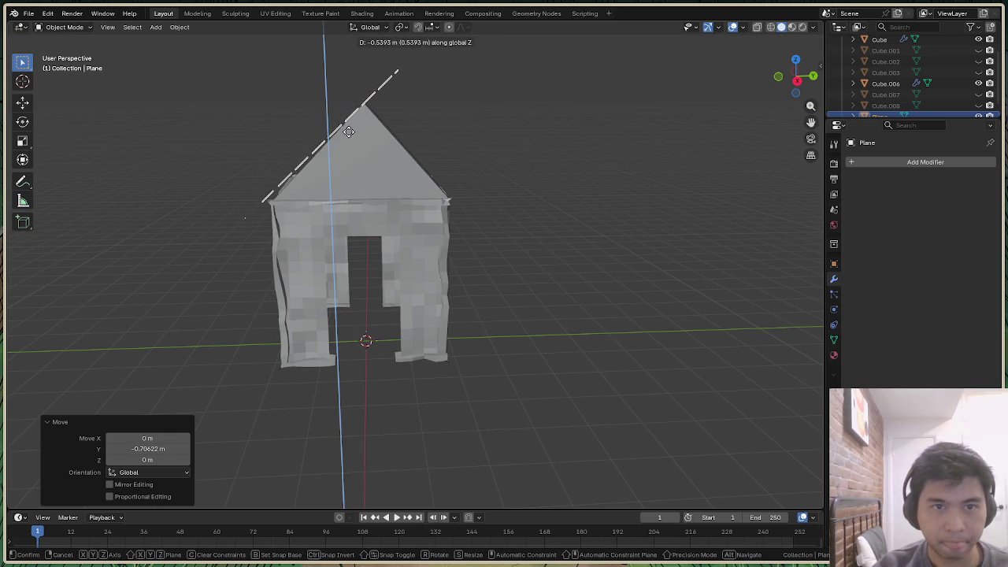
click(352, 142)
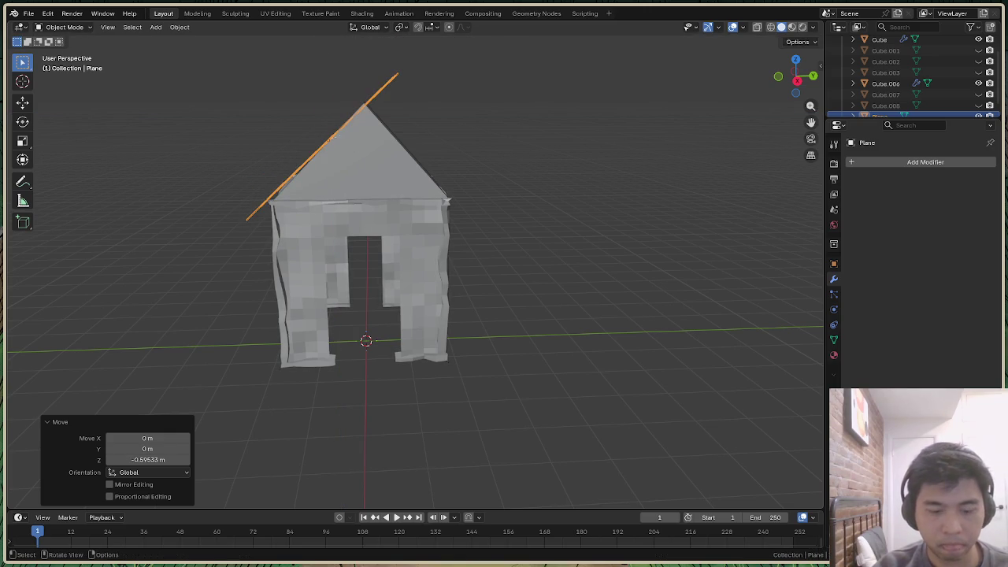
Give the roof plane a slight extra X tilt, undoing an accidental rotation
key(r)
key(x)
click(350, 140)
drag(800, 79, 804, 81)
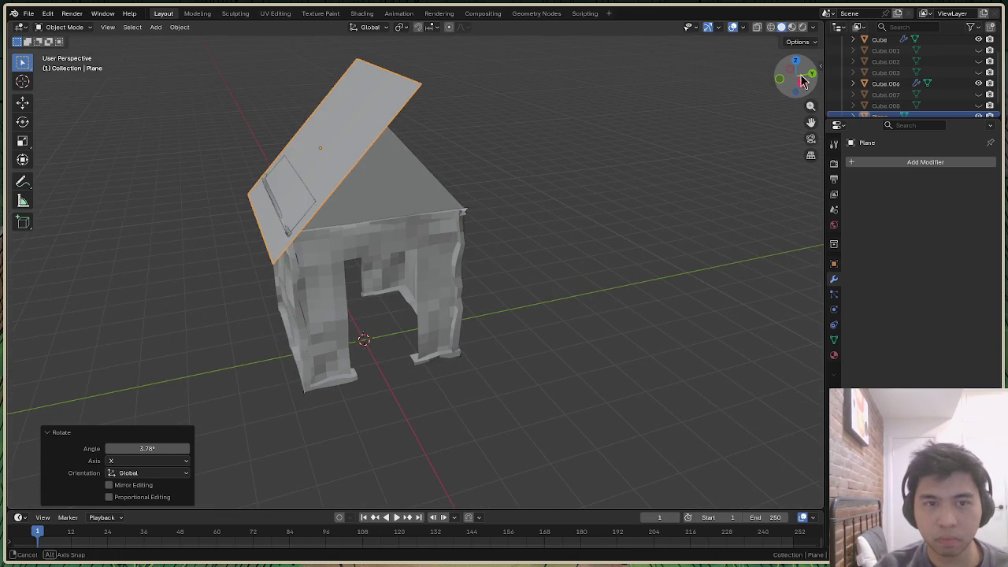
key(r)
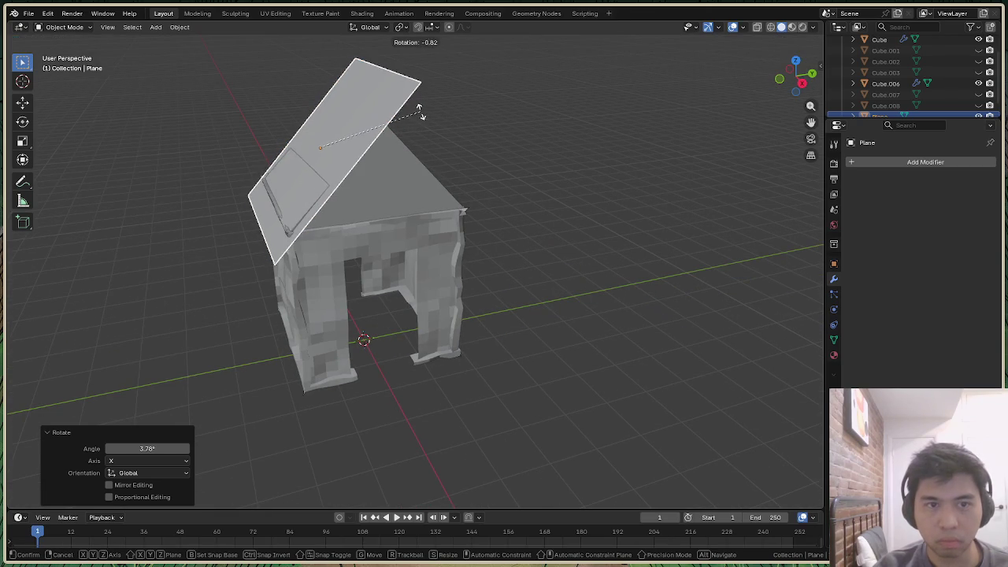
click(430, 120)
key(ctrl+z)
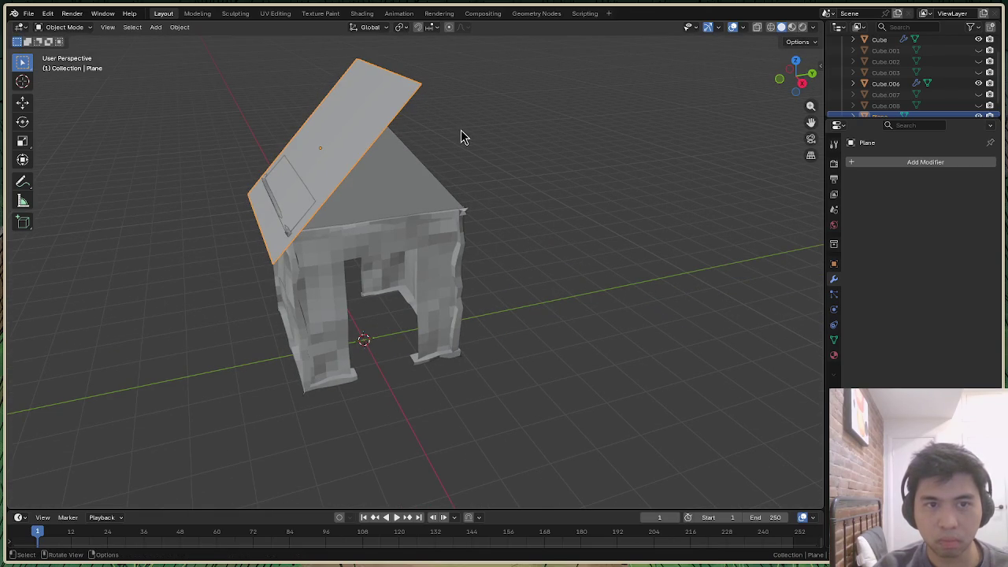
drag(796, 76, 583, 123)
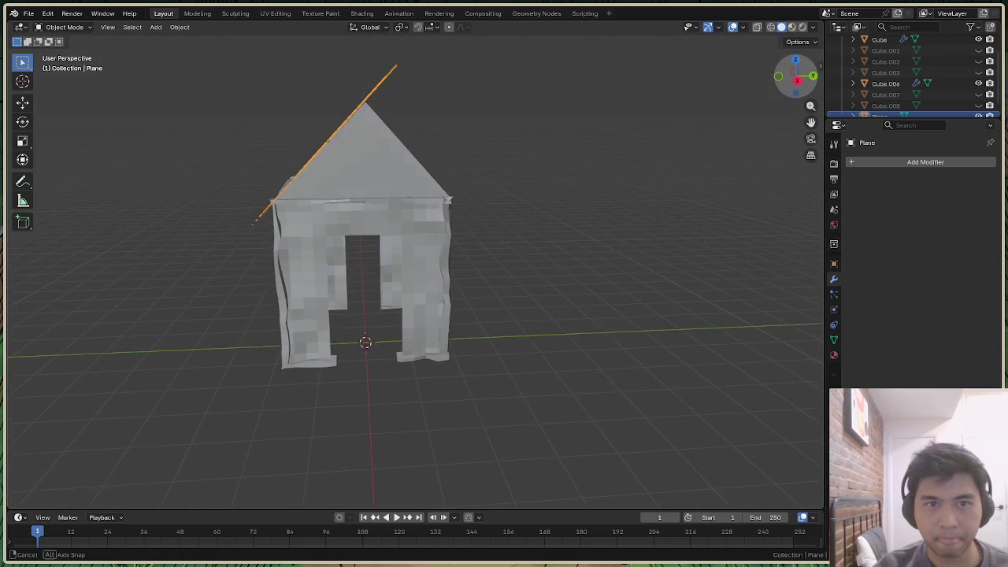
Raise the roof plane slightly and nudge it along Y, then deselect it
key(g)
key(z)
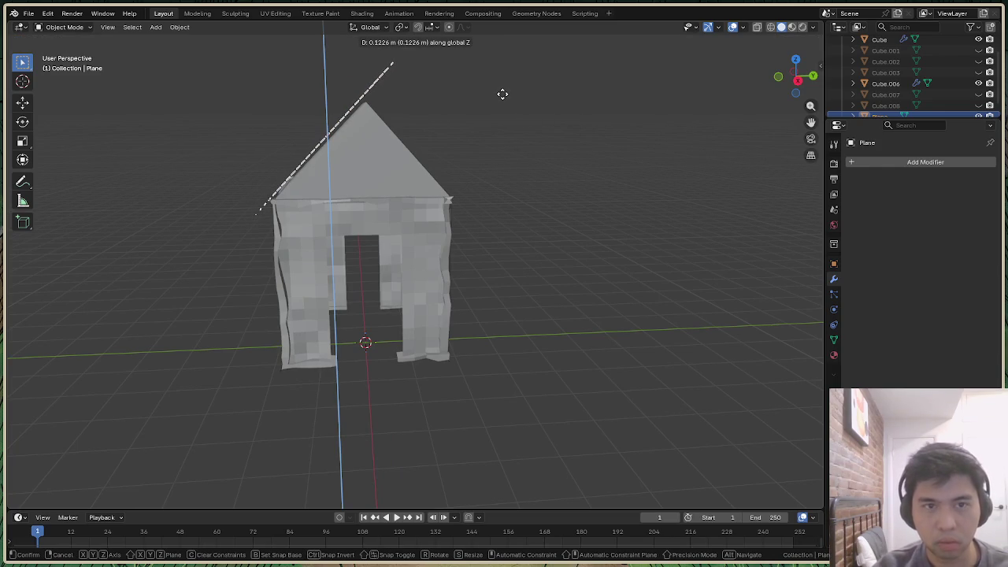
click(502, 94)
key(g)
key(y)
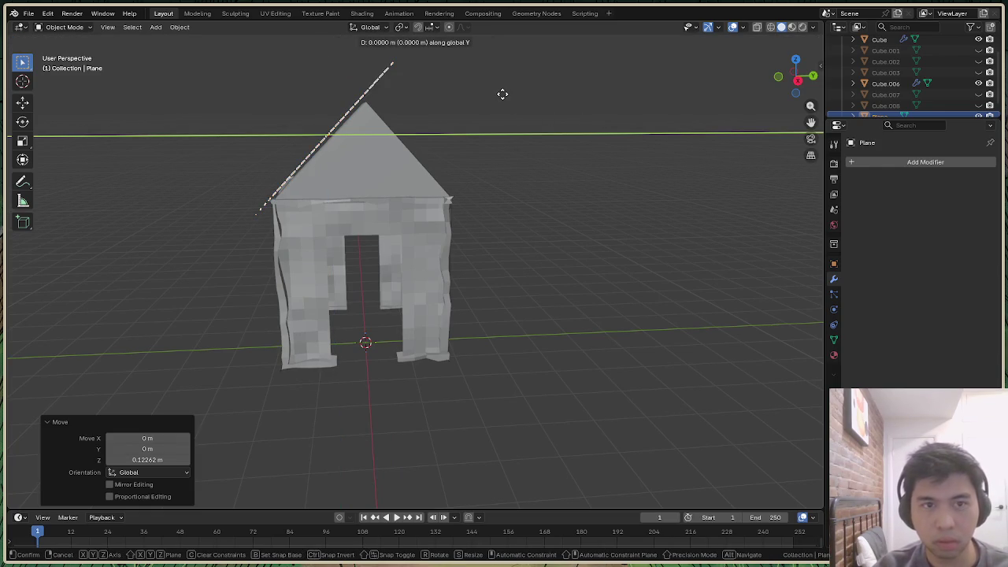
click(501, 96)
click(582, 105)
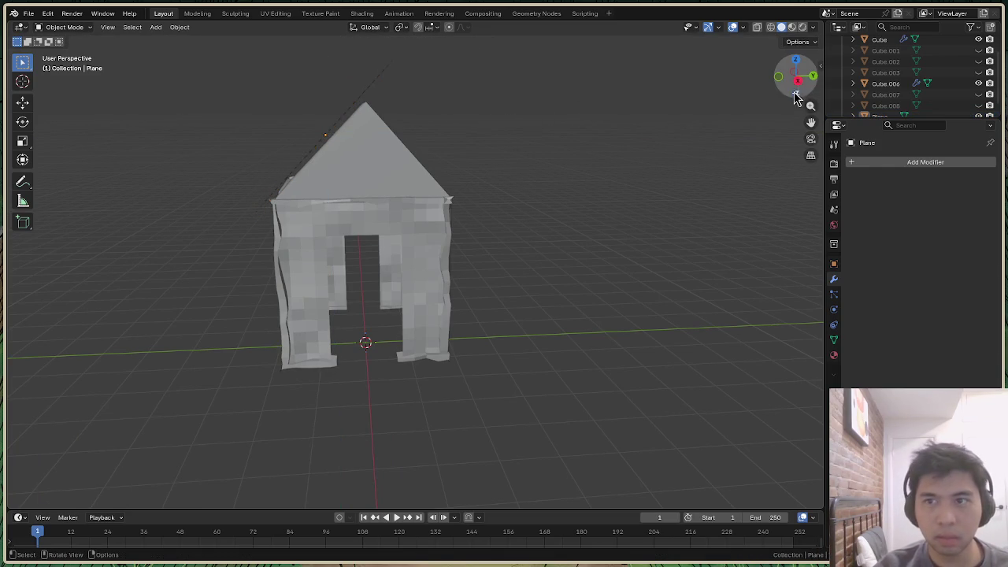
drag(795, 75, 673, 96)
Reselect the roof plane and slide it outward along Y
click(398, 89)
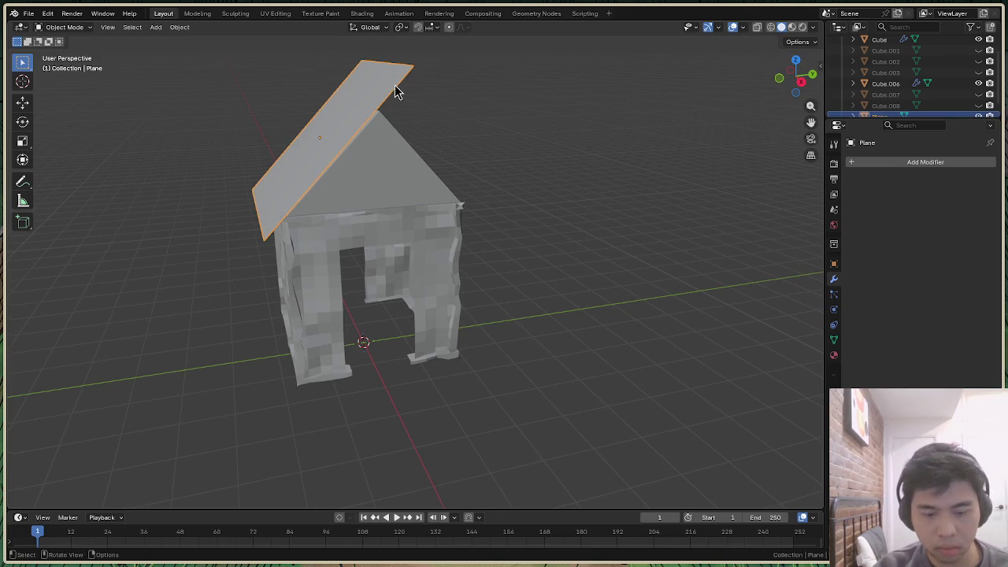
key(g)
key(y)
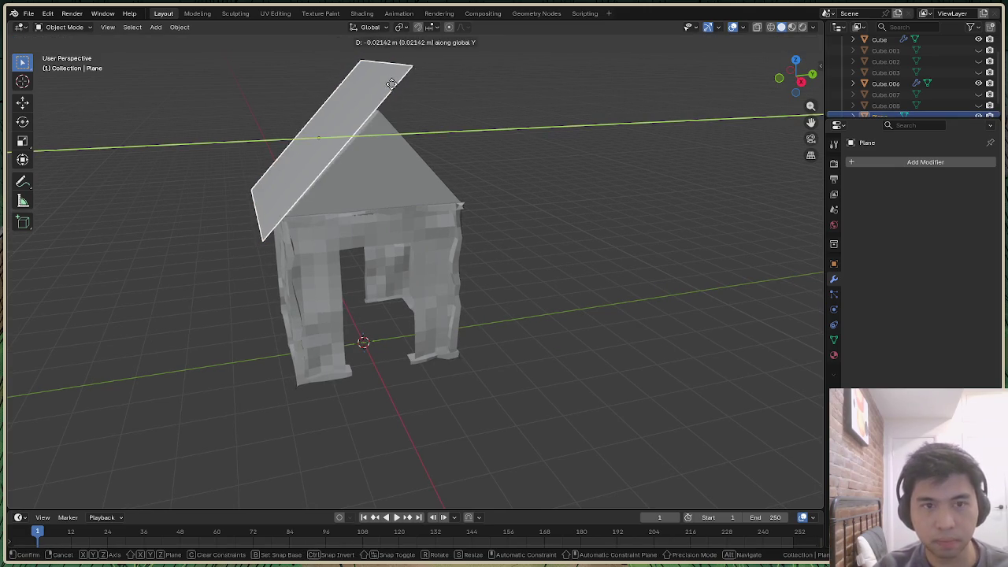
click(745, 86)
mouse_move(787, 85)
mouse_down()
mouse_move(804, 87)
mouse_move(798, 75)
mouse_up()
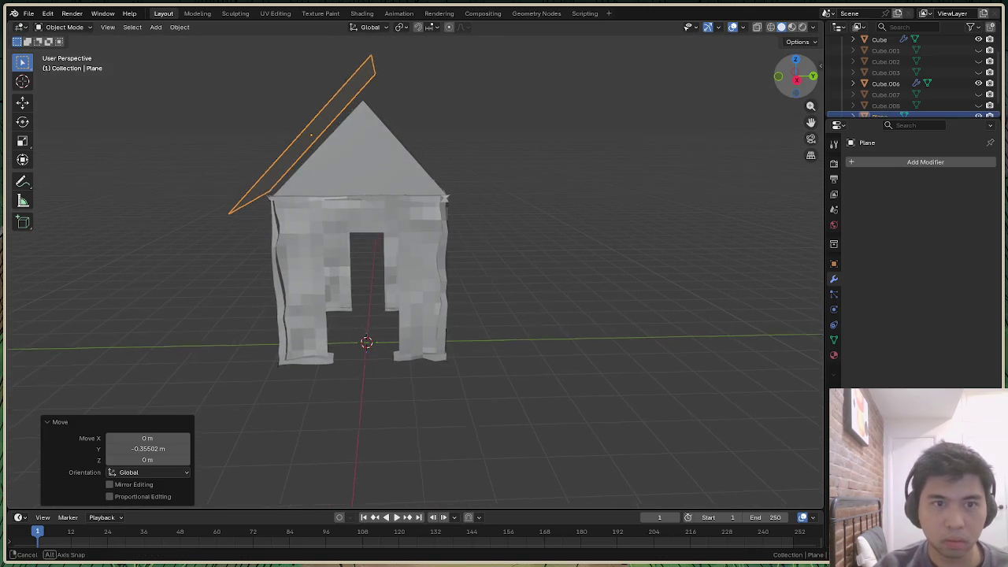
Lower the roof plane onto the slope and settle it along Y to overhang the wall
key(g)
key(z)
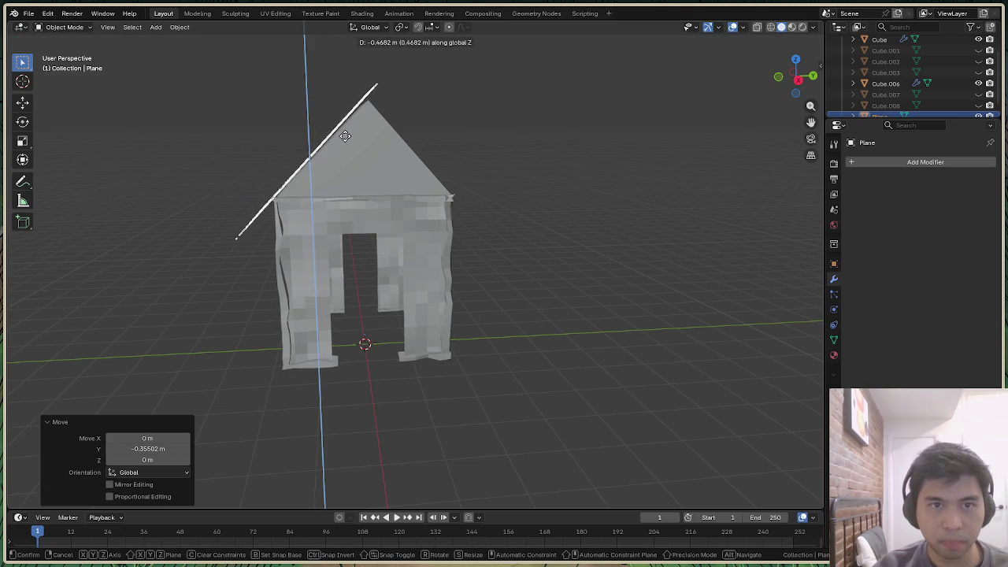
click(349, 144)
key(g)
key(y)
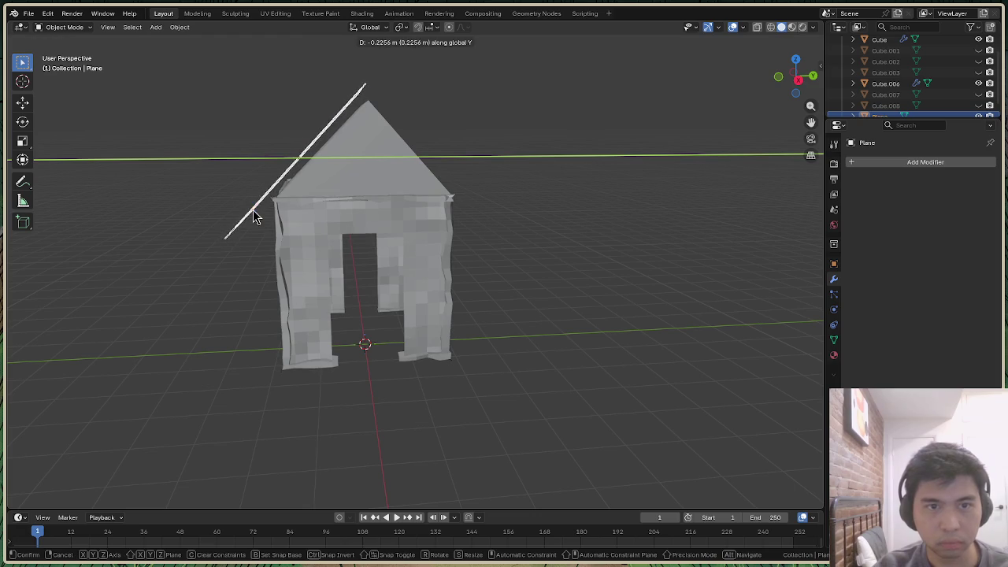
click(254, 214)
key(g)
key(y)
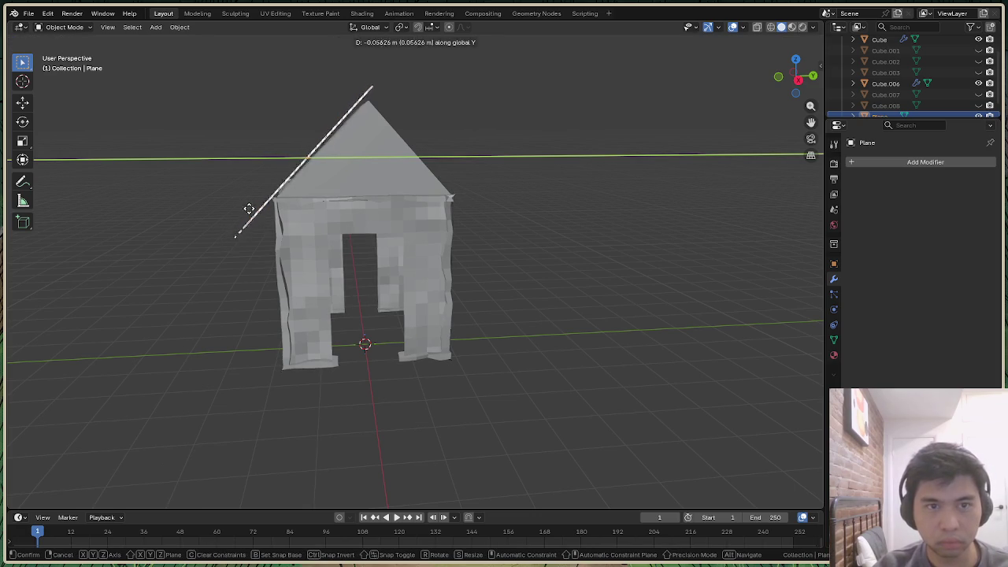
click(243, 208)
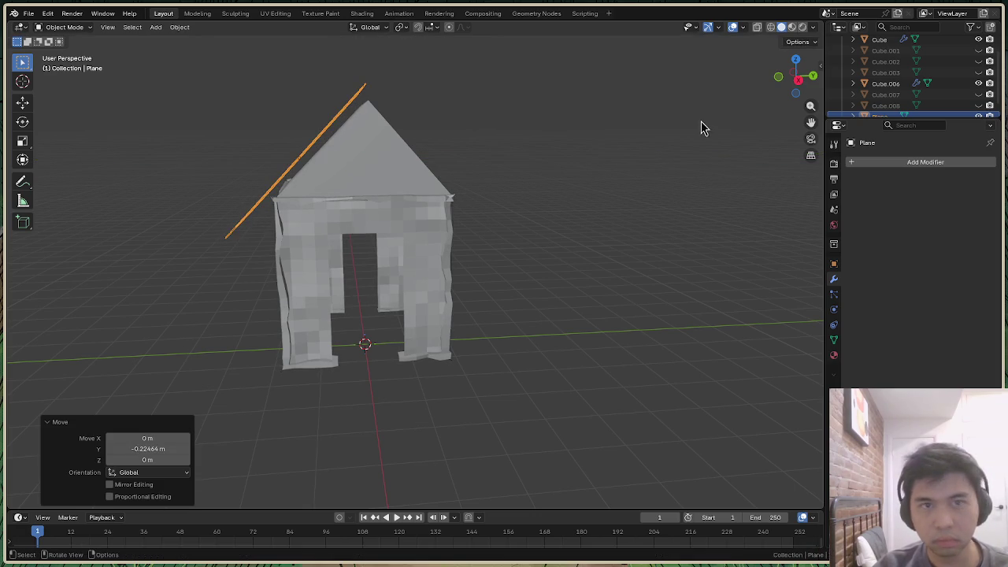
mouse_move(793, 75)
mouse_down()
mouse_move(811, 79)
mouse_move(682, 131)
mouse_up()
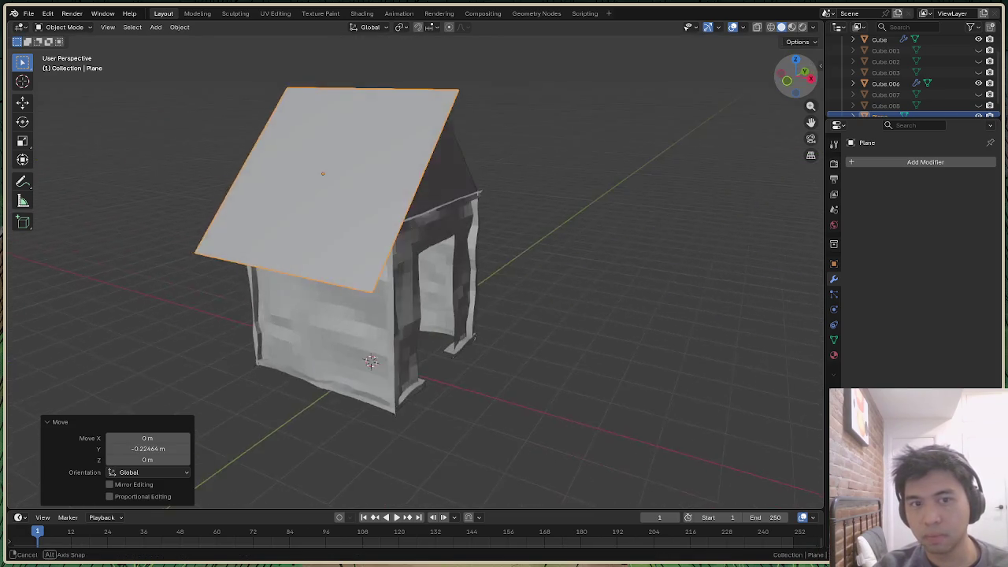
Put the roof plane in Edit Mode and subdivide it once
right_click(377, 118)
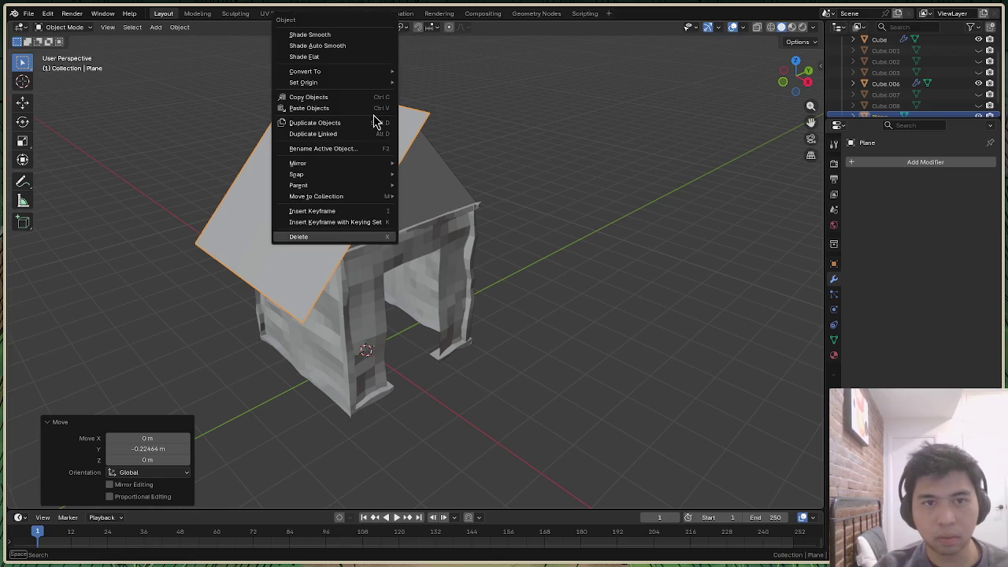
click(67, 27)
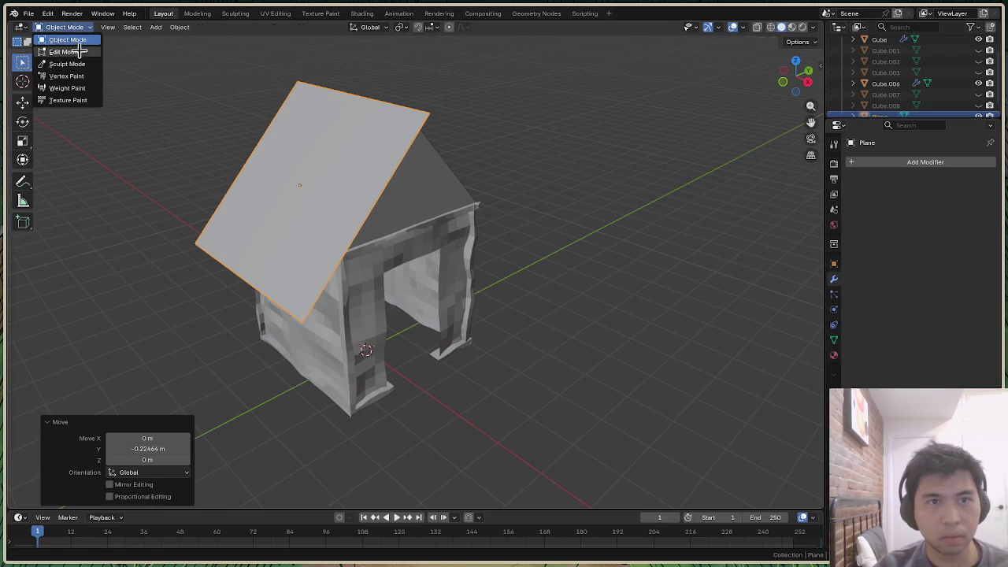
click(78, 52)
right_click(349, 110)
click(349, 108)
Subdivide the plane three more times to 289 vertices and show the Geometry Nodes workspace
right_click(356, 110)
click(351, 114)
right_click(352, 115)
click(346, 116)
right_click(366, 116)
click(353, 123)
drag(798, 74, 786, 87)
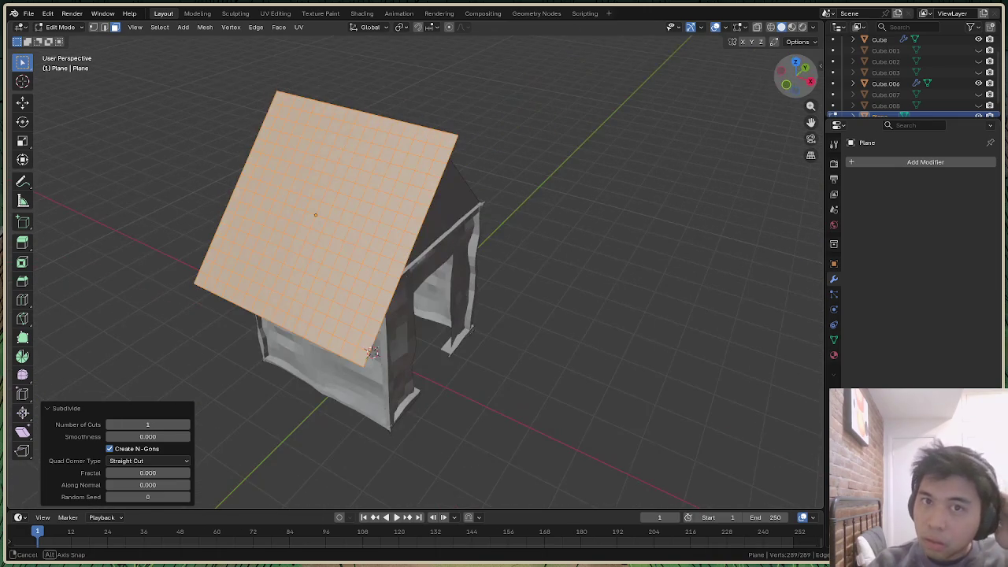
click(544, 16)
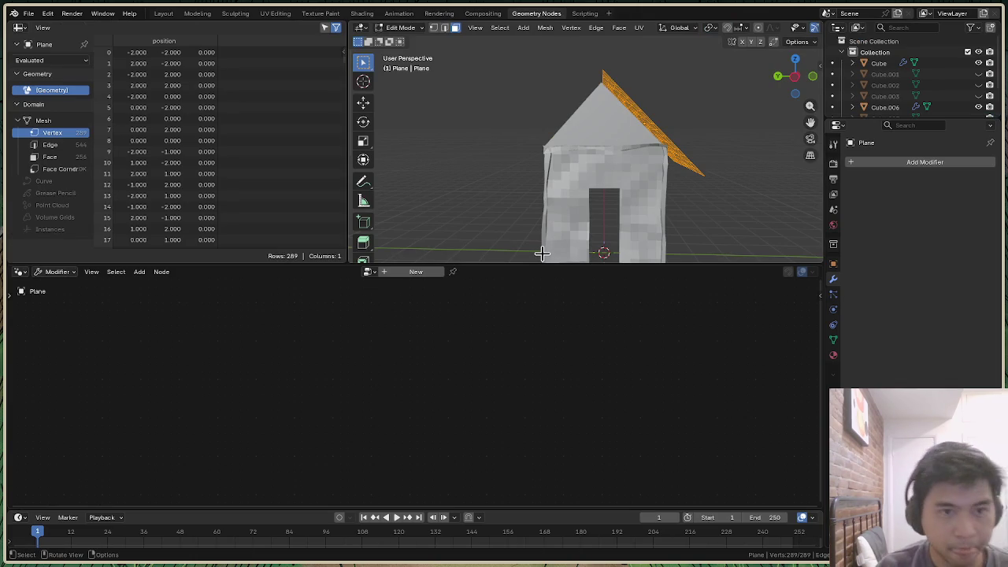
Create a new geometry node group with a Set Position node between input and output
click(417, 274)
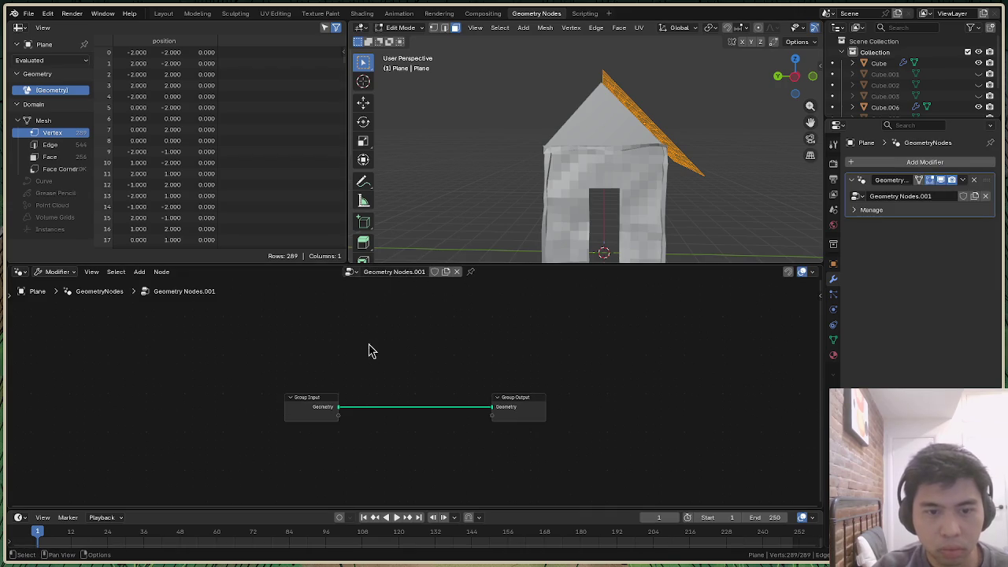
click(140, 271)
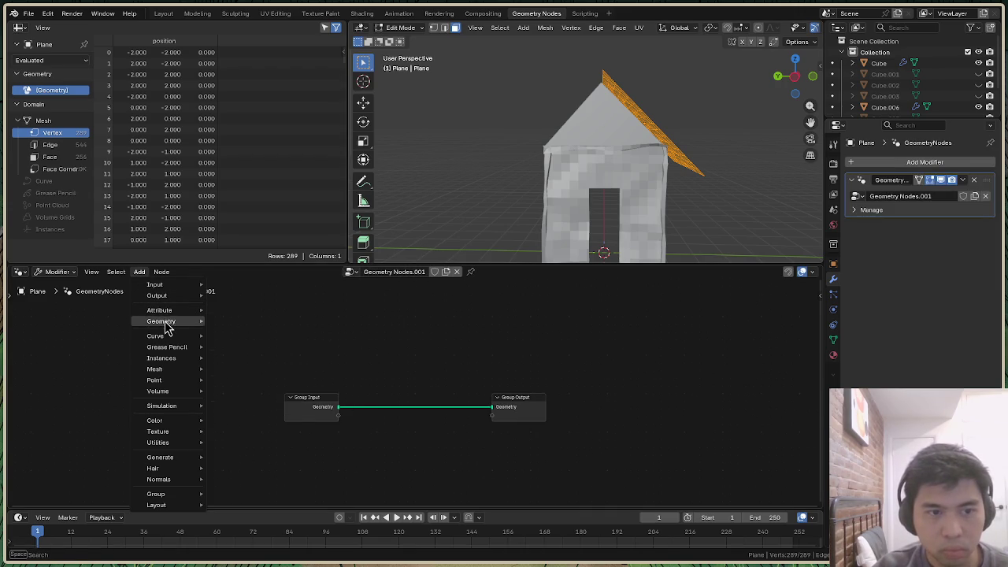
click(354, 360)
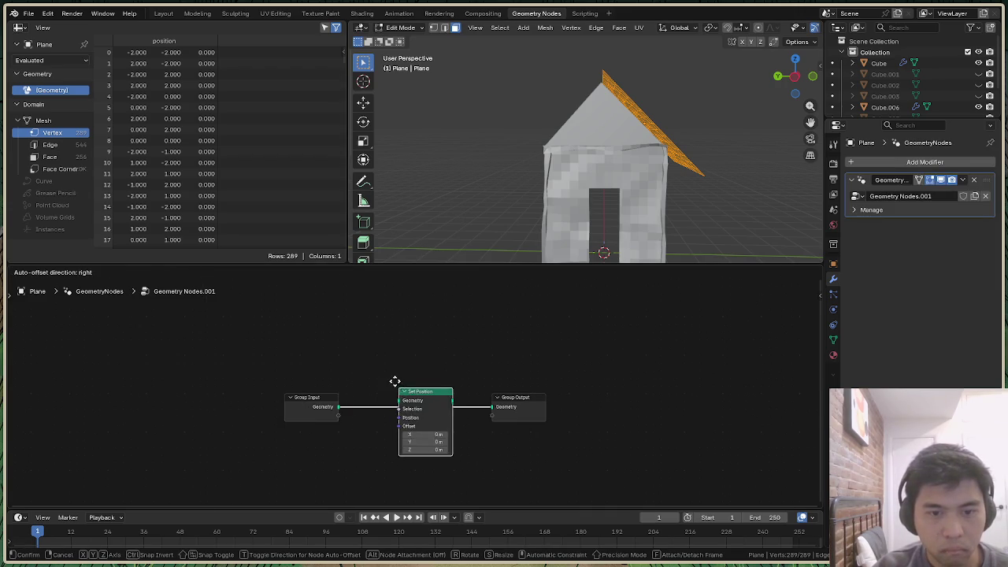
click(396, 381)
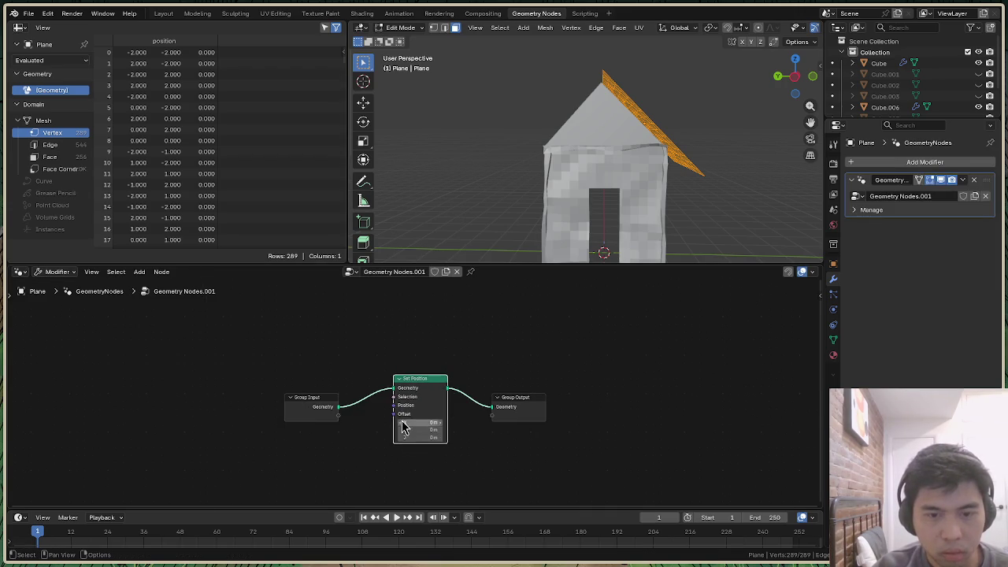
Feed Set Position's Offset from a Combine XYZ whose Z comes from a Noise Texture
drag(392, 415, 317, 431)
text(comb)
click(313, 447)
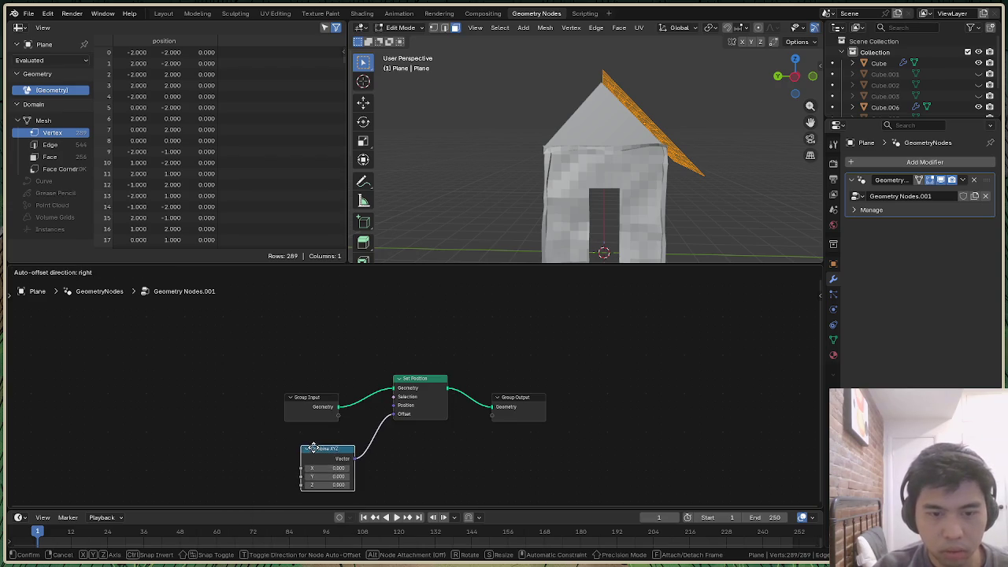
click(286, 482)
drag(280, 483, 225, 439)
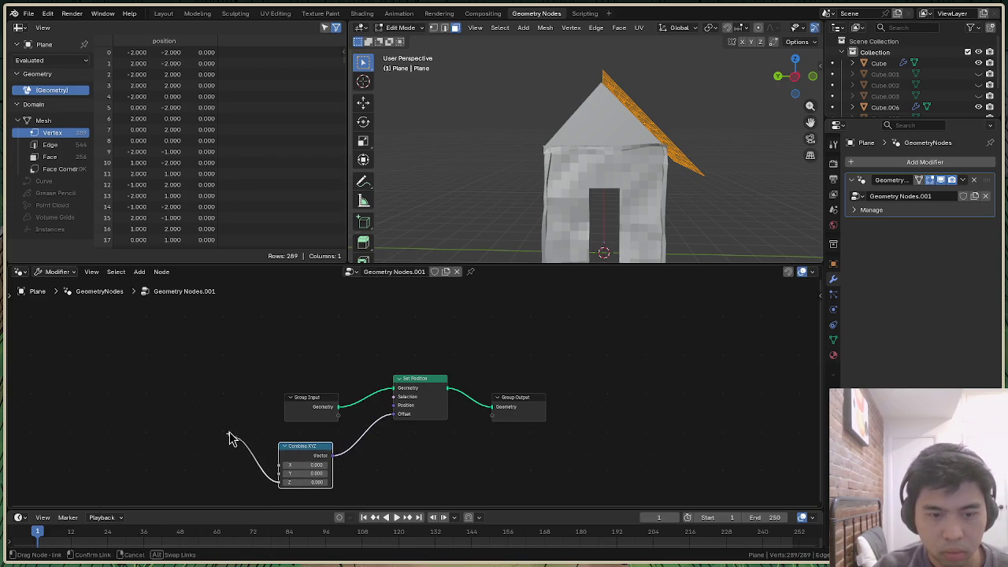
text(noise)
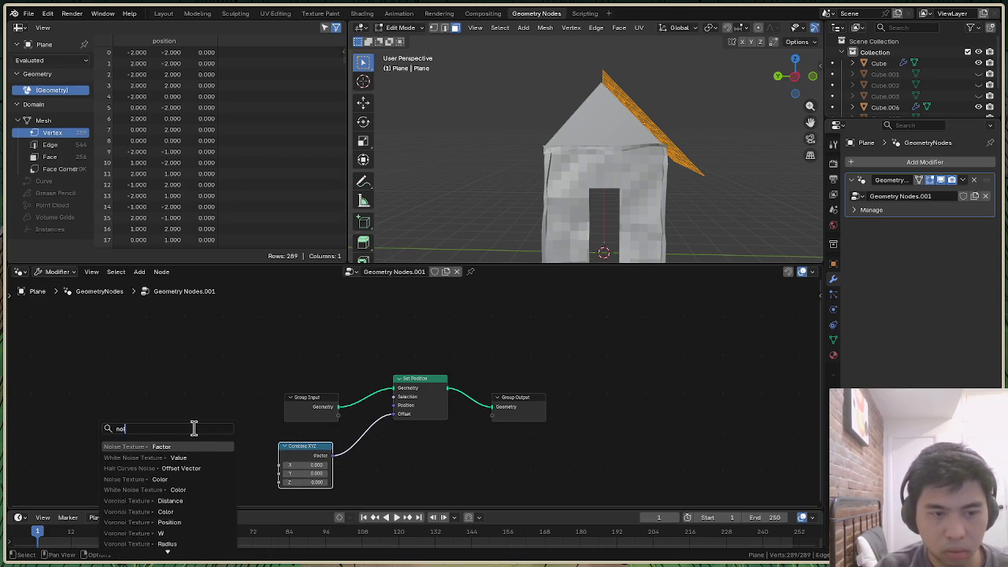
key(Return)
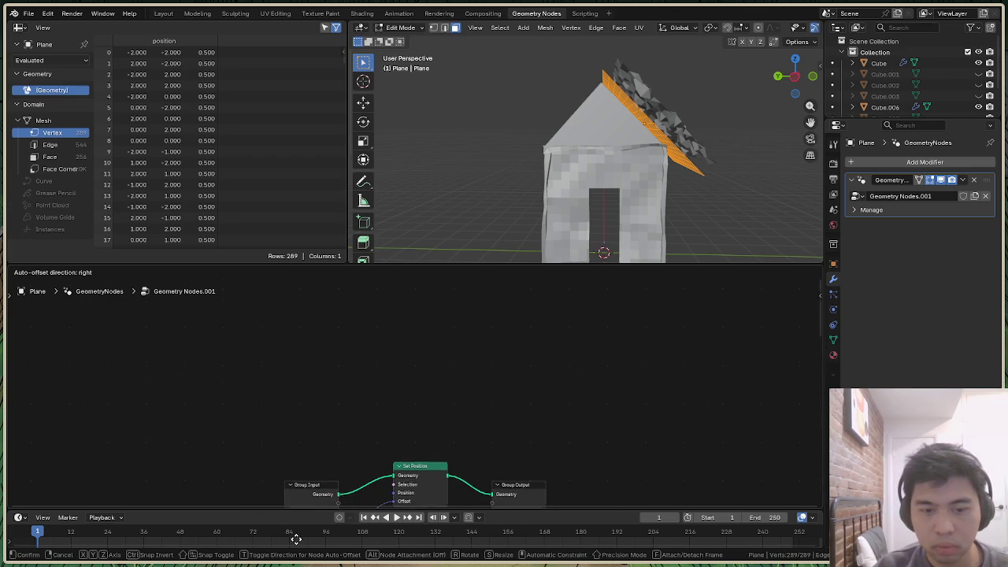
Place the Noise Texture node and shift the roof vertices into a new position
click(231, 384)
mouse_move(795, 76)
mouse_down()
mouse_move(788, 80)
mouse_move(801, 96)
mouse_up()
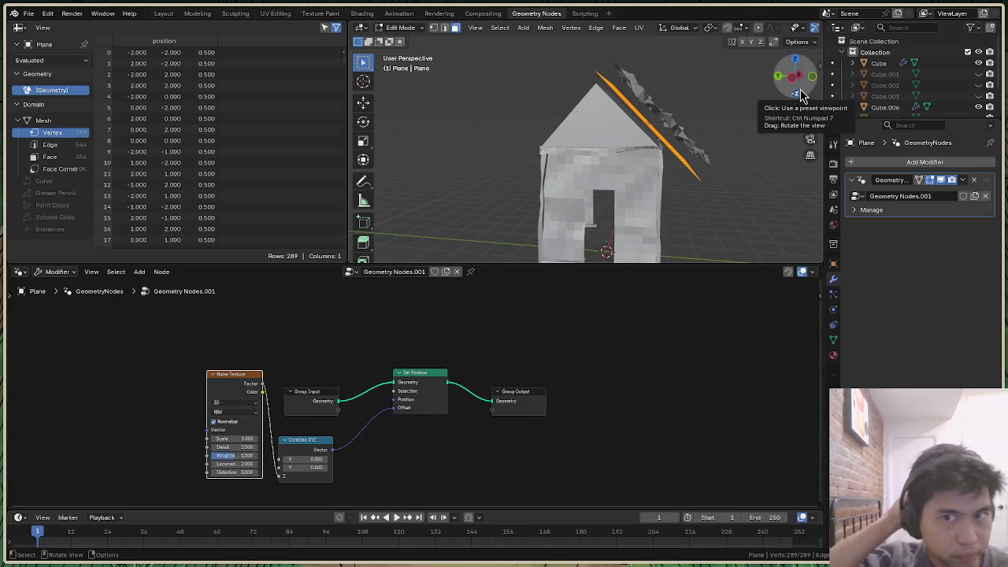
drag(802, 95, 791, 79)
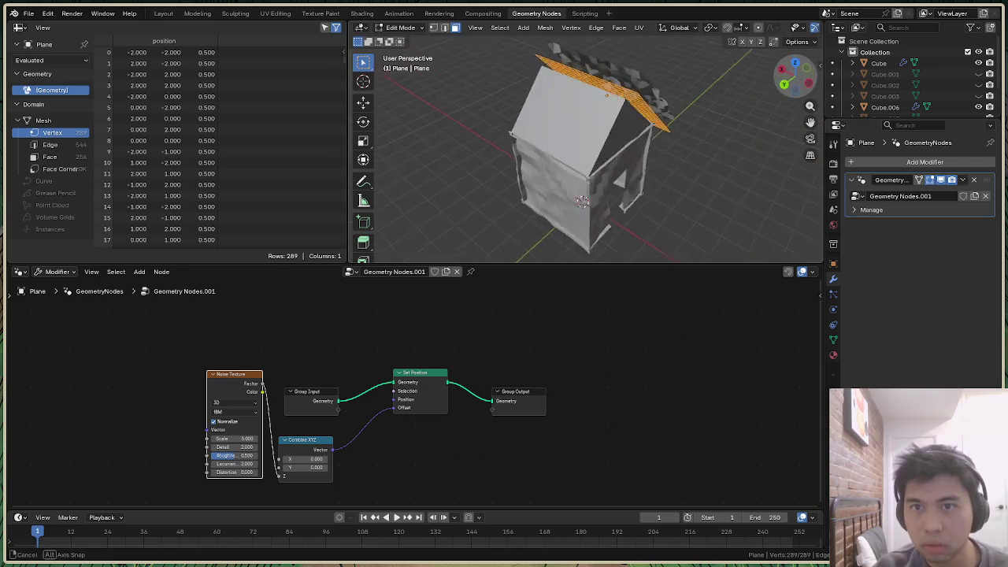
drag(791, 79, 749, 135)
key(g)
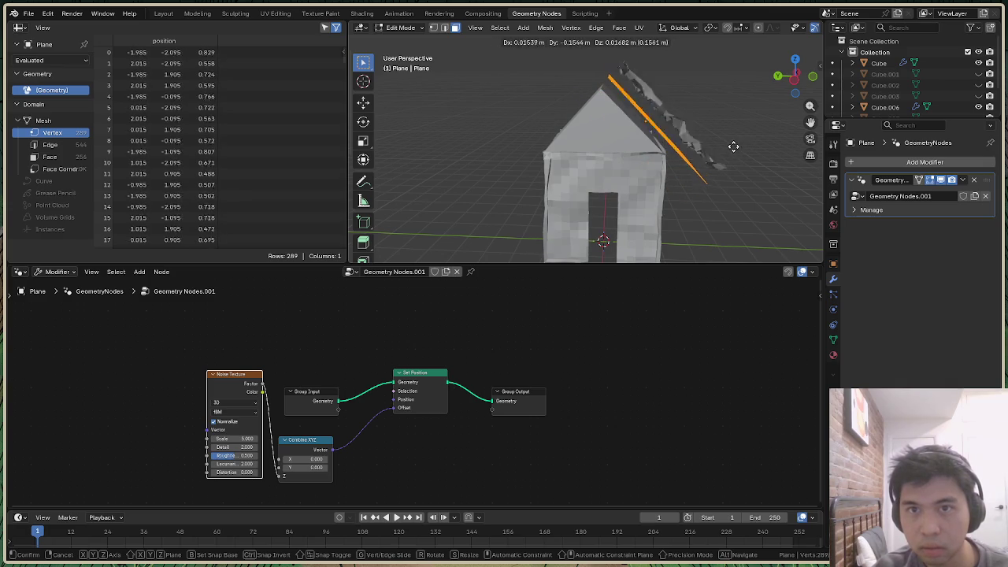
click(733, 146)
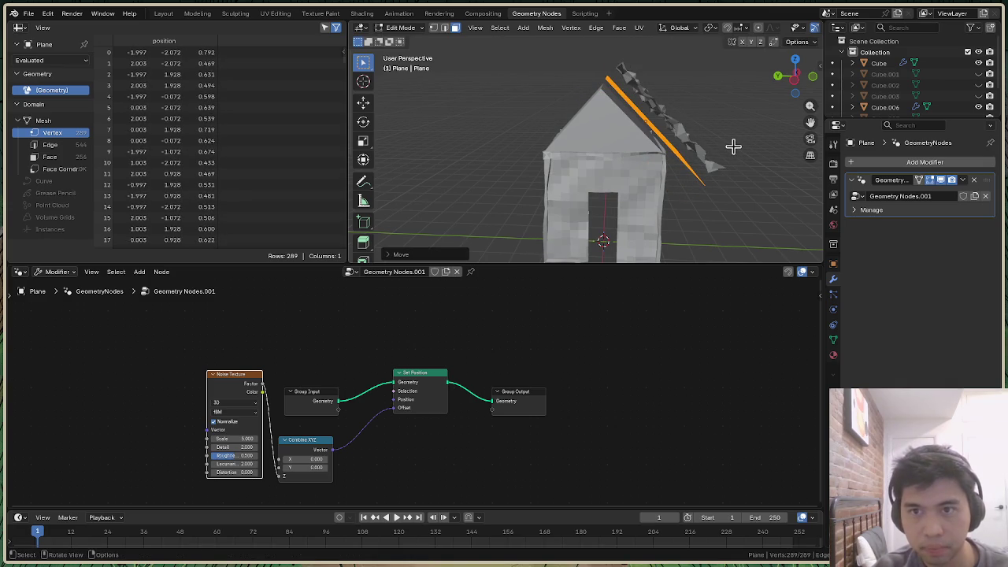
Slide the roof along global Y, keeping solid viewport shading
key(g)
key(y)
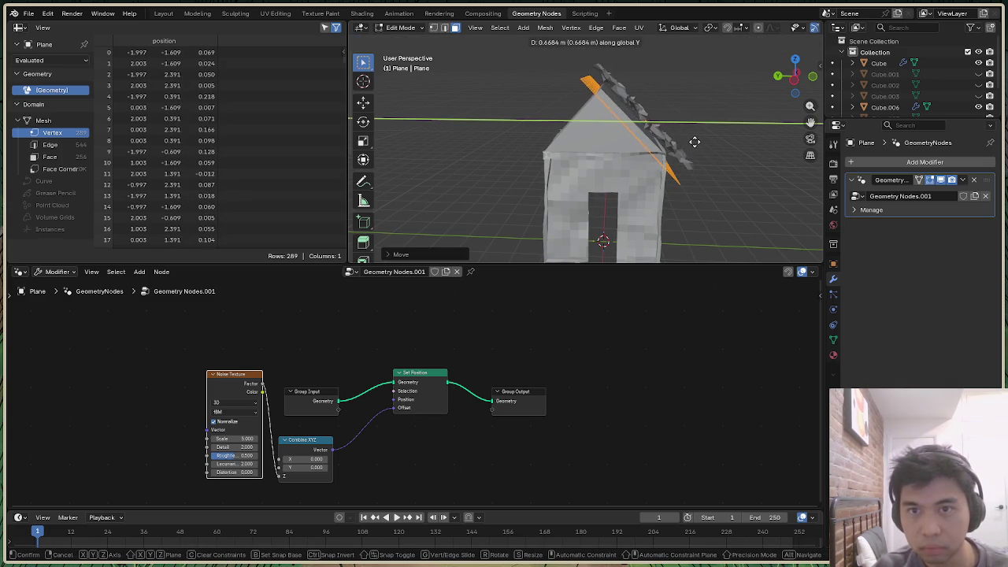
click(697, 141)
key(z)
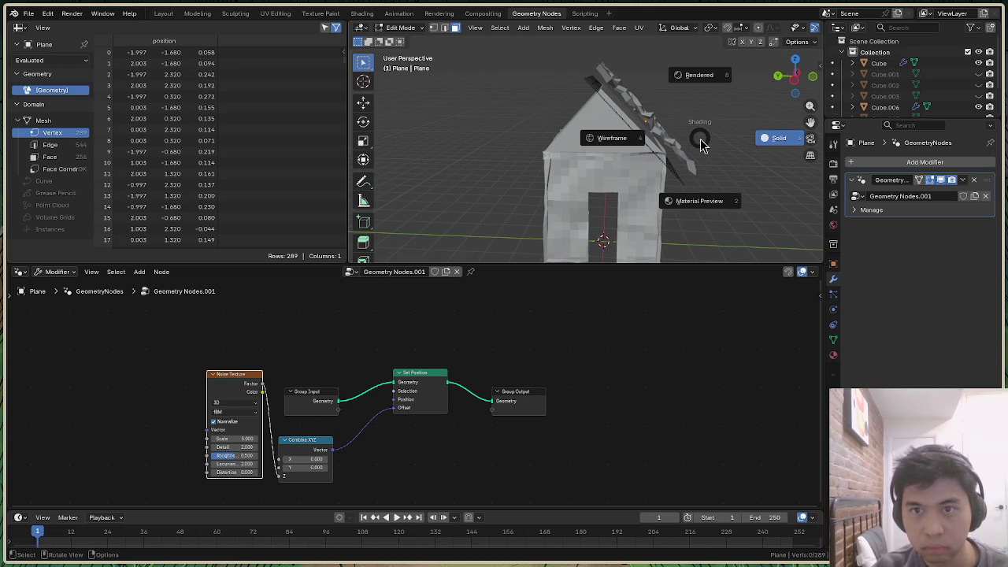
click(715, 143)
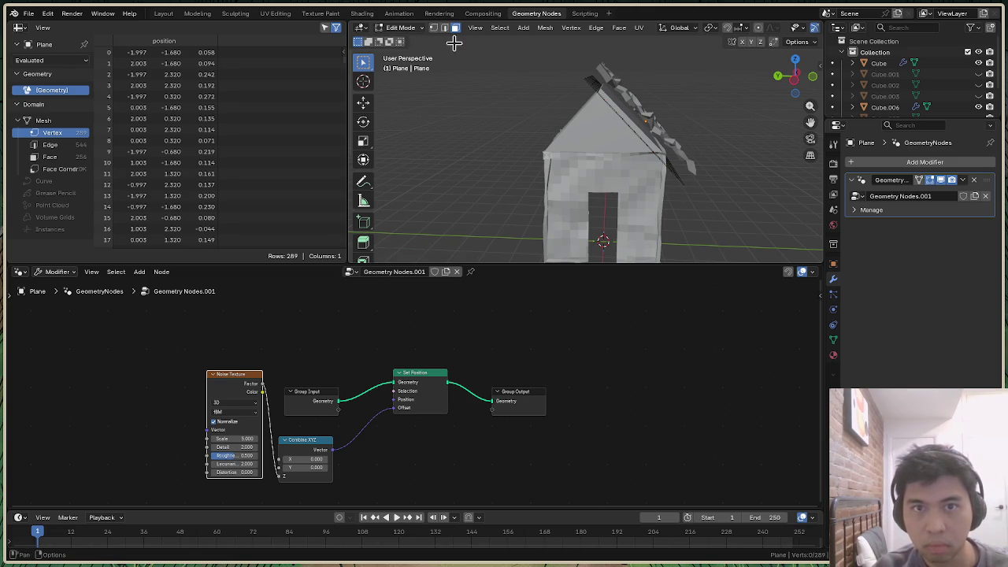
Lower the roof about 0.35 m along Z so it caps the house
key(g)
key(z)
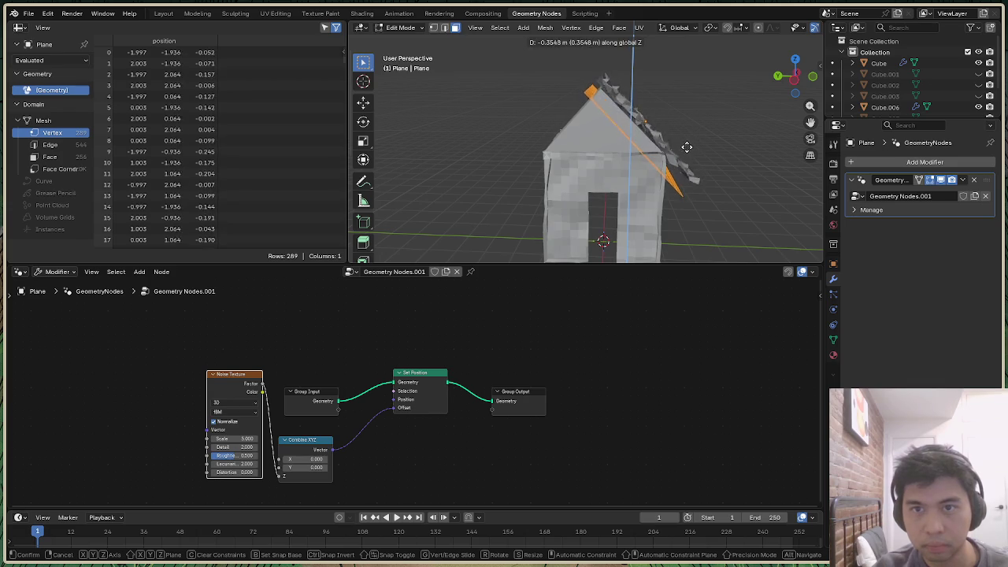
click(686, 150)
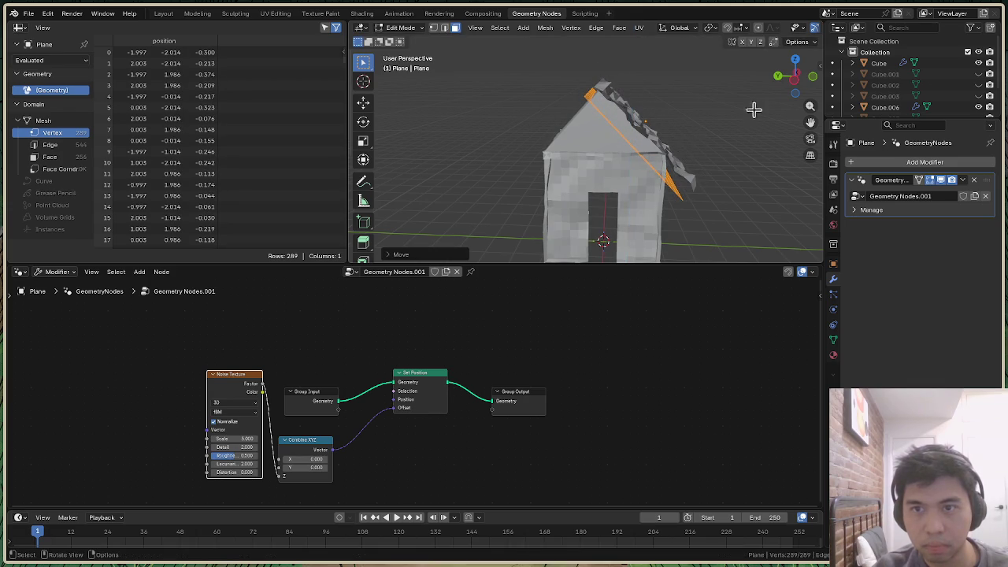
drag(787, 74, 796, 77)
mouse_move(607, 258)
middle_down()
mouse_move(622, 257)
mouse_move(614, 249)
middle_up()
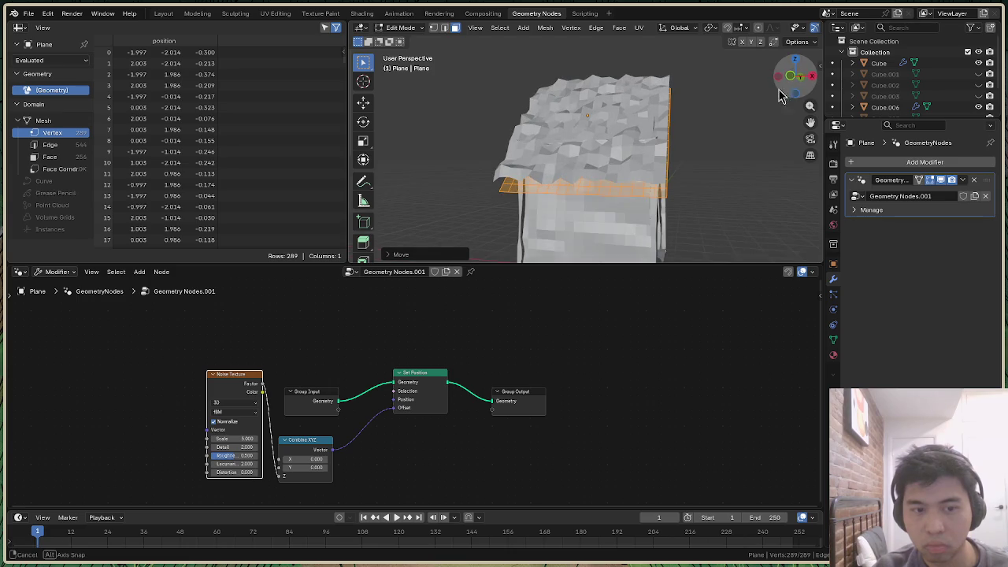
Subdivide the roof plane and try noise scales between 11.9 and 16.5 with lower Detail
mouse_move(223, 438)
mouse_down()
mouse_move(265, 438)
mouse_move(236, 448)
mouse_move(267, 447)
mouse_up()
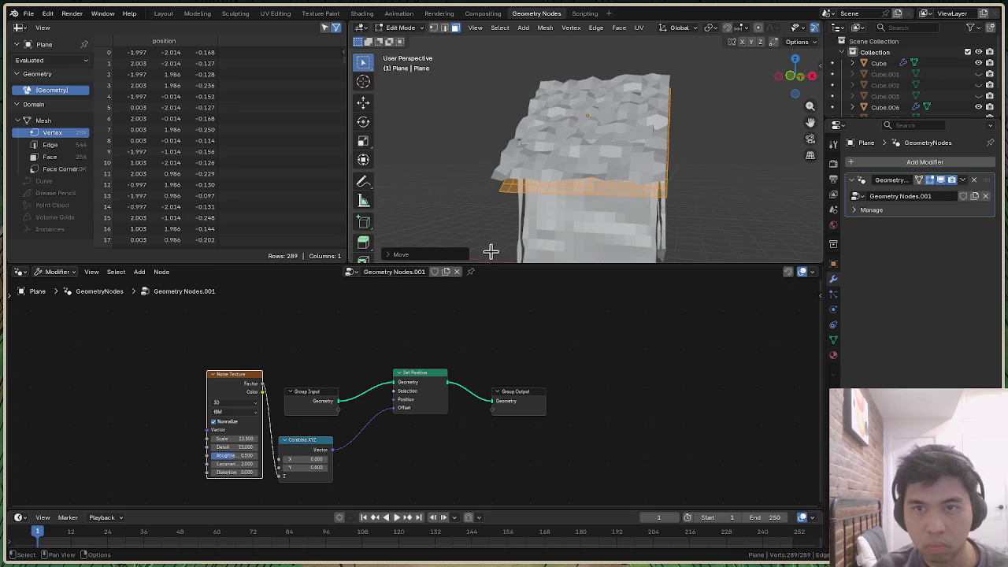
right_click(635, 198)
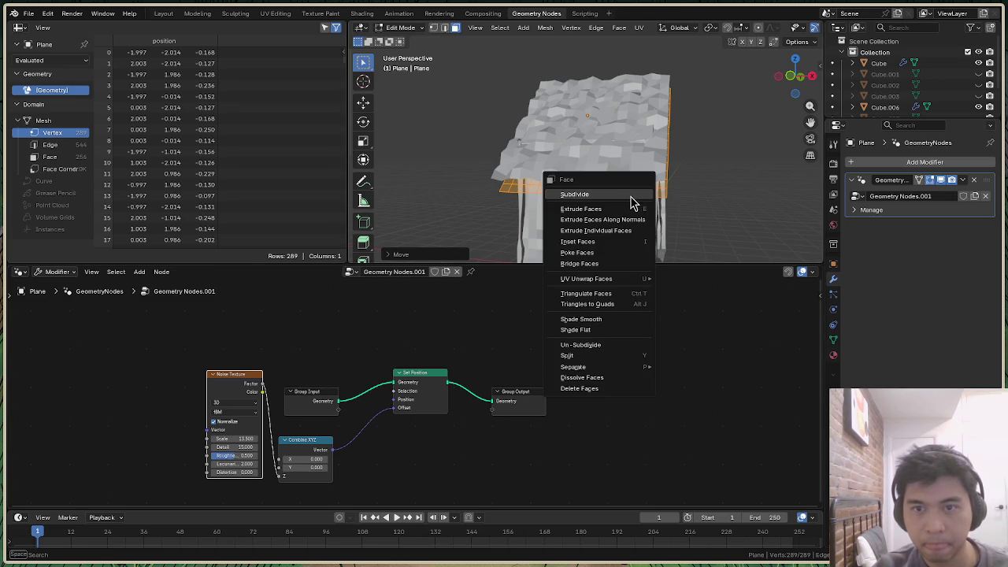
click(631, 195)
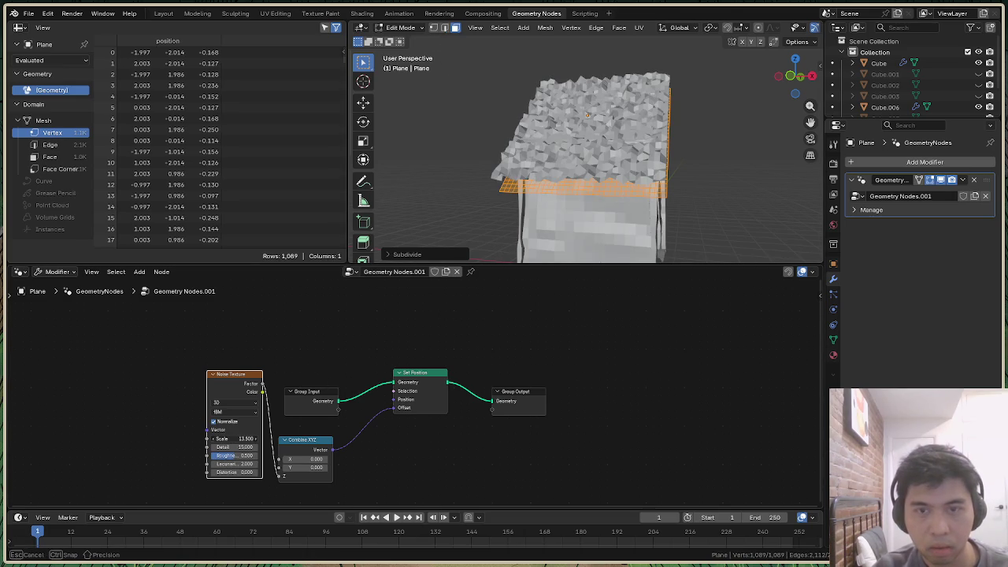
drag(247, 439, 256, 438)
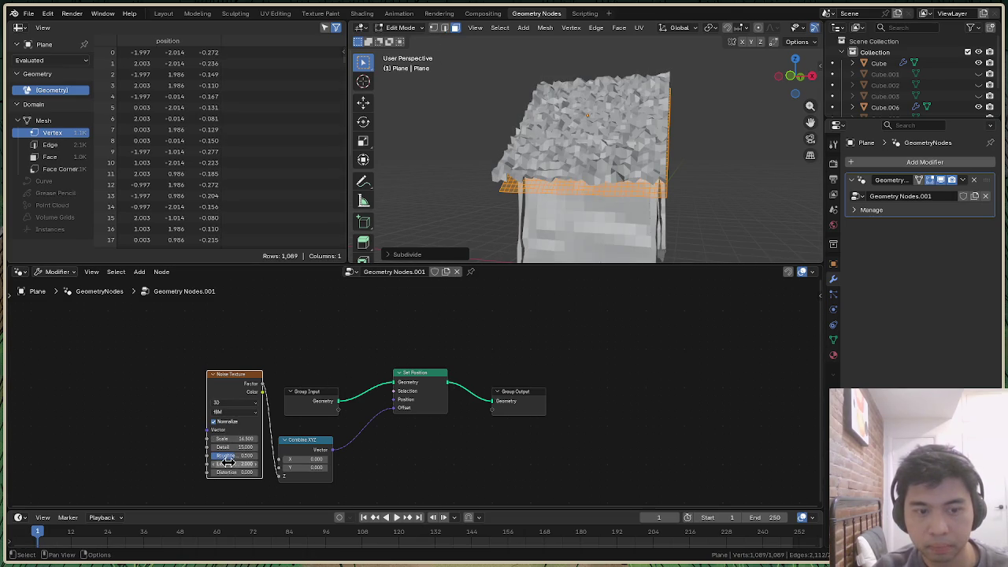
drag(256, 438, 256, 464)
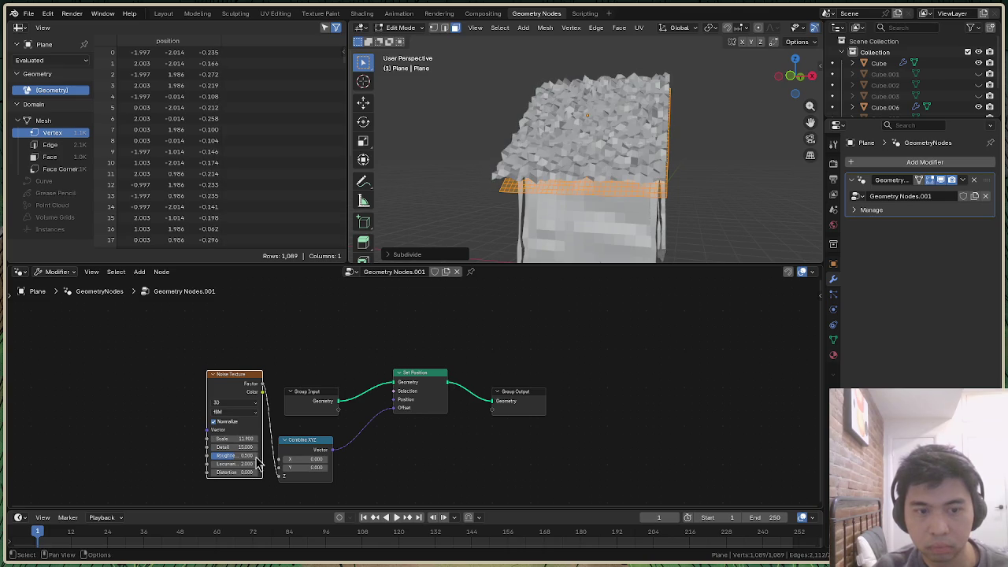
mouse_move(244, 446)
mouse_down()
mouse_move(189, 438)
mouse_move(248, 439)
mouse_up()
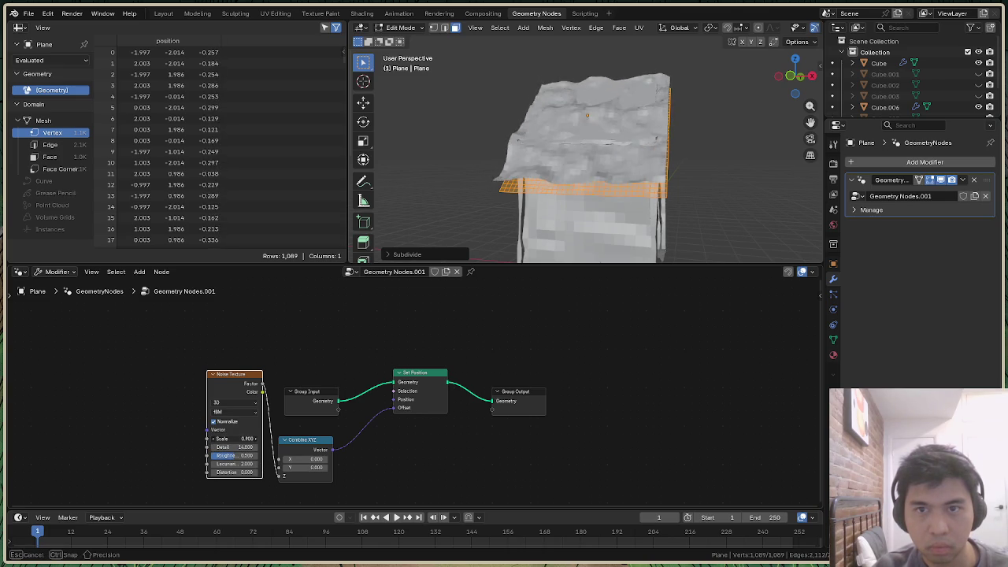
Raise the roof plane along Z and check it from a frontal view
drag(794, 77, 627, 192)
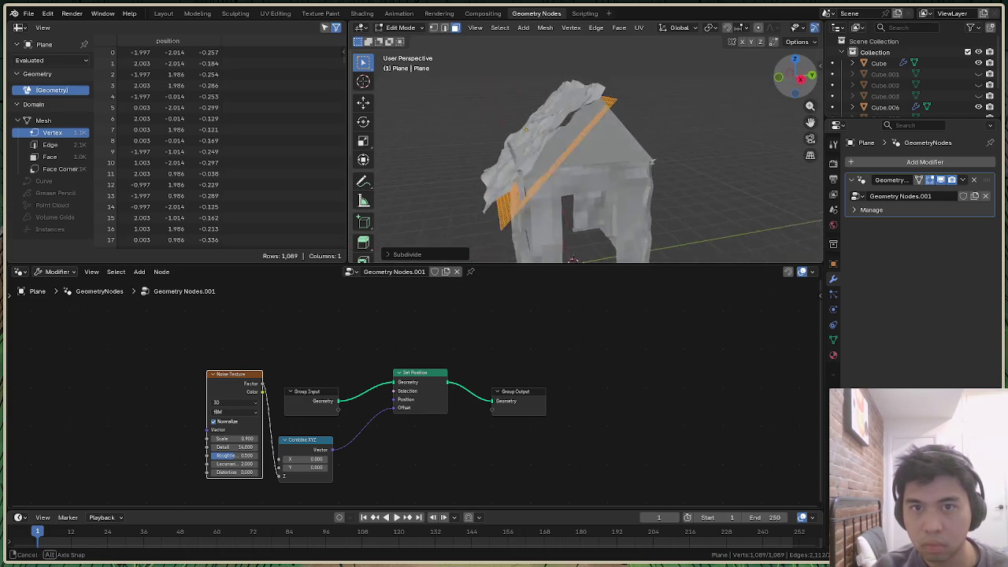
drag(794, 77, 780, 83)
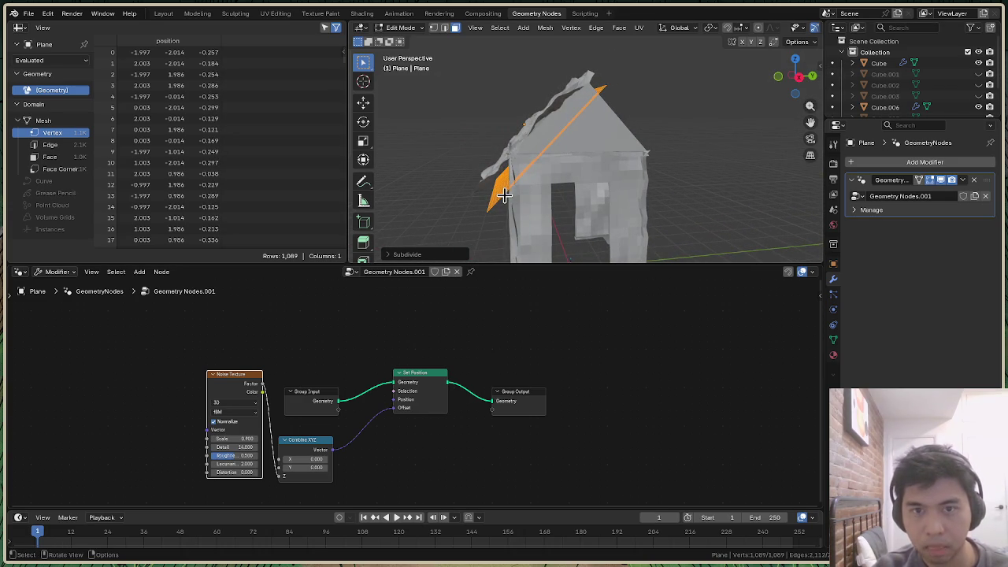
key(g)
key(z)
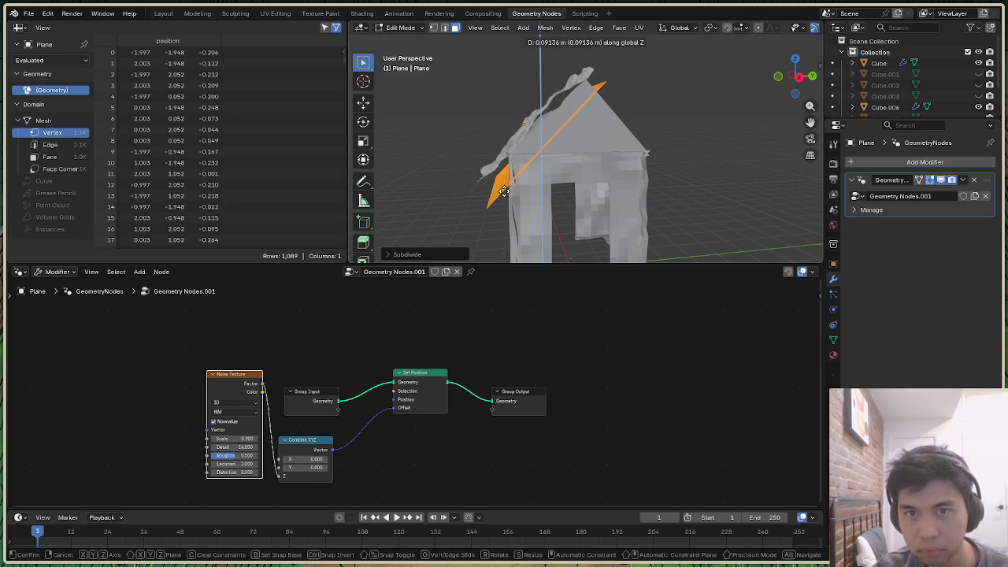
click(503, 190)
mouse_move(794, 78)
mouse_down()
mouse_move(805, 76)
mouse_move(784, 92)
mouse_up()
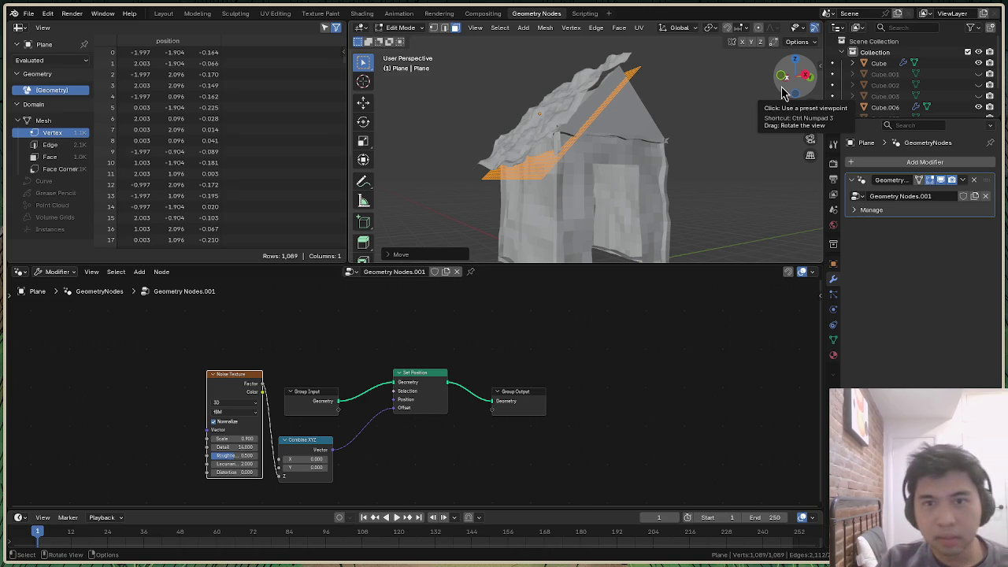
mouse_move(784, 93)
mouse_down()
mouse_move(800, 95)
mouse_move(596, 257)
mouse_move(485, 65)
mouse_up()
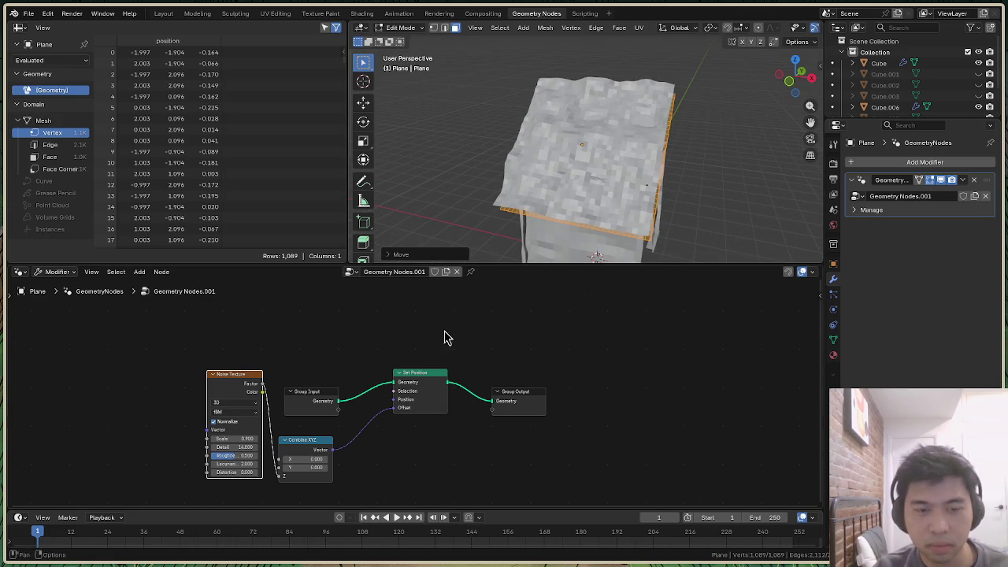
Settle the noise scale at 0.8 for broad lumps and return to the Layout workspace
drag(236, 438, 259, 438)
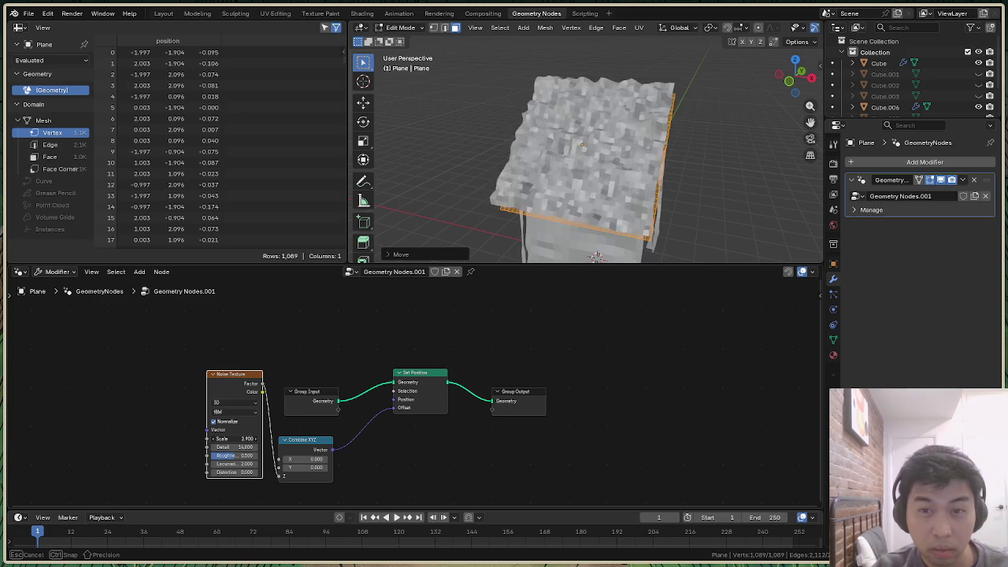
drag(260, 438, 247, 438)
drag(796, 76, 654, 154)
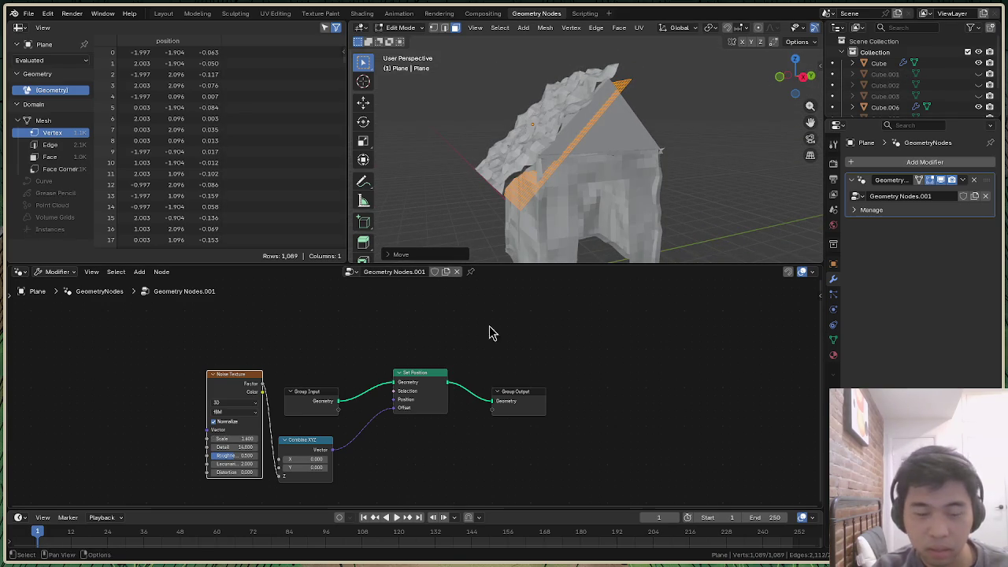
mouse_move(229, 439)
mouse_down()
mouse_move(213, 439)
mouse_move(230, 439)
mouse_up()
drag(801, 79, 776, 89)
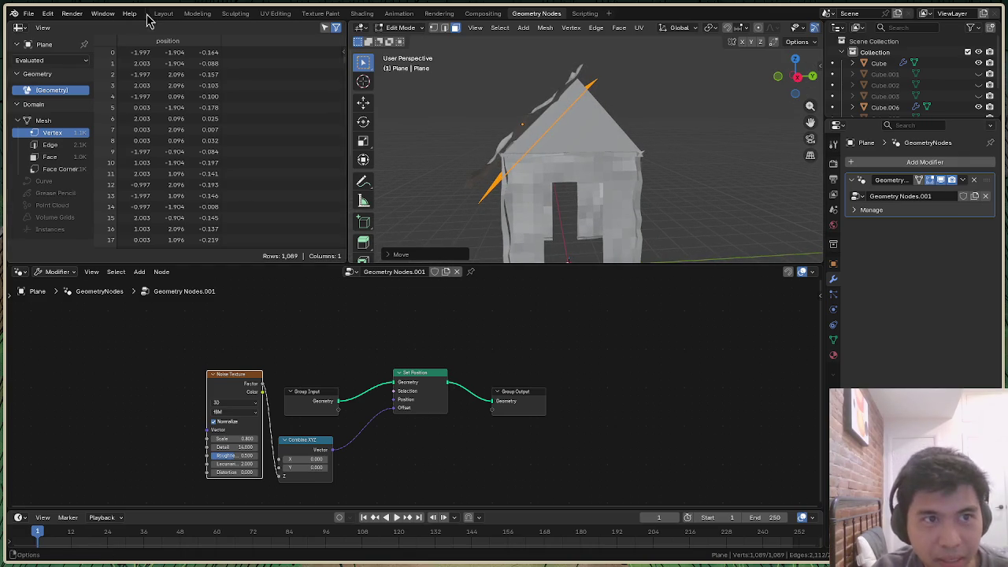
click(161, 14)
drag(819, 85, 404, 219)
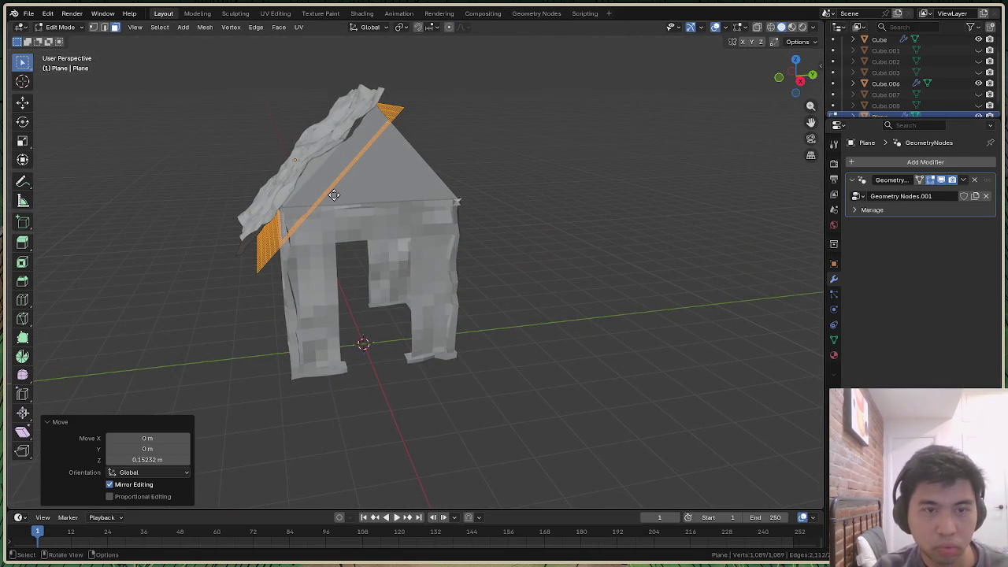
Lower the roof plane along Z and extrude it −0.245 m to give it thickness
key(g)
key(z)
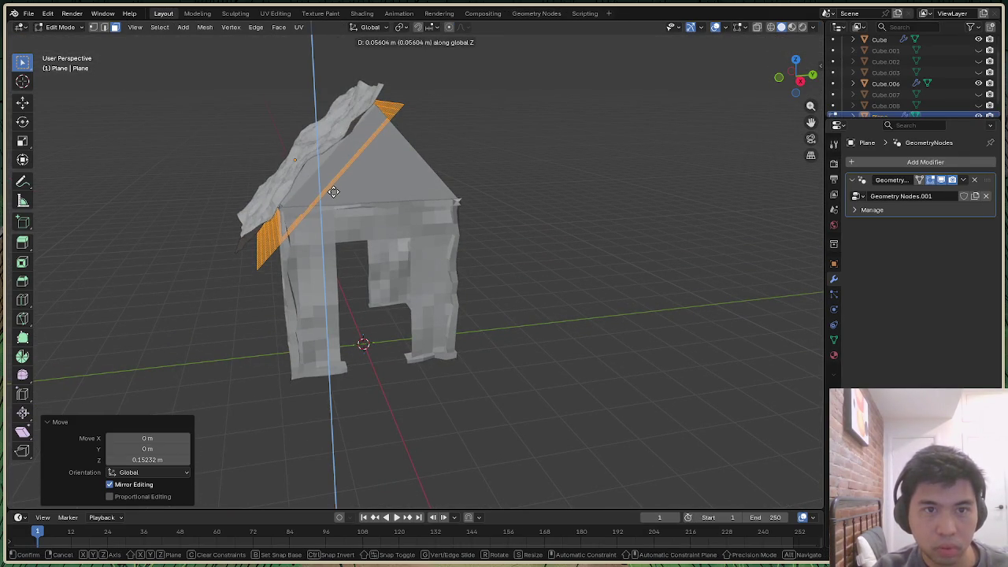
click(334, 193)
click(63, 30)
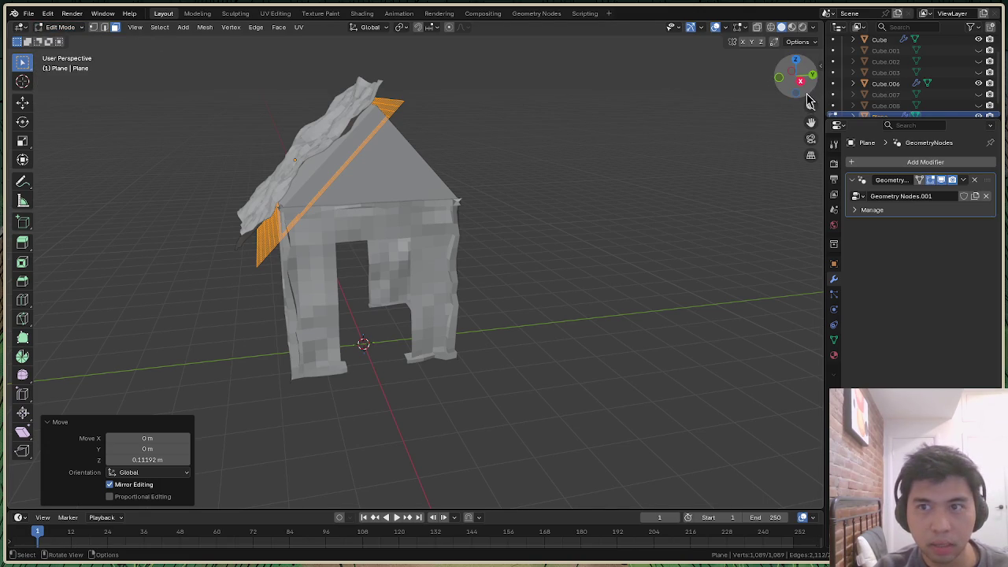
drag(809, 101, 796, 87)
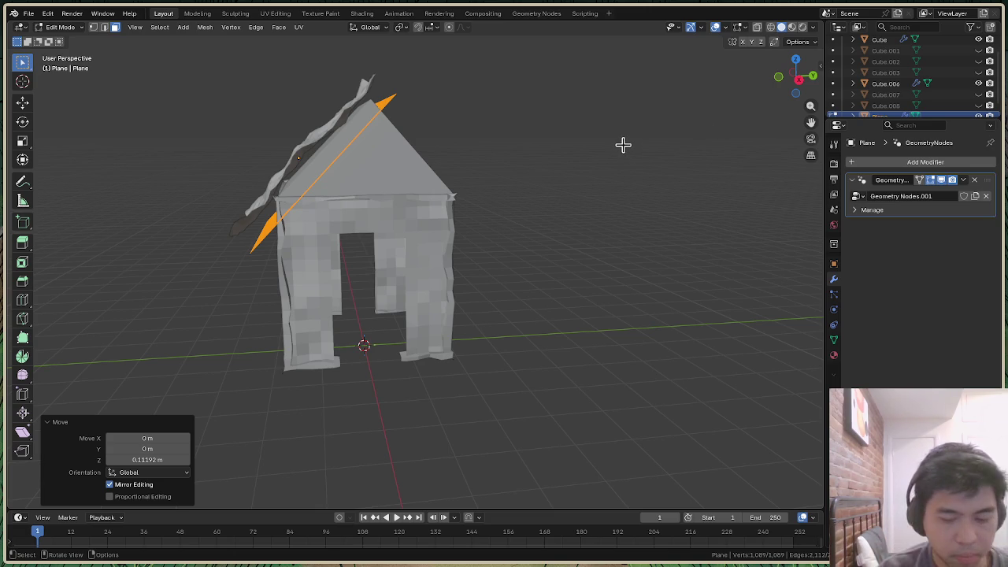
key(e)
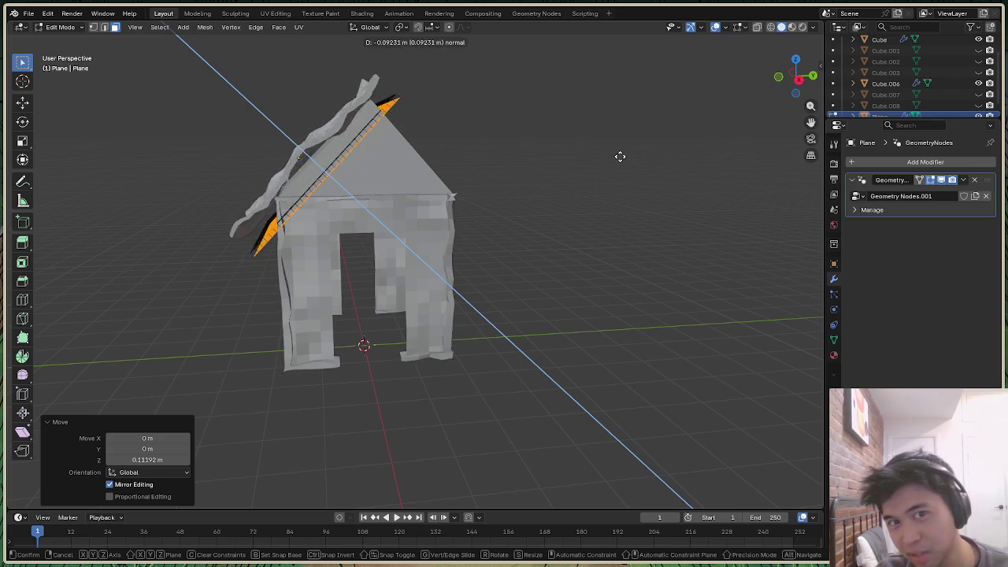
click(625, 160)
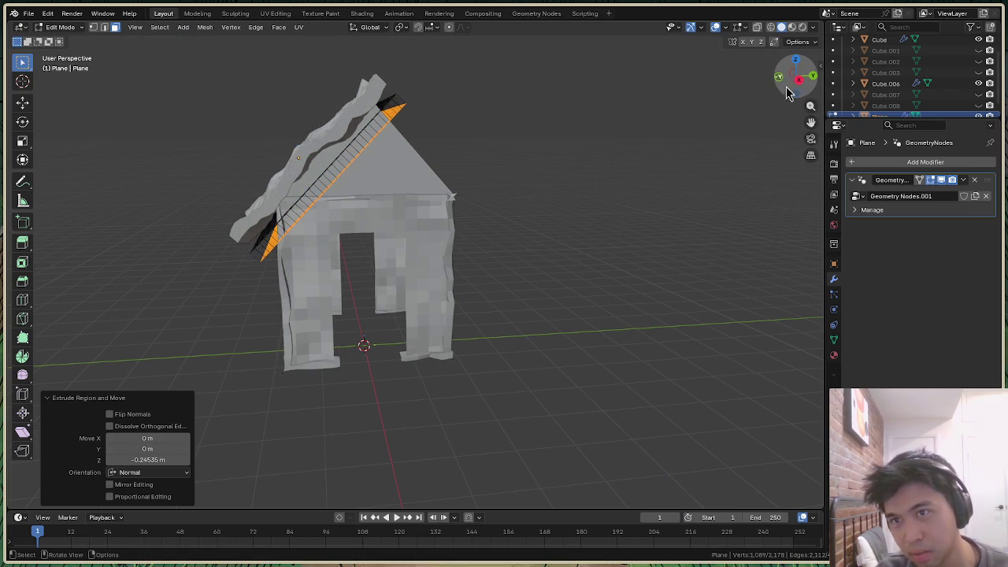
mouse_move(796, 75)
mouse_down()
mouse_move(811, 87)
mouse_move(796, 78)
mouse_up()
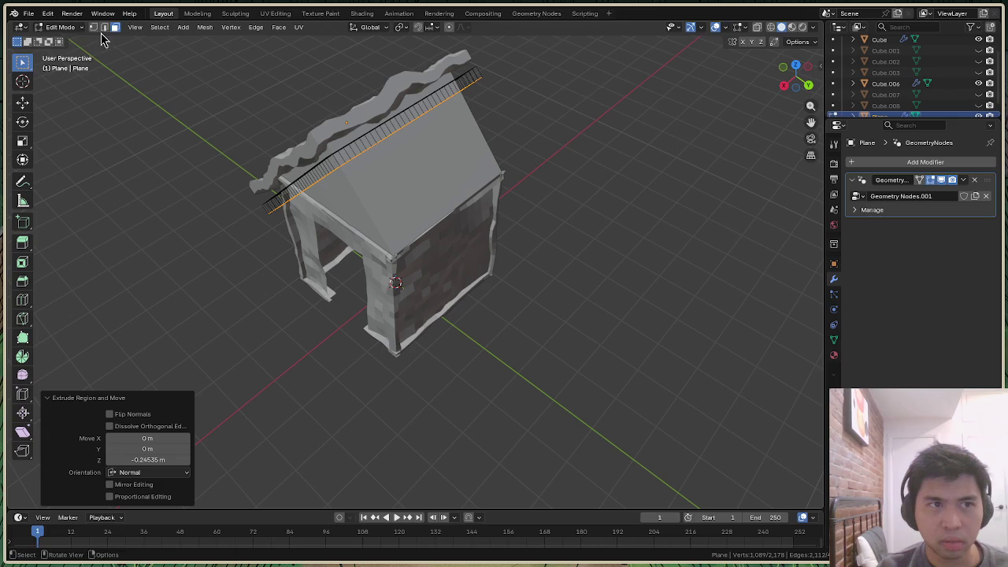
Cycle vertex, edge and face select modes, then return to Object Mode from a front view
click(63, 28)
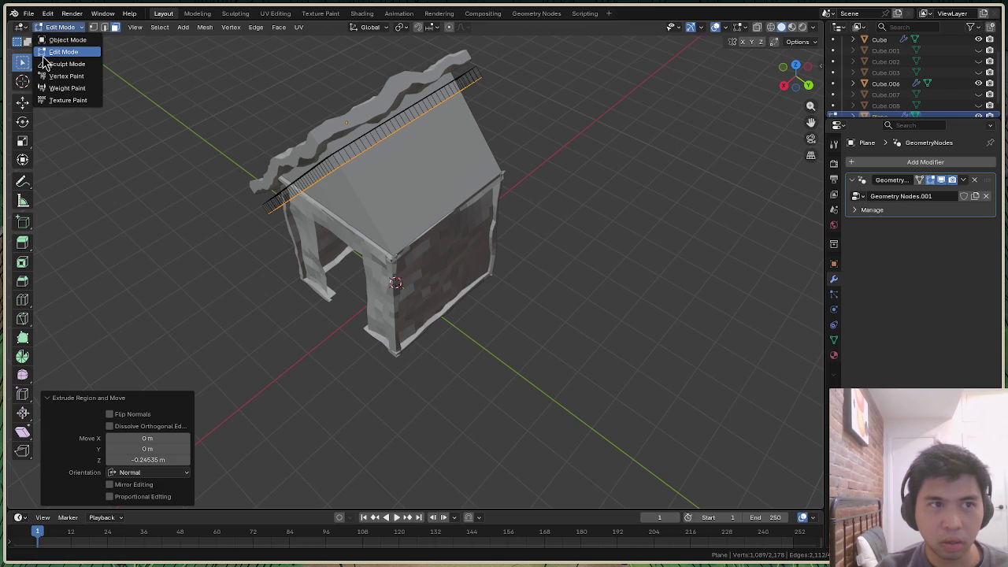
click(596, 201)
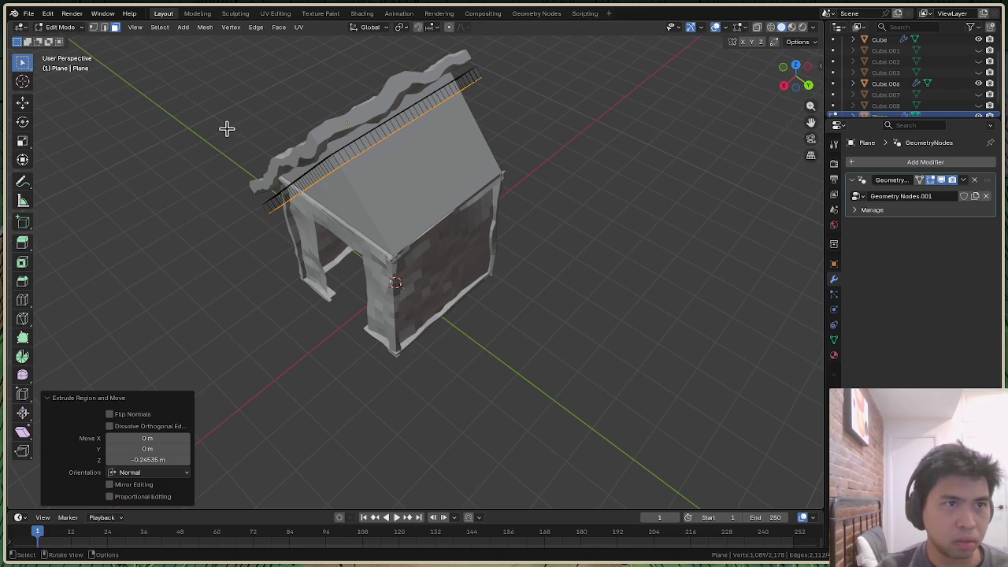
key(2)
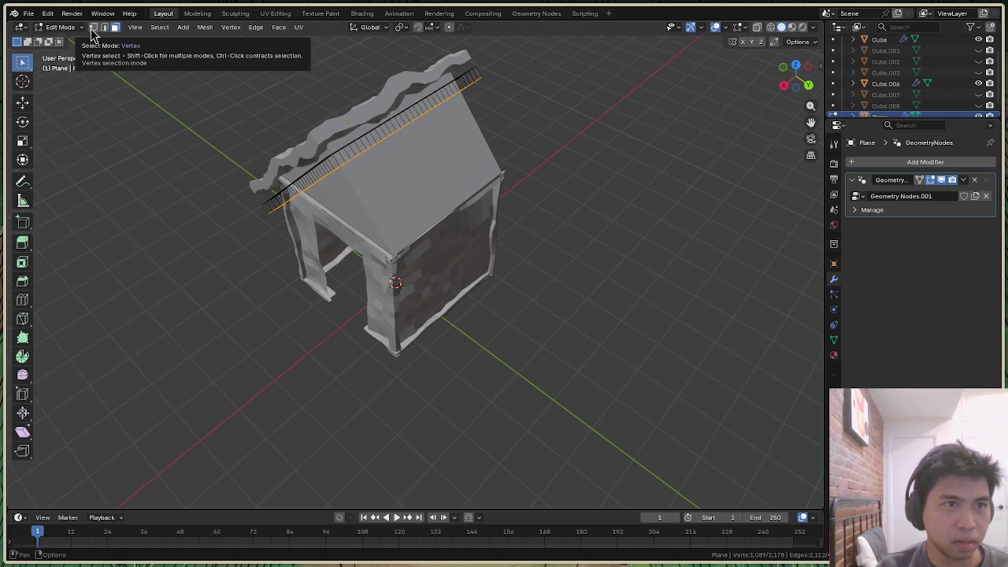
click(102, 31)
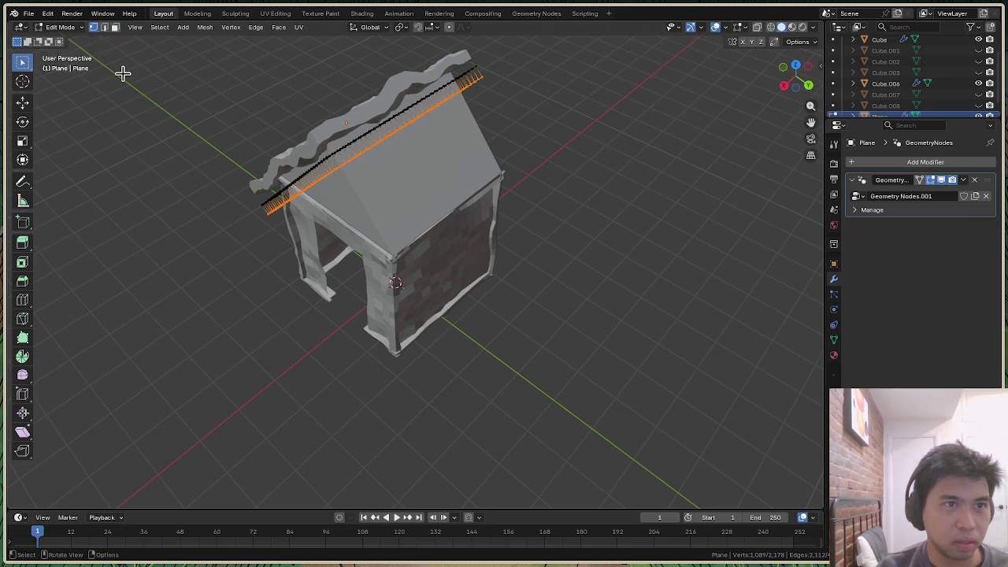
click(106, 29)
click(115, 28)
drag(797, 78, 788, 47)
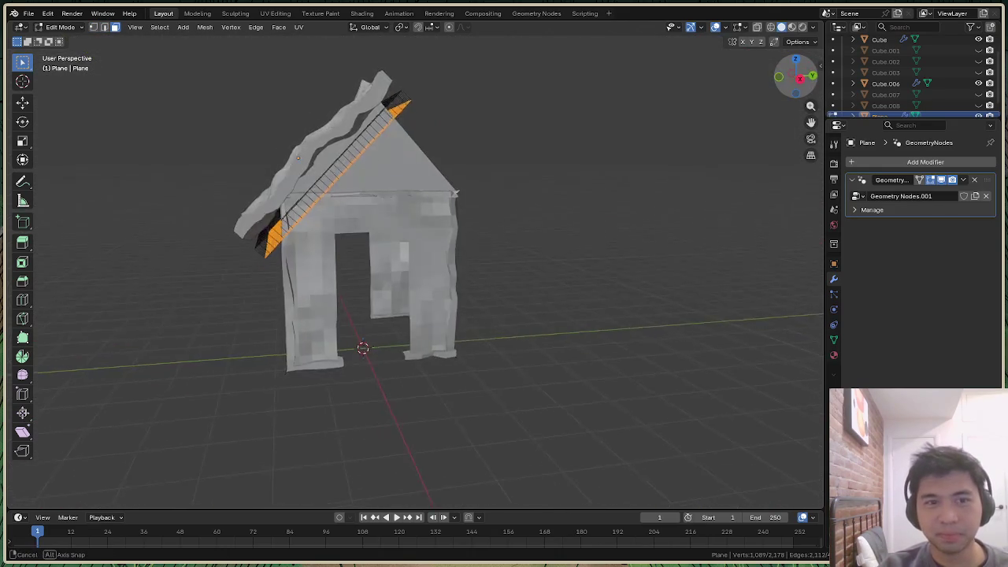
drag(788, 48, 795, 48)
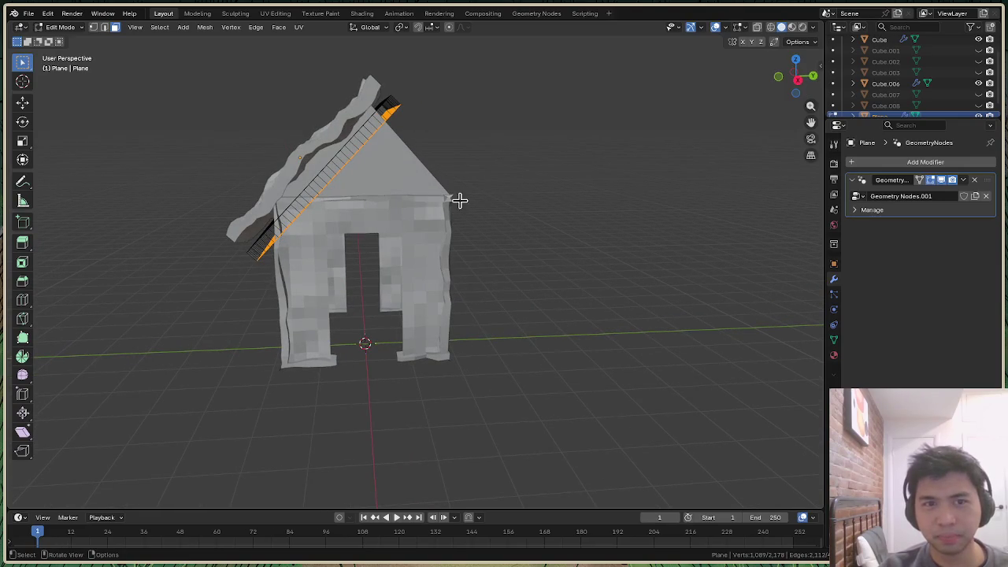
click(63, 40)
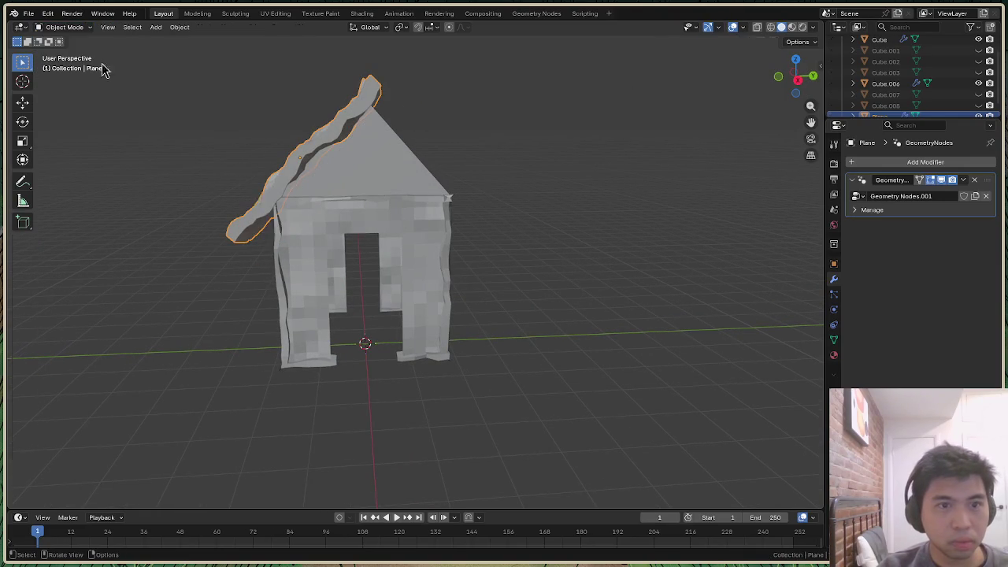
Scale the lumpy roof plane down to 0.848 and orbit to view the house side
key(s)
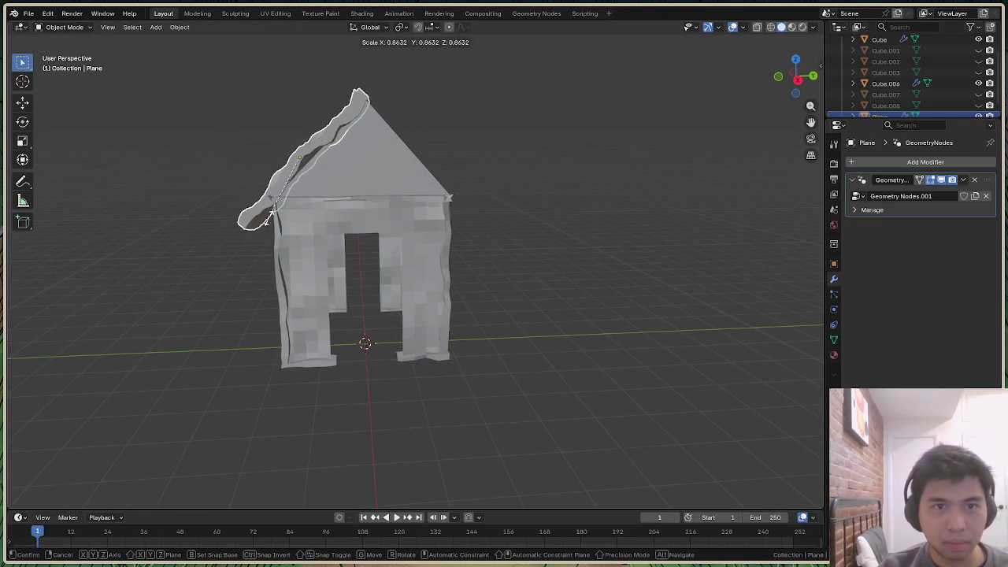
click(273, 226)
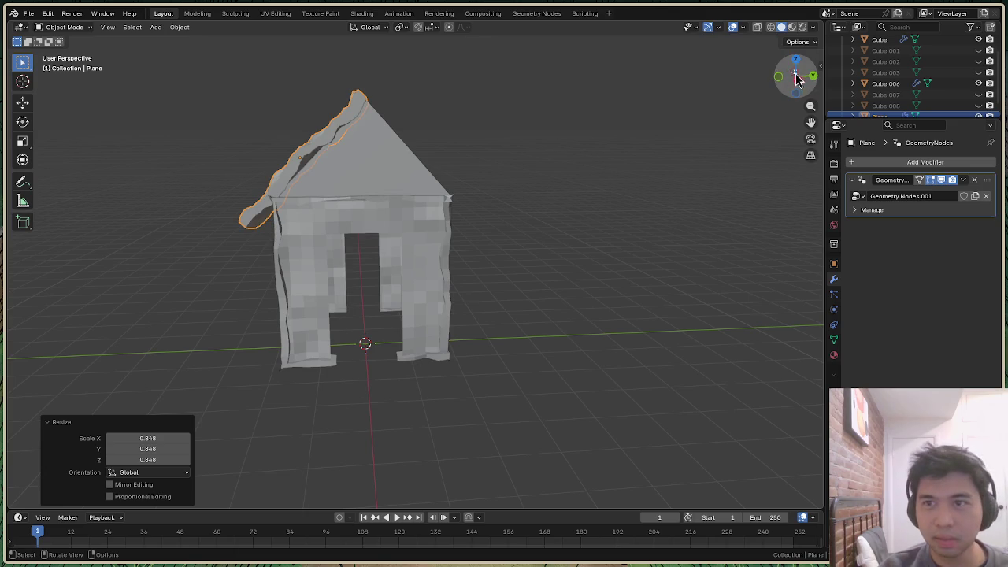
drag(797, 76, 815, 77)
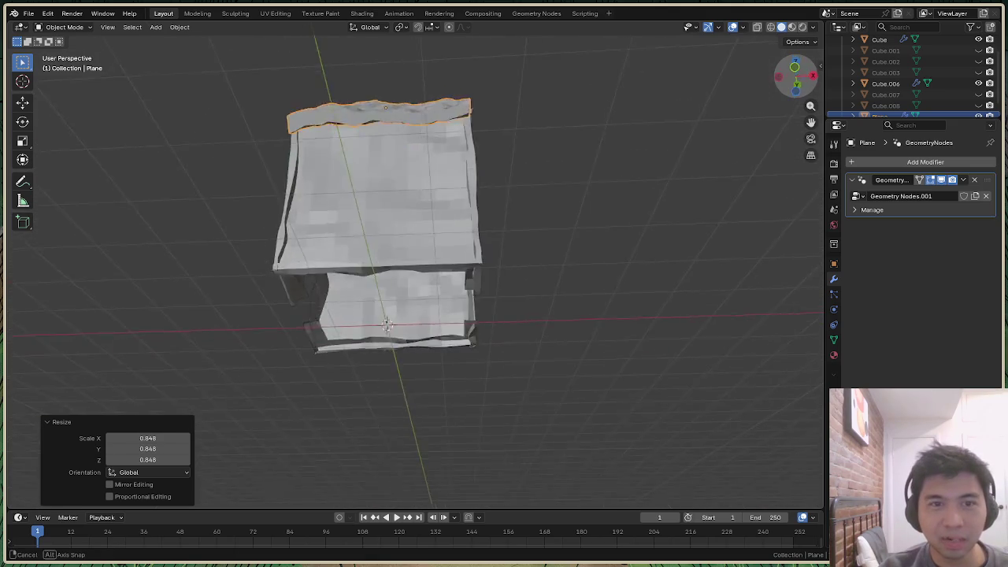
drag(798, 76, 256, 228)
Duplicate the roof plane from the object menu, move the copy along Y, then undo it
right_click(257, 228)
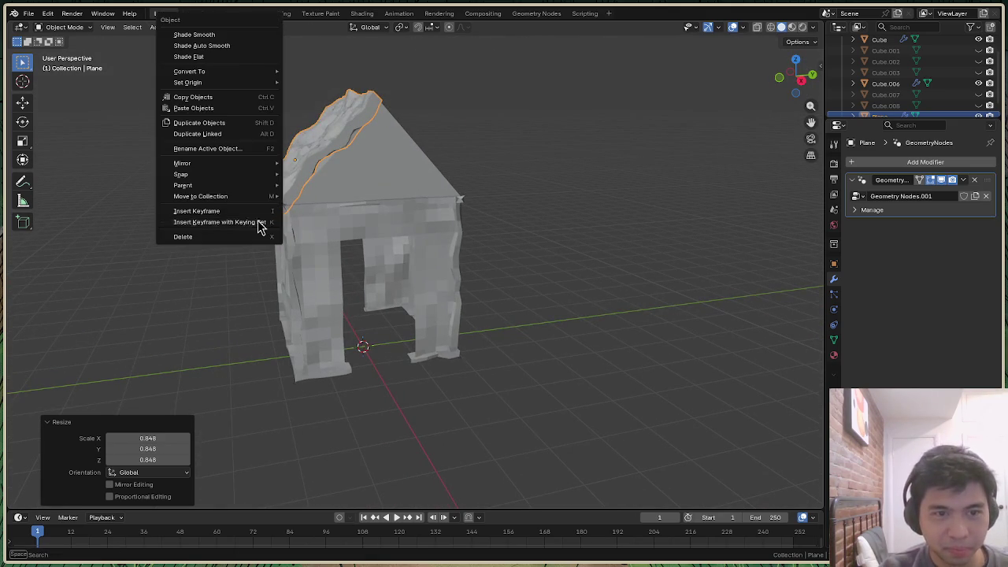
click(198, 123)
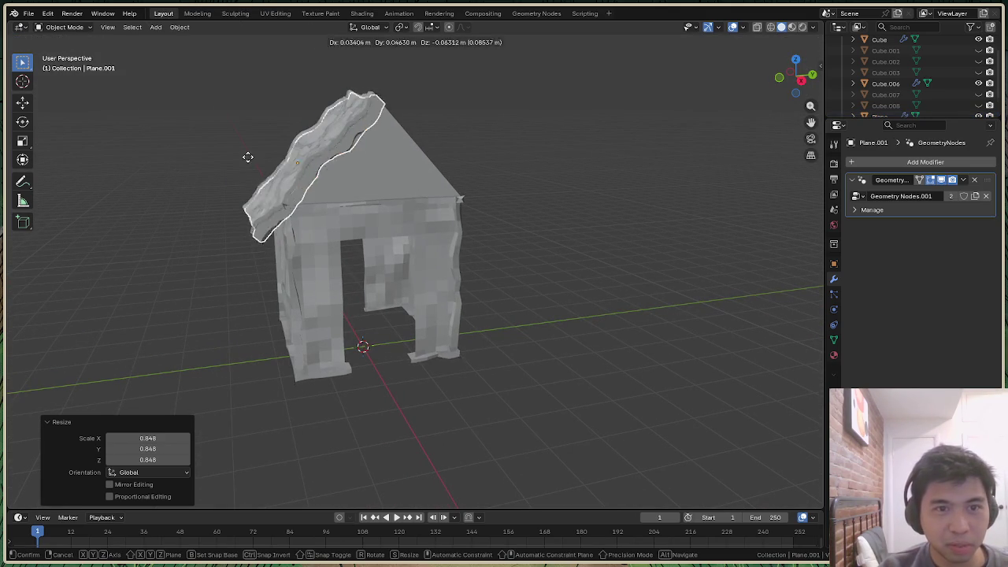
click(244, 167)
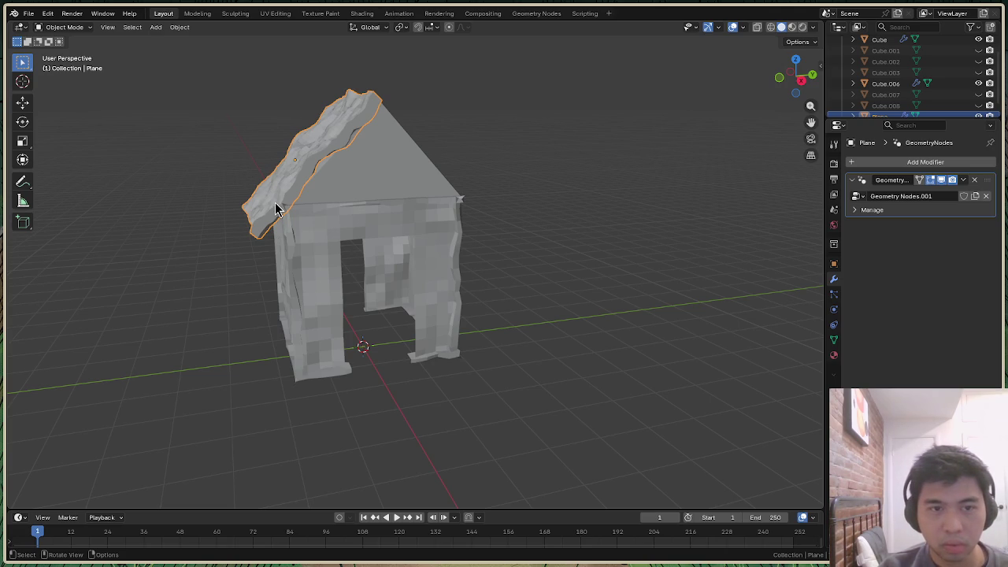
key(g)
key(y)
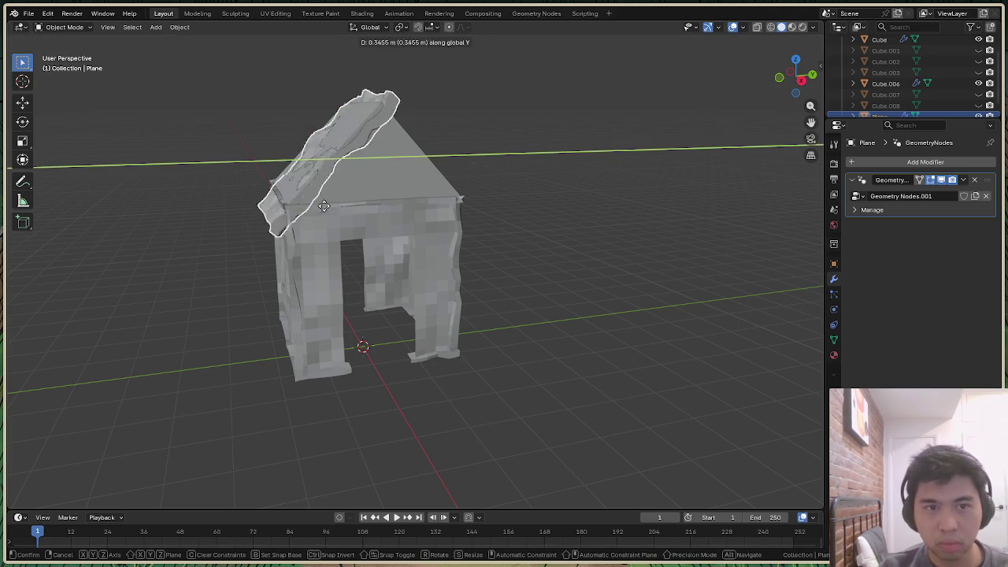
click(281, 213)
key(ctrl+z)
Duplicate the roof again and slide the copy along Y to the opposite side
key(shift+d)
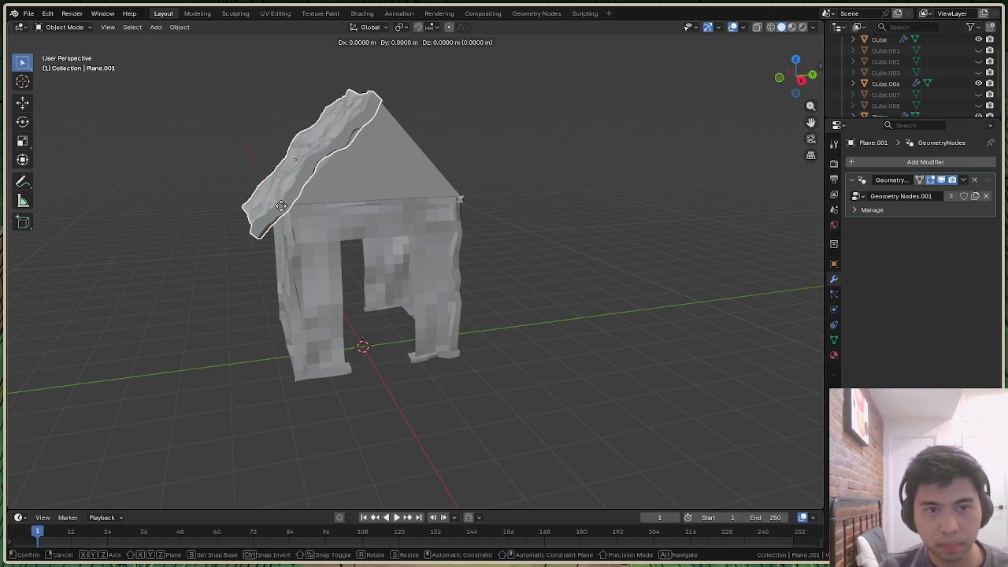
key(y)
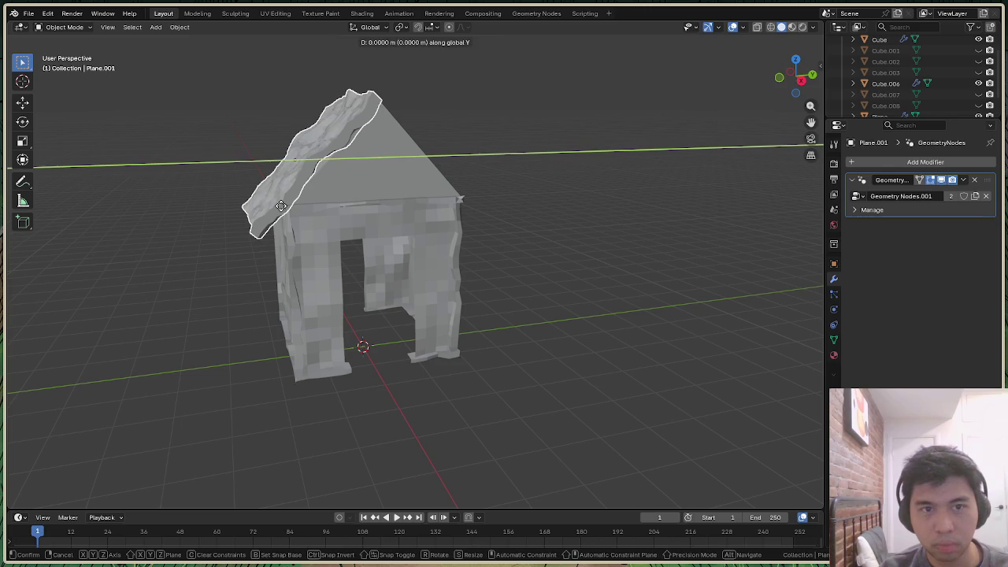
click(390, 200)
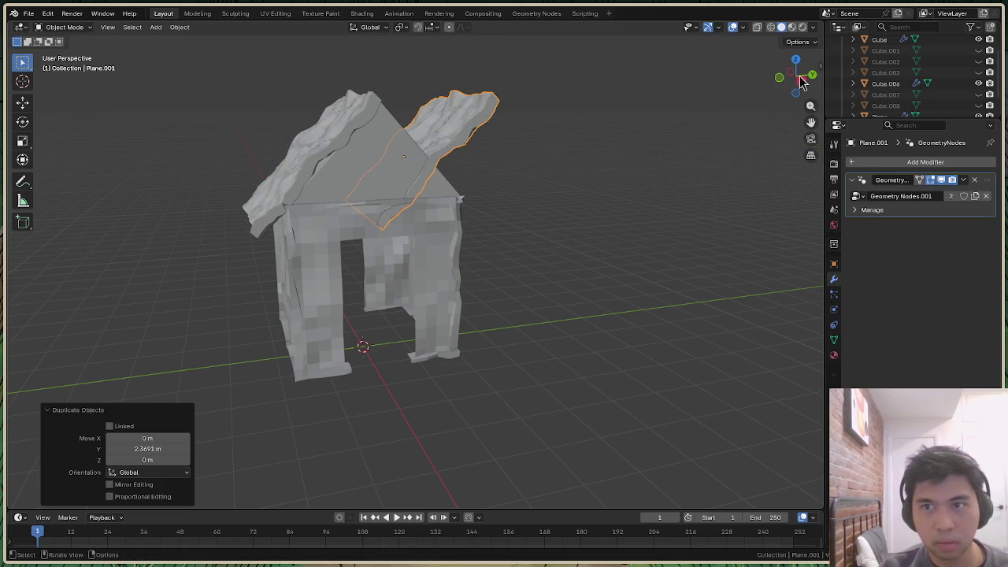
click(801, 79)
click(441, 142)
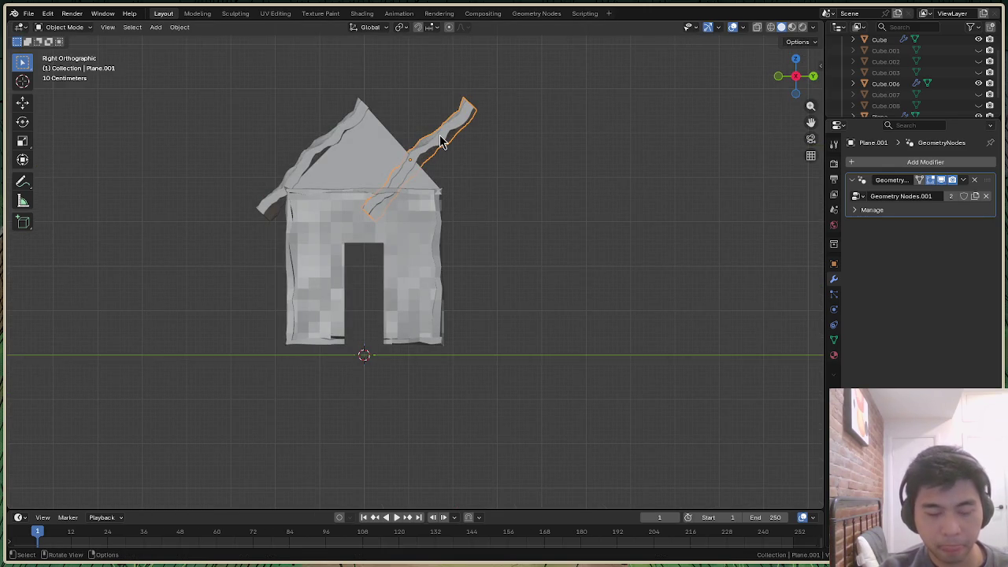
Rotate the roof copy around X and raise it along Z onto the right slope
key(r)
key(x)
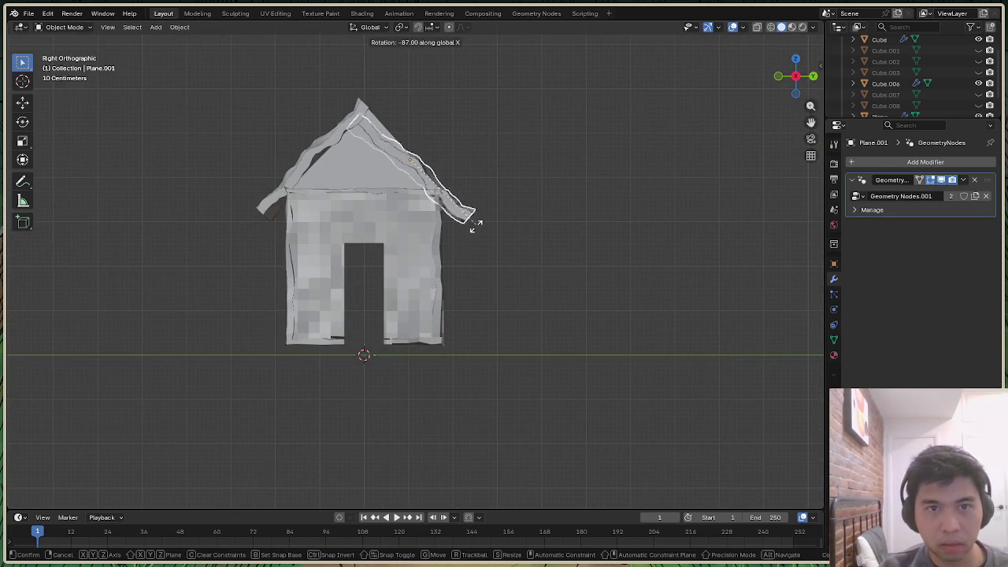
click(480, 241)
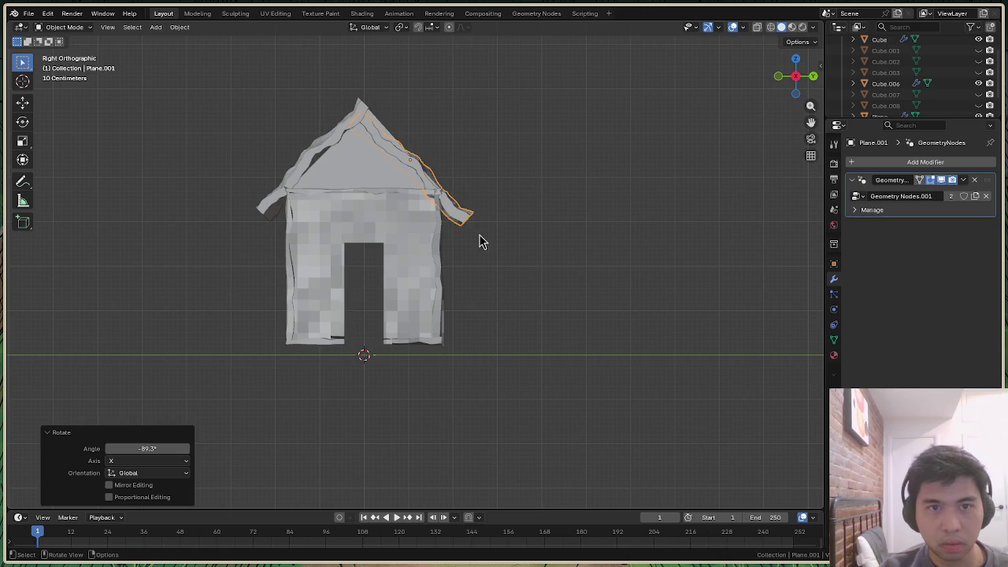
key(g)
key(z)
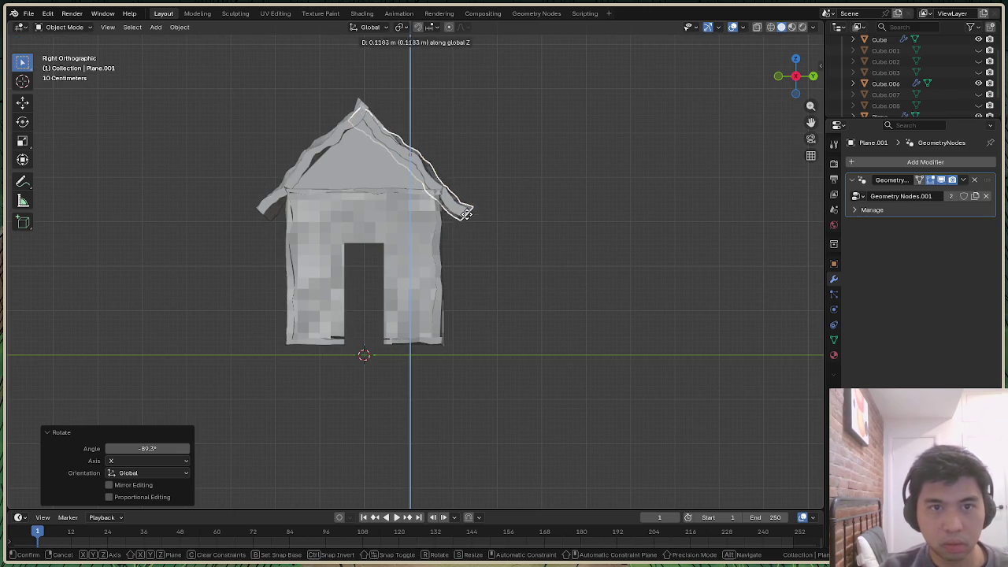
click(468, 208)
mouse_move(798, 73)
mouse_down()
mouse_move(788, 76)
mouse_move(807, 90)
mouse_up()
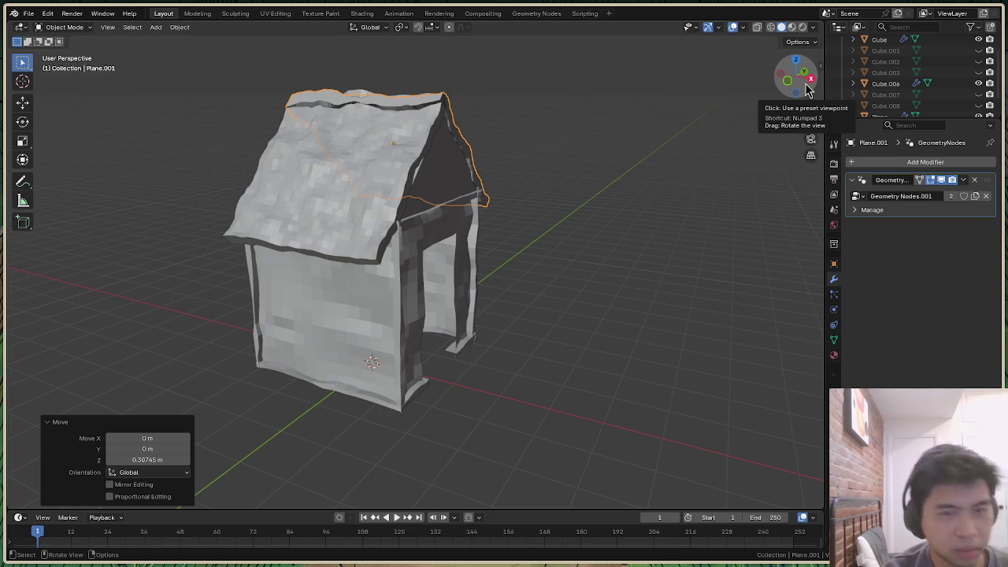
Undo the roof copy, keeping only the shrunken roof on the left slope
key(ctrl+z)
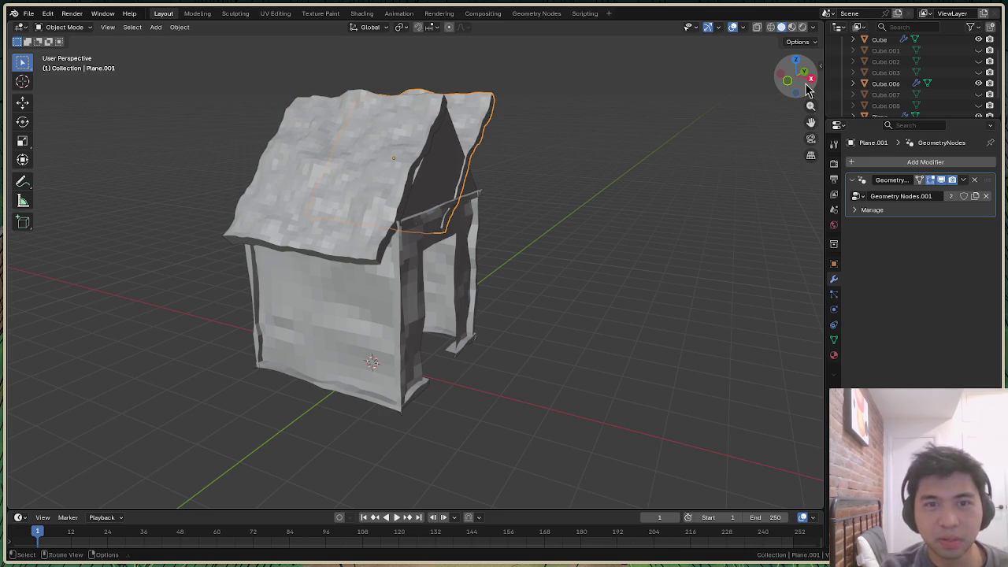
key(ctrl+z)
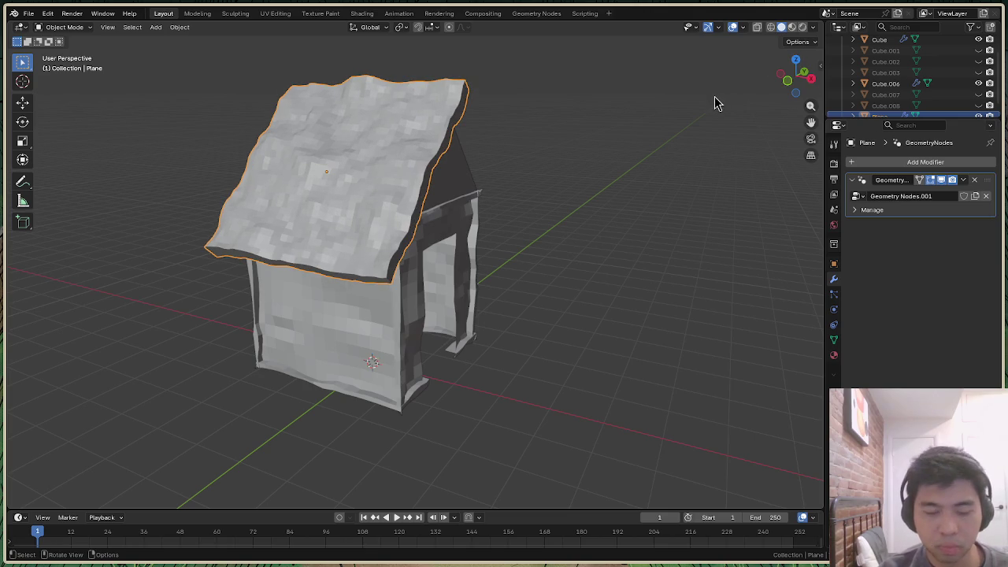
mouse_move(799, 78)
mouse_down()
mouse_move(776, 85)
mouse_move(802, 78)
mouse_up()
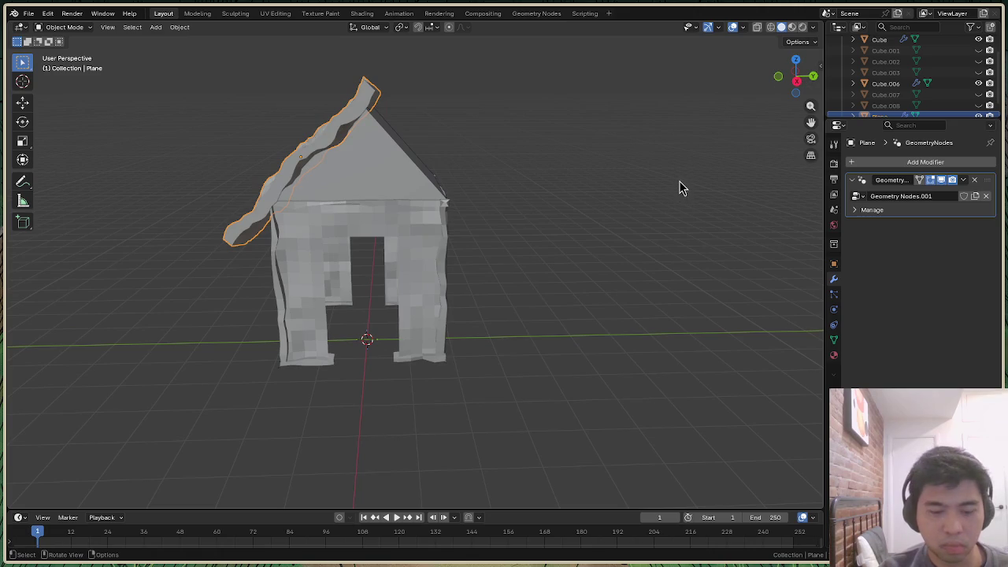
key(ctrl+z)
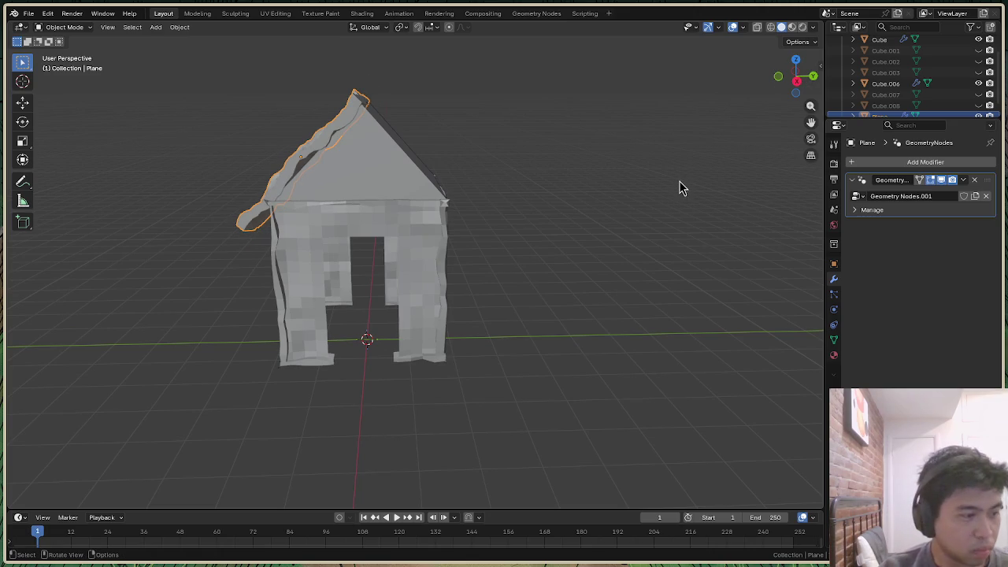
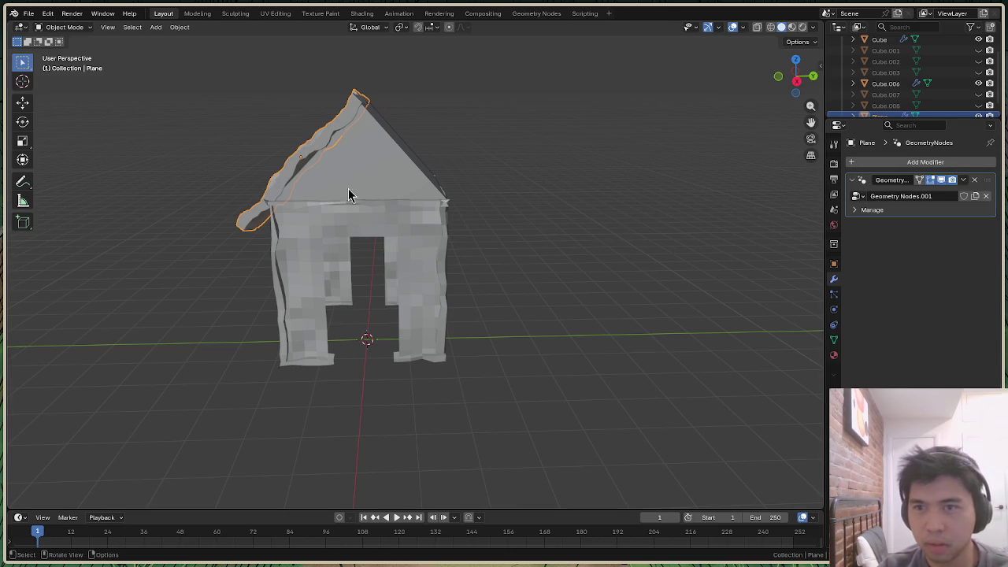
Add a Mirror modifier to the roof Plane, found by searching 'mirr'
click(856, 163)
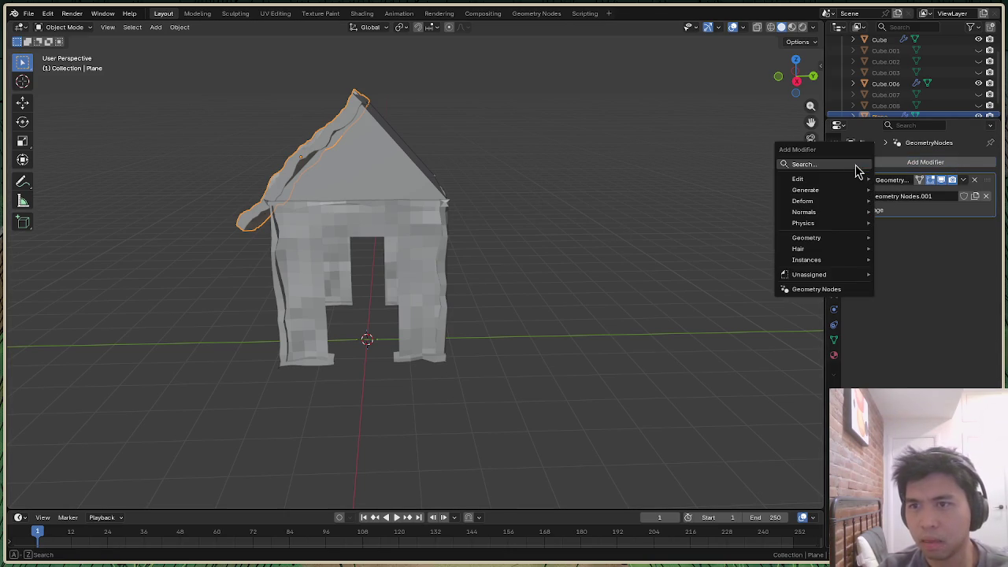
text(mirr)
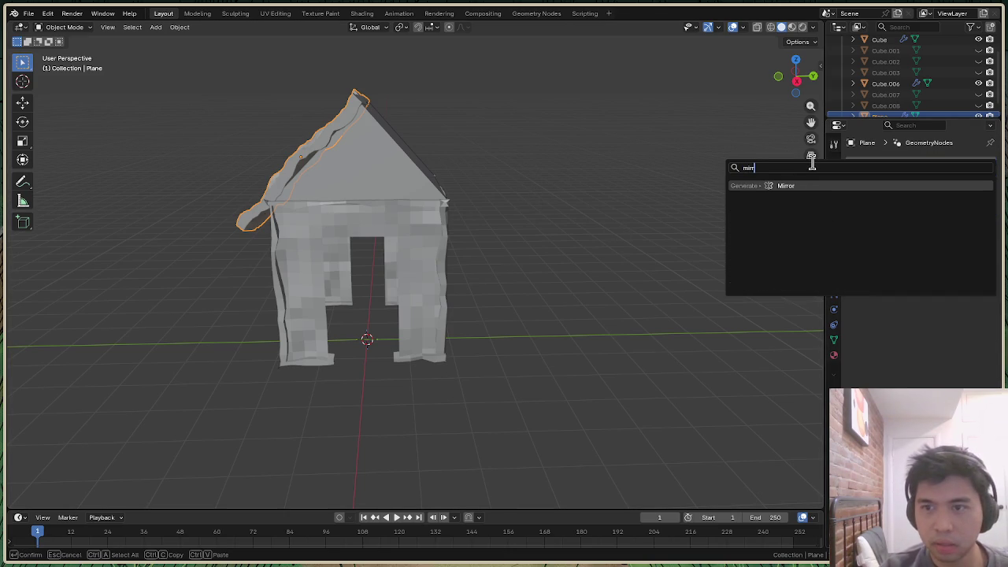
click(804, 183)
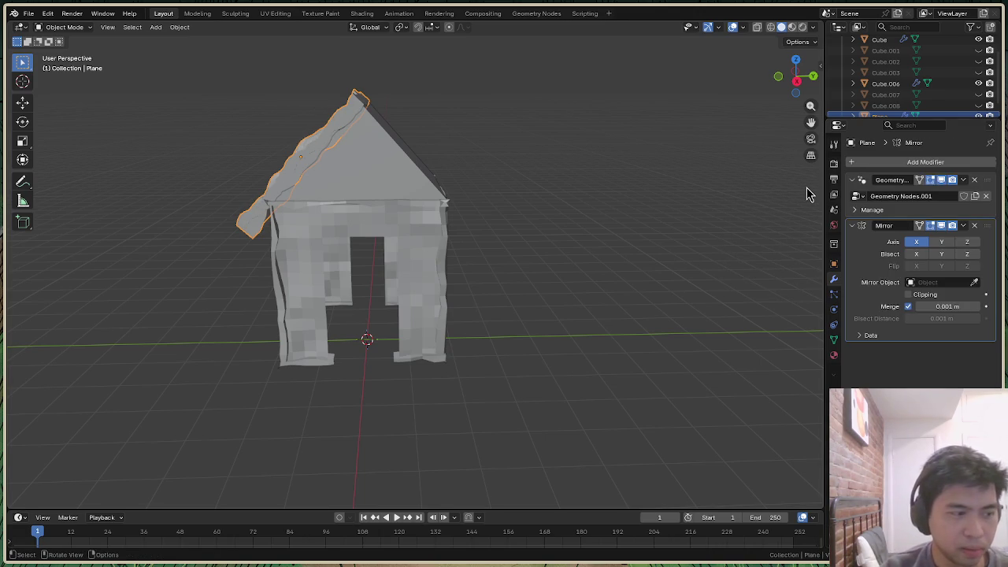
Try Y-axis mirroring on the roof, then settle back on X-axis mirroring
click(941, 246)
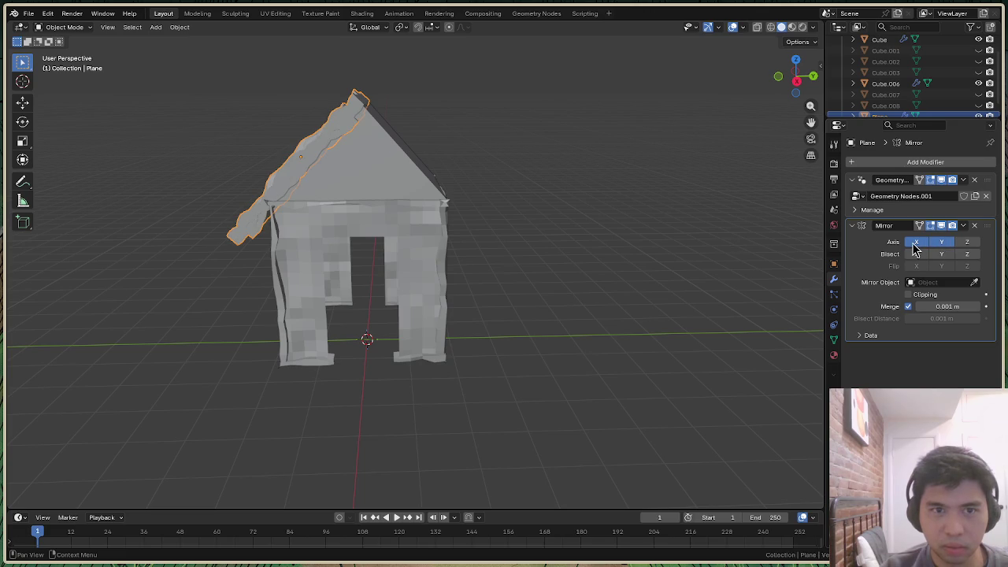
click(916, 243)
mouse_move(797, 76)
mouse_down()
mouse_move(788, 87)
mouse_move(805, 75)
mouse_up()
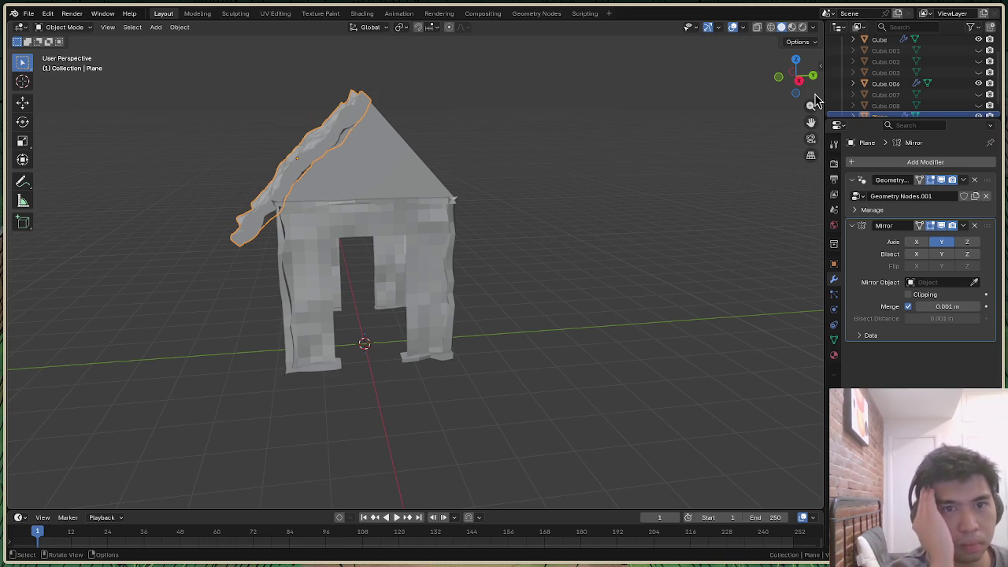
click(916, 243)
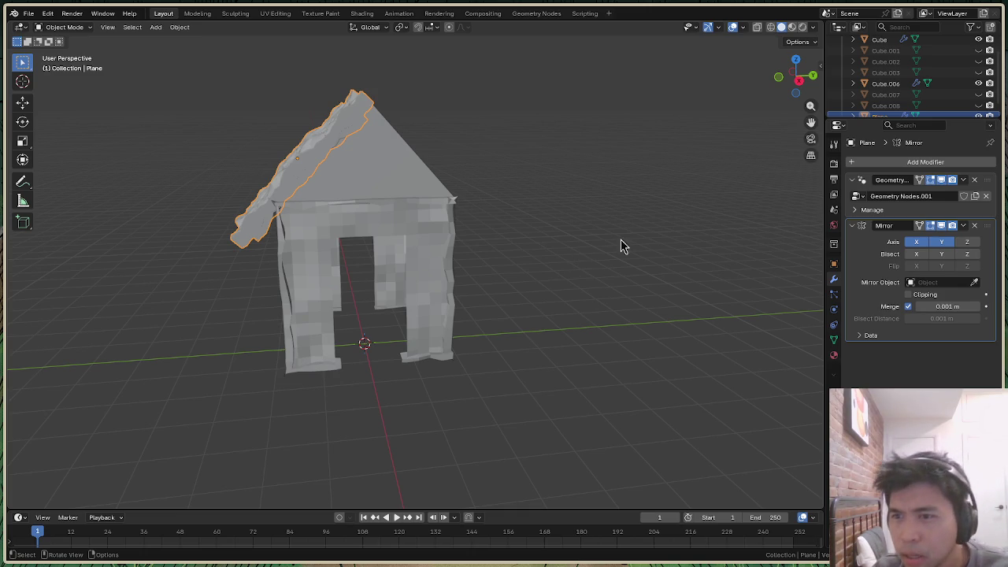
Turn off Affect Only Locations and apply the roof's location and rotation
click(802, 43)
click(803, 43)
click(802, 44)
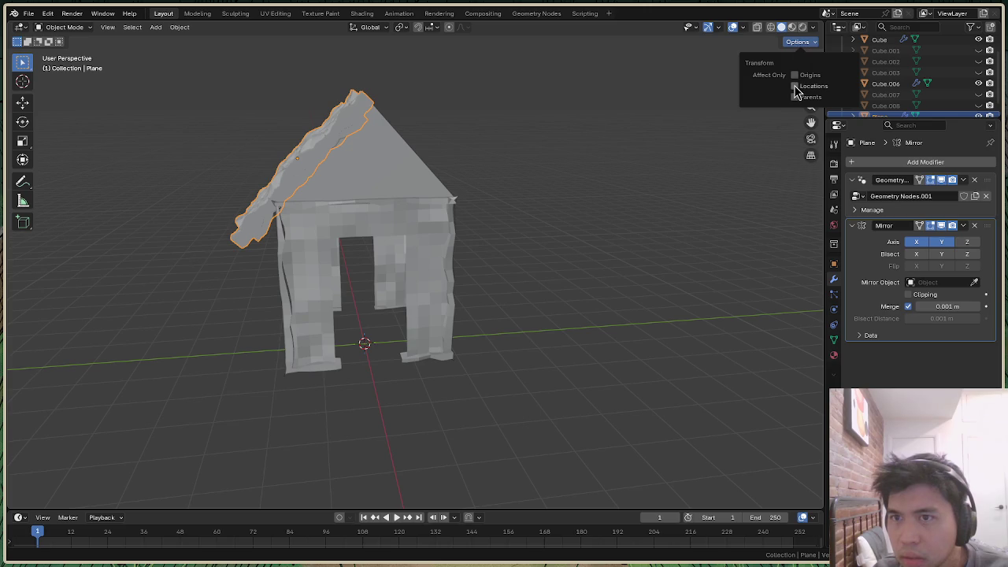
click(795, 87)
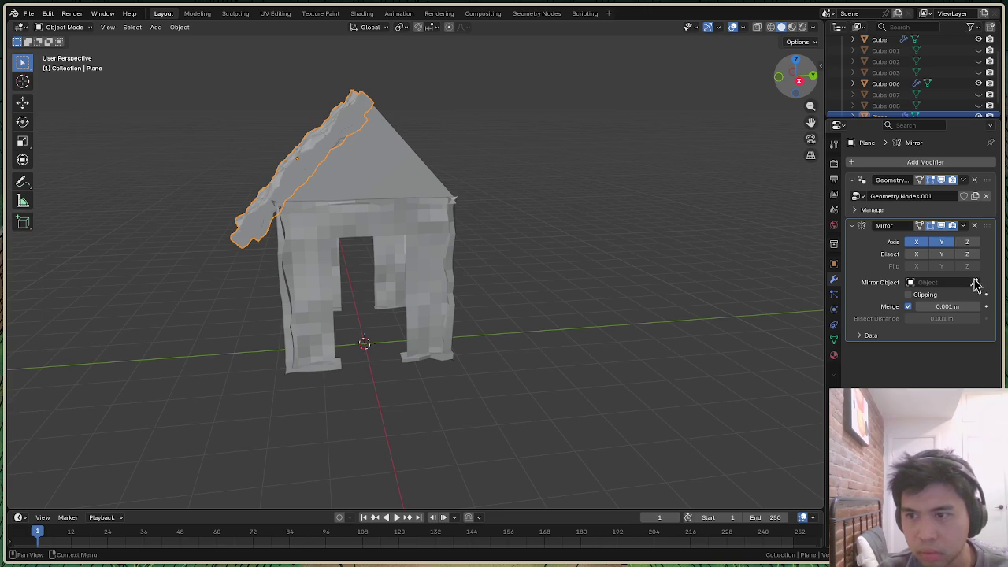
key(ctrl+a)
click(814, 228)
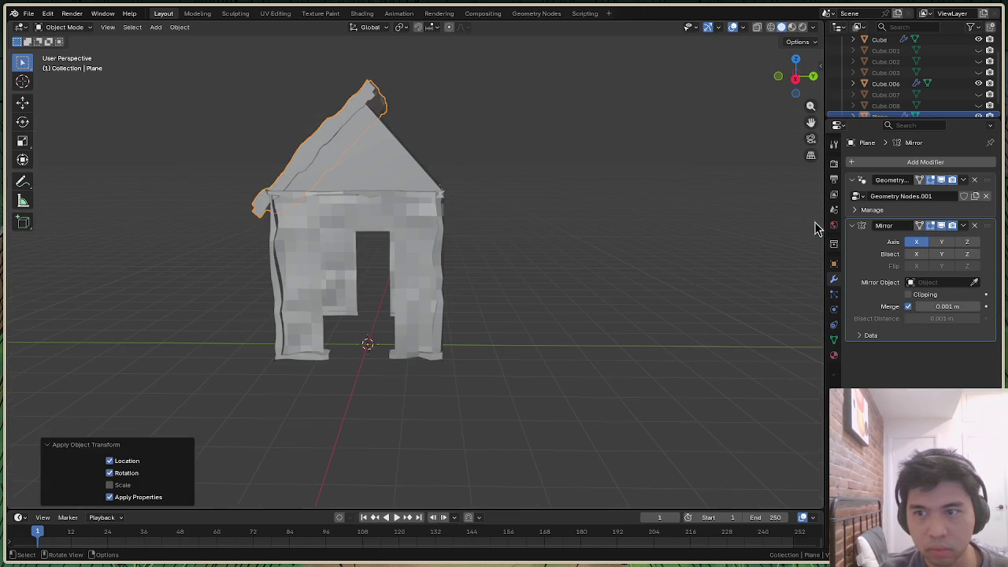
Set the roof's Mirror modifier to the Y axis only and orbit to inspect both slopes
click(941, 241)
click(917, 242)
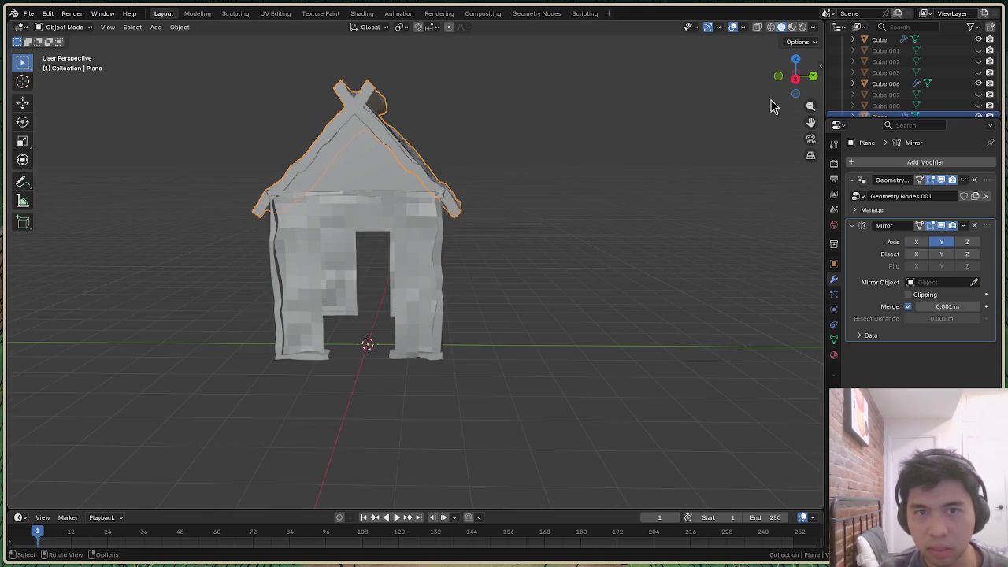
drag(788, 88, 797, 79)
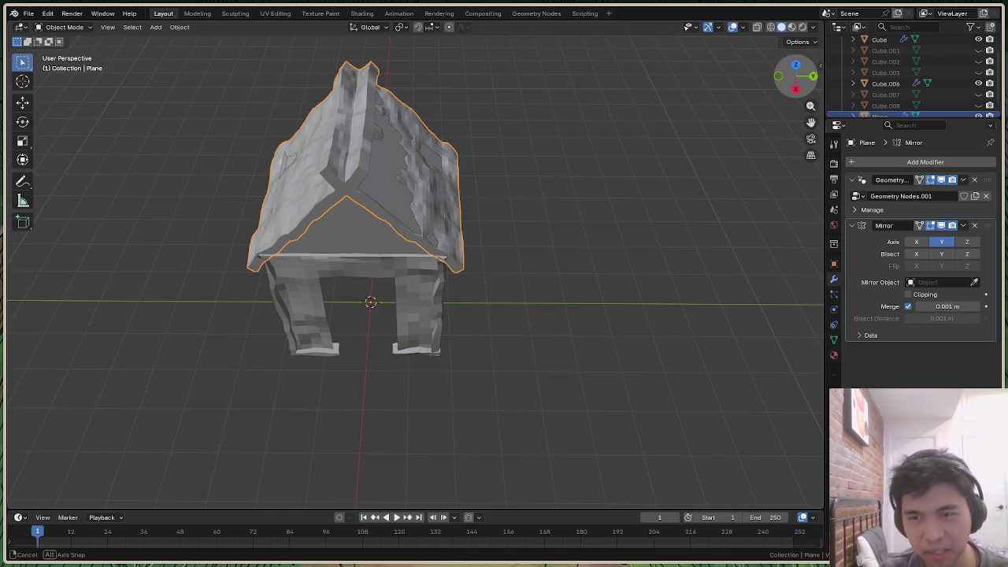
mouse_move(797, 79)
mouse_down()
mouse_move(784, 85)
mouse_move(791, 79)
mouse_up()
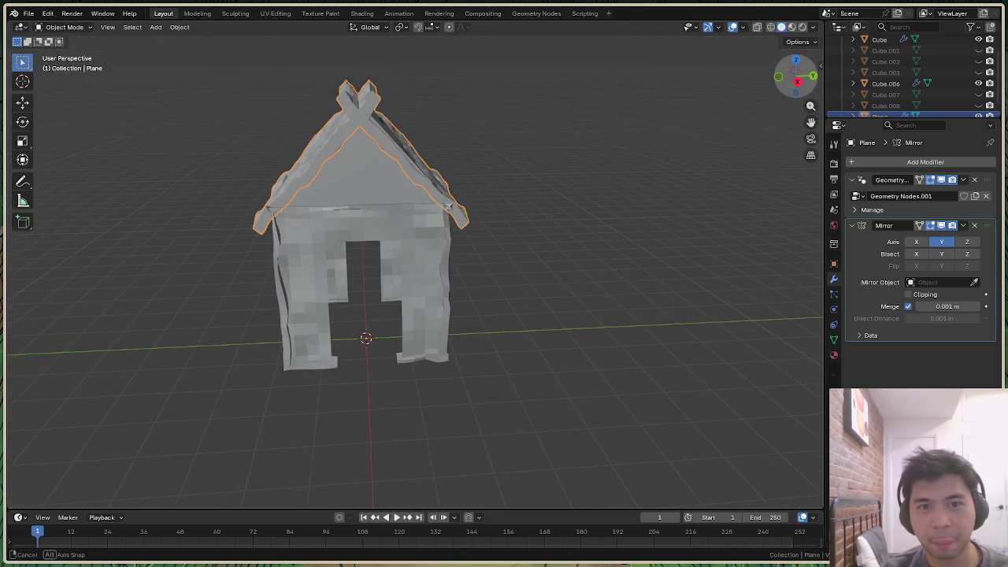
drag(791, 79, 794, 77)
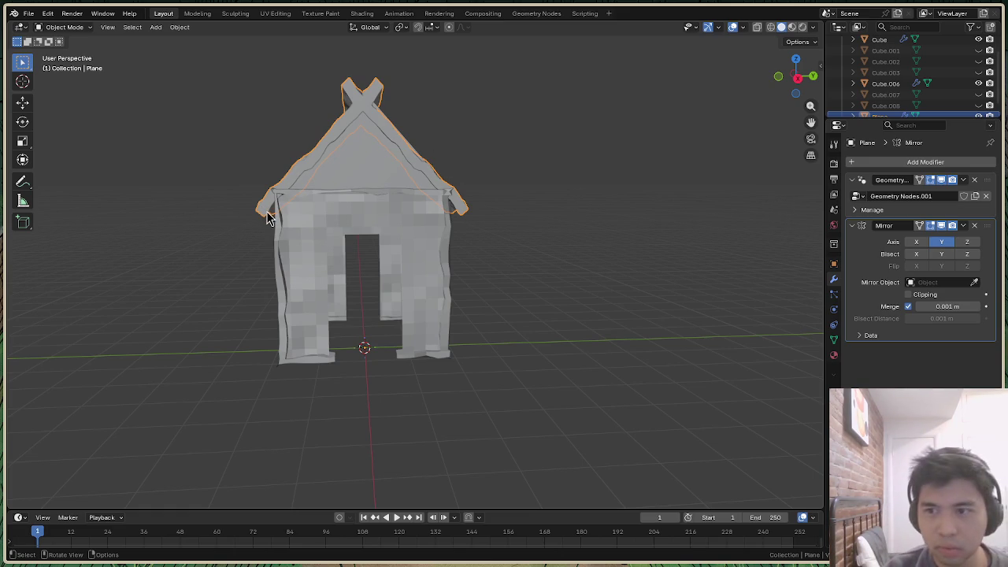
Try the Cube as mirror object, clear it, and move the roof along Y
click(975, 282)
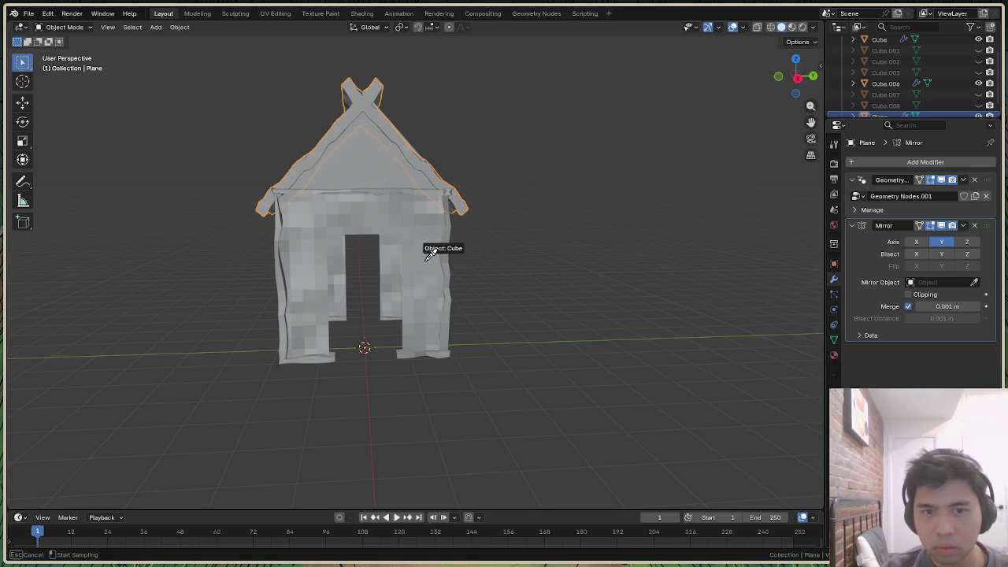
click(429, 252)
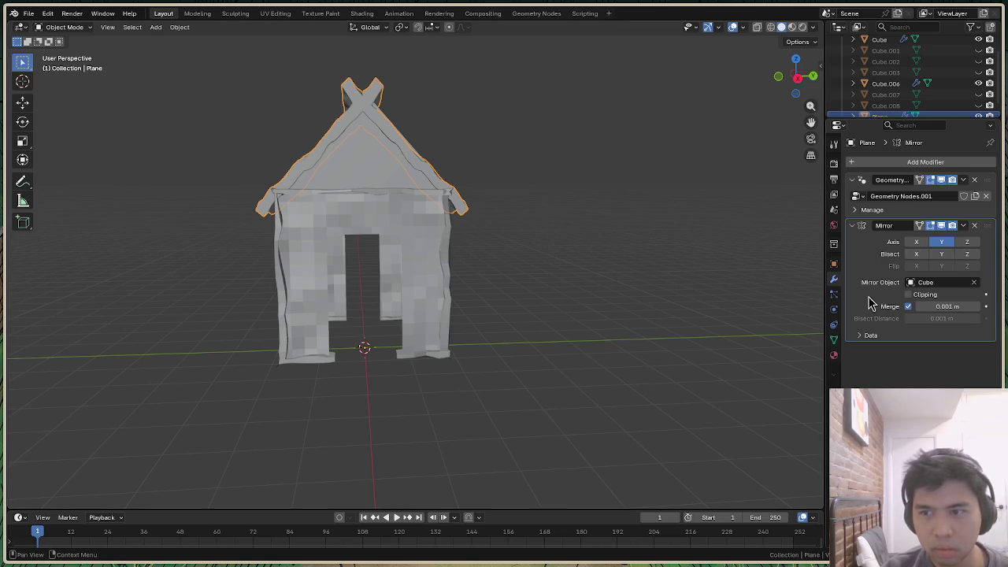
click(975, 283)
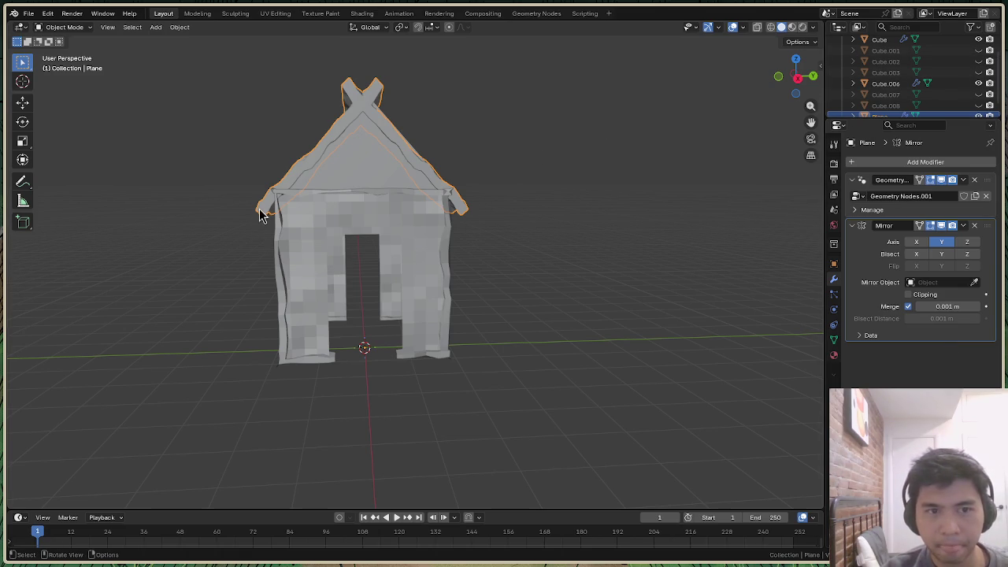
key(g)
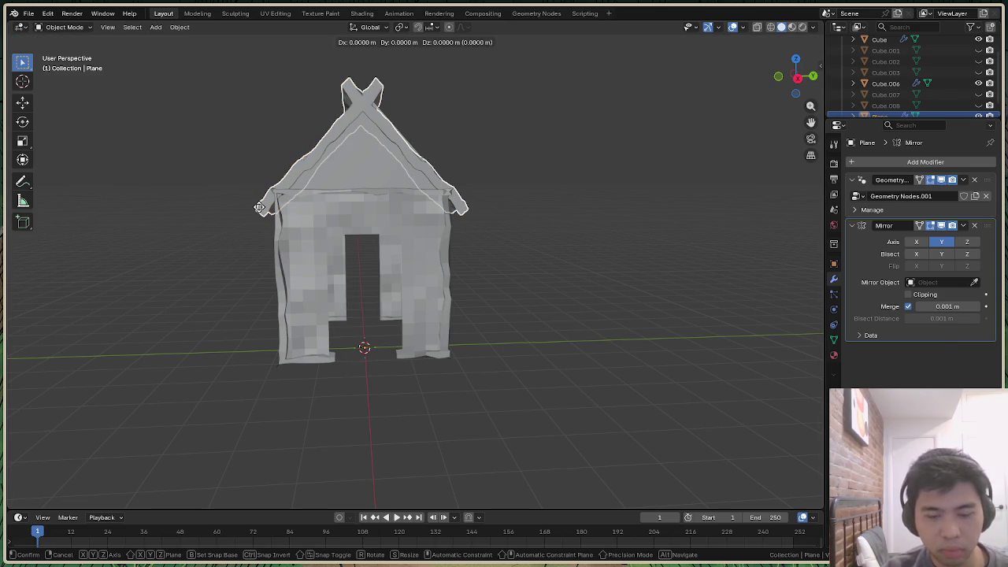
key(y)
click(252, 218)
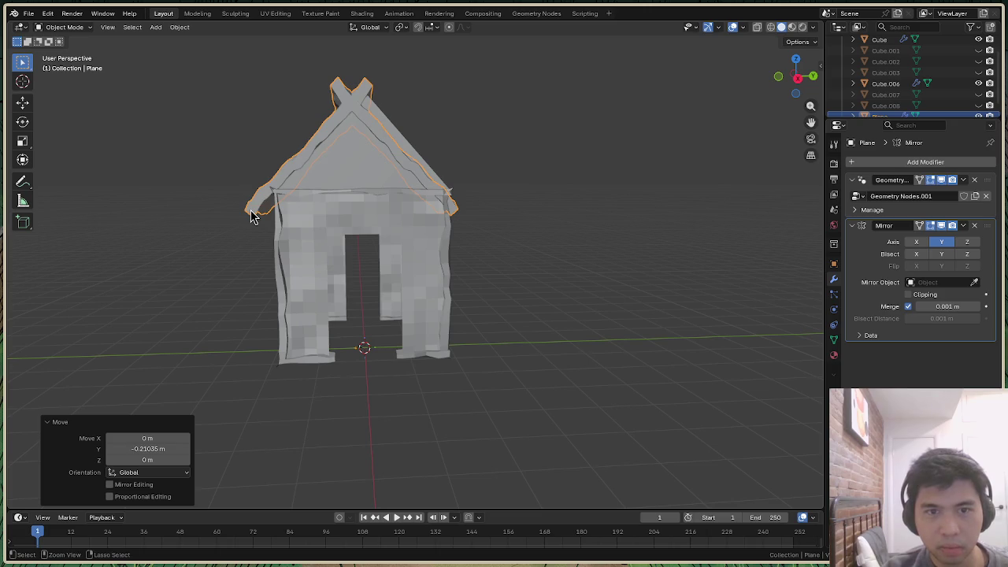
Step through undo and redo until the roof's Mirror modifier is gone
key(ctrl+z)
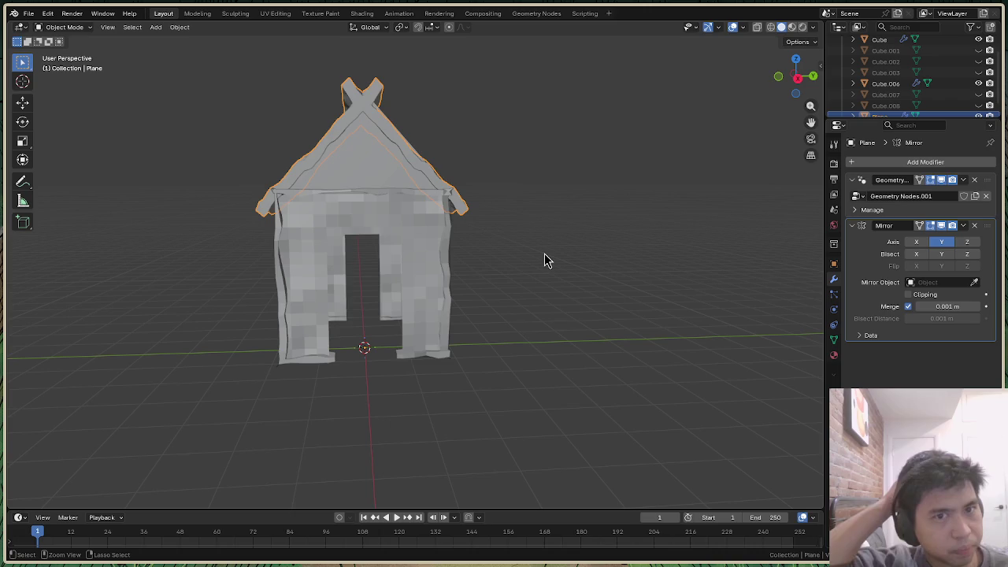
key(ctrl+z)
key(ctrl+z)
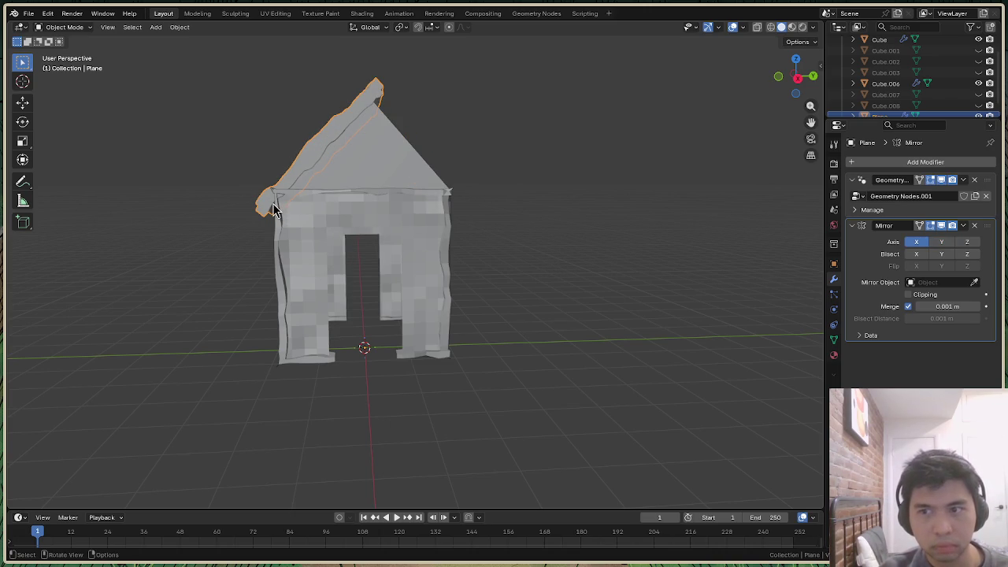
key(ctrl+z)
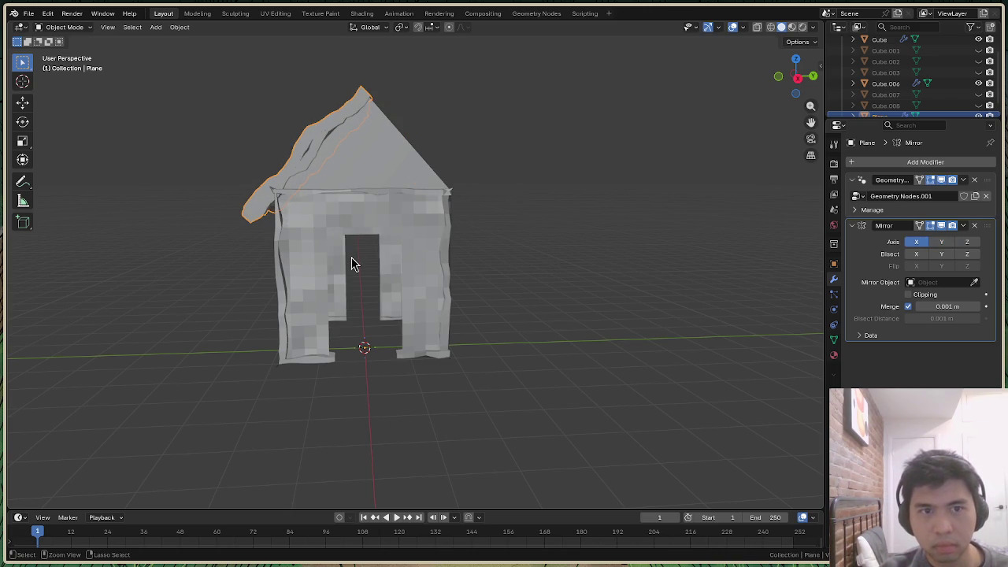
key(ctrl+z)
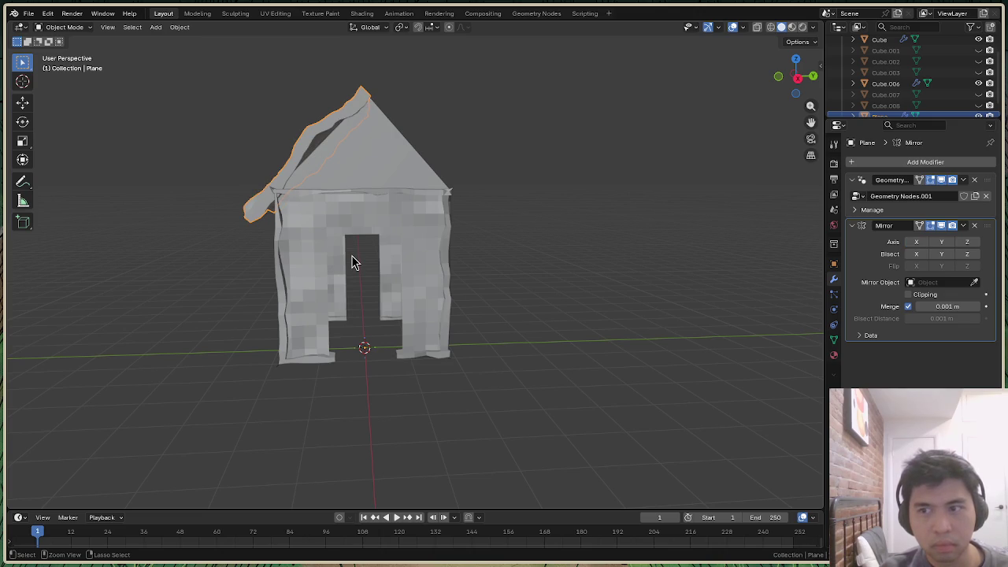
key(ctrl+shift+z)
key(ctrl+shift+z)
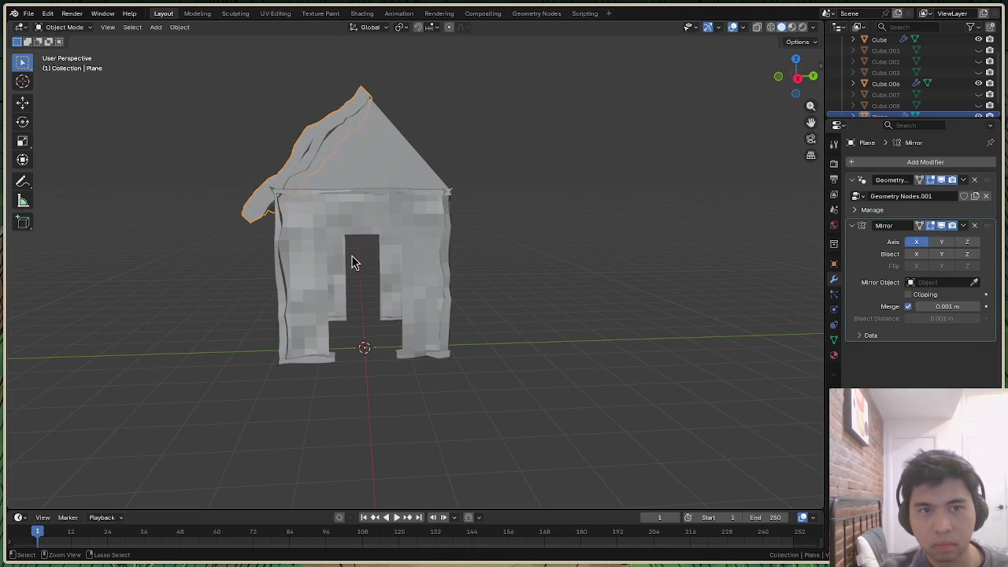
key(ctrl+z)
key(ctrl+shift+z)
key(ctrl+z)
key(ctrl+shift+z)
key(ctrl+shift+z)
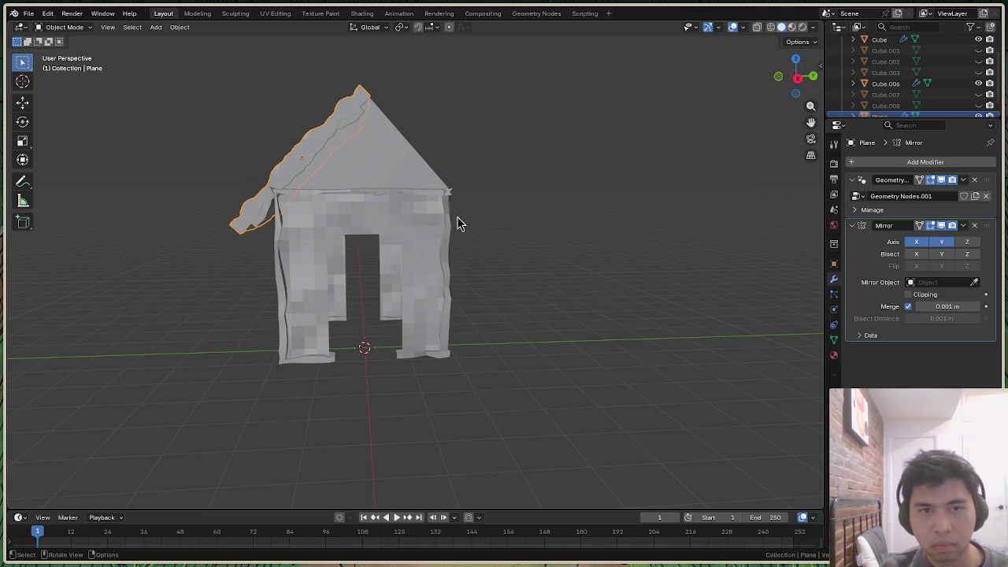
drag(798, 78, 802, 82)
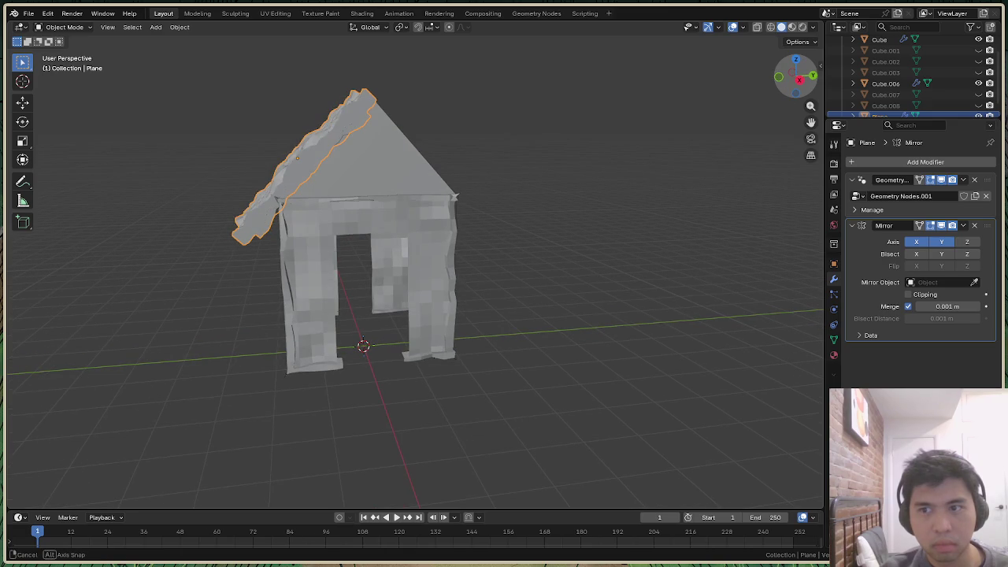
key(ctrl+z)
key(ctrl+z)
key(ctrl+z)
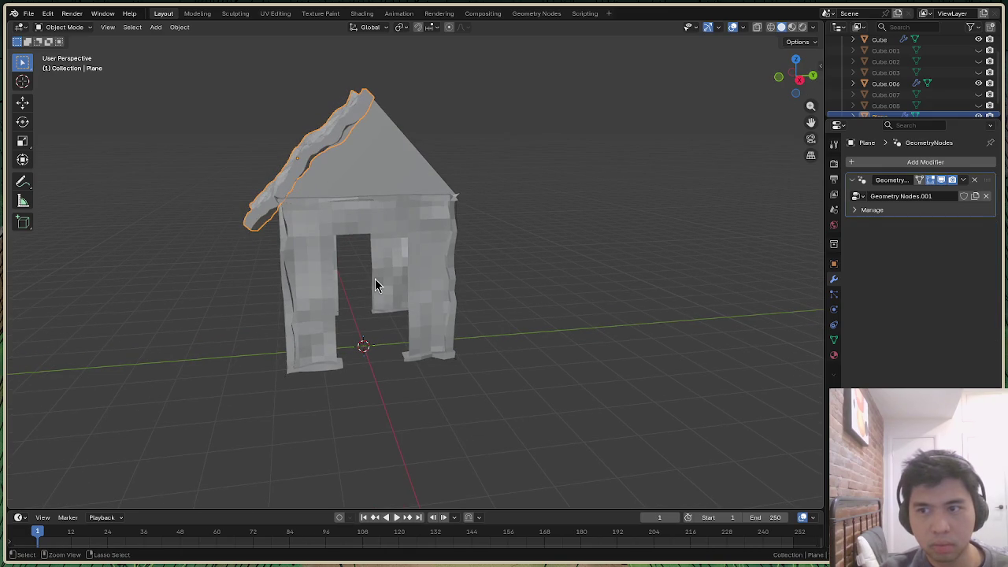
Slide the roof slab along Y twice, 0.087749 m total, to meet the gable peak
drag(776, 91, 245, 234)
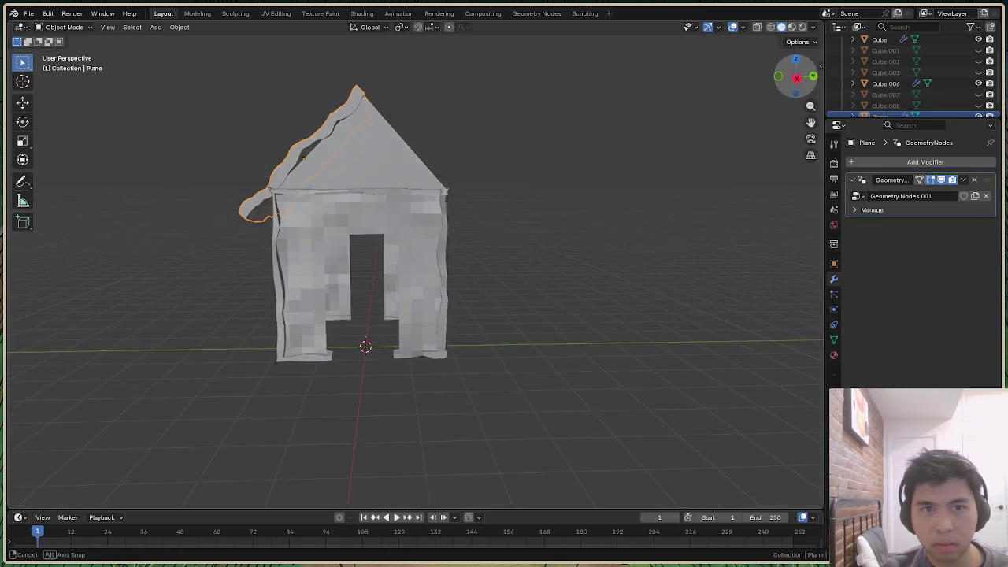
key(g)
key(y)
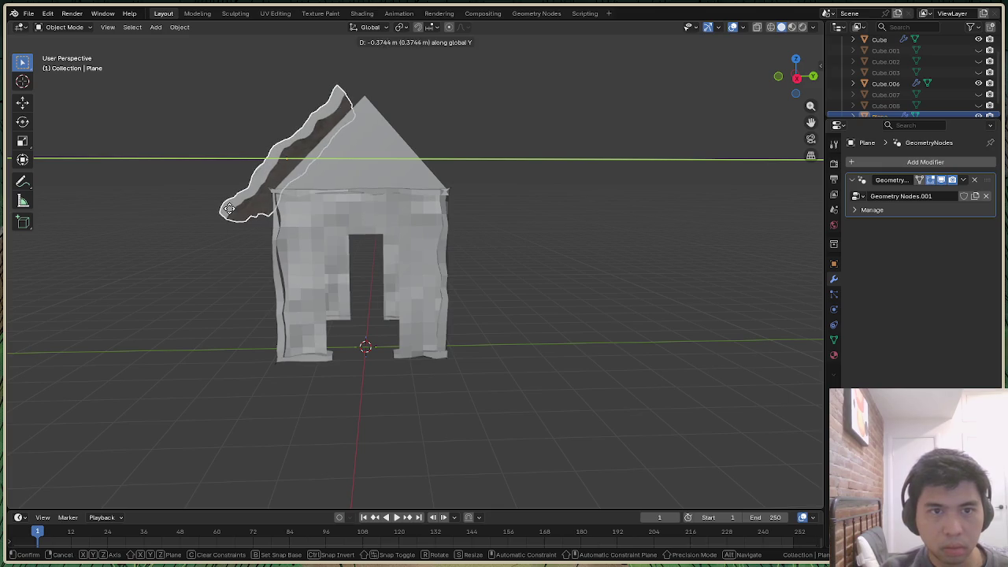
click(226, 209)
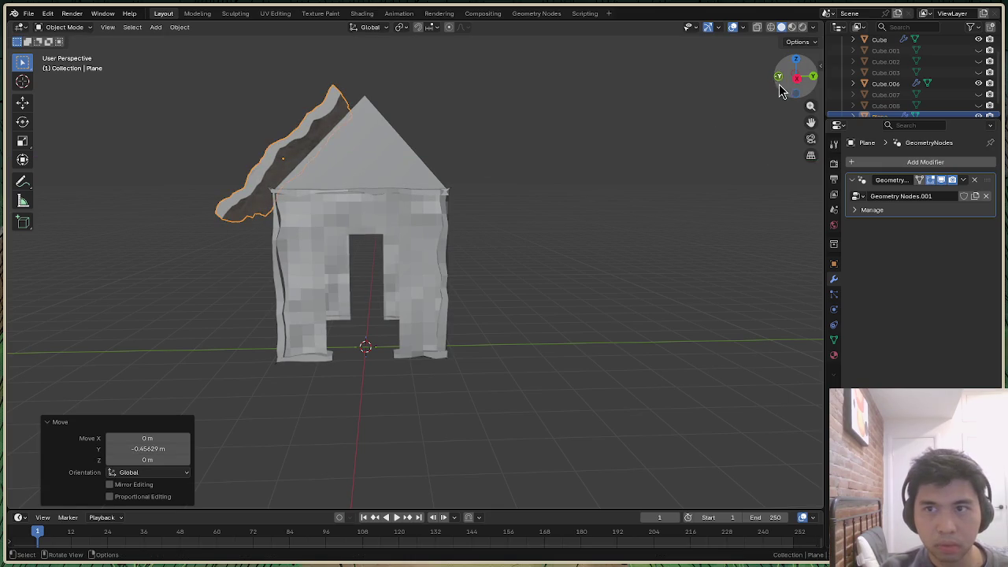
drag(787, 79, 797, 75)
key(g)
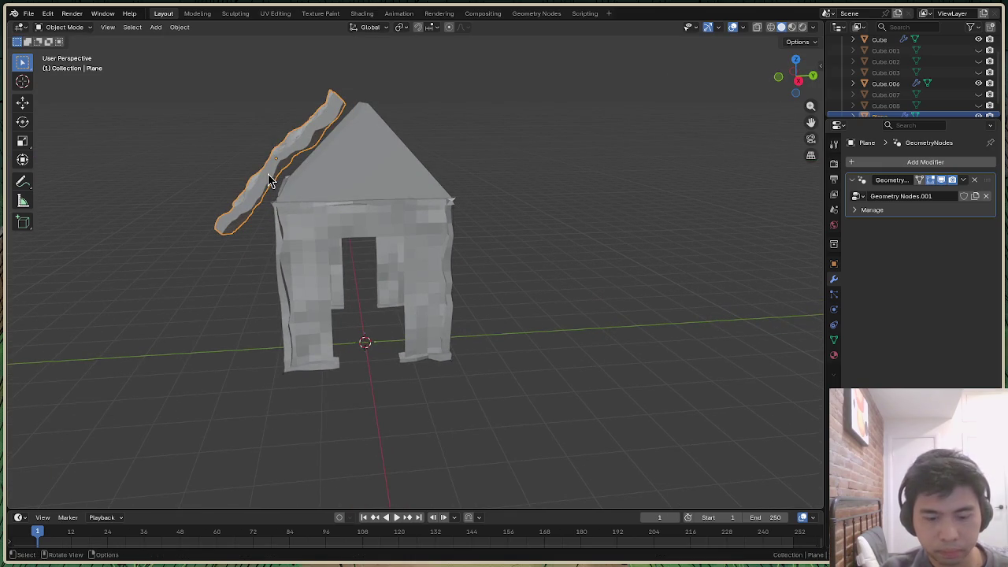
key(y)
click(271, 172)
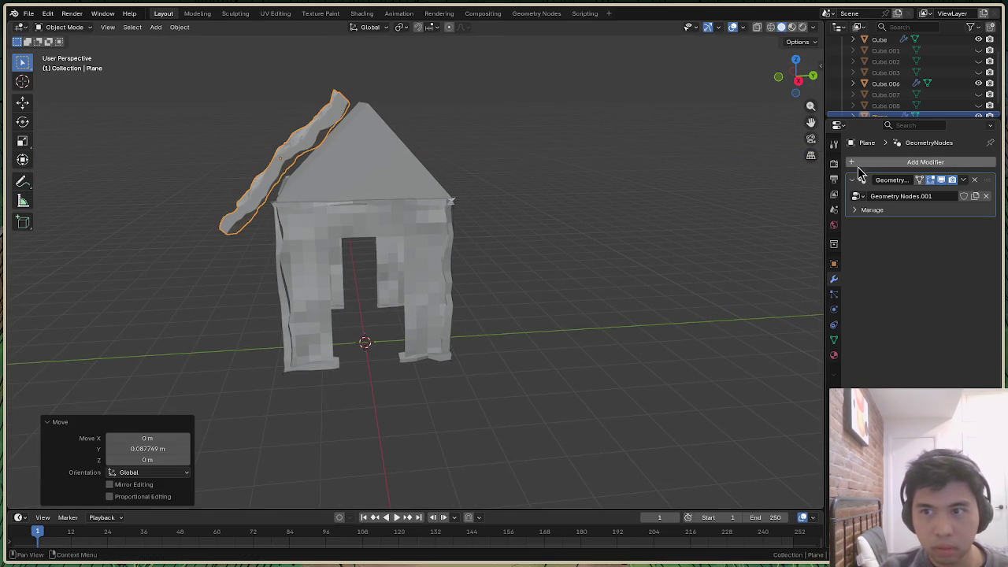
click(911, 166)
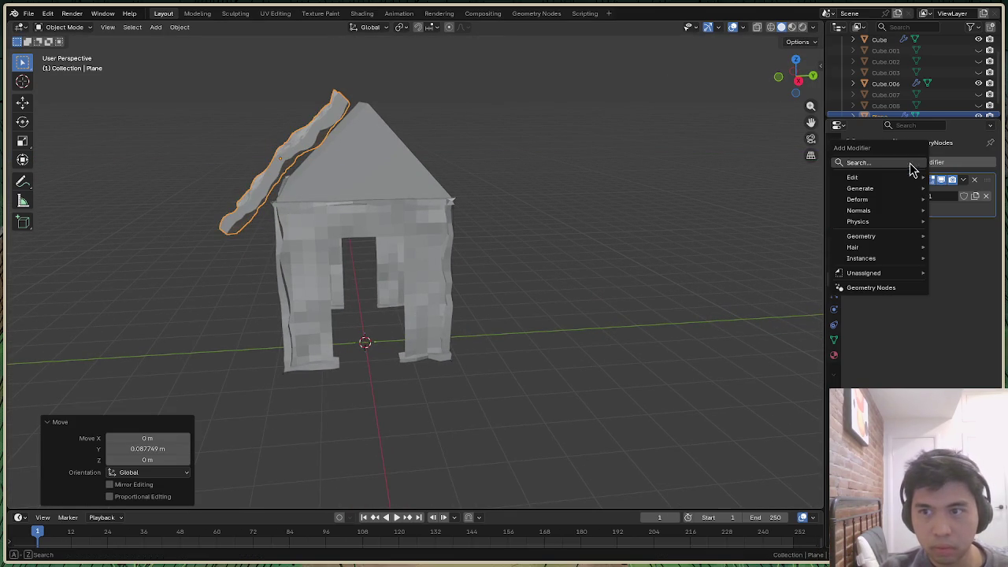
Add a Mirror modifier to the roof slab set to the Y axis only
click(867, 163)
text(mirr)
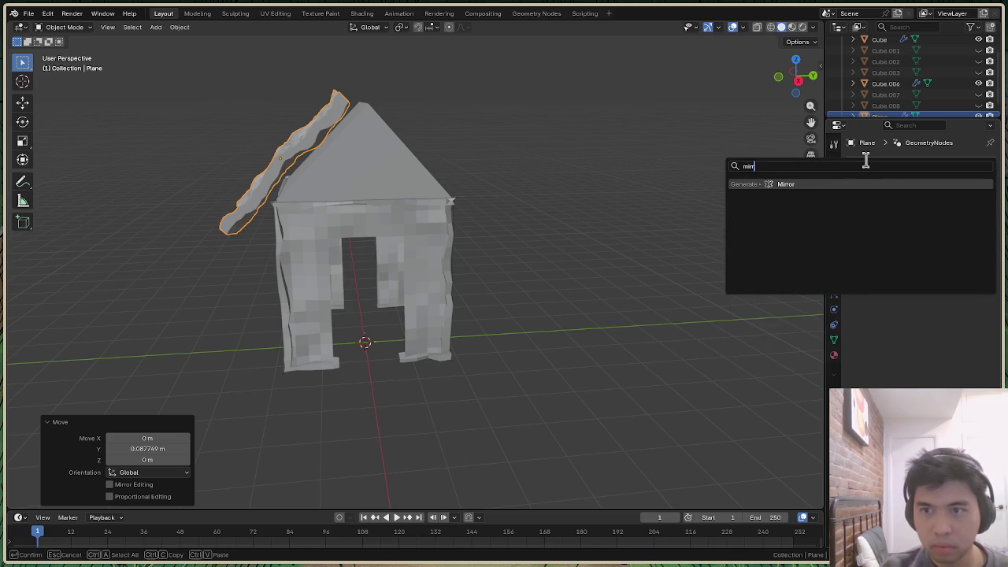
click(854, 183)
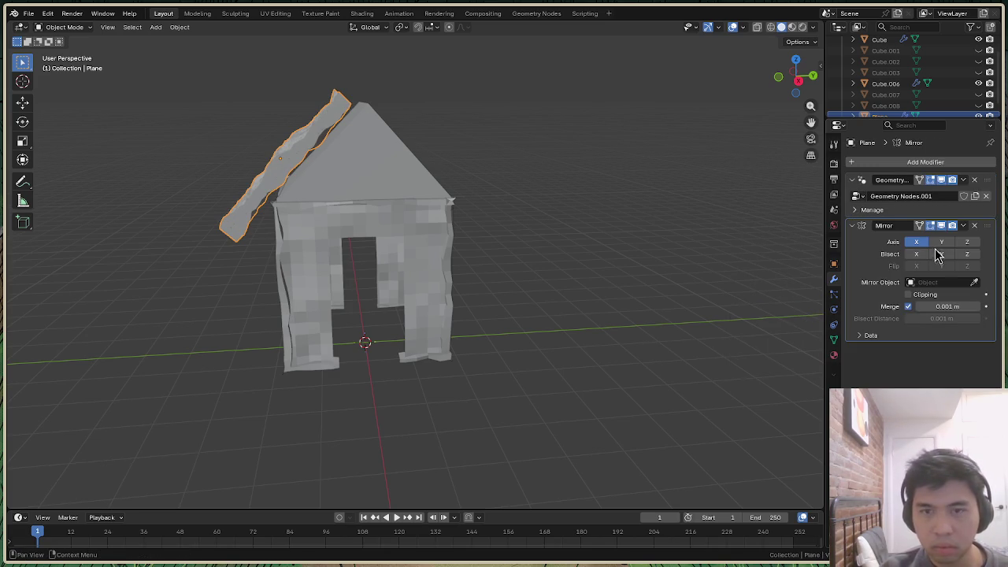
click(942, 242)
click(918, 243)
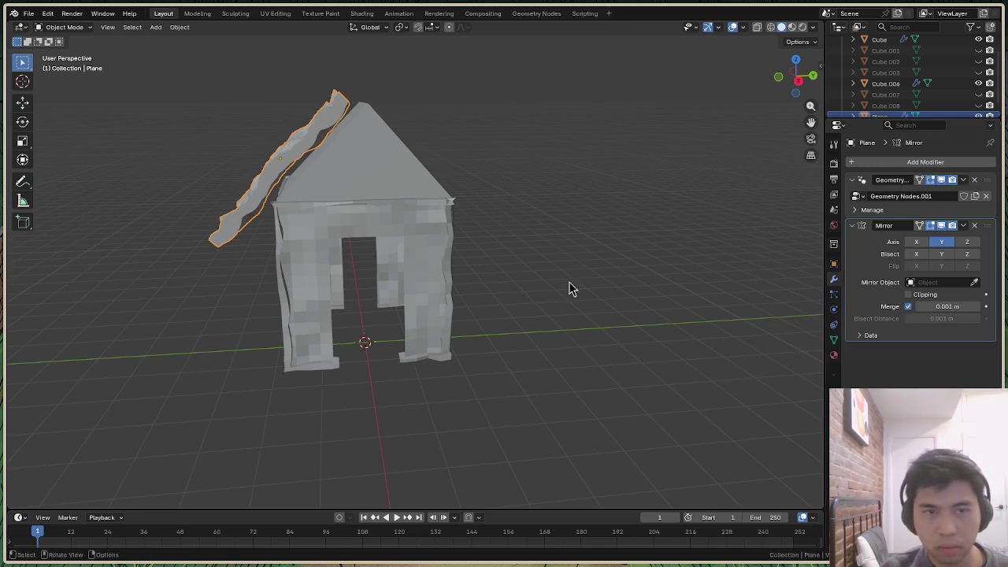
Apply the roof slab's location and rotation transforms
key(ctrl+a)
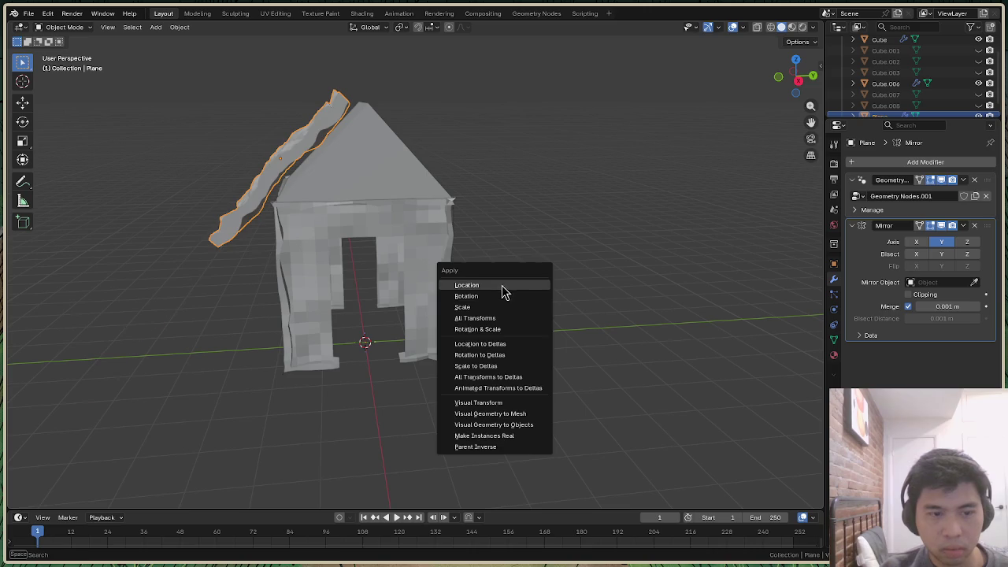
click(502, 285)
click(110, 473)
drag(782, 96, 783, 86)
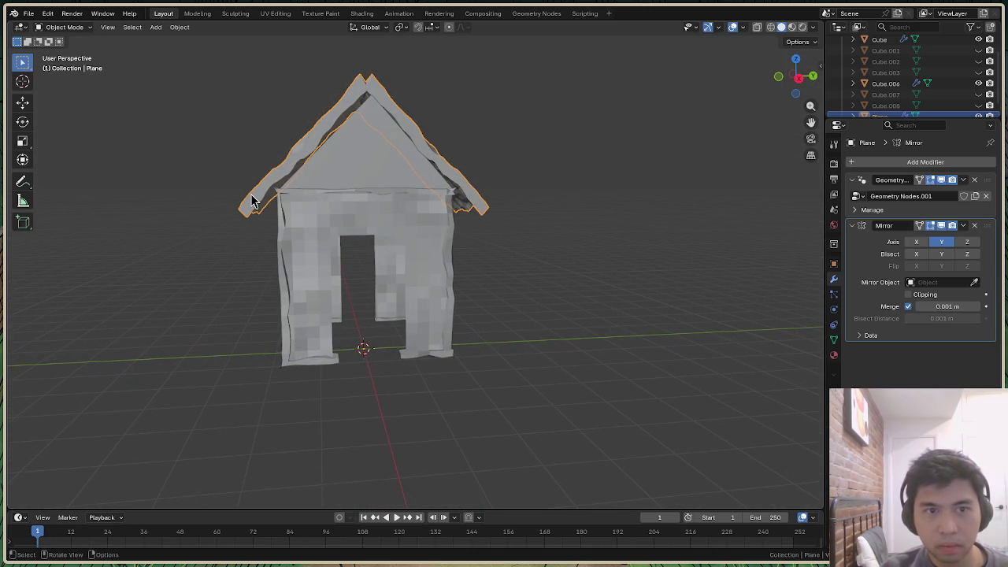
Lower the mirrored roof along Z onto the gables
key(g)
key(z)
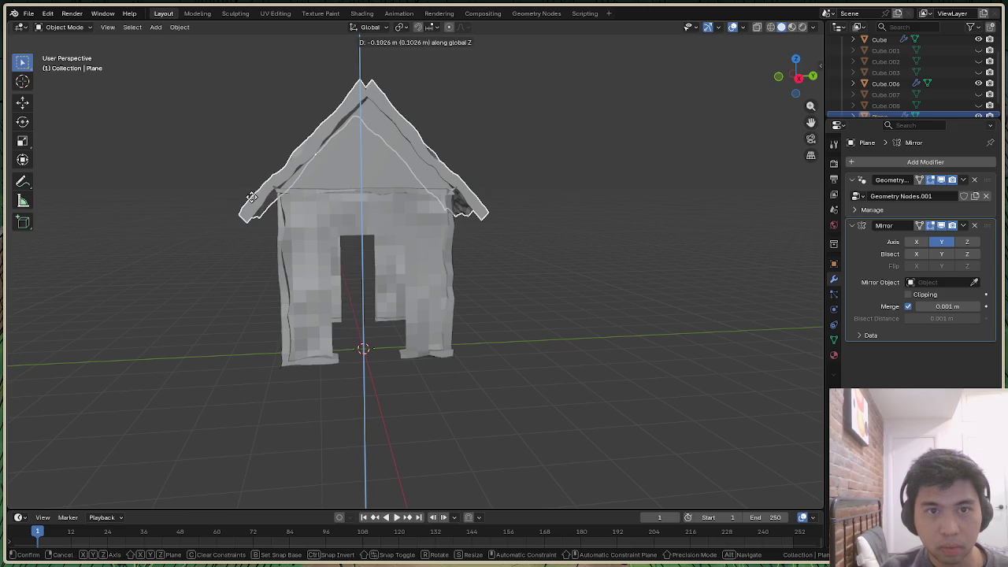
click(250, 197)
drag(794, 74, 794, 77)
scroll(912, 93, down, 1)
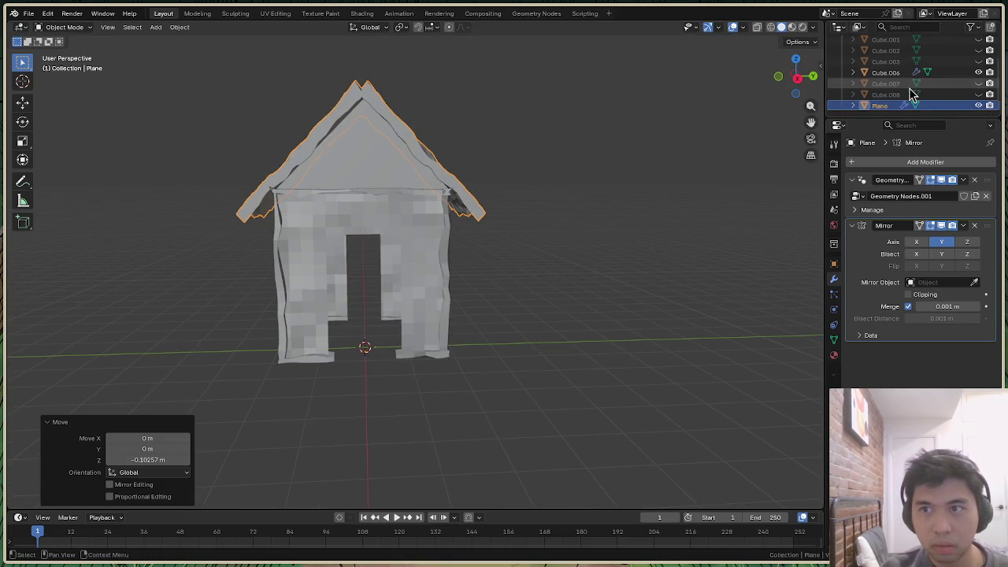
Shift the gable piece Cube.006 along Y, keeping it selected
click(905, 72)
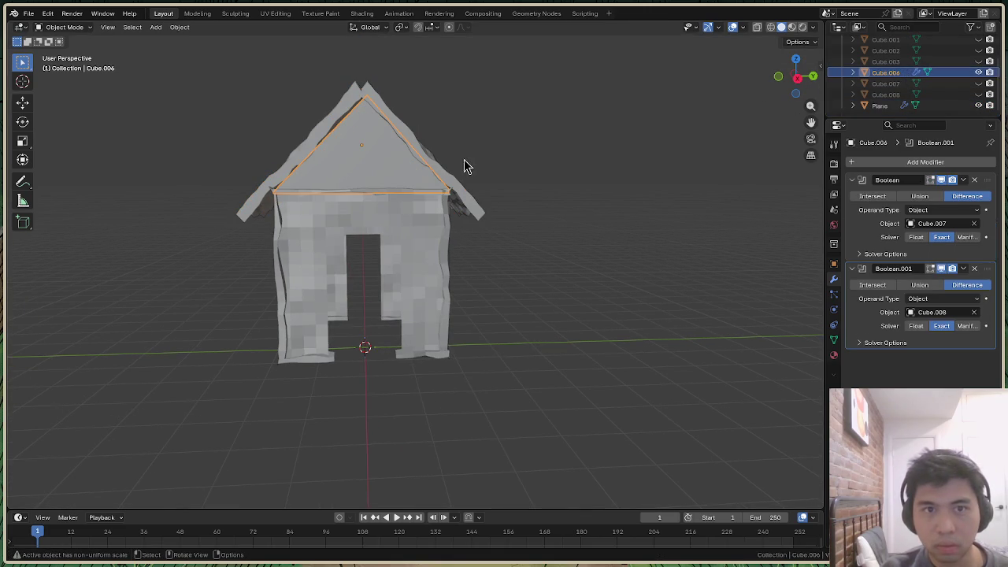
key(g)
key(y)
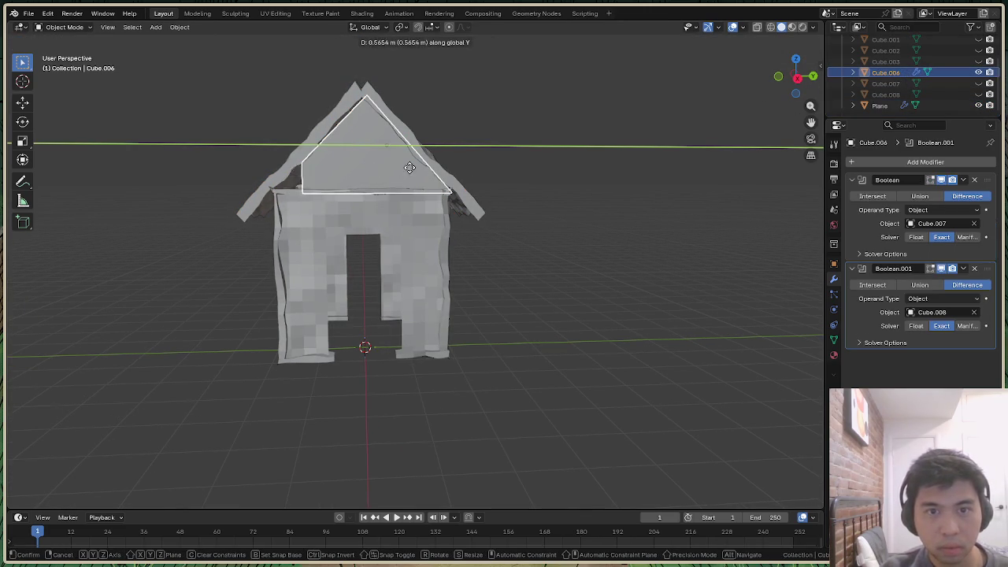
click(388, 169)
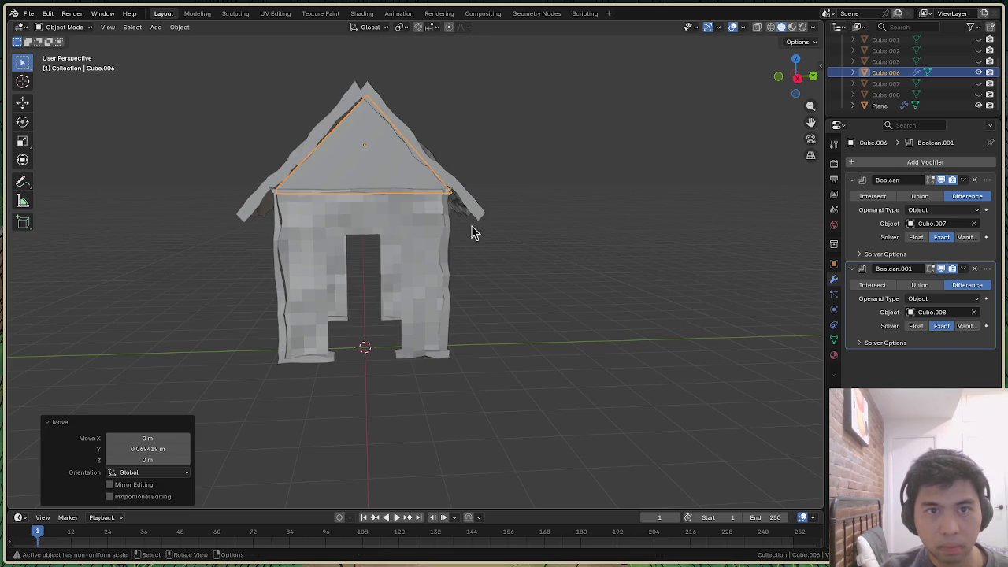
click(562, 264)
key(ctrl+z)
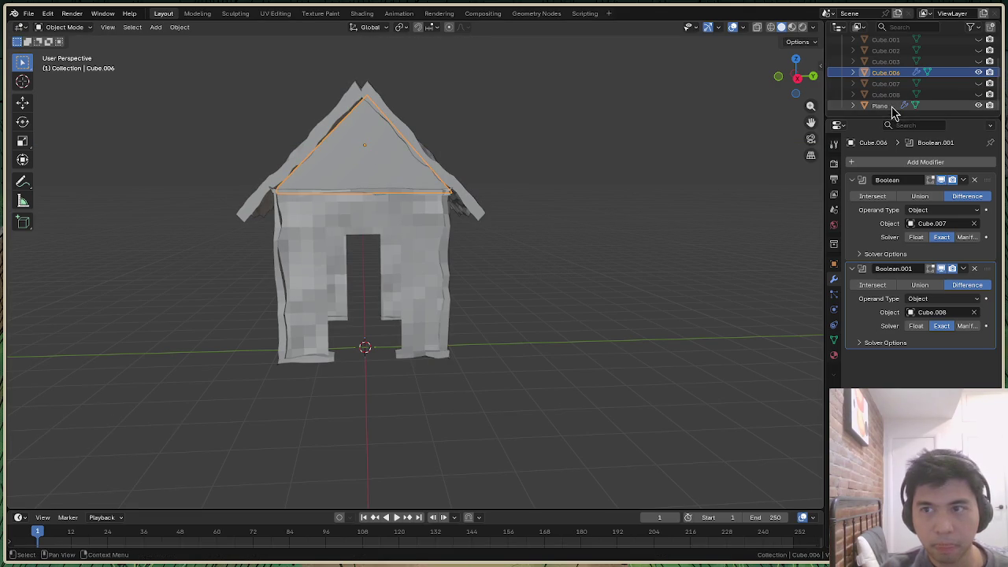
Shift the roof Plane along Y so its slopes meet at the gable peak
click(887, 108)
key(g)
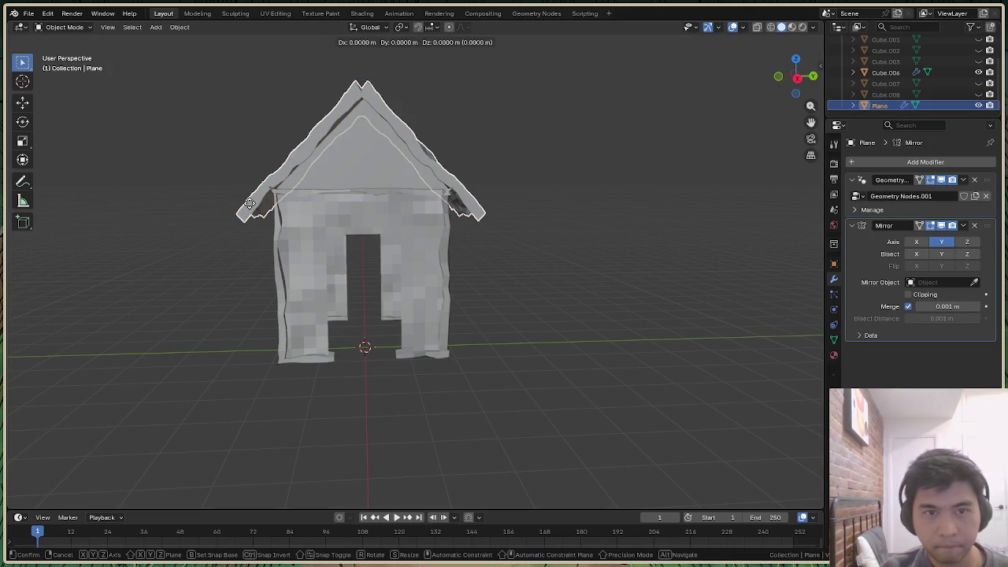
key(y)
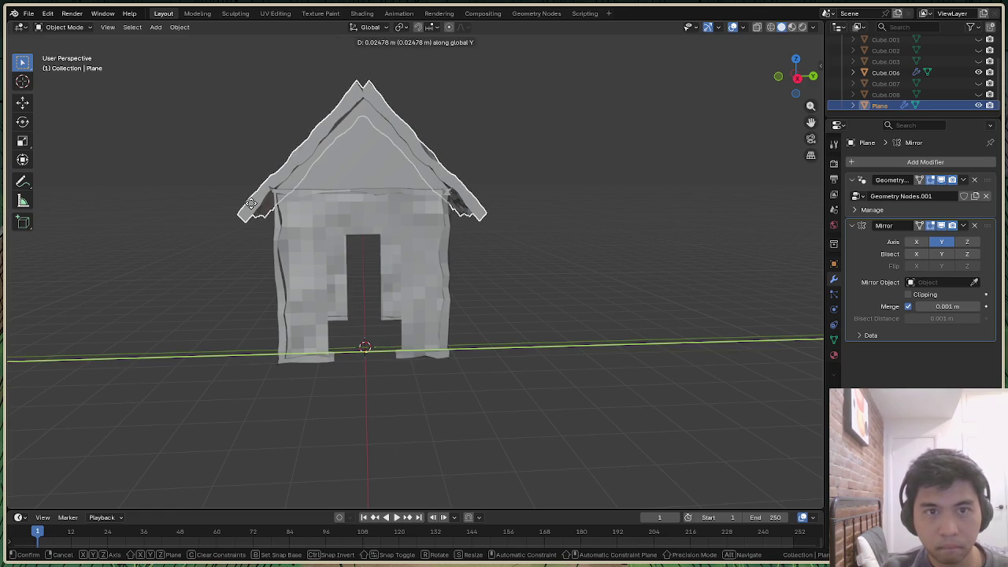
click(250, 205)
click(619, 251)
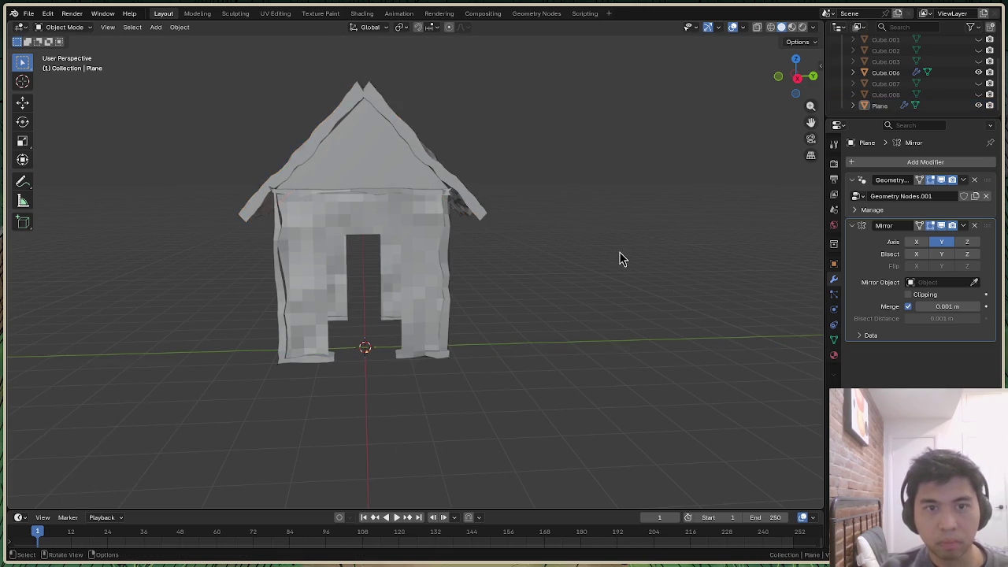
scroll(619, 252, down, 2)
scroll(596, 271, down, 1)
drag(806, 95, 452, 214)
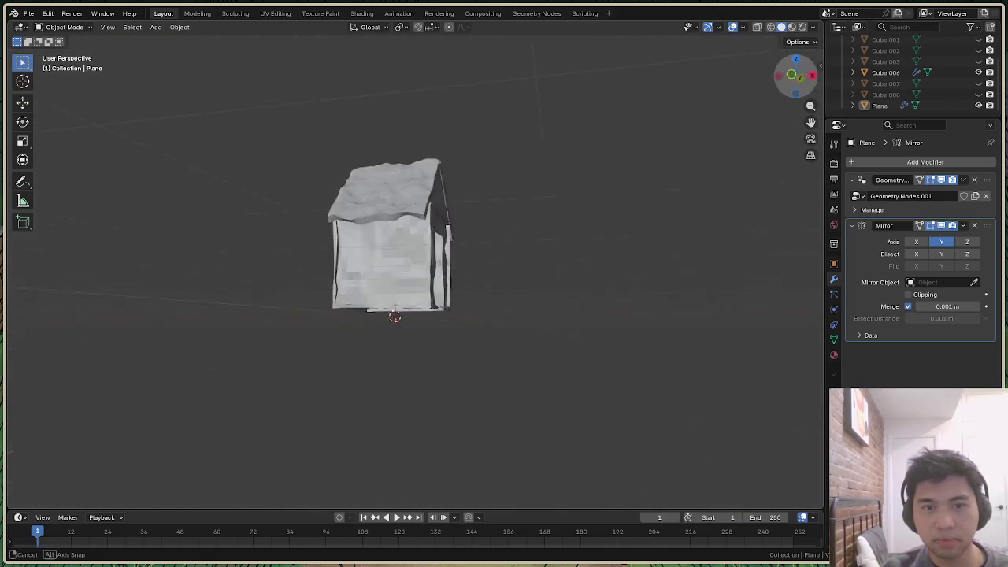
Move the gable piece Cube.006 -0.53 m along X, leaving its rotation essentially unchanged
click(404, 214)
scroll(382, 203, up, 1)
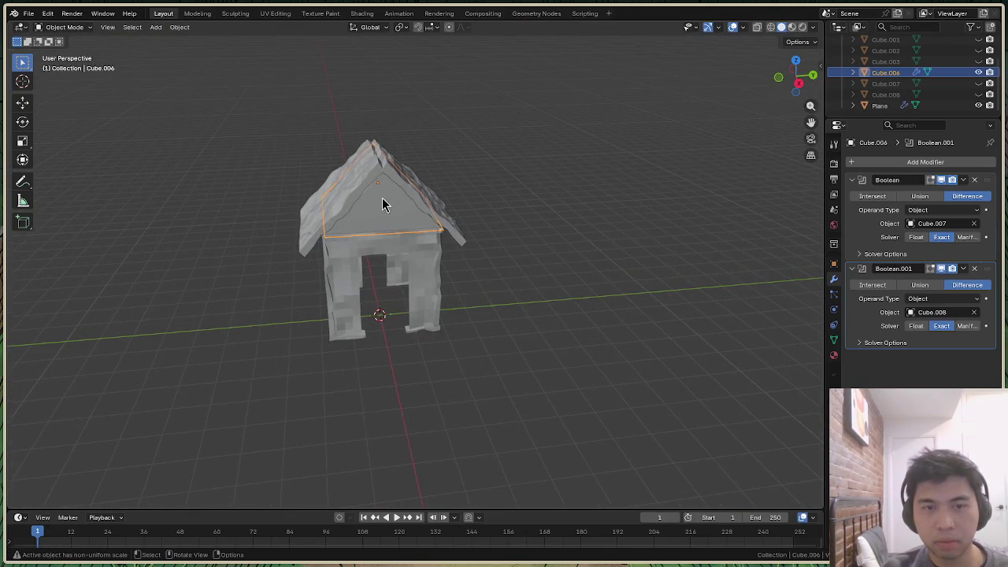
scroll(383, 206, up, 2)
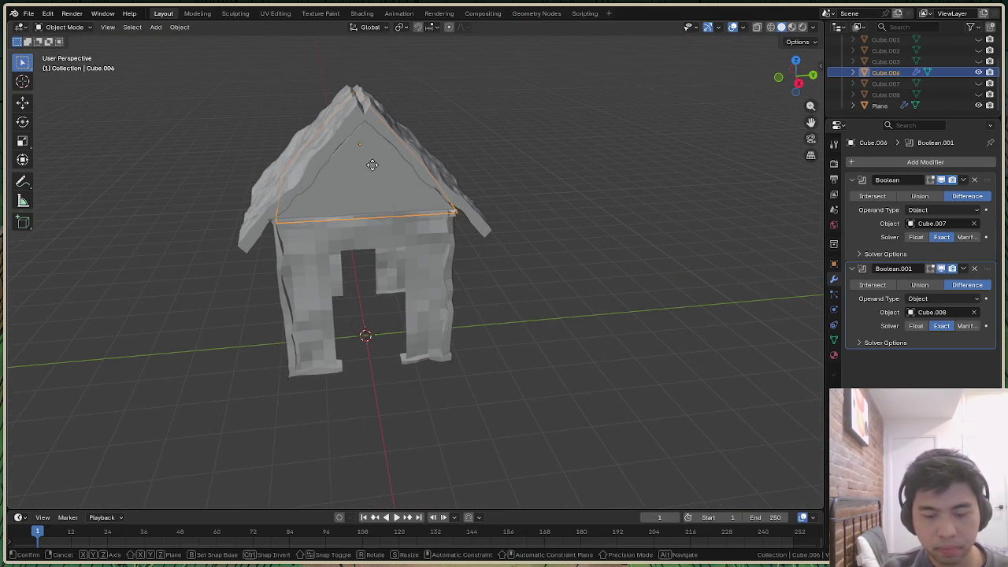
key(g)
key(x)
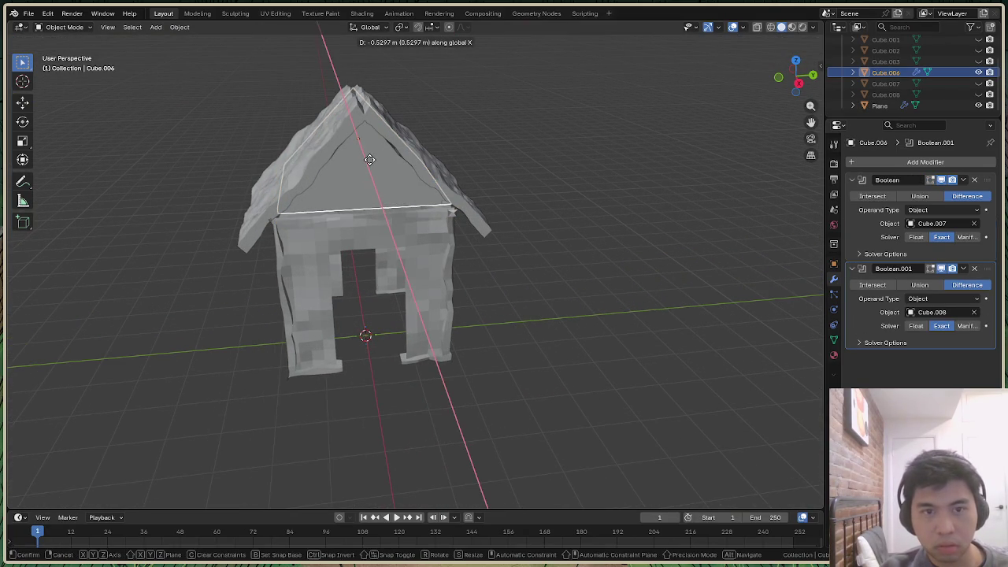
click(369, 160)
drag(795, 75, 748, 128)
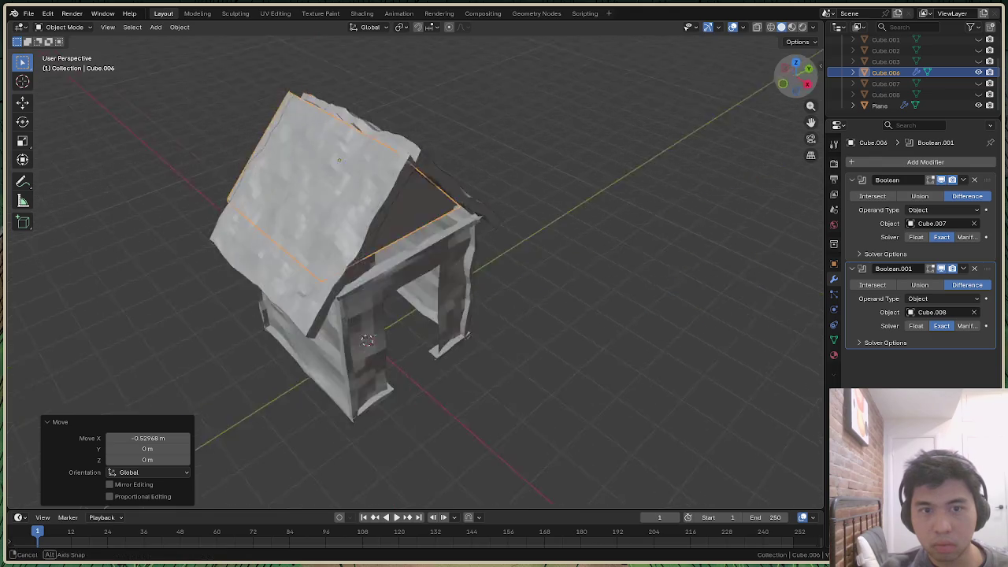
key(r)
key(x)
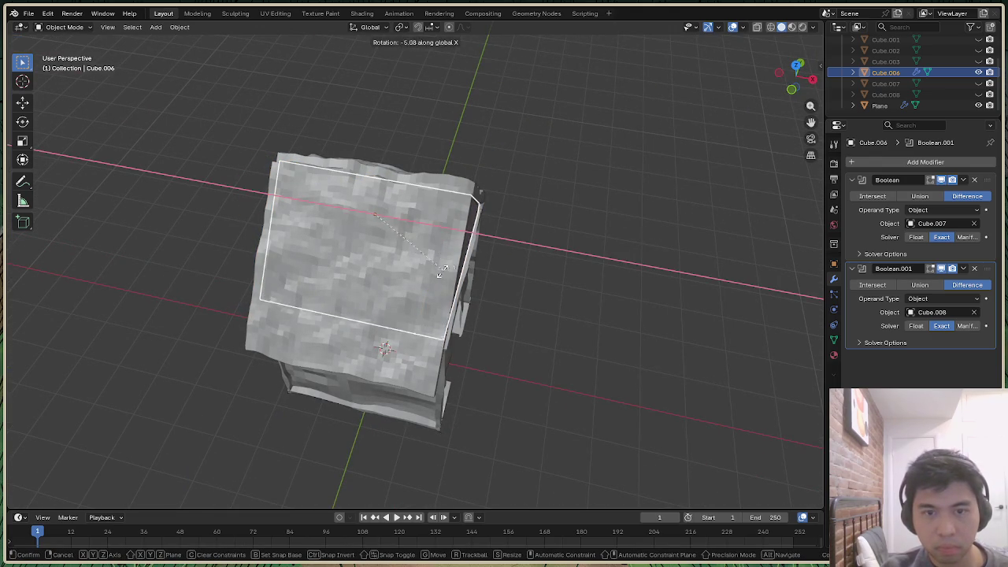
click(509, 270)
Scale Cube.006 to 0.899 along X, then select the roof Plane
key(s)
key(x)
click(465, 274)
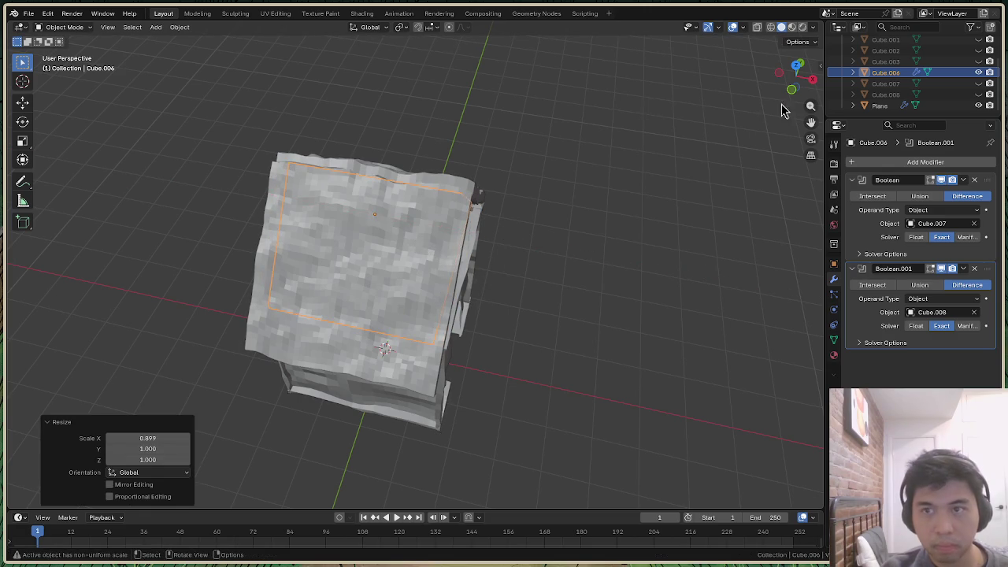
drag(797, 75, 796, 76)
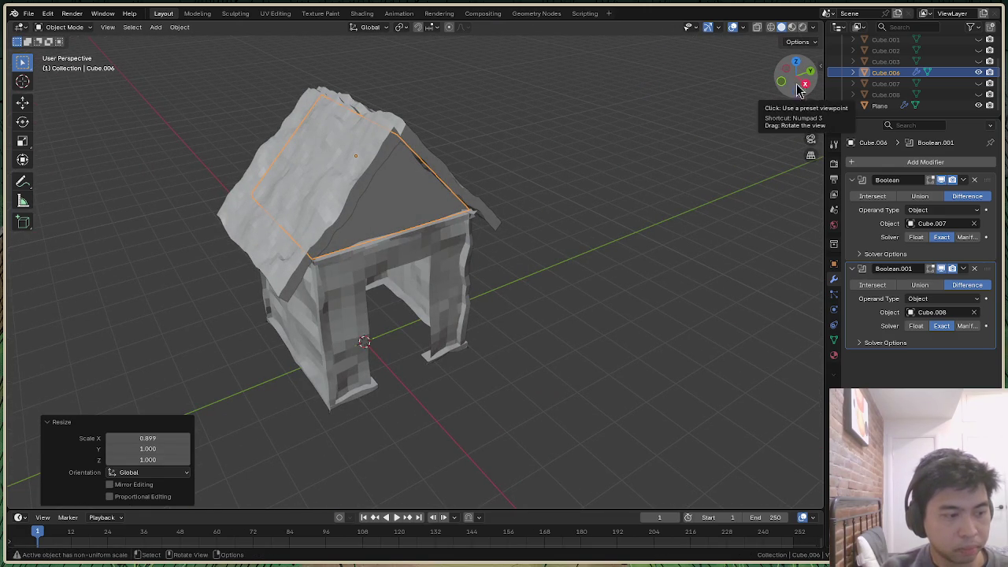
mouse_move(801, 84)
mouse_down()
mouse_move(815, 84)
mouse_move(797, 78)
mouse_up()
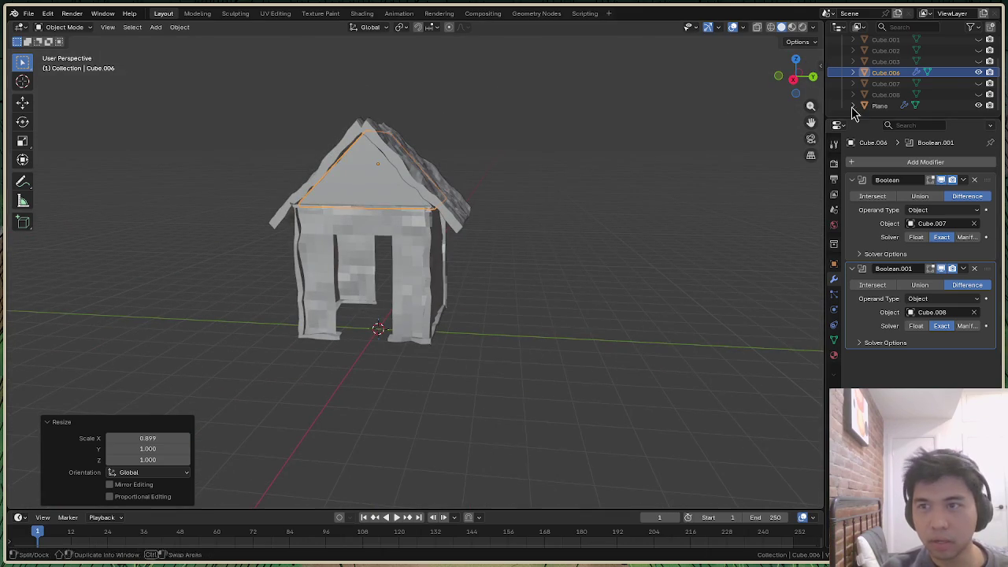
click(880, 106)
drag(805, 99, 468, 97)
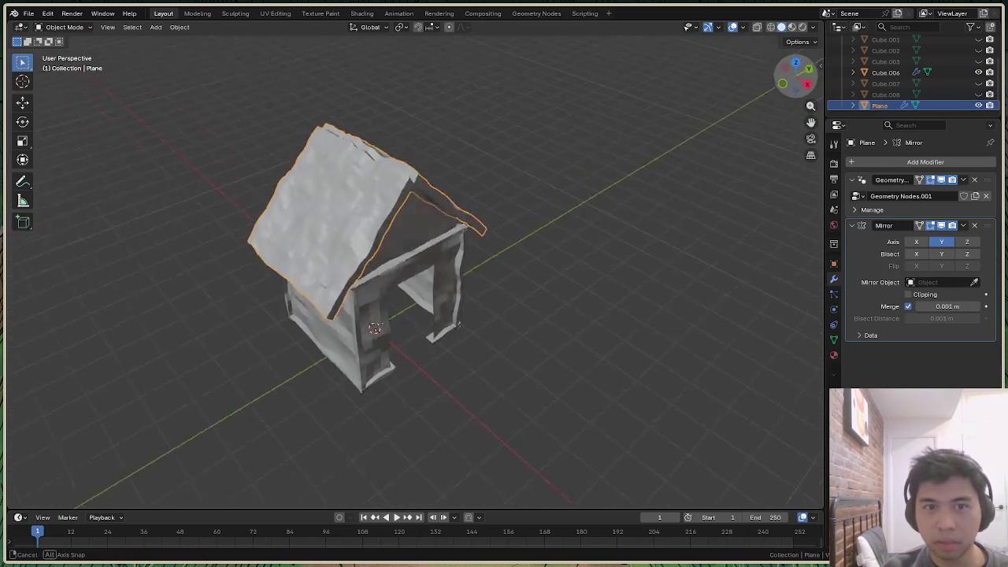
click(70, 27)
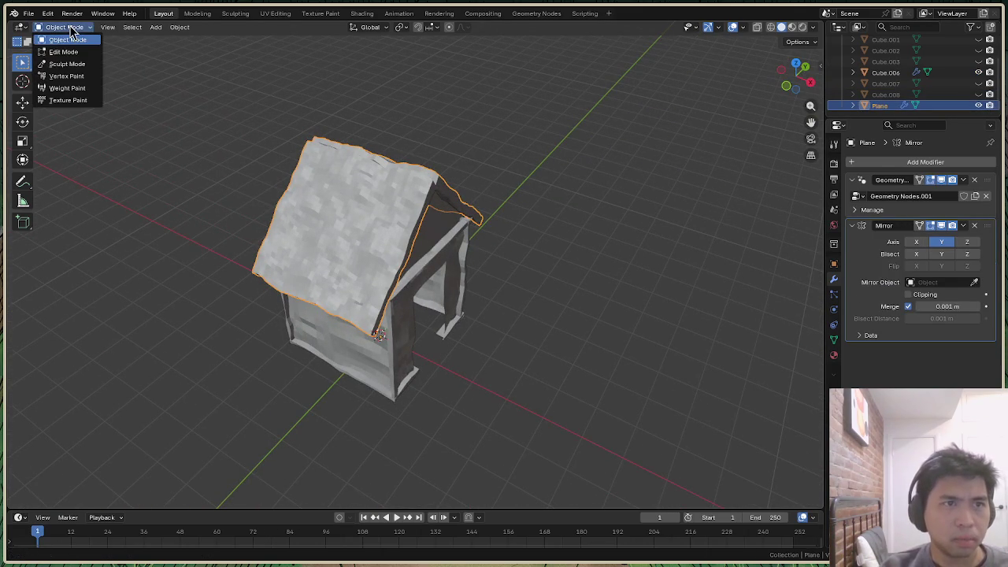
Brush the roof reddish-brown in Vertex Paint mode, check it, then enter Edit Mode
click(87, 76)
mouse_move(303, 176)
mouse_down()
mouse_move(349, 299)
mouse_move(349, 247)
mouse_move(363, 236)
mouse_move(299, 193)
mouse_move(354, 311)
mouse_move(309, 190)
mouse_up()
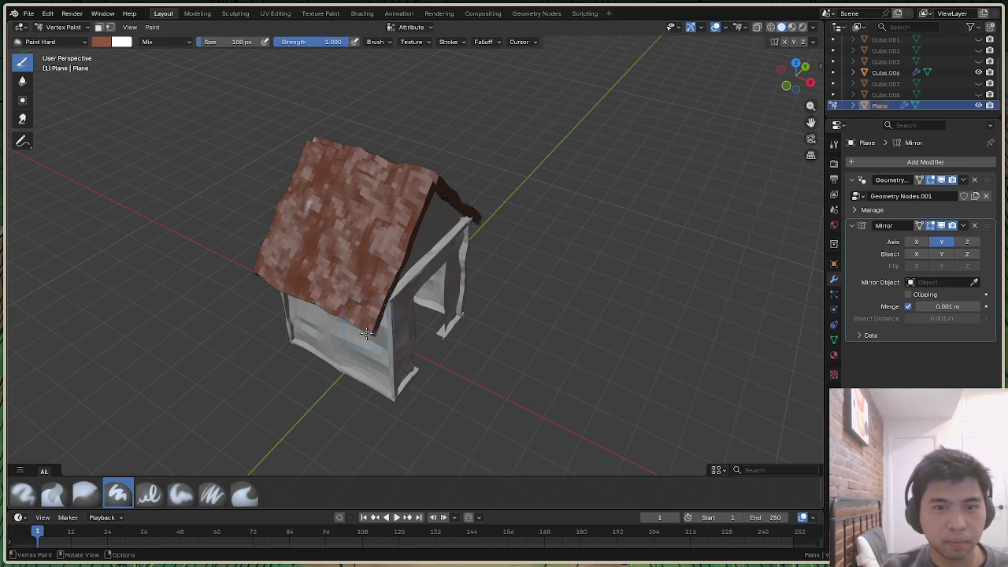
mouse_move(806, 88)
mouse_down()
mouse_move(795, 79)
mouse_move(469, 229)
mouse_up()
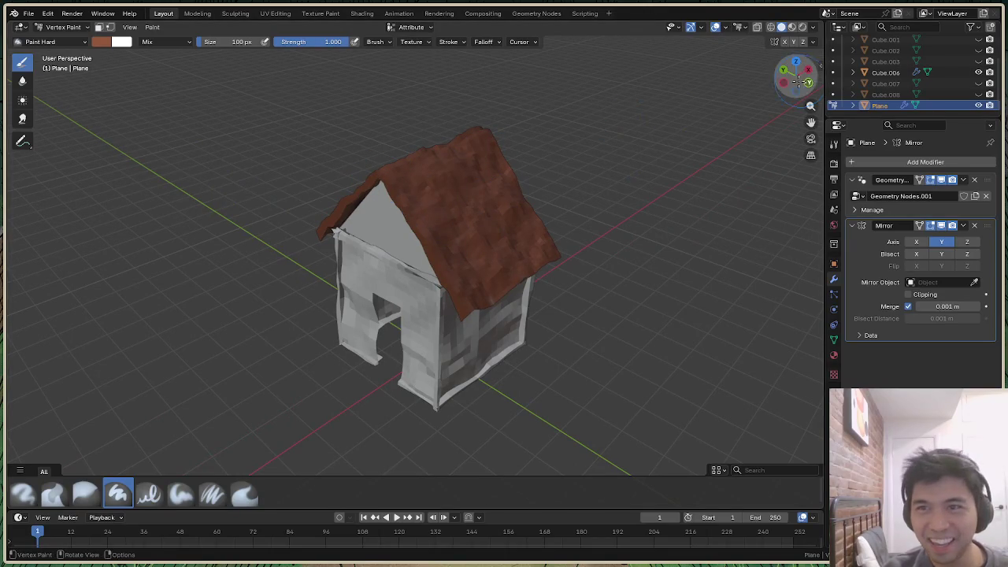
drag(797, 79, 769, 95)
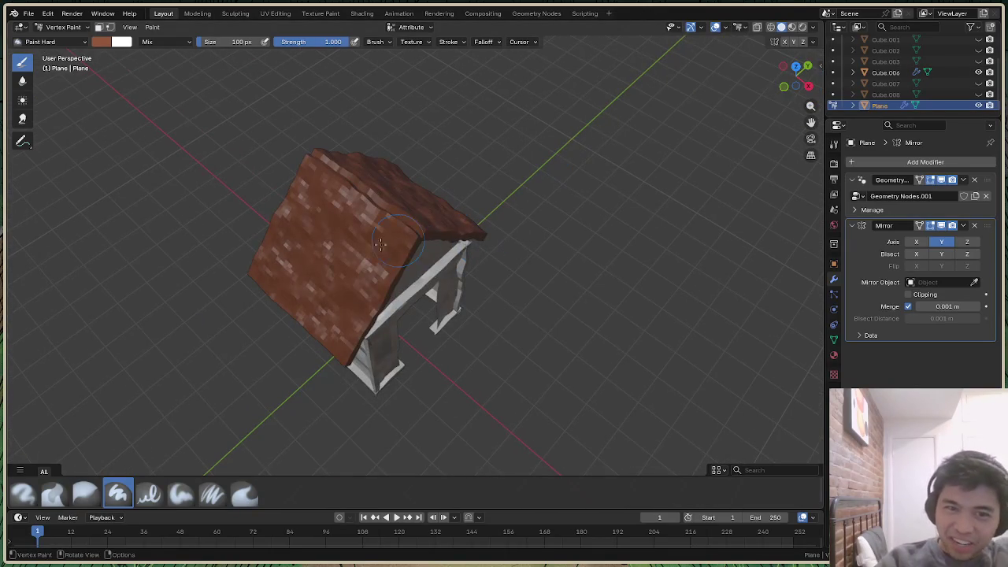
mouse_move(769, 94)
mouse_down()
mouse_move(447, 224)
mouse_move(330, 181)
mouse_up()
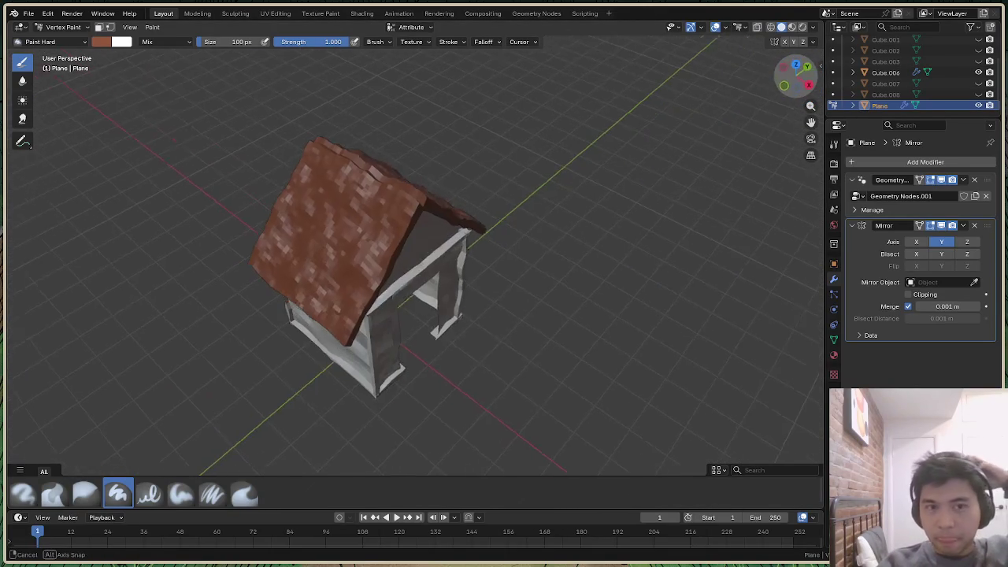
click(67, 28)
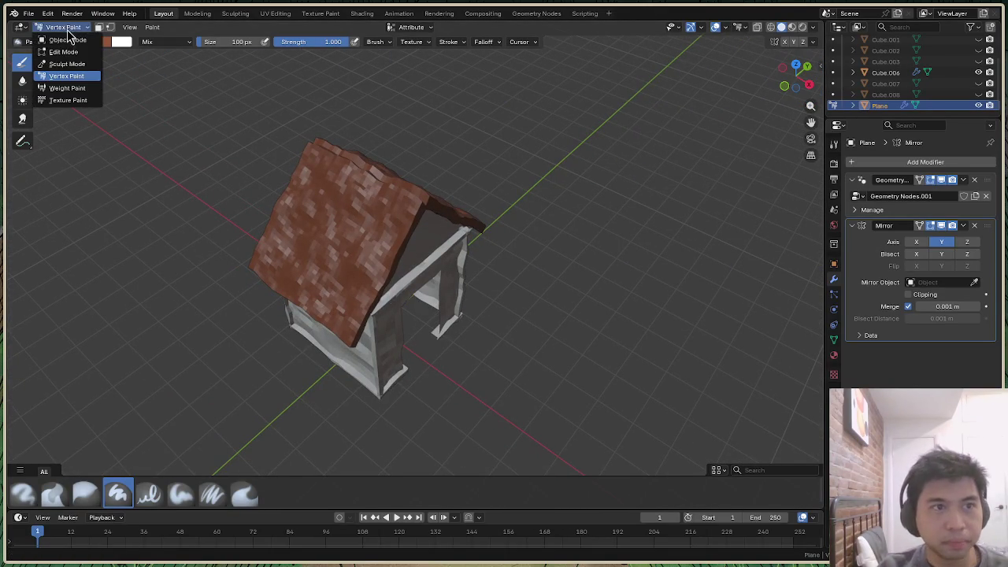
click(65, 52)
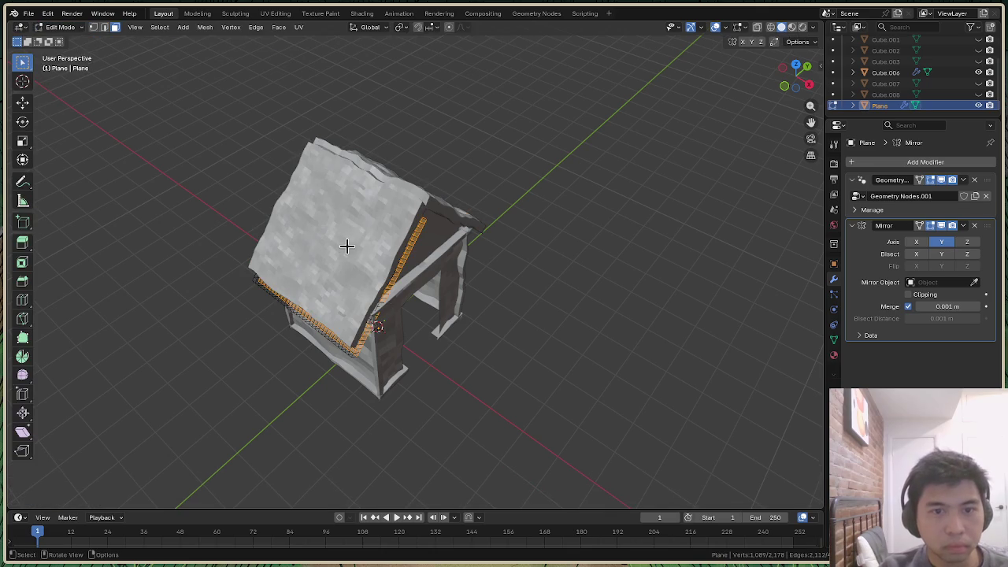
Subdivide the roof's faces and show its Geometry Nodes.001 tree in the Geometry Nodes workspace
key(ctrl+f)
click(354, 288)
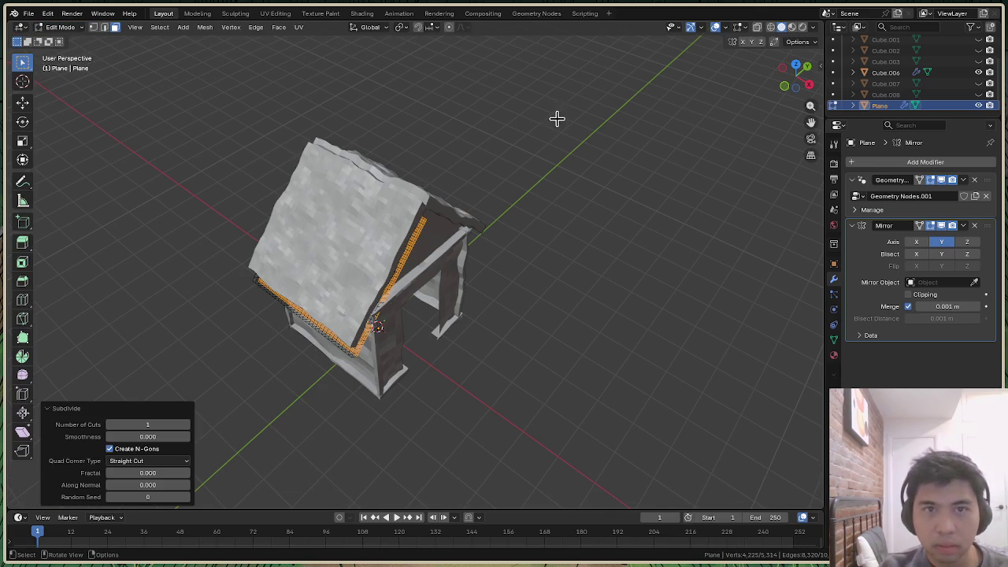
click(540, 14)
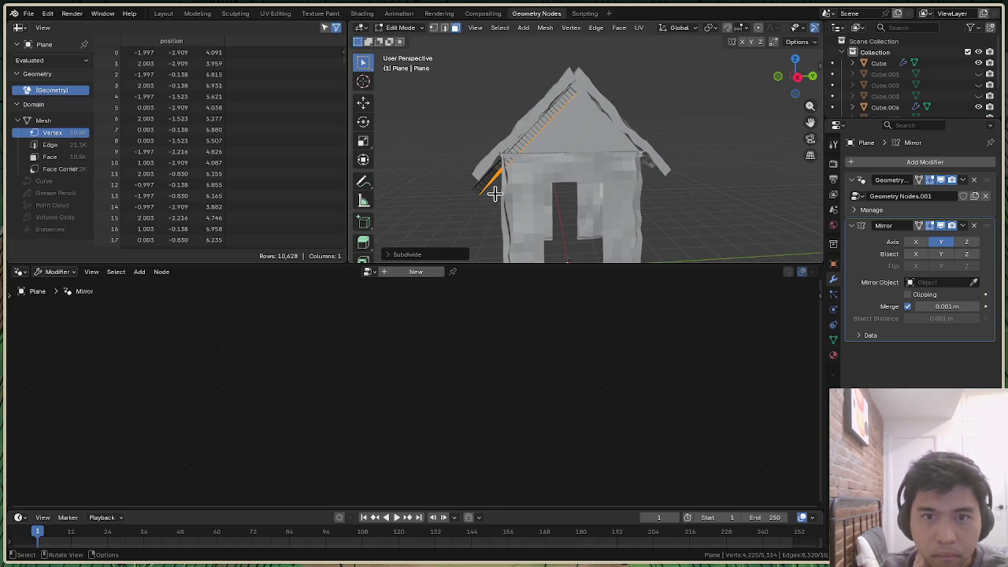
click(946, 211)
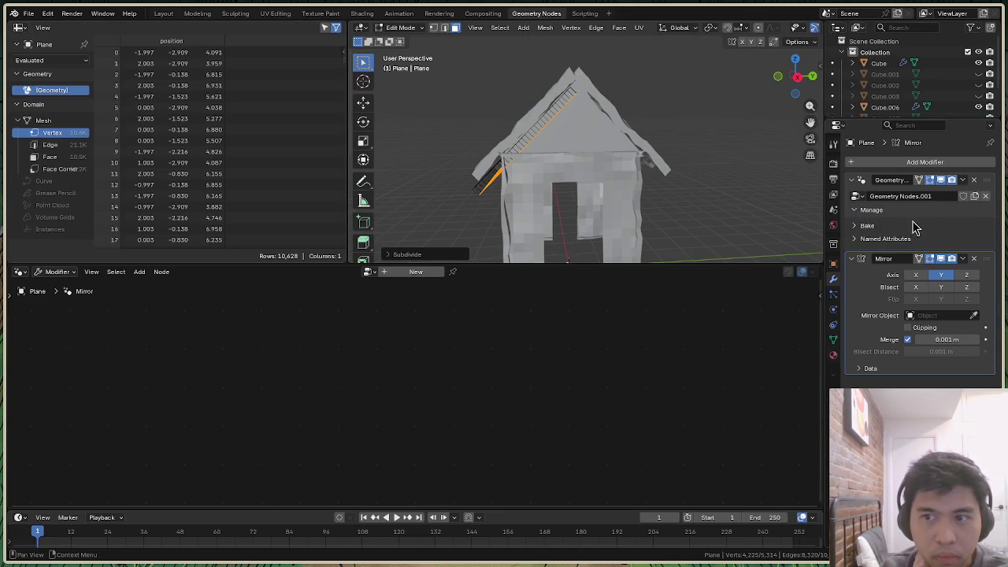
click(888, 197)
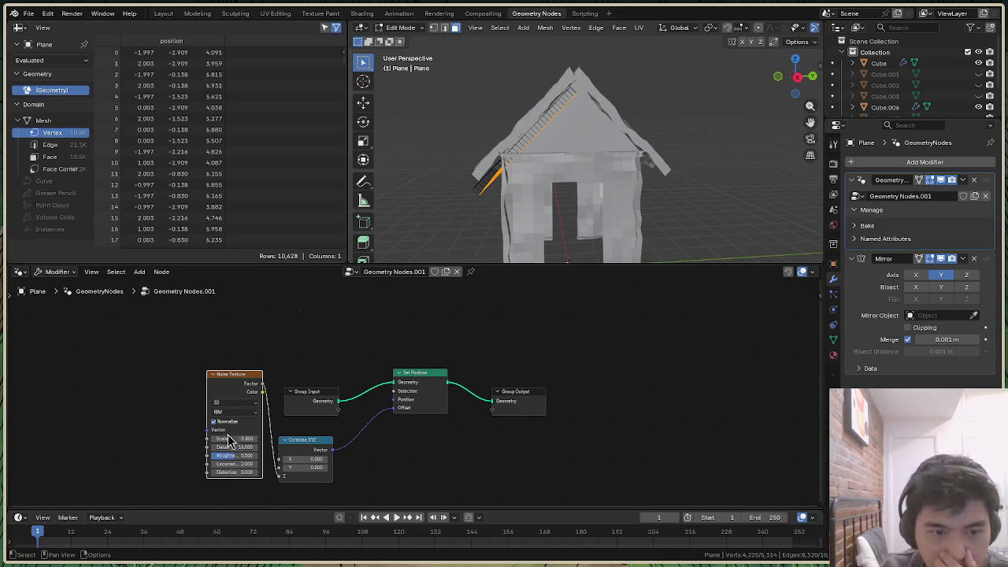
Set the Noise Texture Scale to 0.700 and return to Object Mode
mouse_move(225, 440)
mouse_down()
mouse_move(236, 439)
mouse_move(220, 439)
mouse_up()
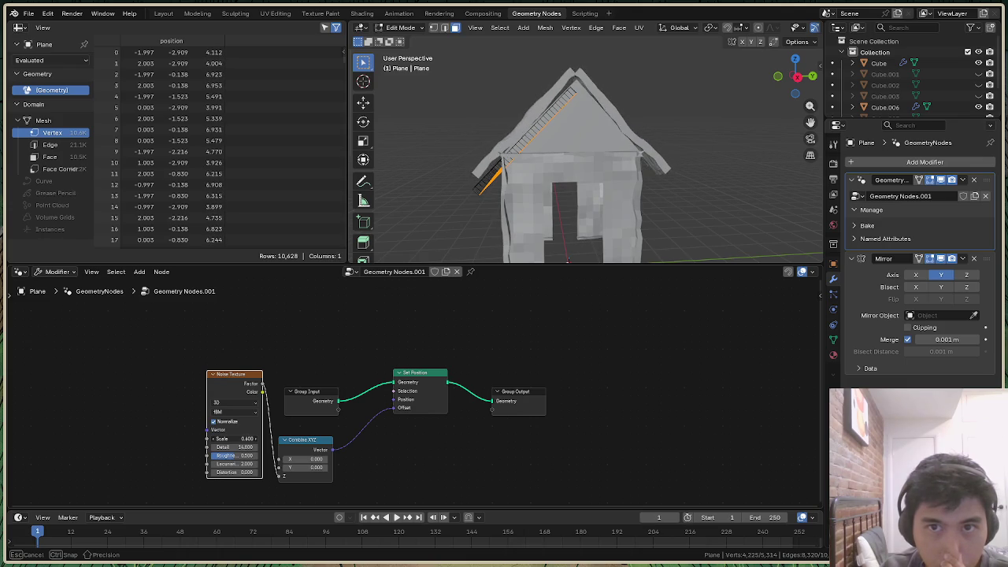
mouse_move(795, 75)
mouse_down()
mouse_move(799, 102)
mouse_move(797, 87)
mouse_up()
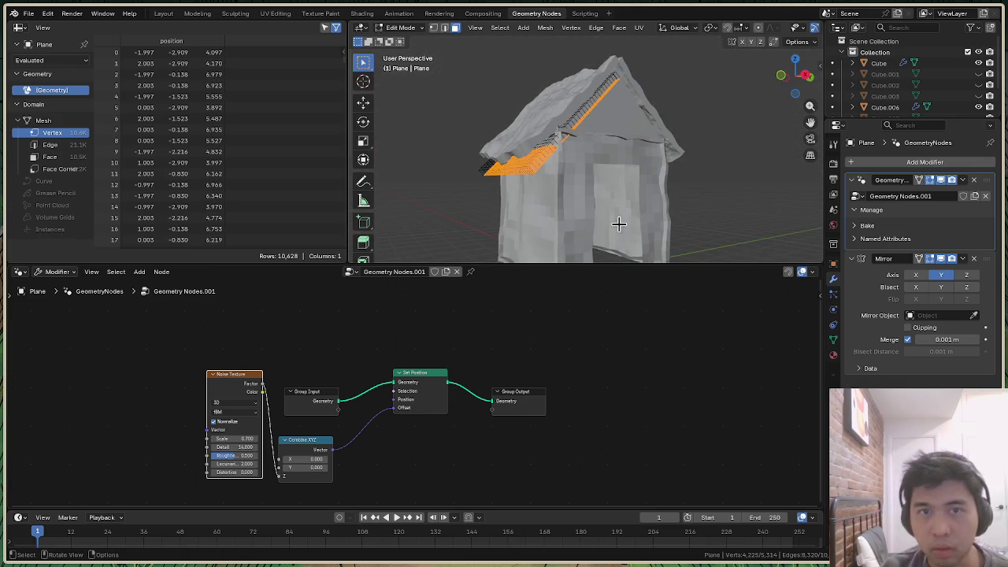
key(Tab)
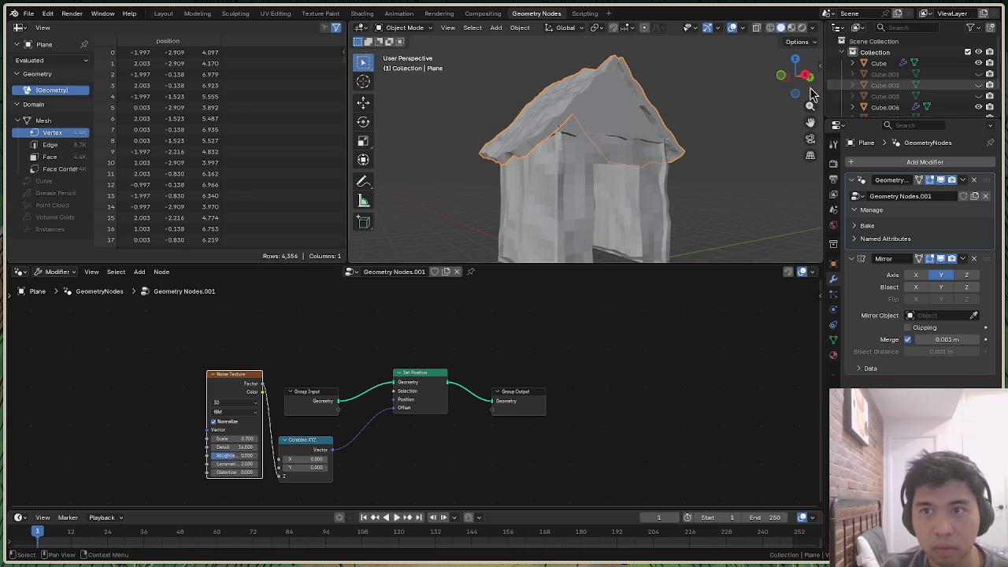
Put the roof Plane into Vertex Paint mode within the Layout workspace
drag(796, 75, 677, 181)
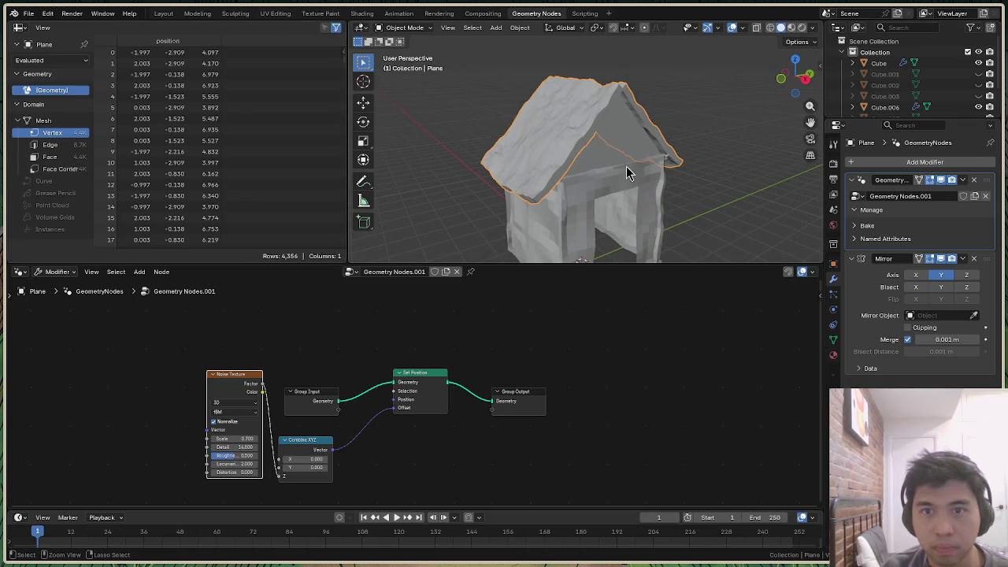
key(ctrl+Tab)
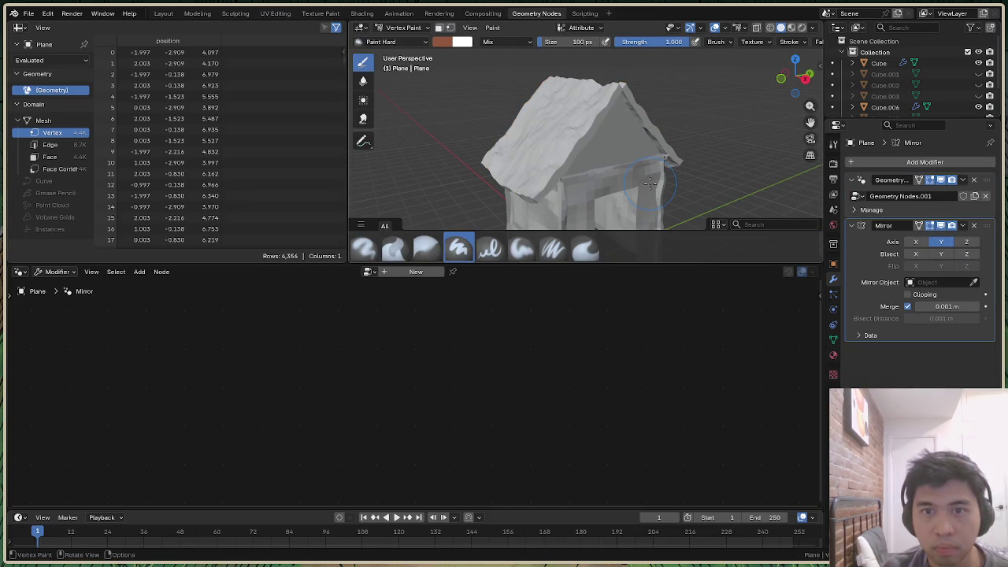
click(167, 14)
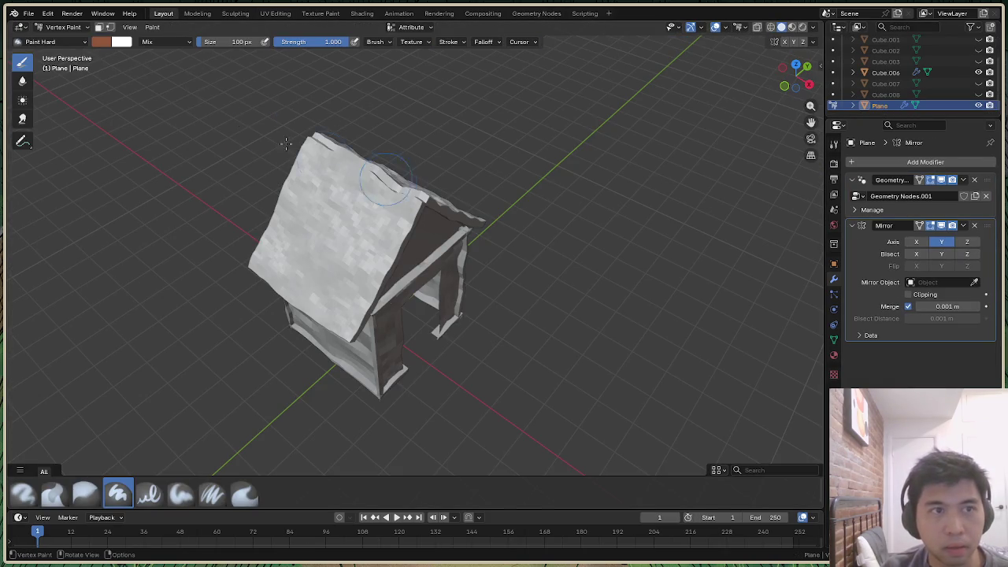